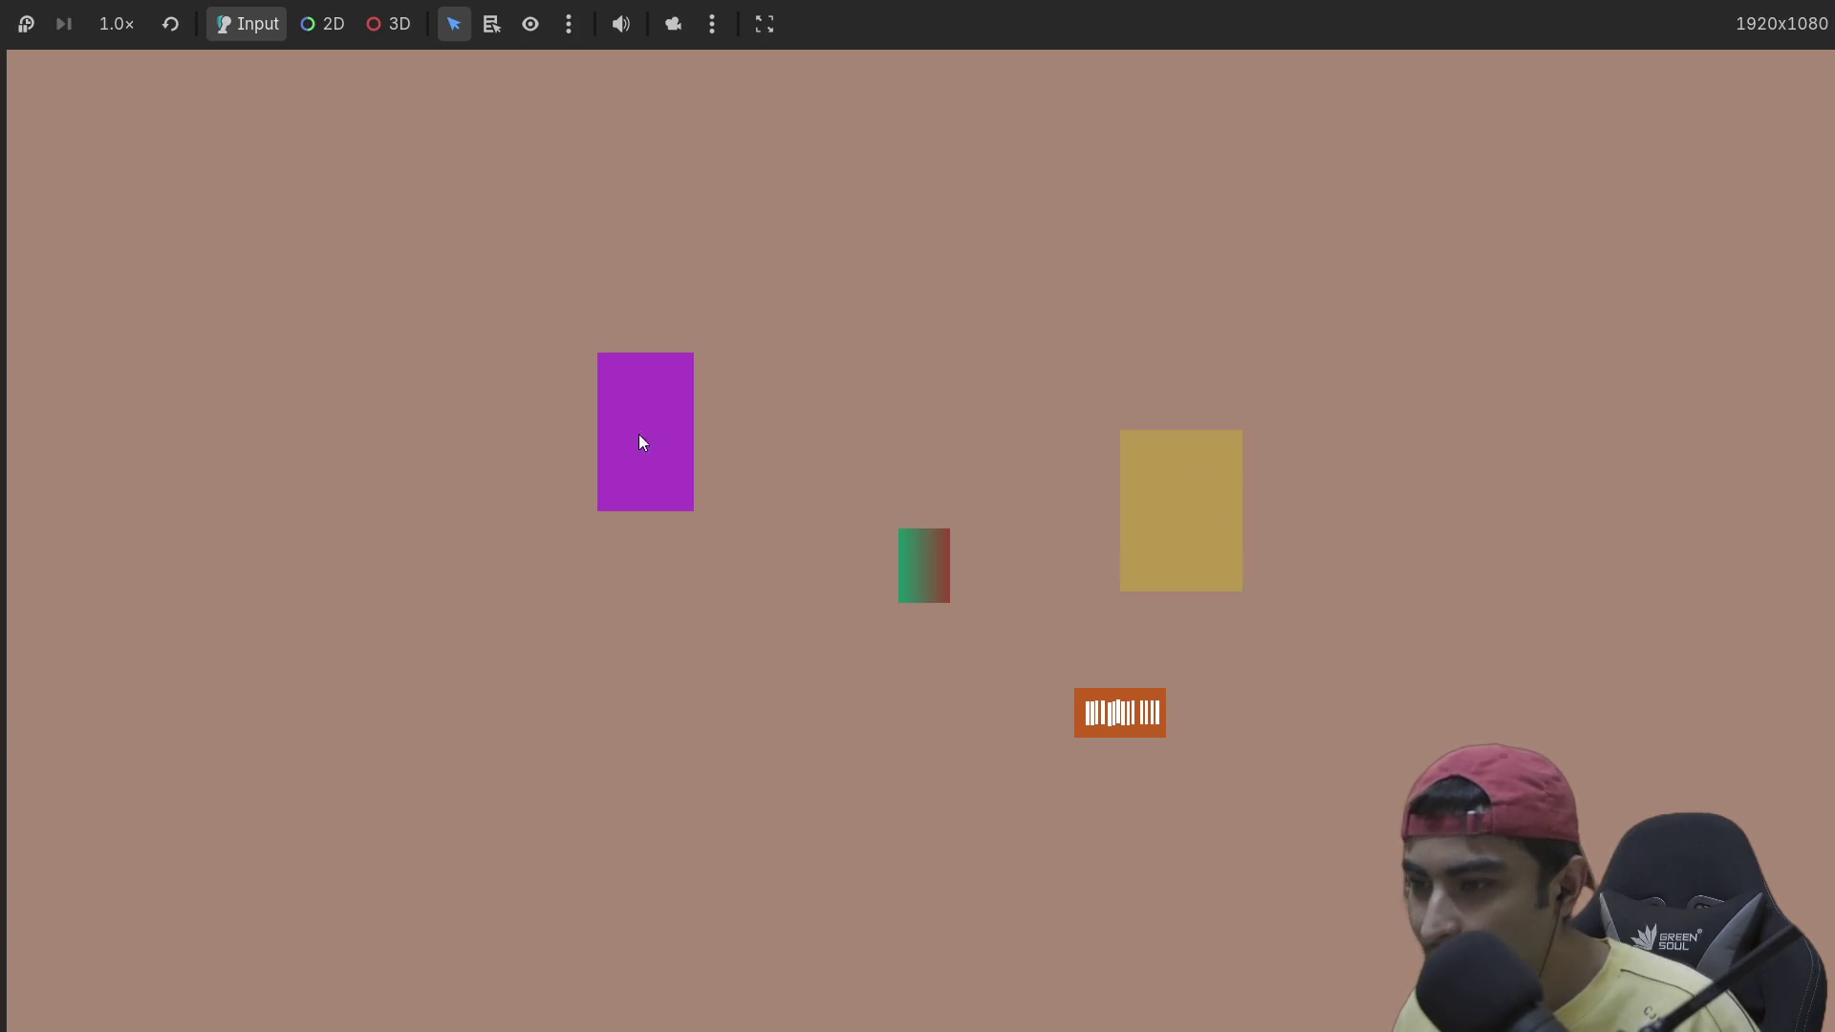
# Step: Walk the player block right, down and up toward the shelf, then stop the game with F8
pyautogui.press('Right')
pyautogui.press('Down')
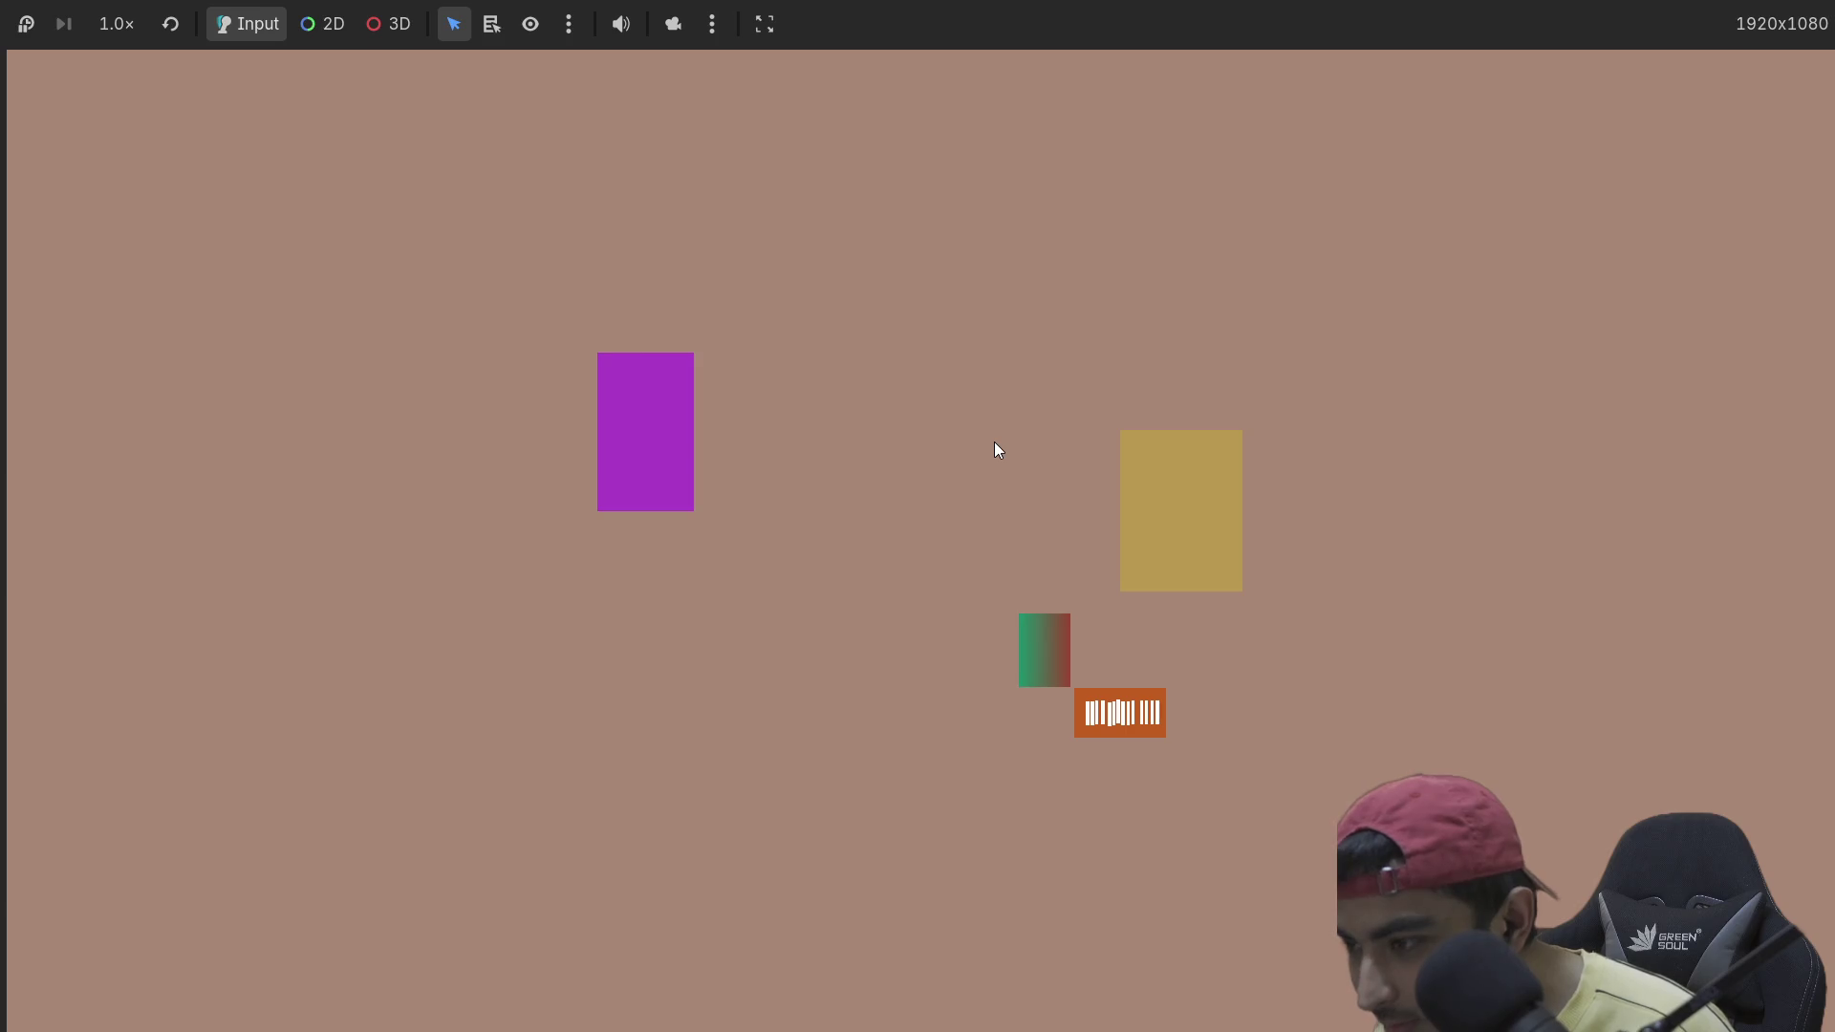
pyautogui.press('Right')
pyautogui.press('Up')
pyautogui.press('Down')
pyautogui.press('Up')
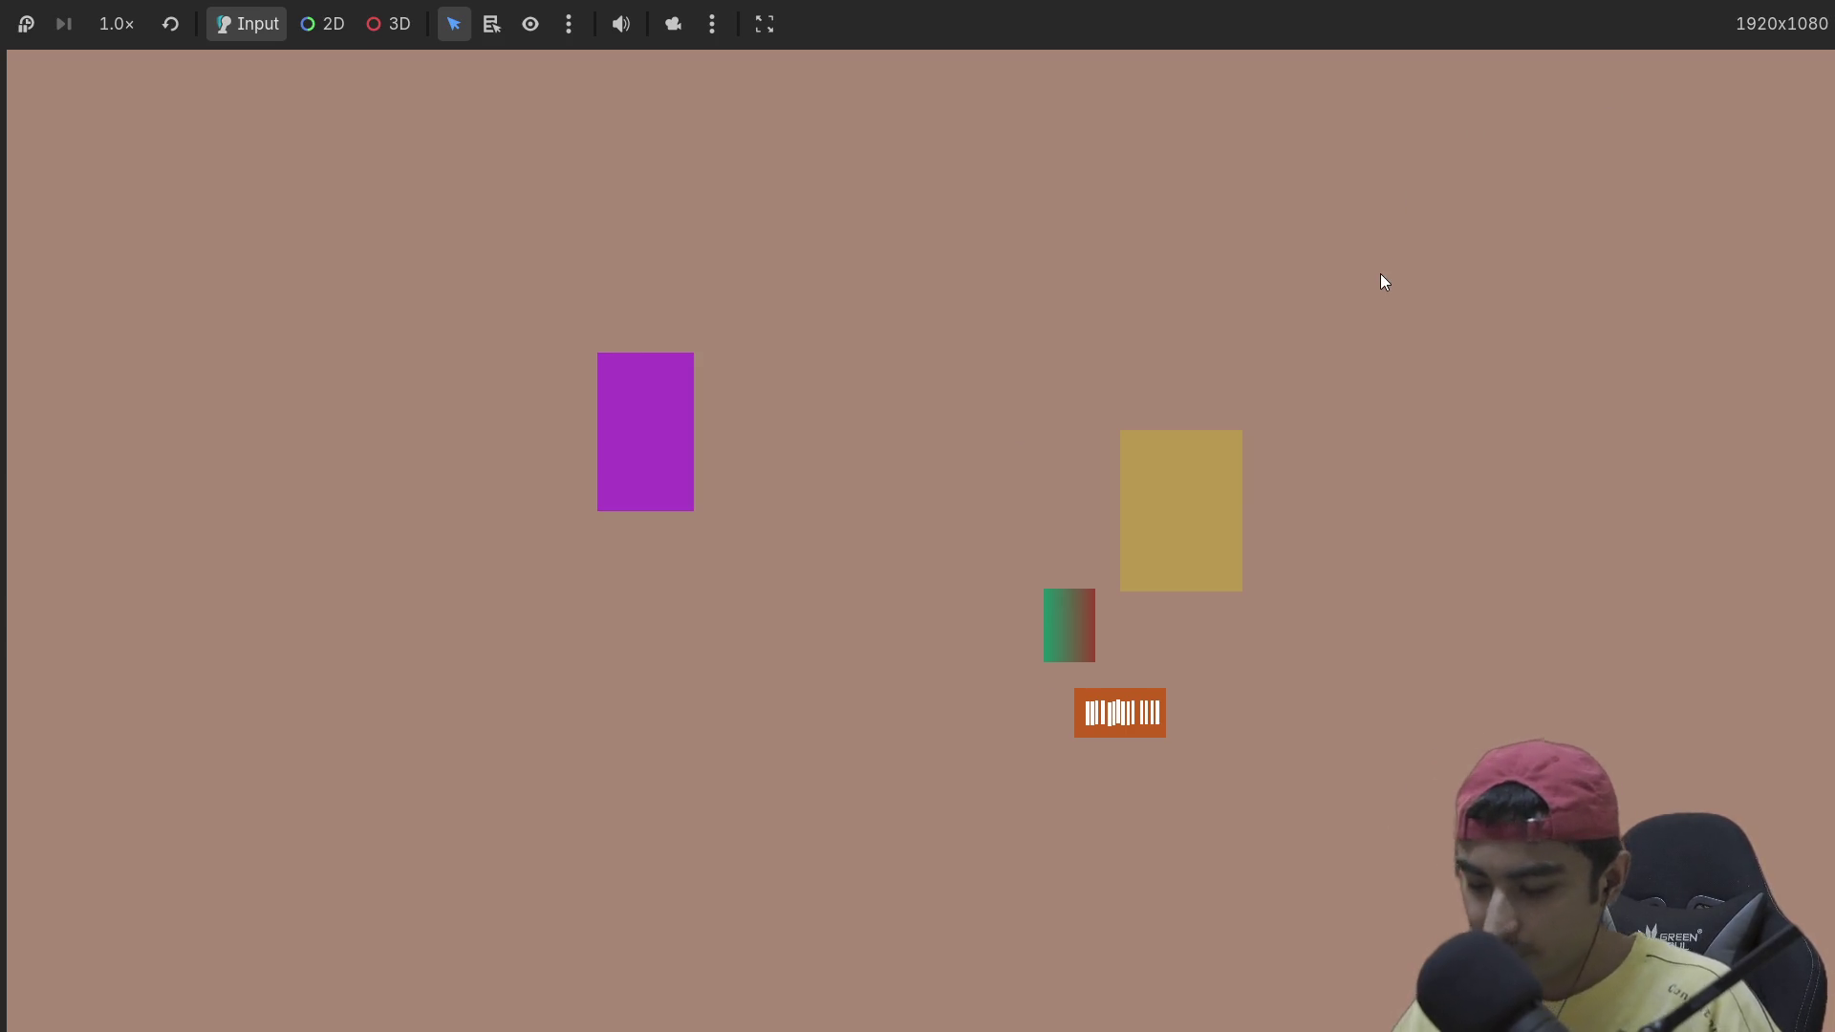
pyautogui.press('F8')
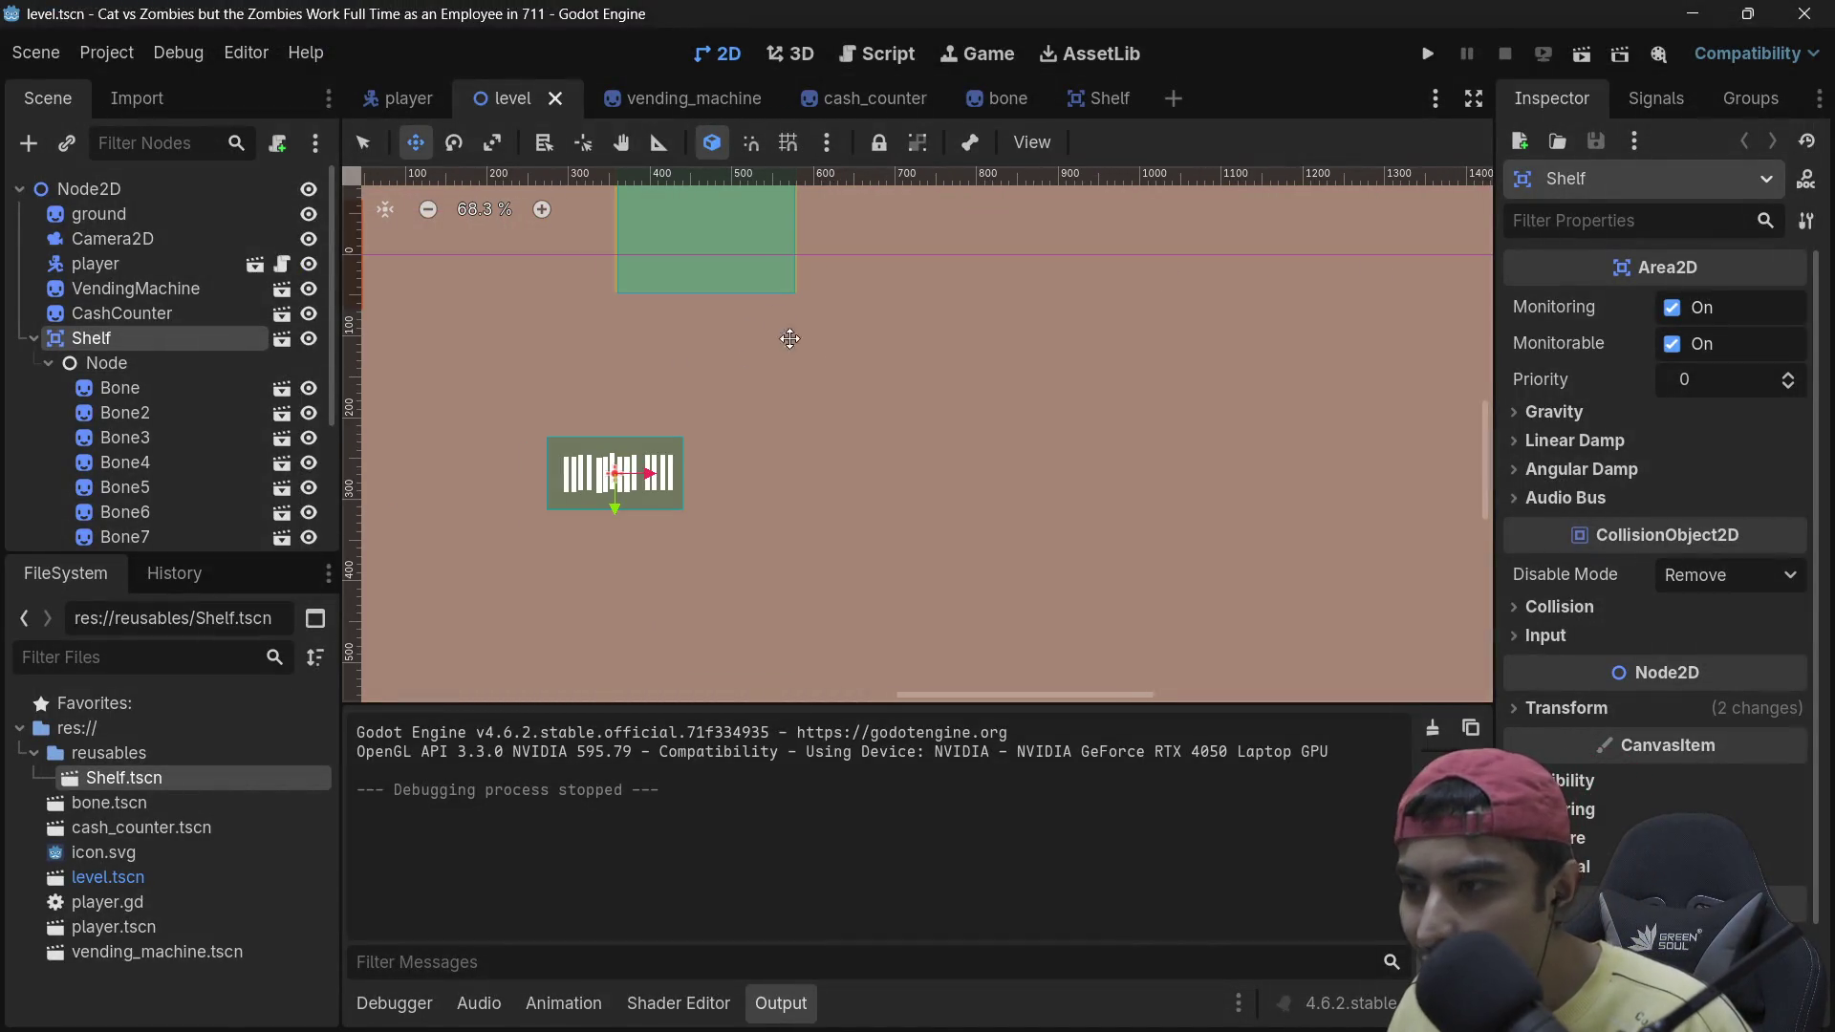
# Step: Move the player node out from under Shelf to the bottom of the Node2D tree and run the project
pyautogui.scroll(-3, 68, 277)
pyautogui.scroll(3, 39, 321)
pyautogui.click(48, 319)
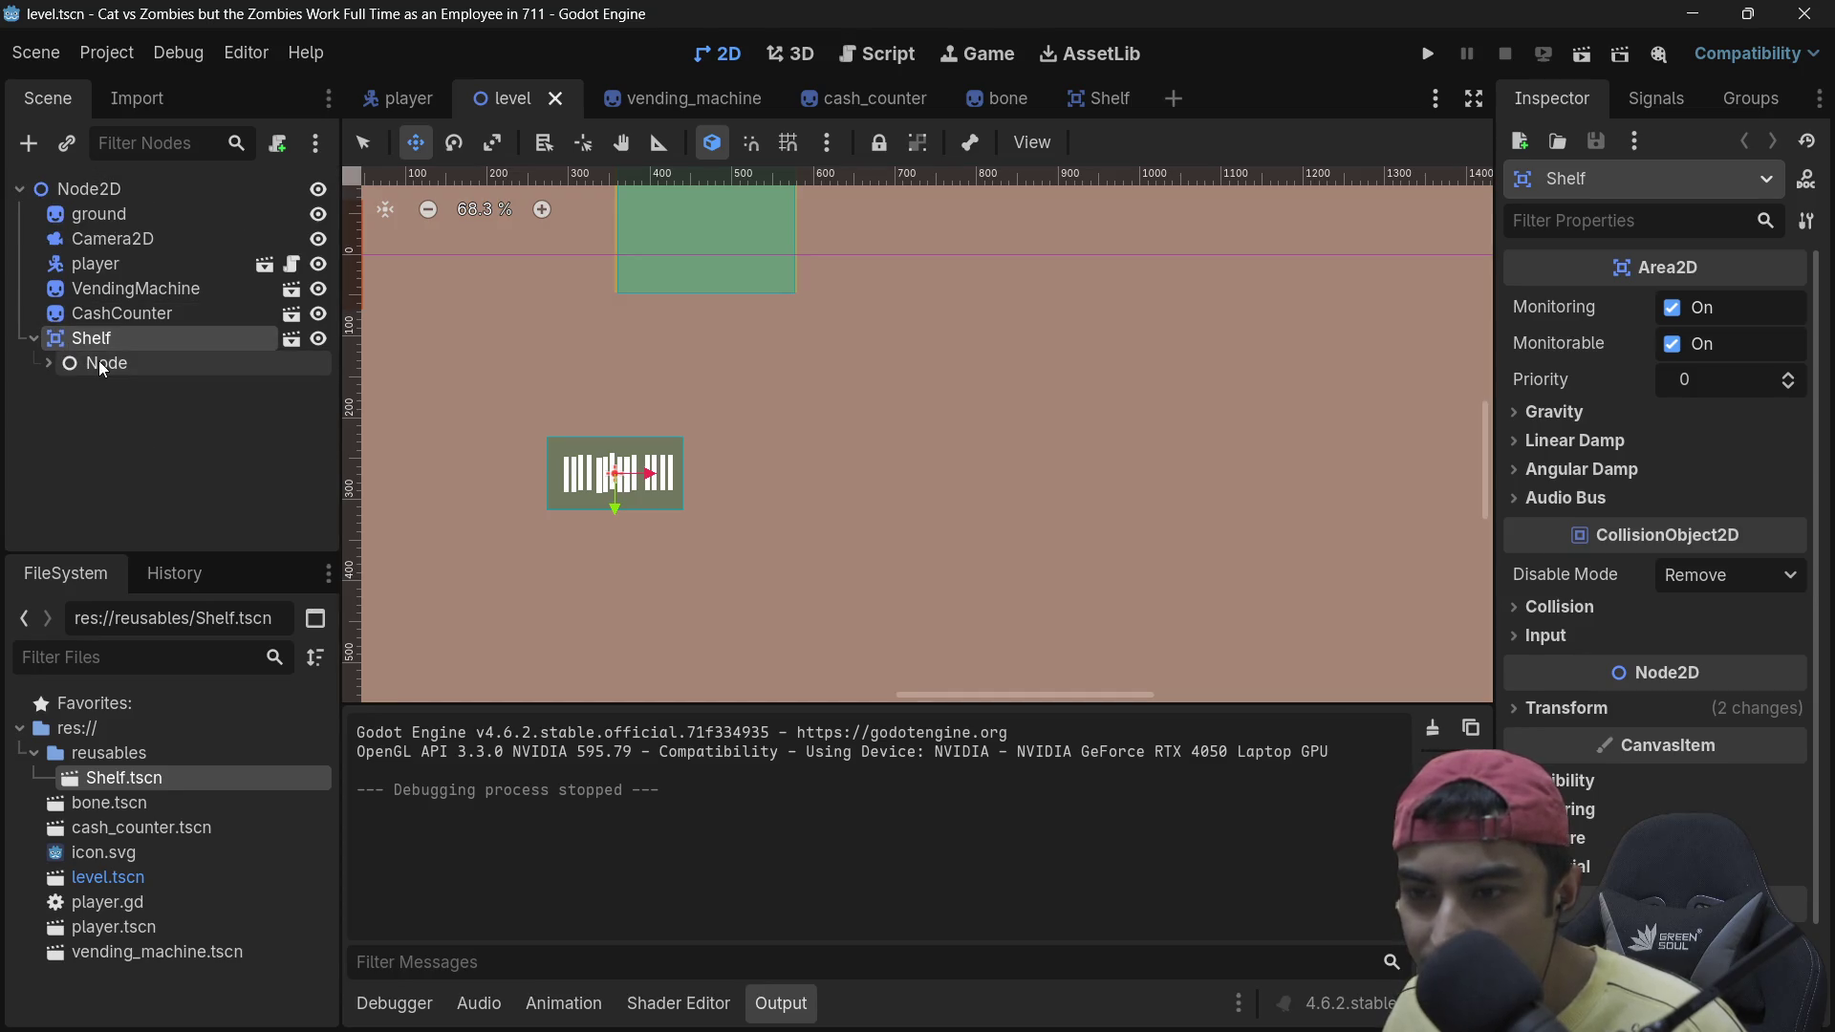
pyautogui.moveTo(97, 264)
pyautogui.mouseDown()
pyautogui.moveTo(100, 380)
pyautogui.moveTo(78, 374)
pyautogui.mouseUp()
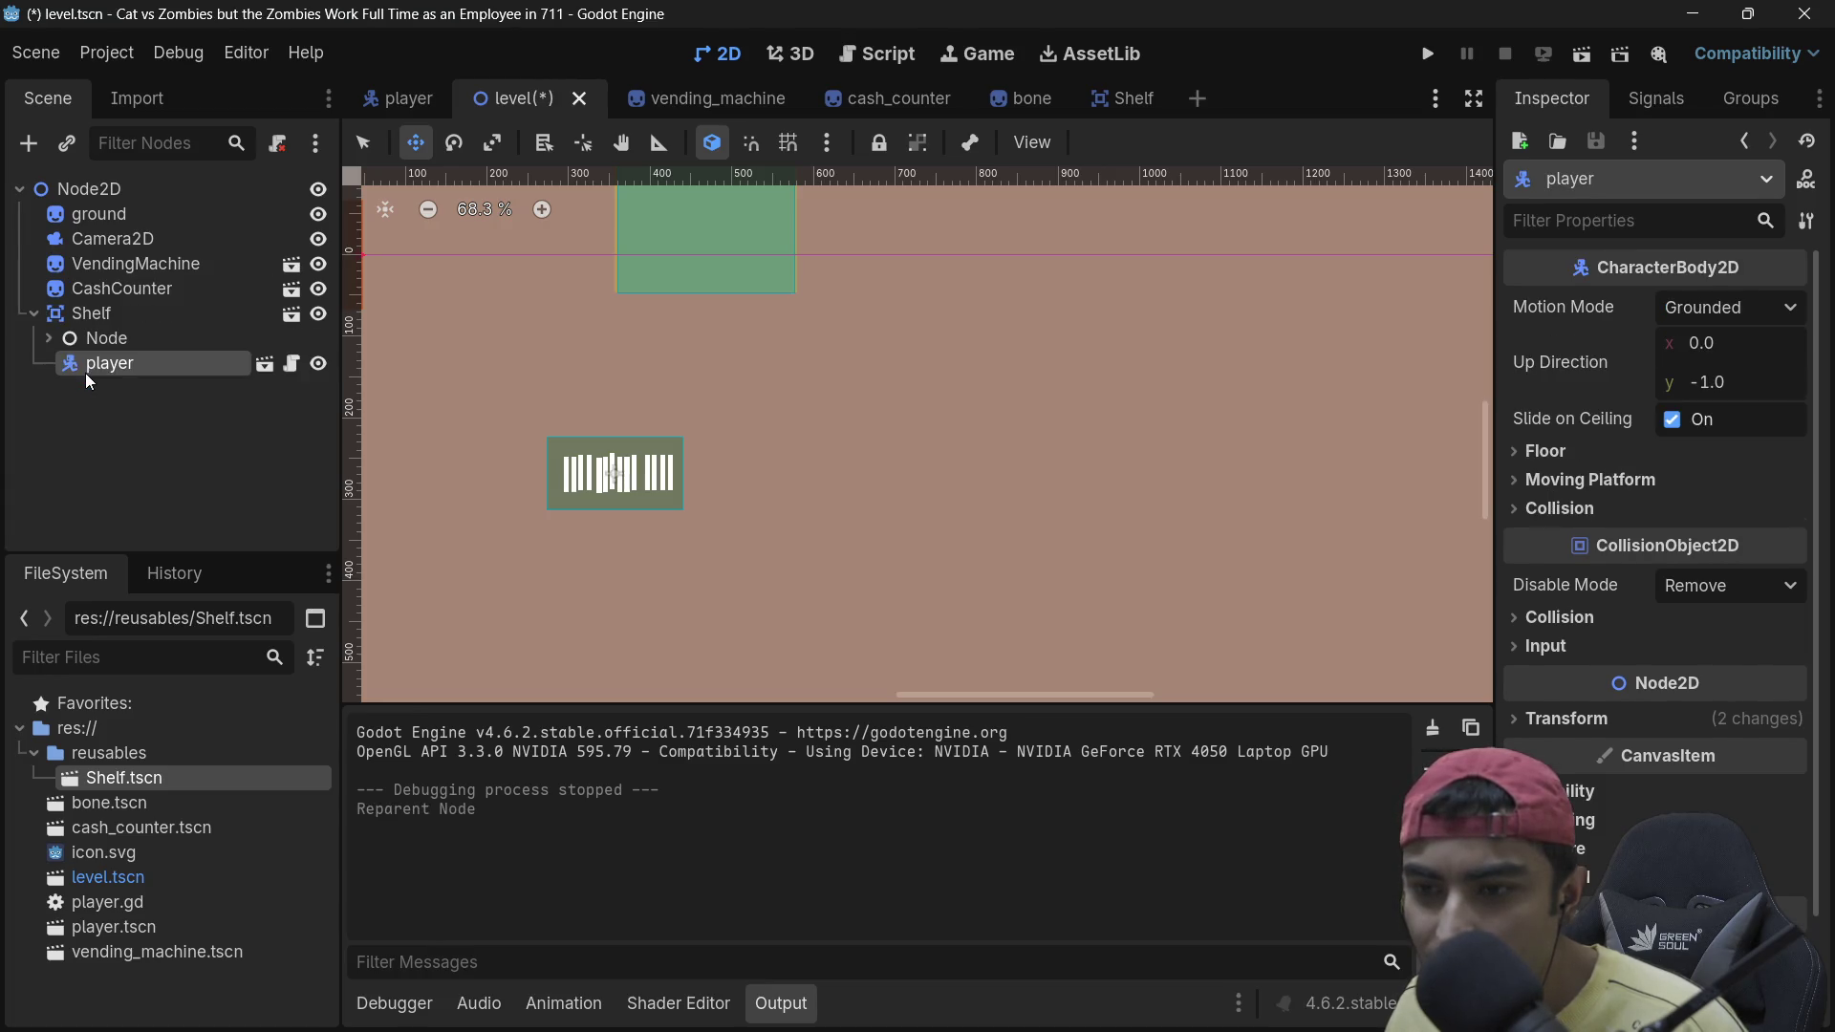
pyautogui.click(36, 314)
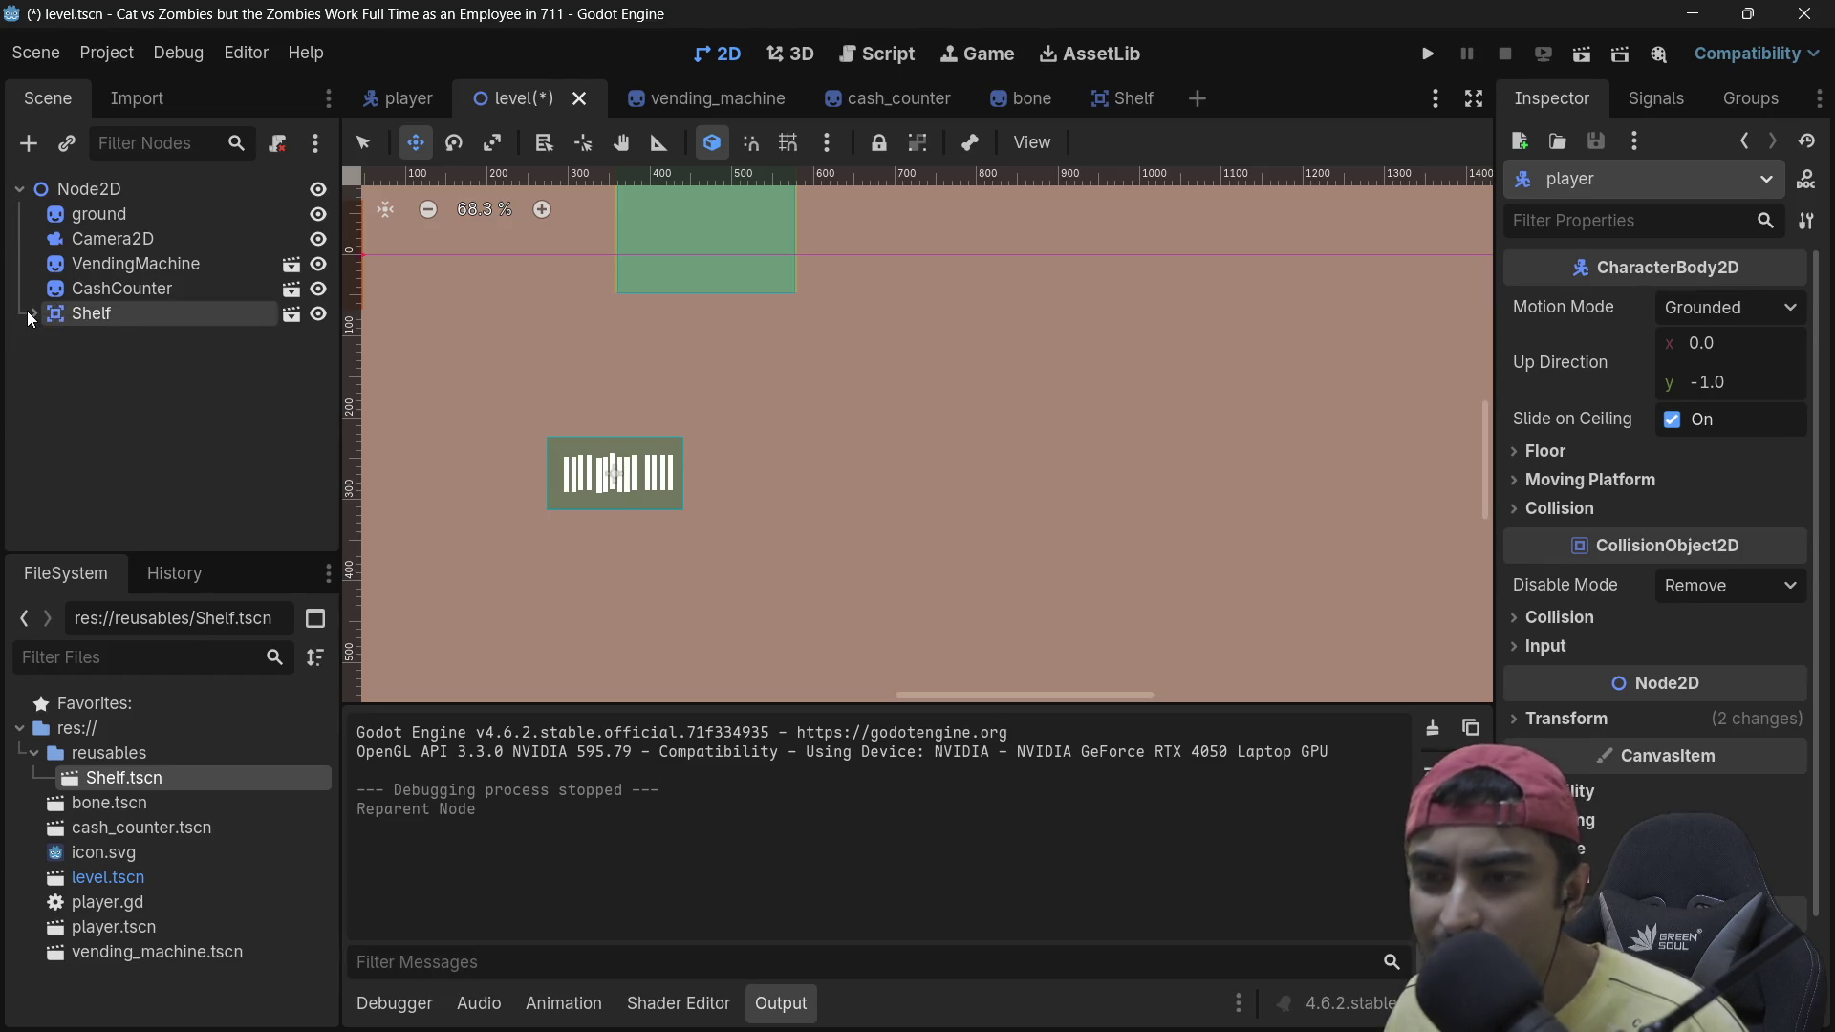
pyautogui.click(29, 313)
pyautogui.moveTo(86, 361)
pyautogui.mouseDown()
pyautogui.moveTo(35, 363)
pyautogui.moveTo(55, 363)
pyautogui.moveTo(78, 205)
pyautogui.mouseUp()
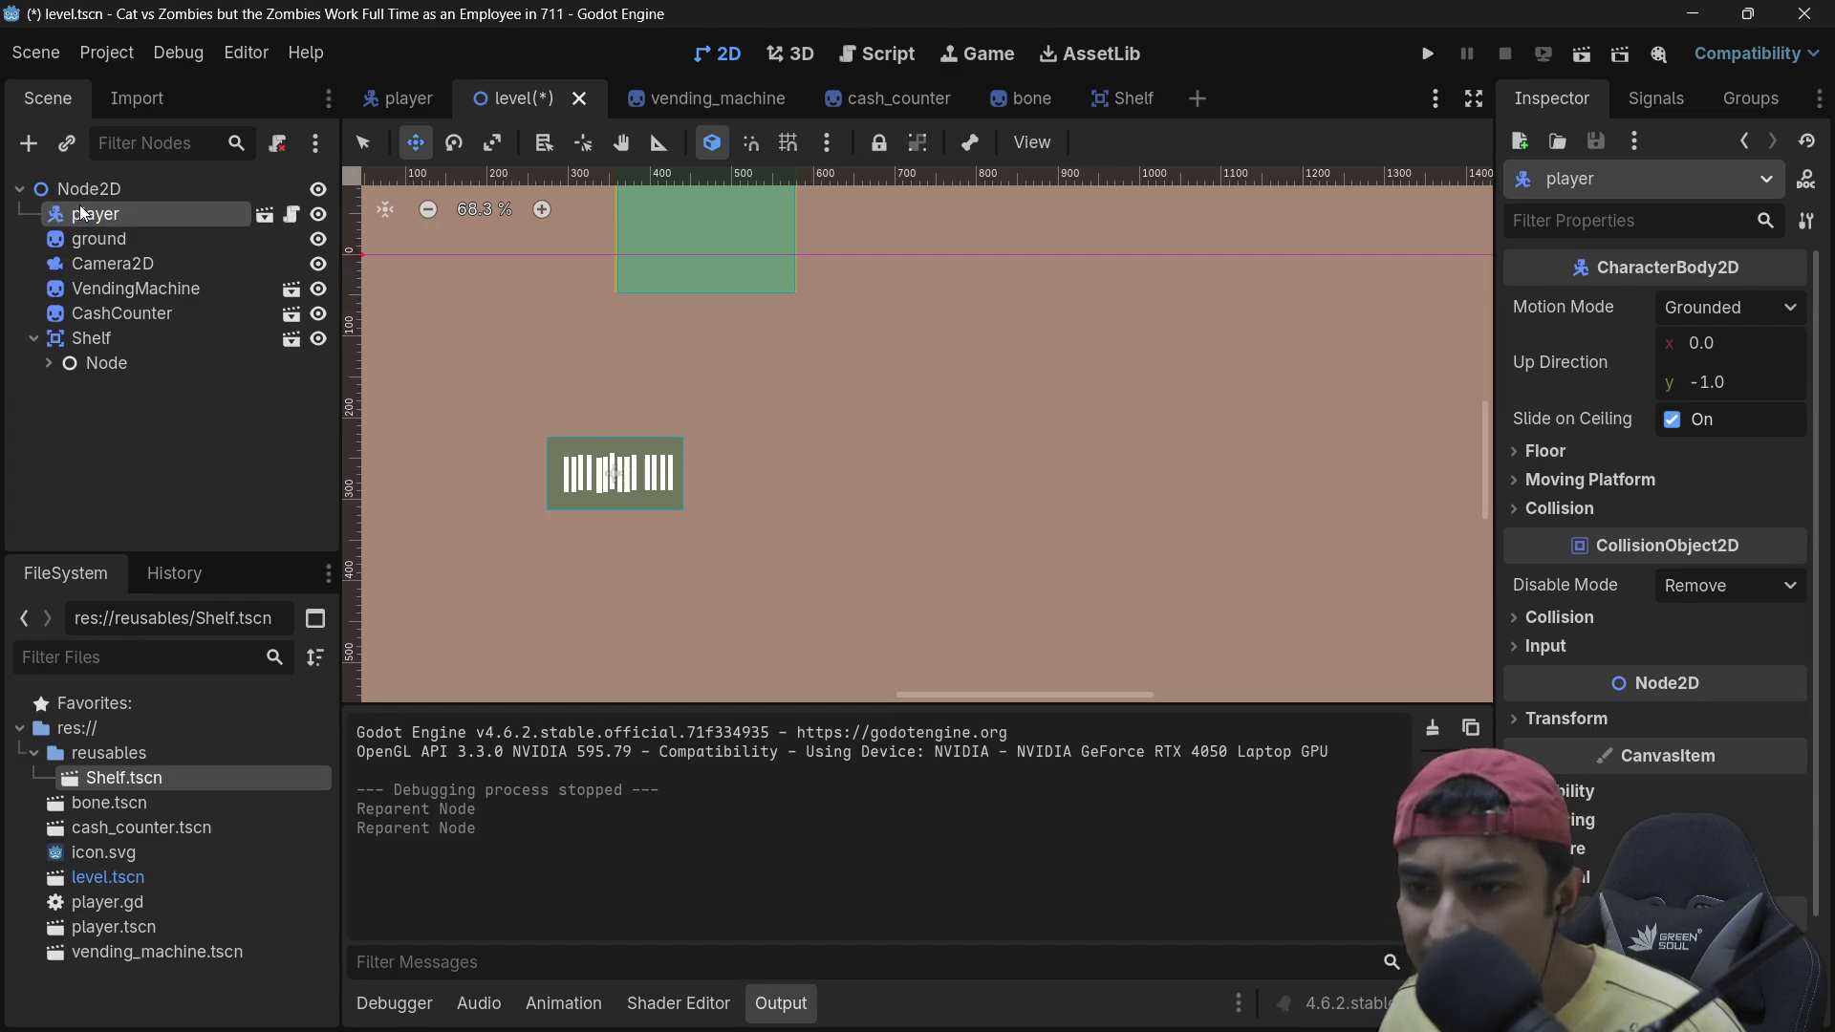
pyautogui.click(36, 337)
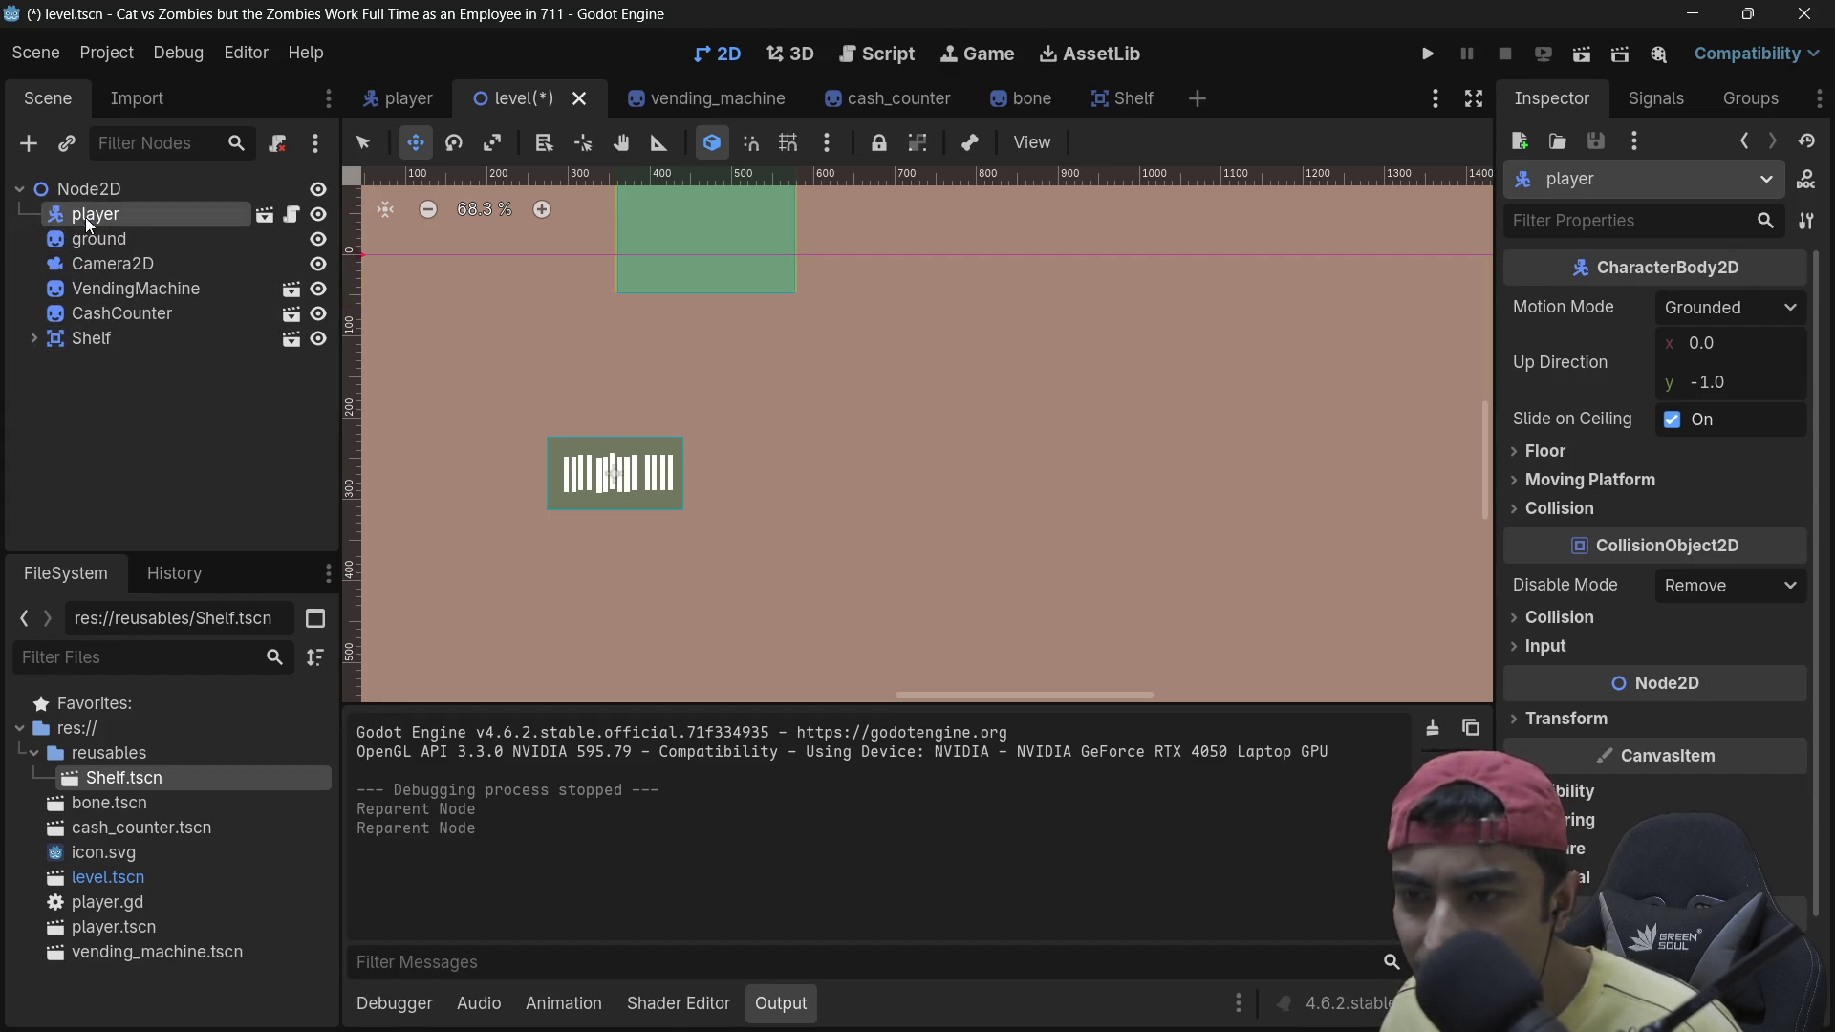
pyautogui.moveTo(81, 306); pyautogui.dragTo(72, 346)
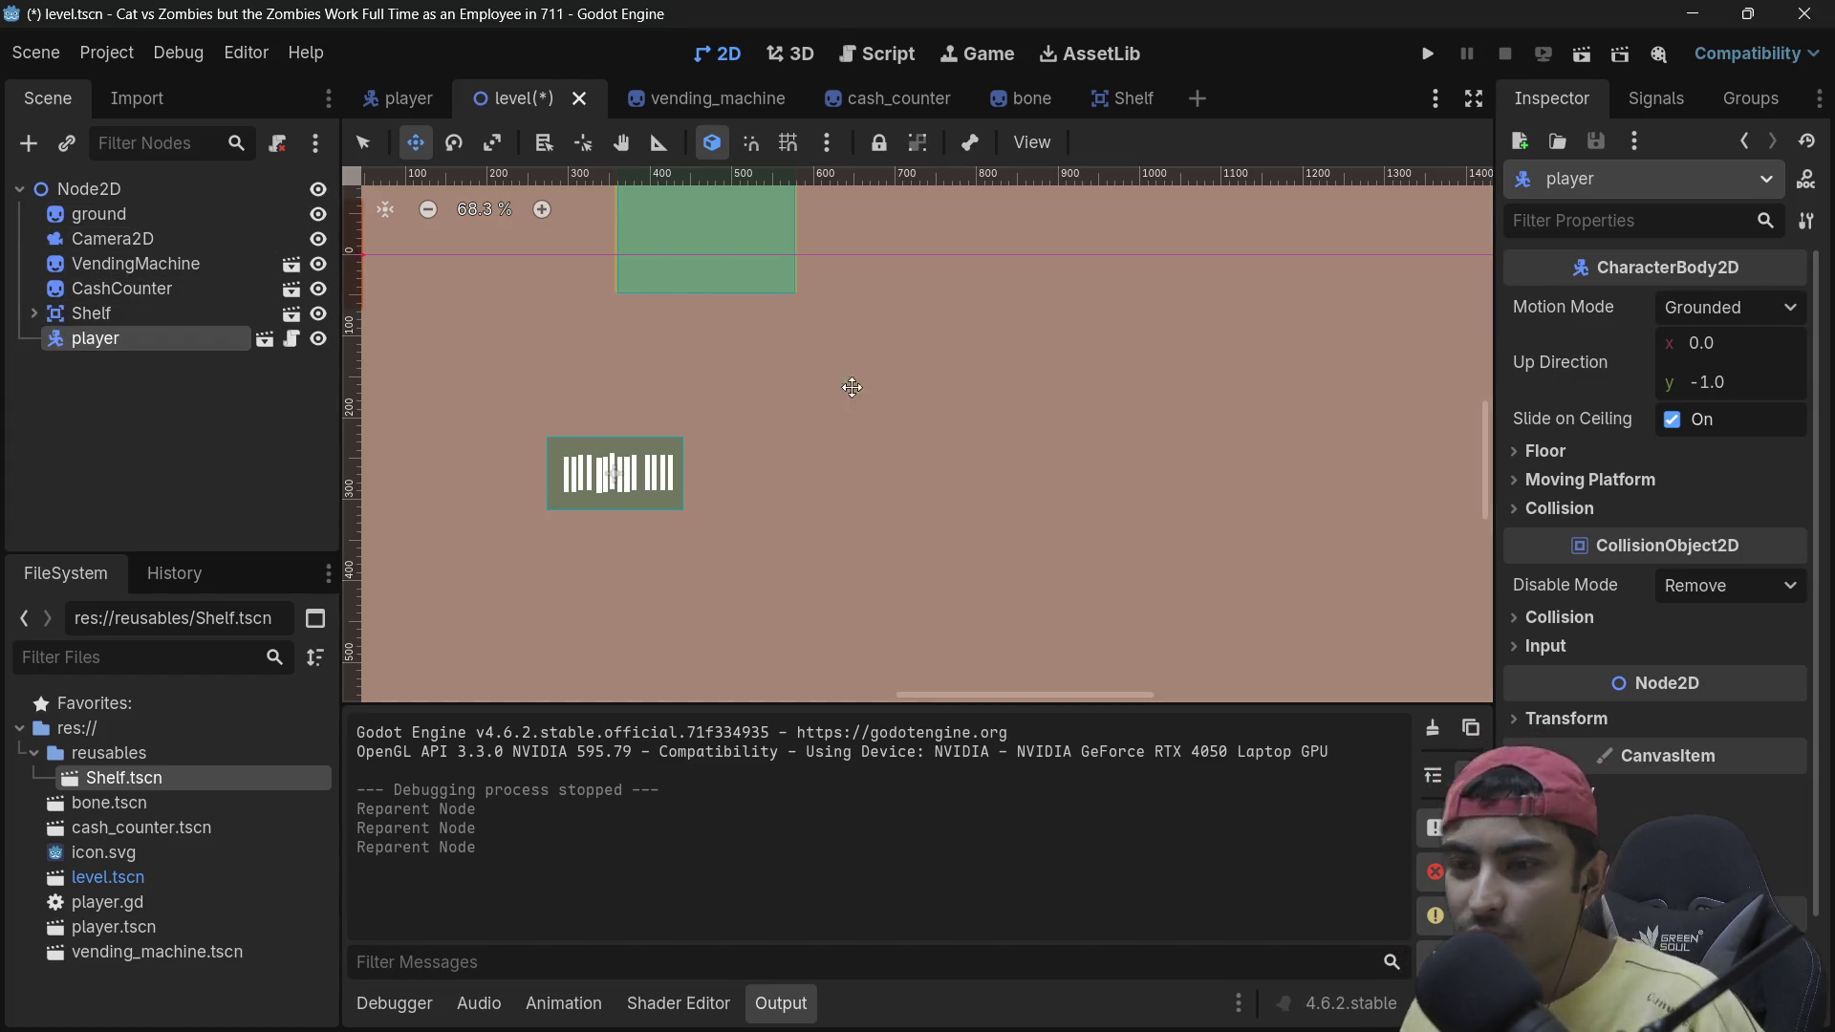
pyautogui.click(1434, 58)
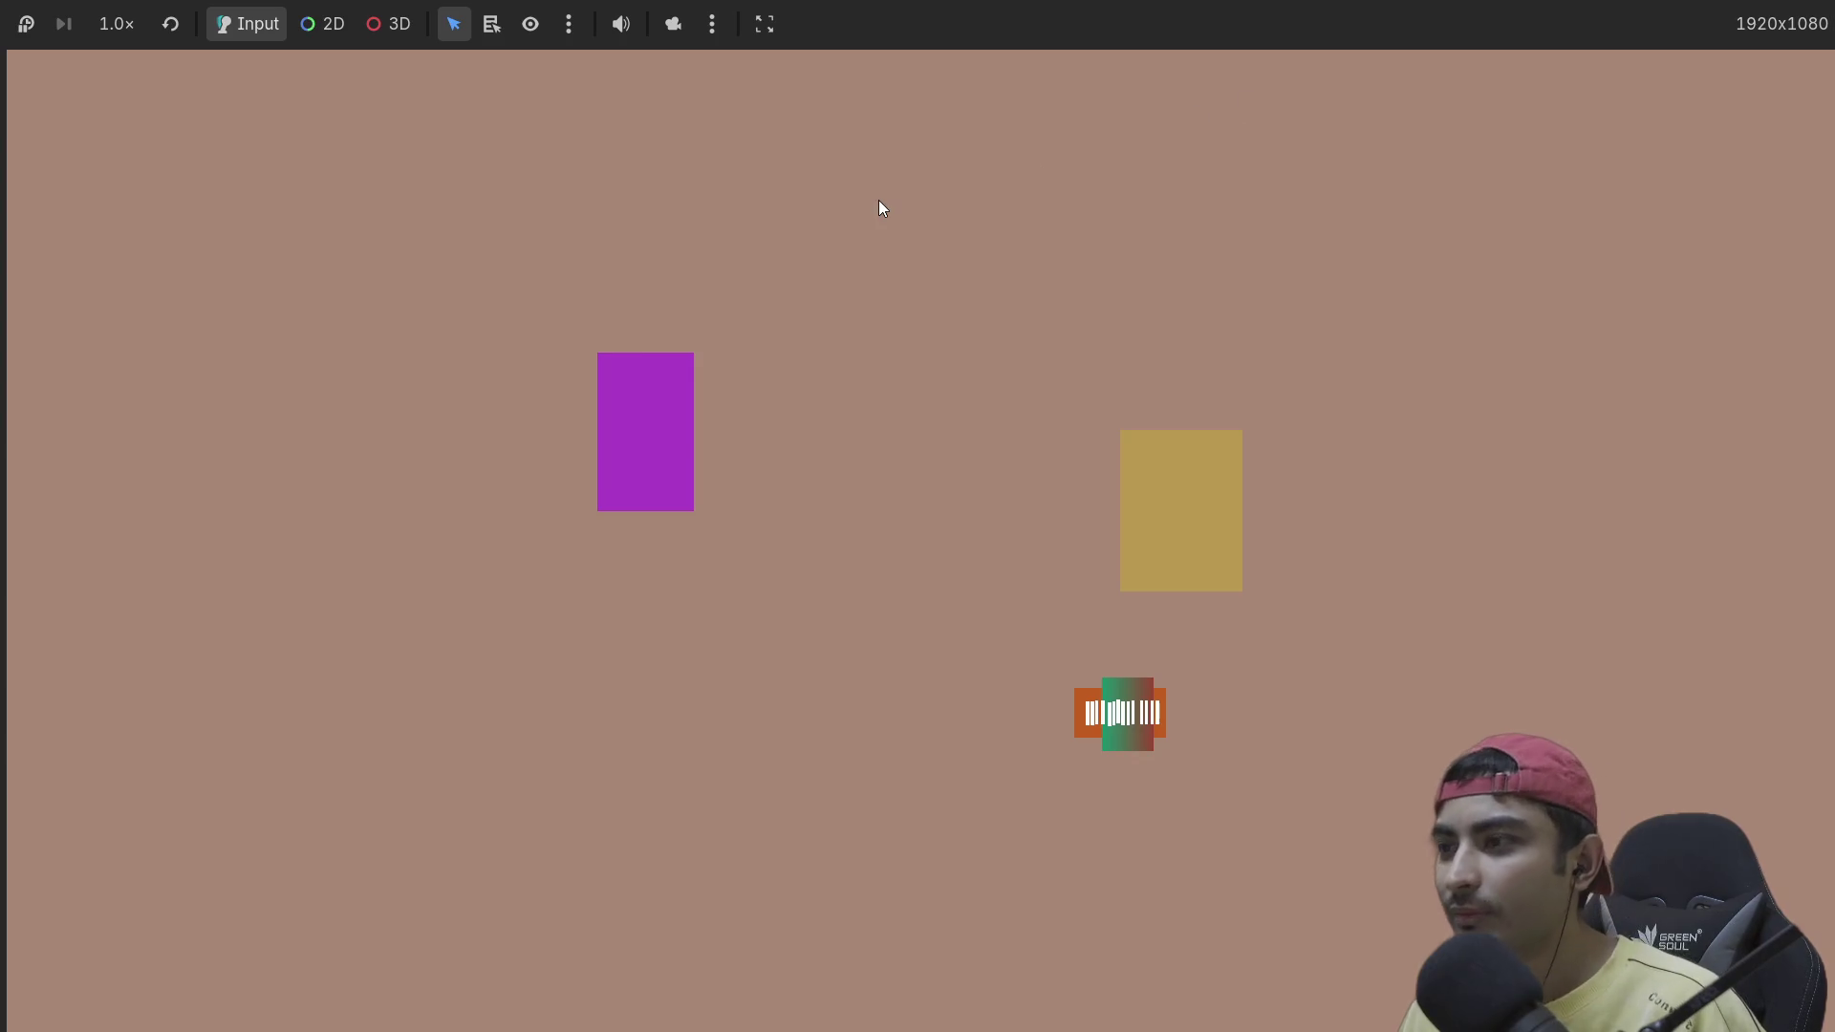
# Step: Stop the test run with F8 once the block reaches the shelf
pyautogui.press('F8')
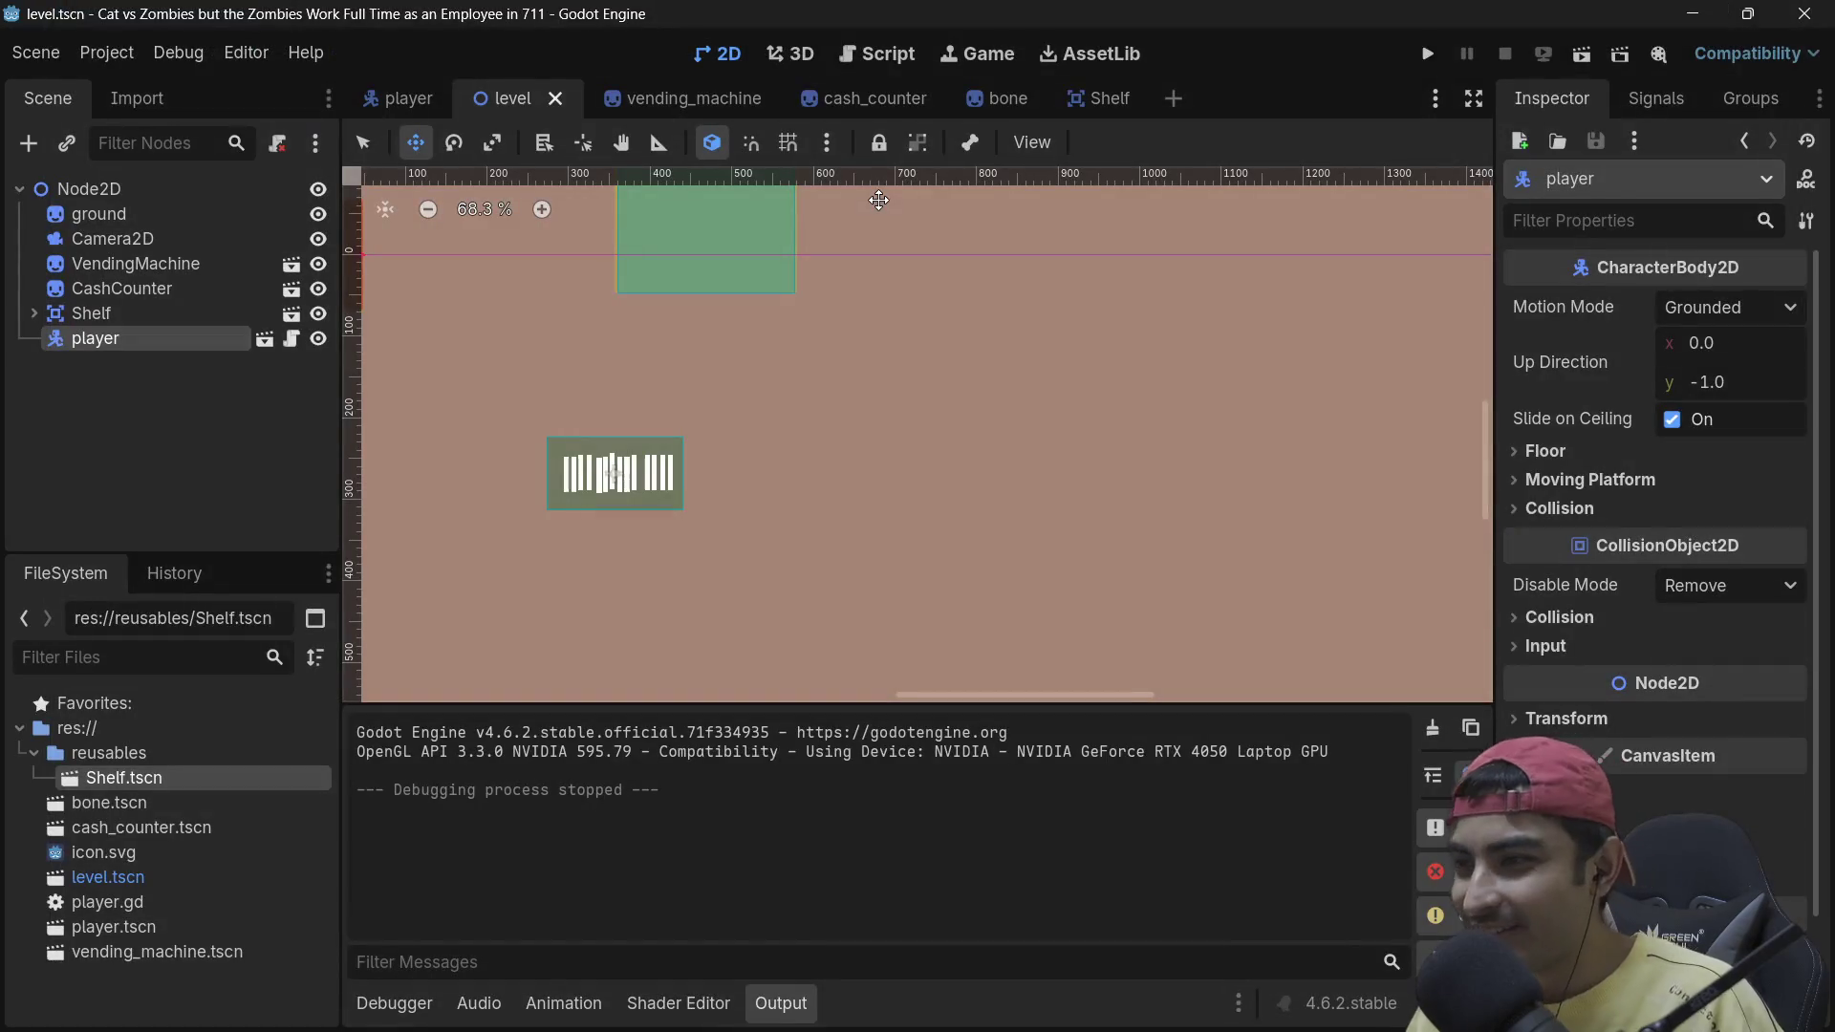
# Step: Change the type of Shelf's child Node to Node2D and run the project again
pyautogui.click(34, 313)
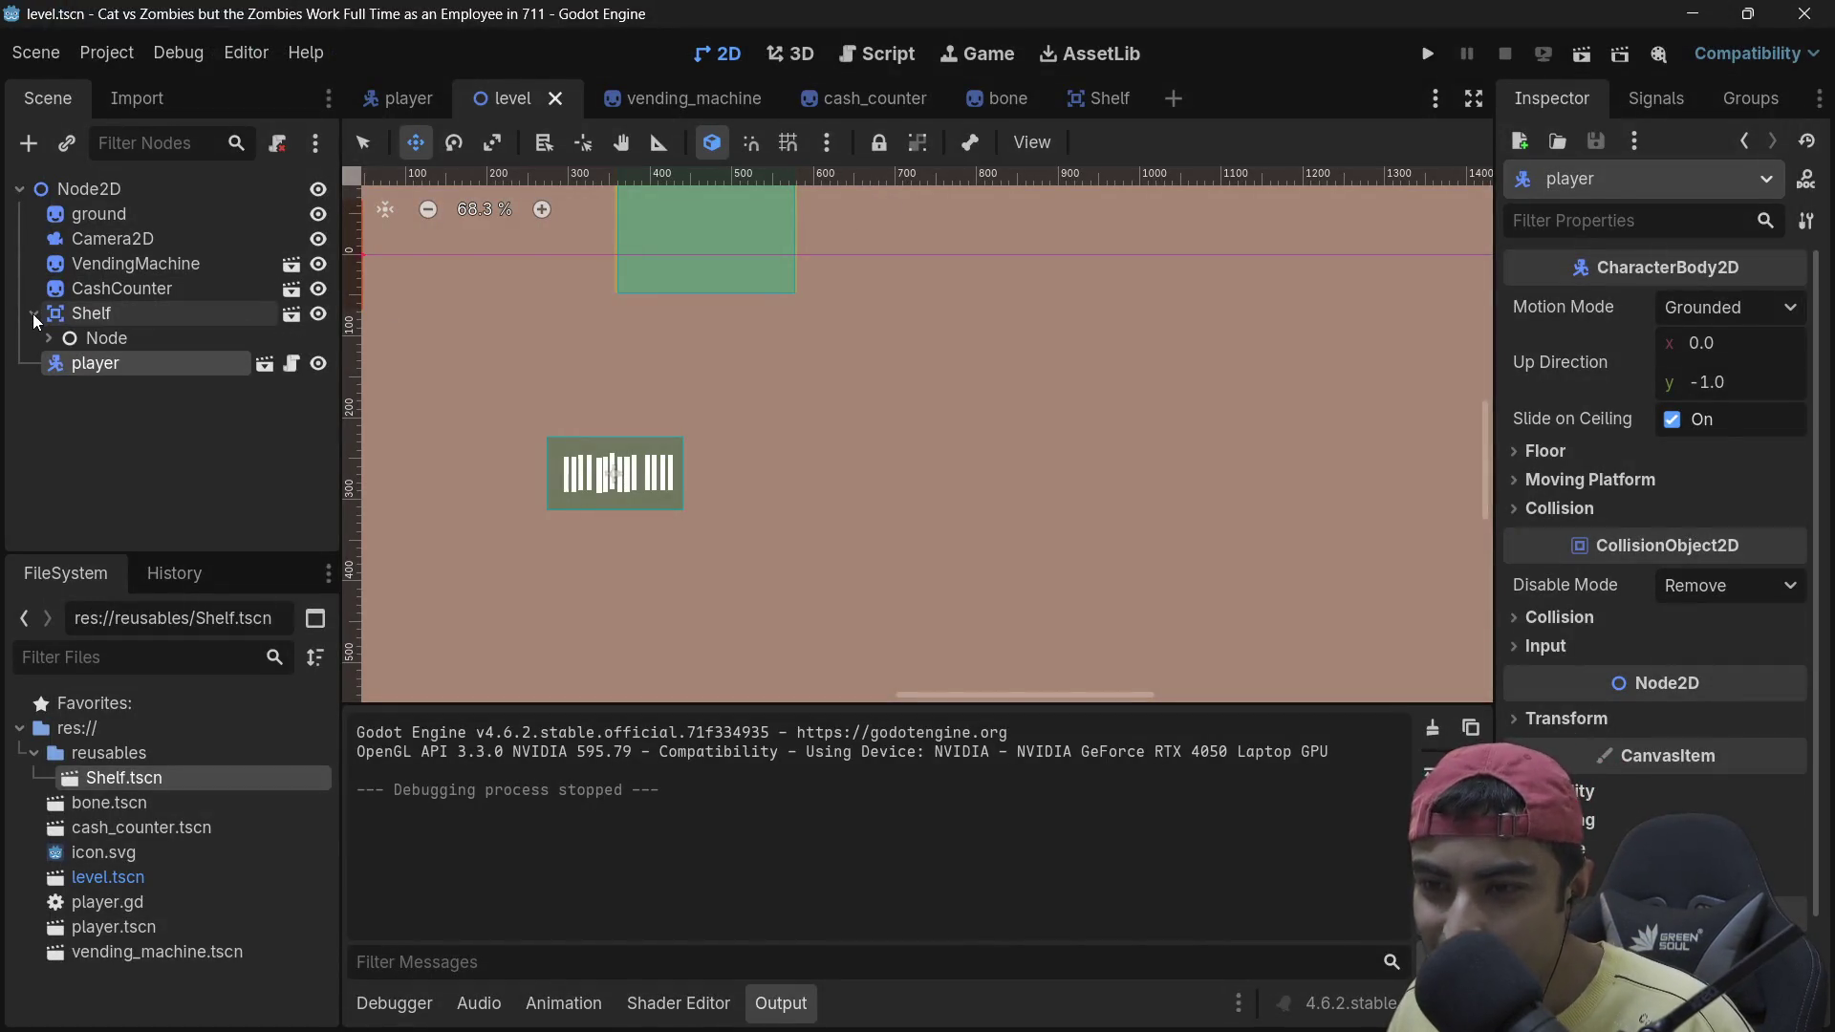
pyautogui.click(118, 340)
pyautogui.rightClick(155, 340)
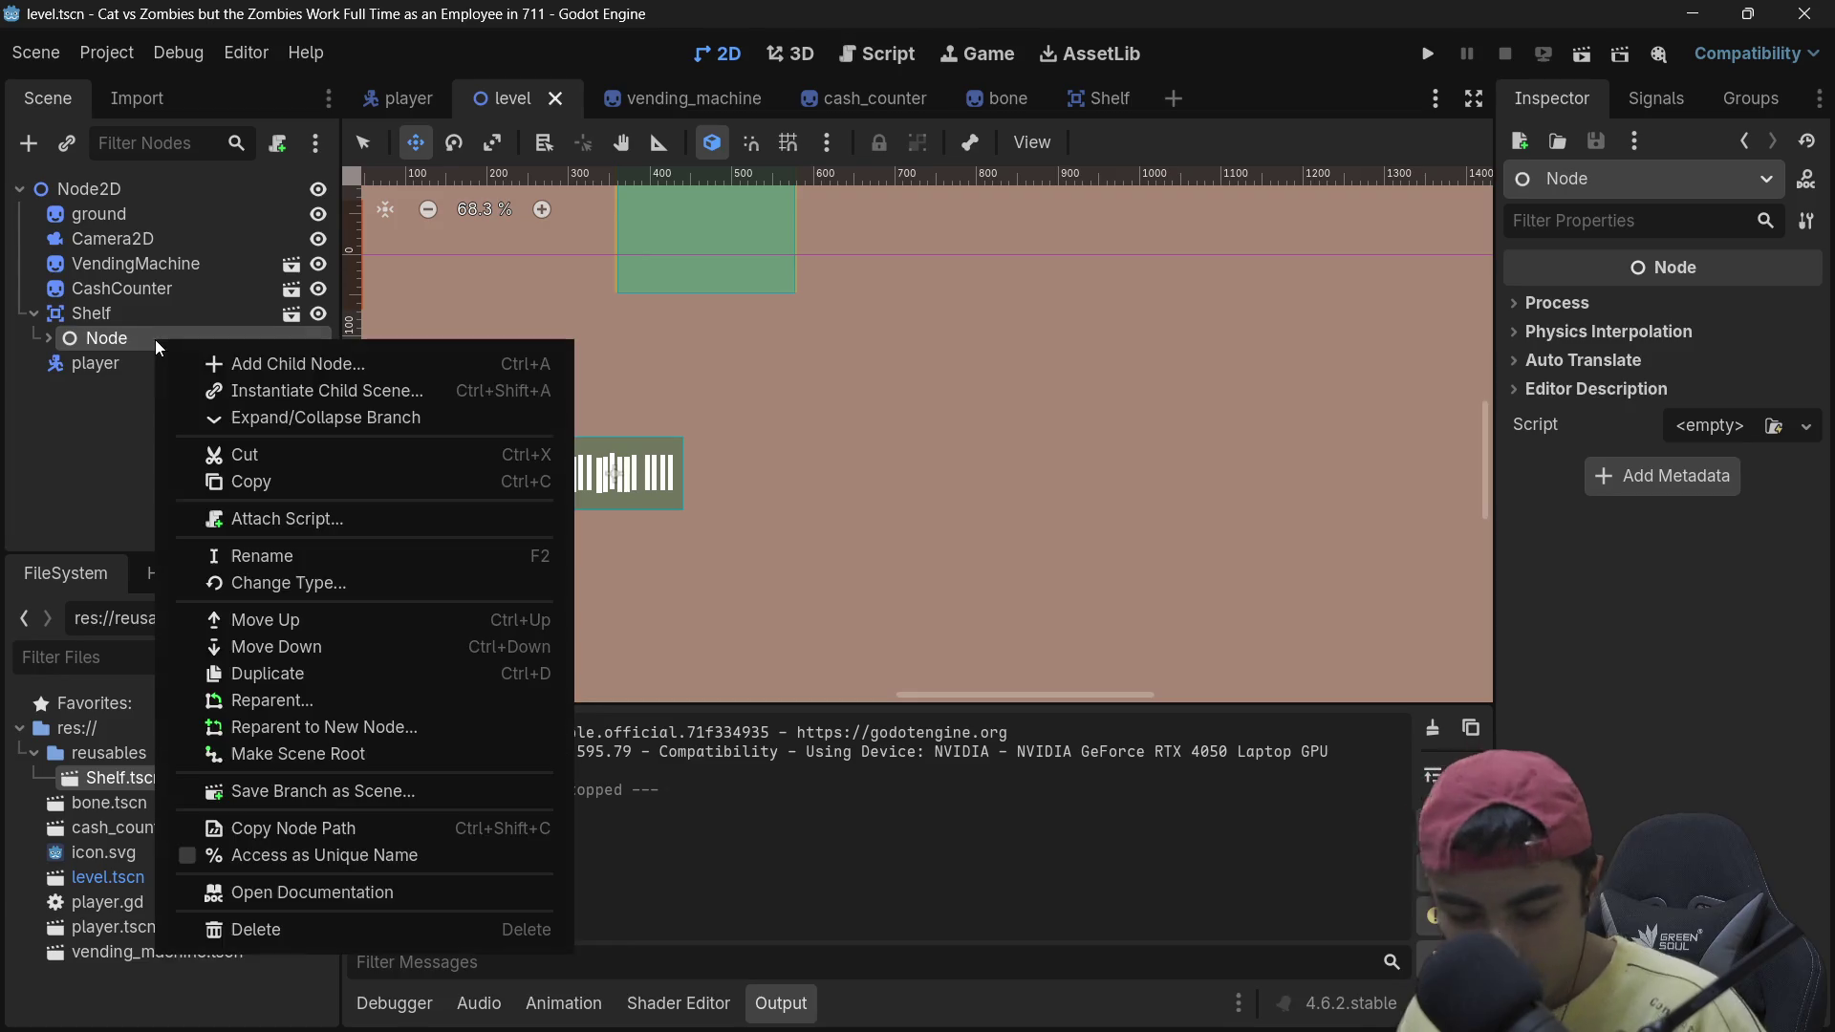
pyautogui.click(287, 585)
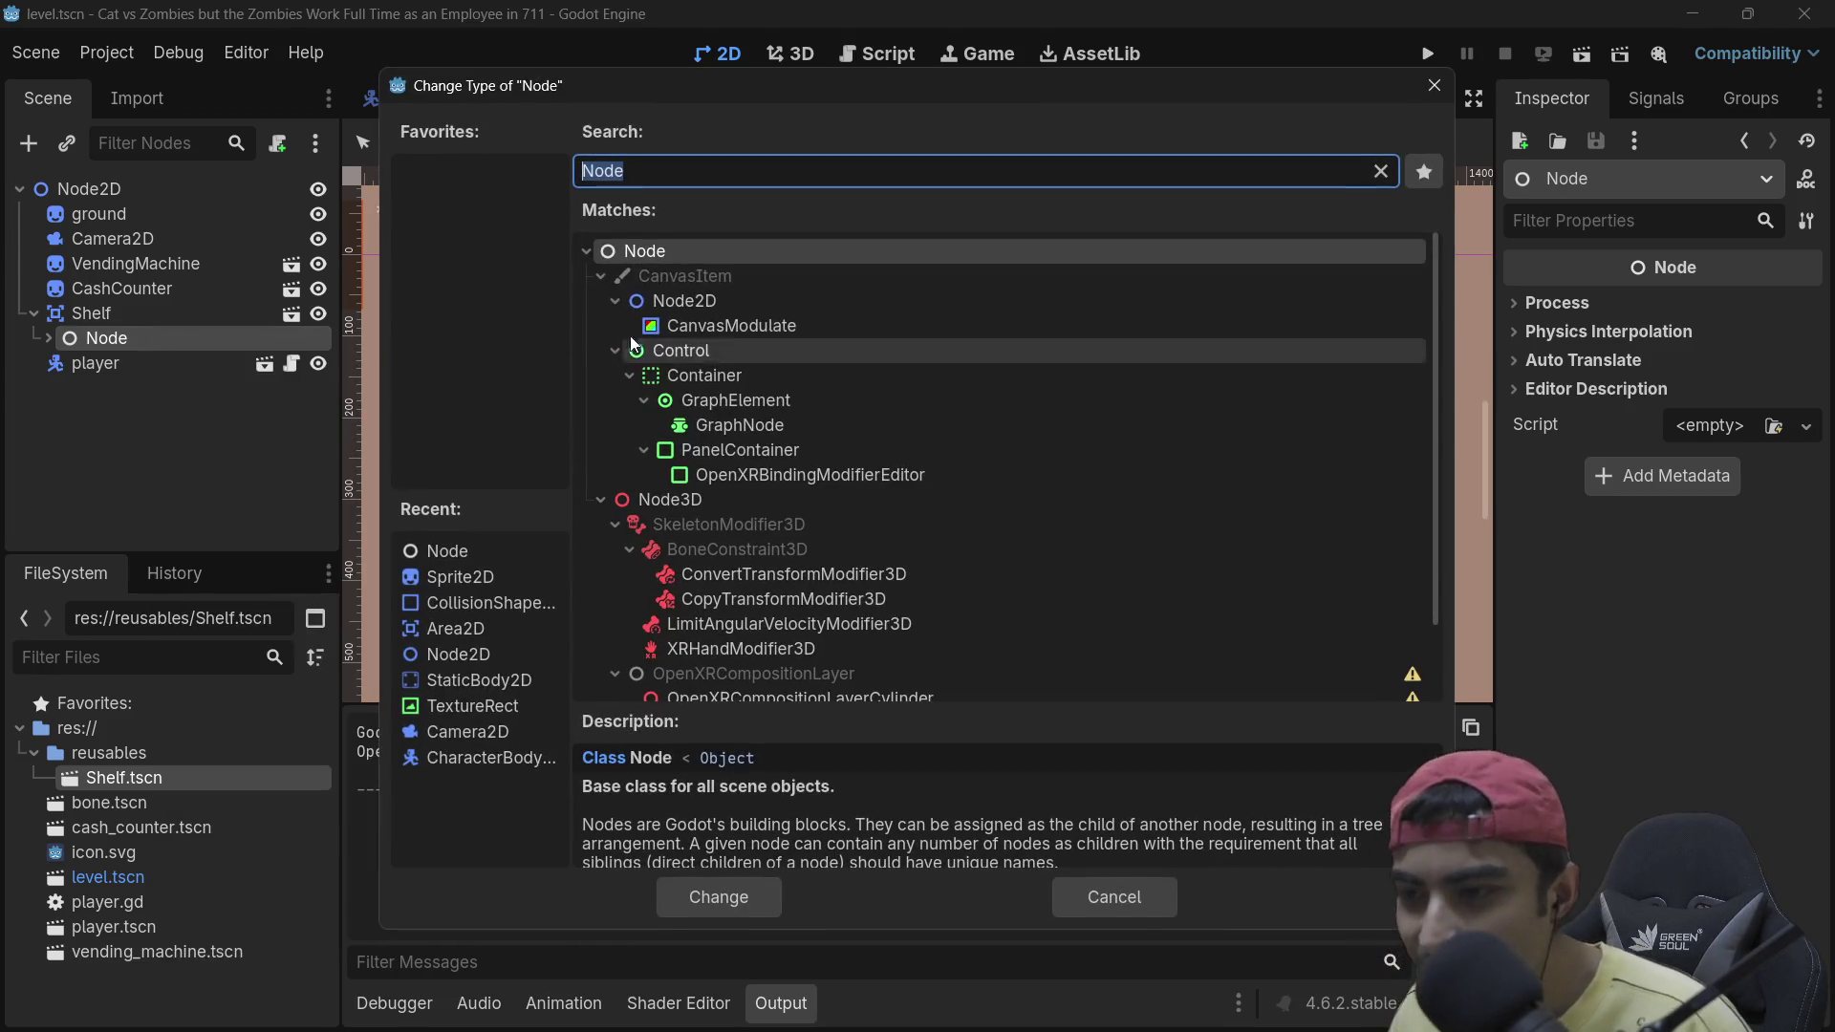
pyautogui.doubleClick(707, 301)
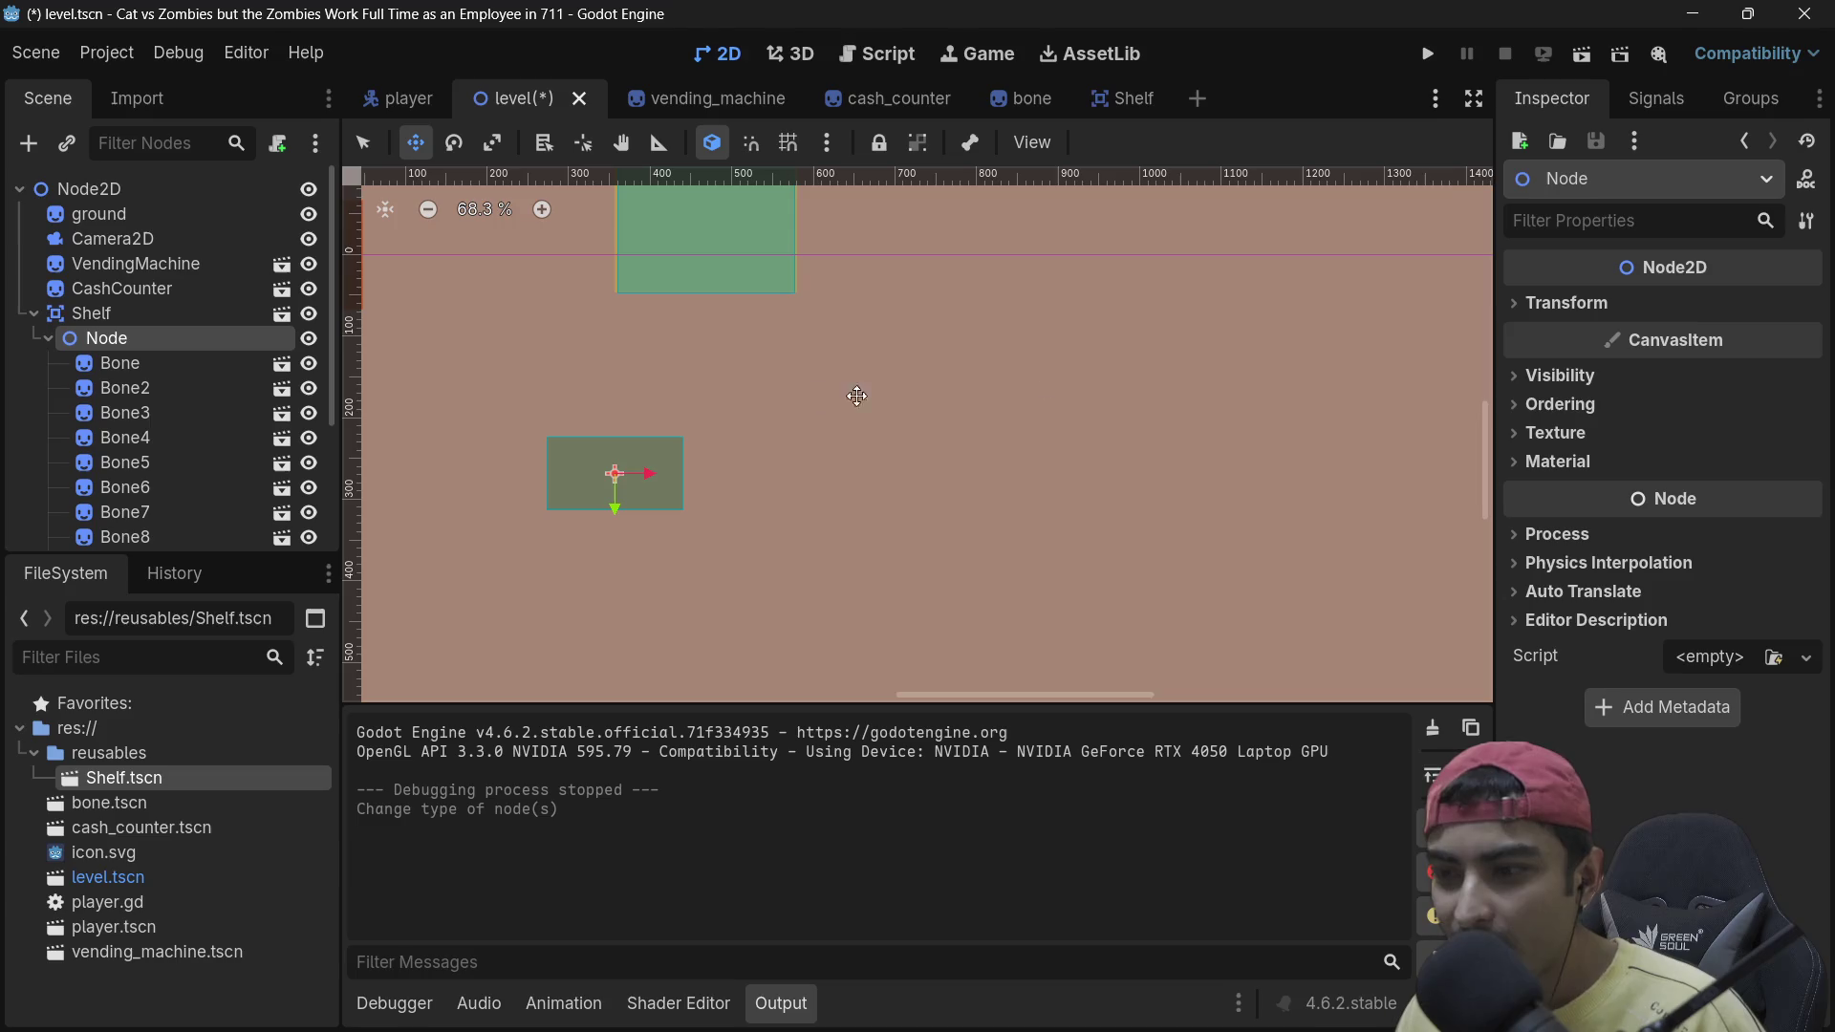
pyautogui.click(1427, 54)
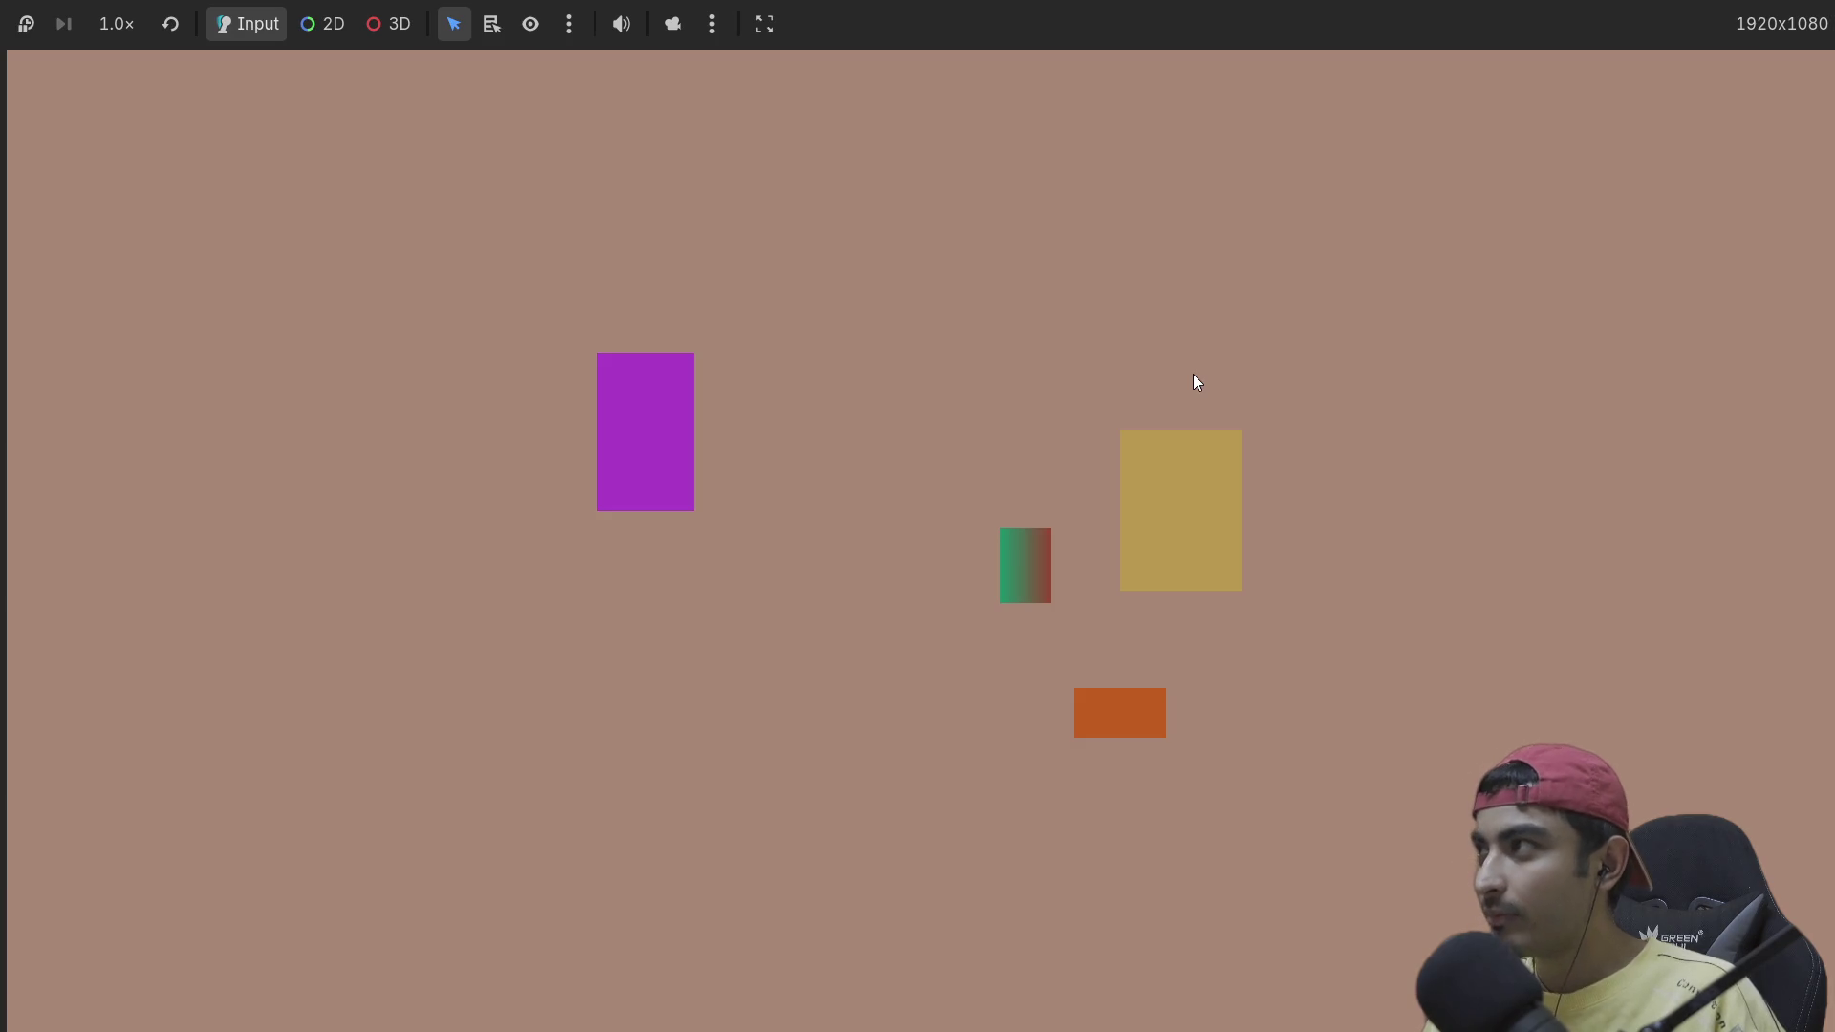
# Step: Move the player down in the running level, then stop the game with F8
pyautogui.press('Down')
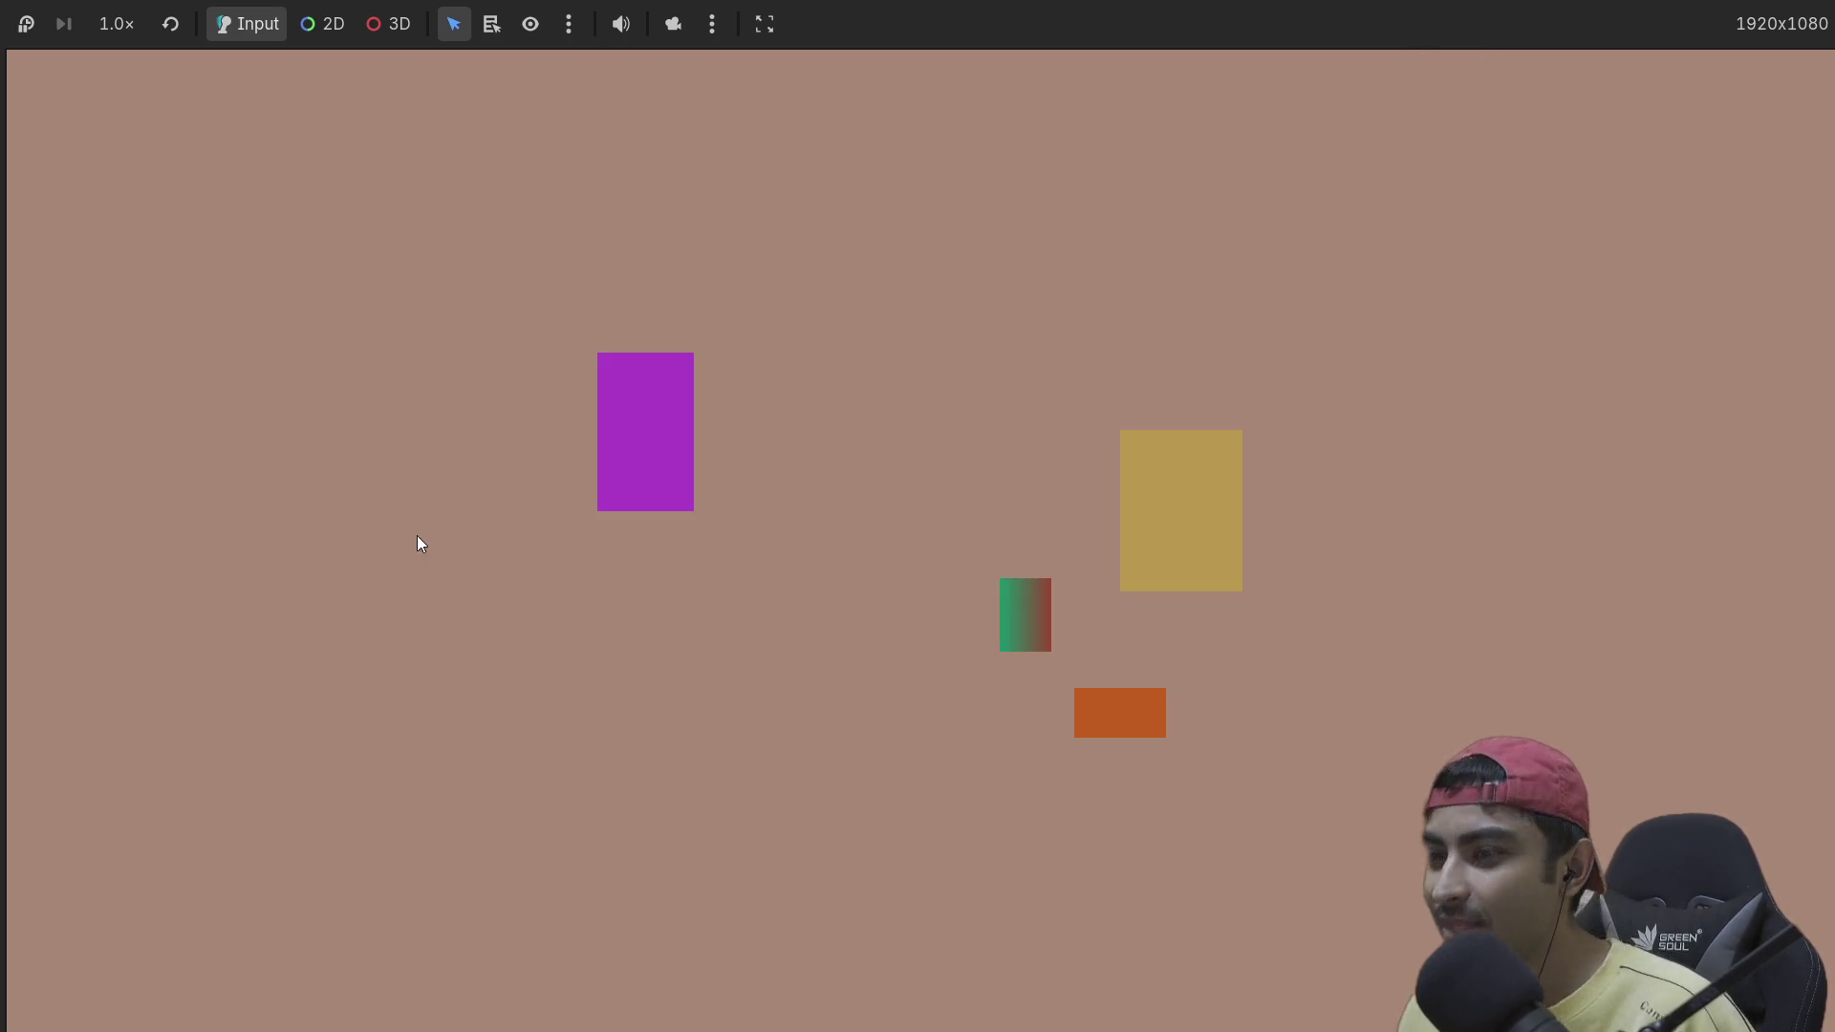
pyautogui.press('F8')
pyautogui.scroll(-1, 214, 442)
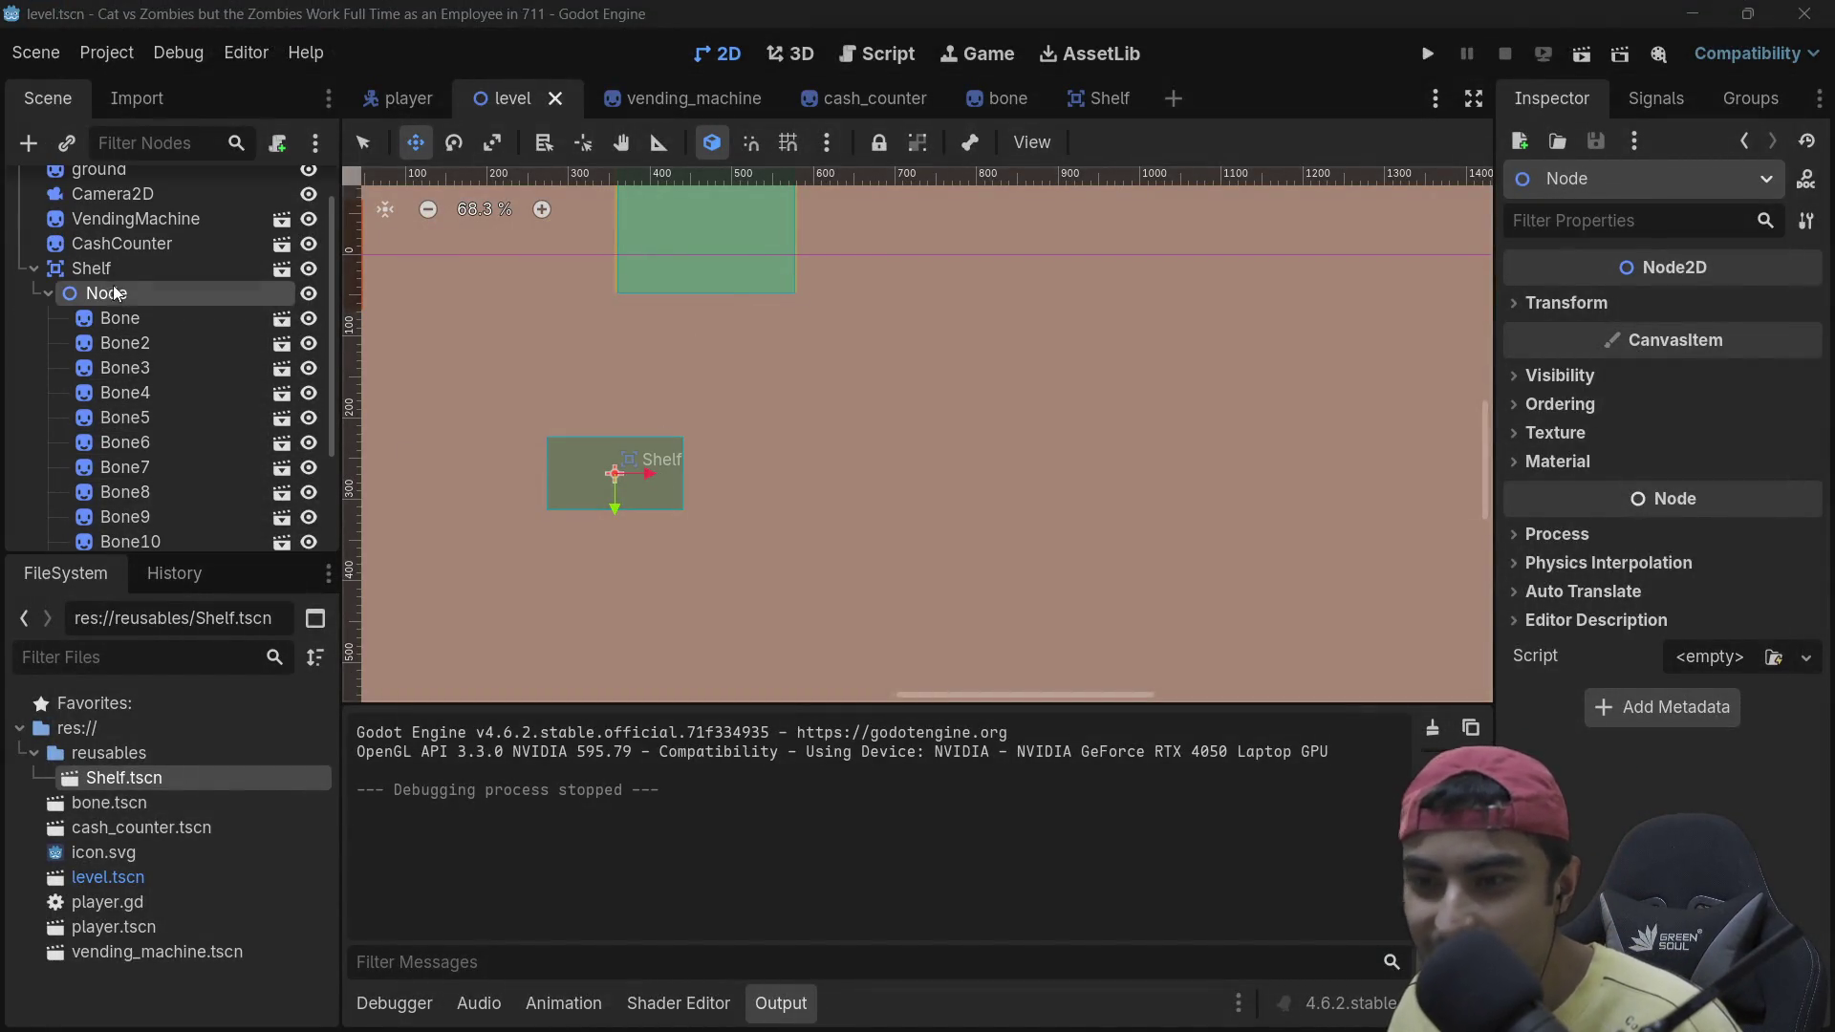
# Step: Select Bone through Bone14 and drag them up onto the shelf
pyautogui.scroll(-4, 660, 440)
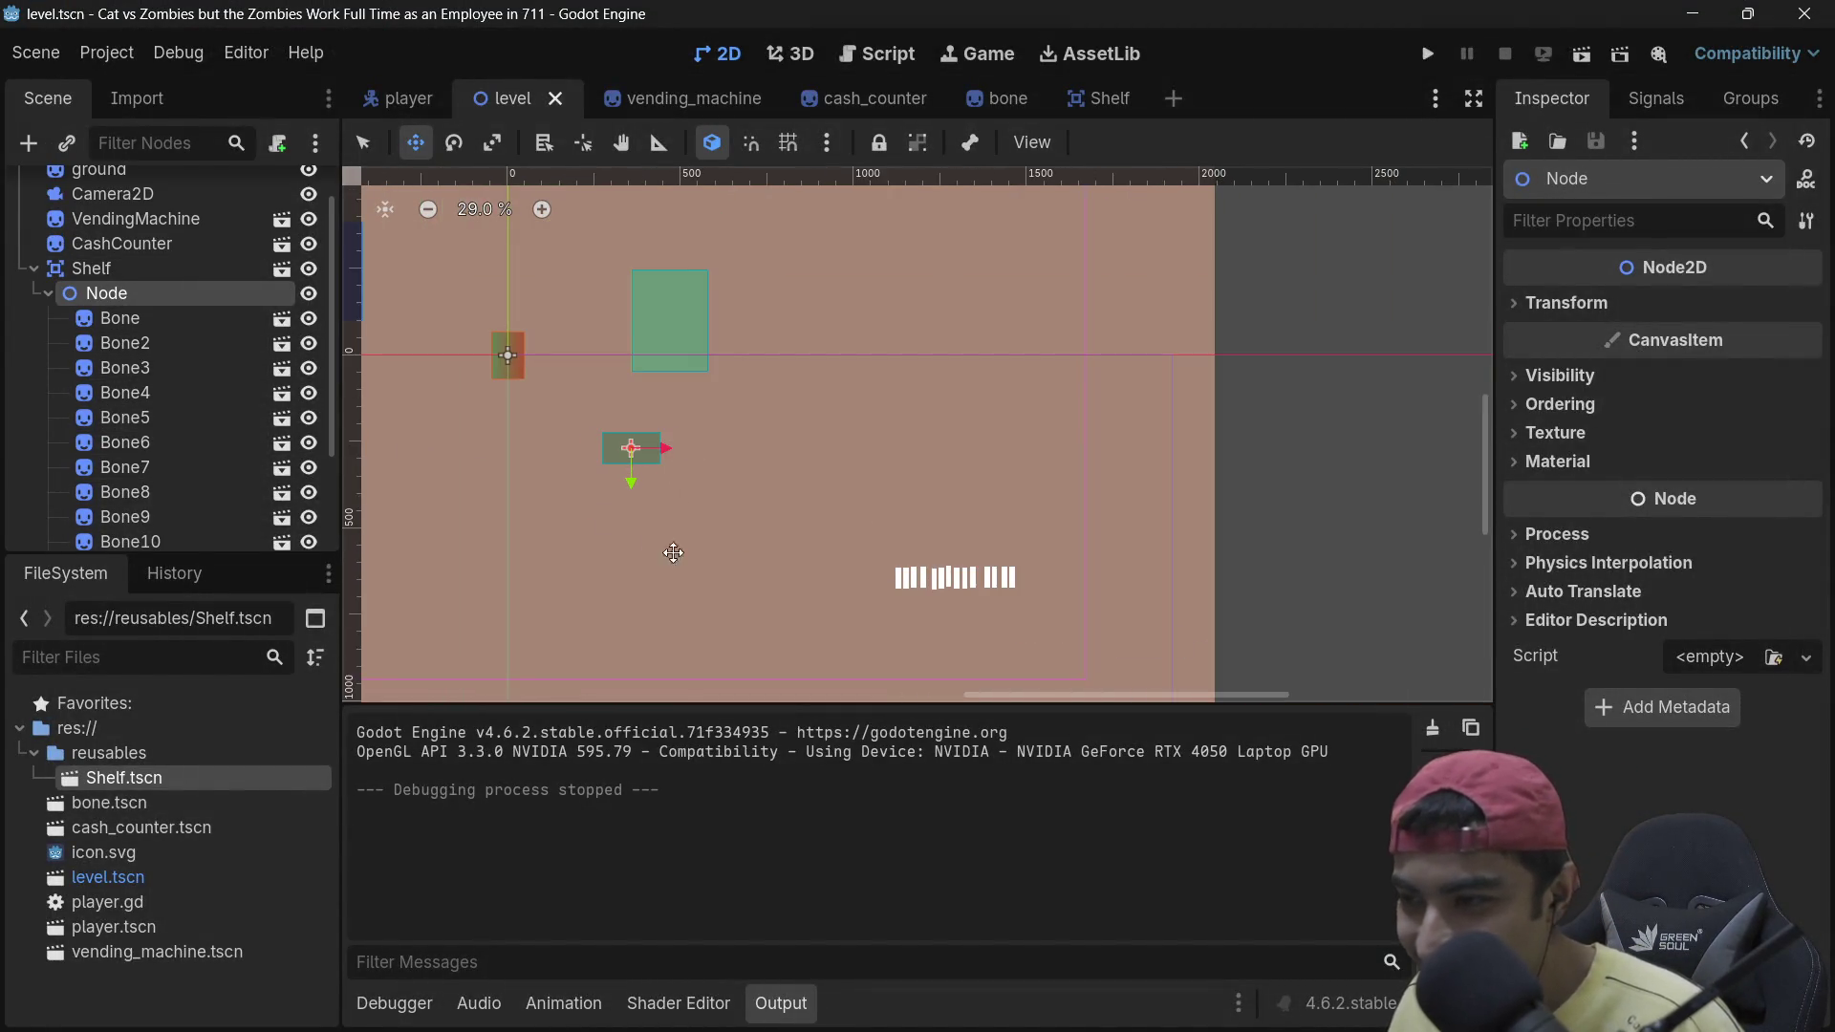
pyautogui.click(176, 321)
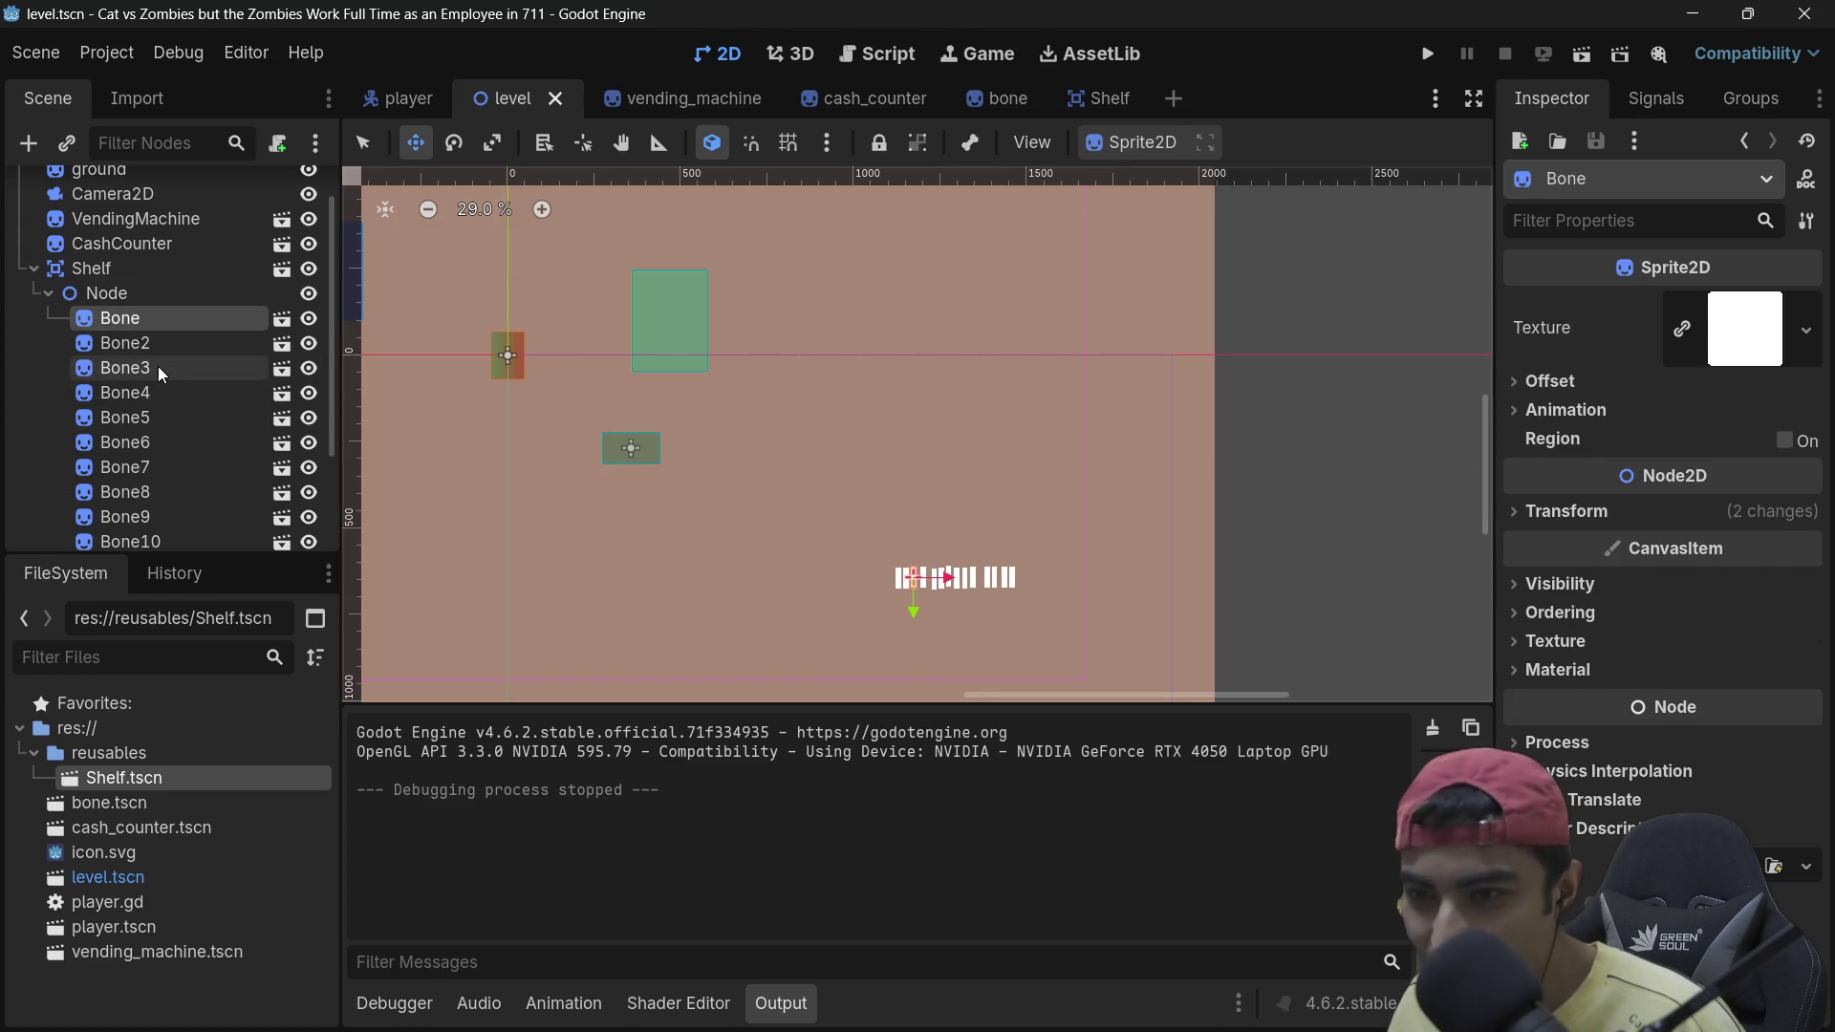
pyautogui.scroll(-3, 158, 369)
pyautogui.keyDown('shift'); pyautogui.click(157, 503); pyautogui.keyUp('shift')
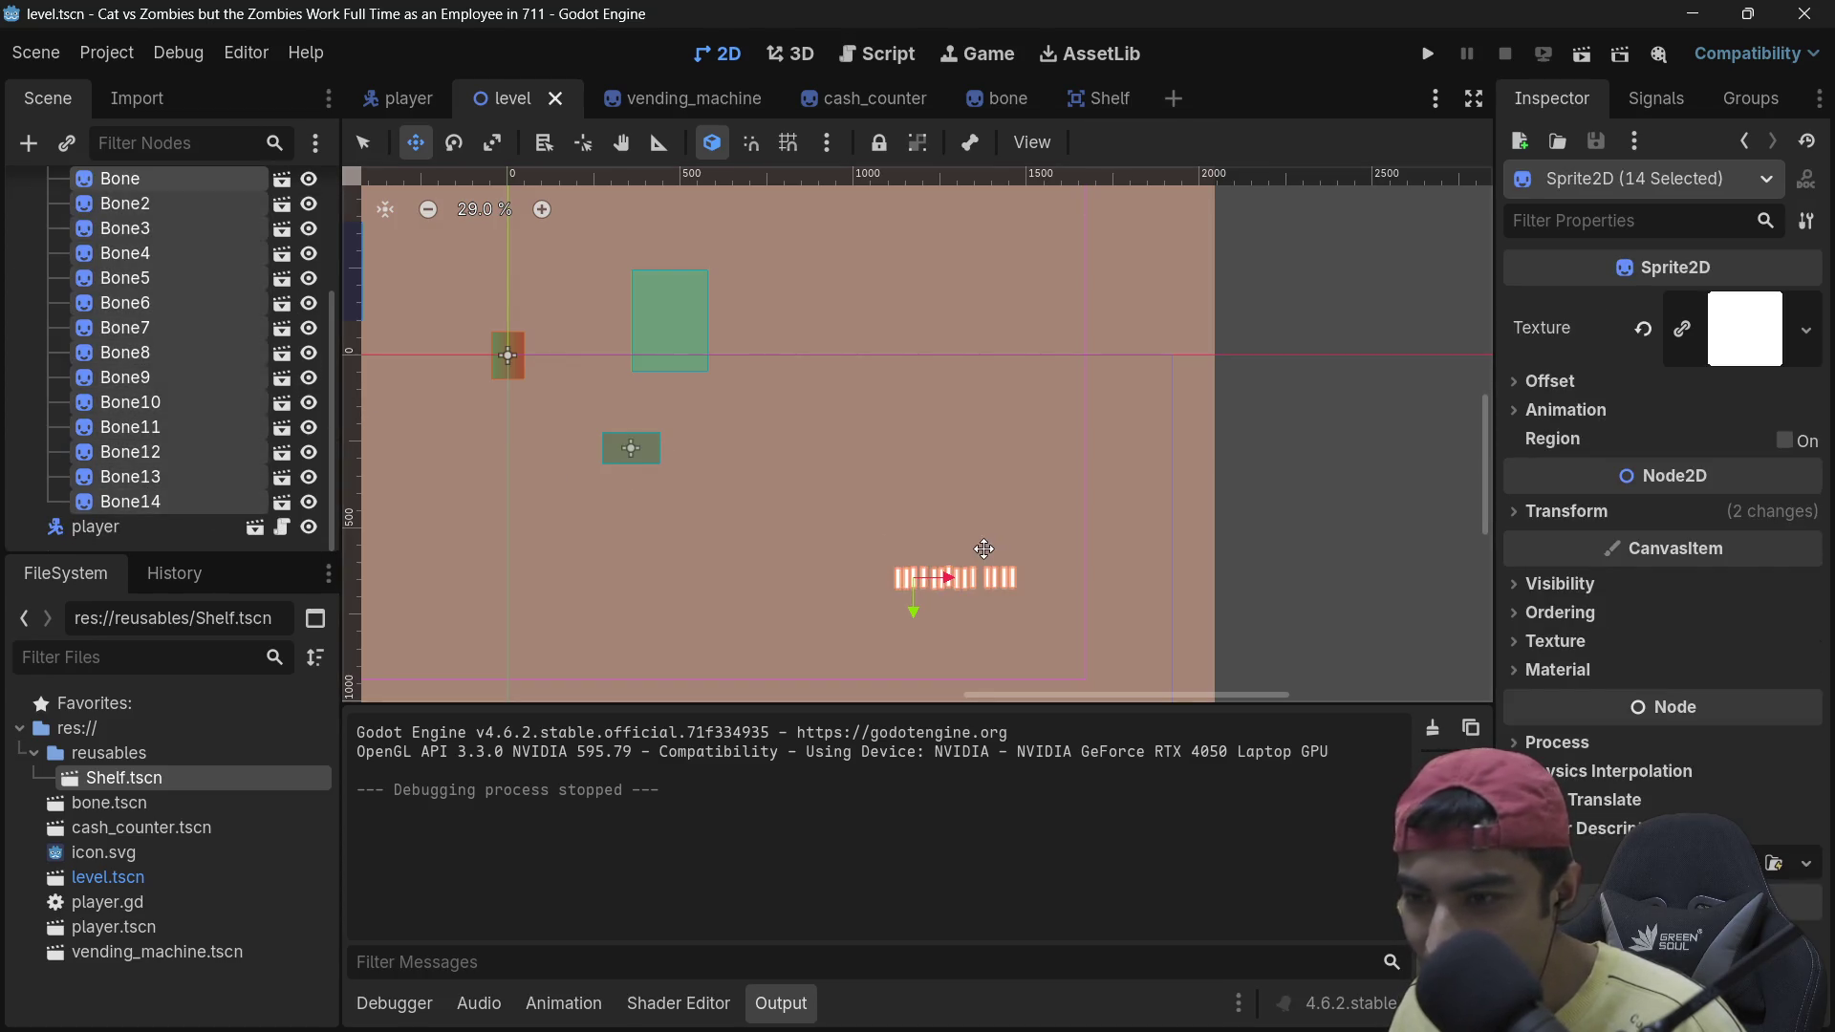
pyautogui.moveTo(929, 581); pyautogui.dragTo(636, 455)
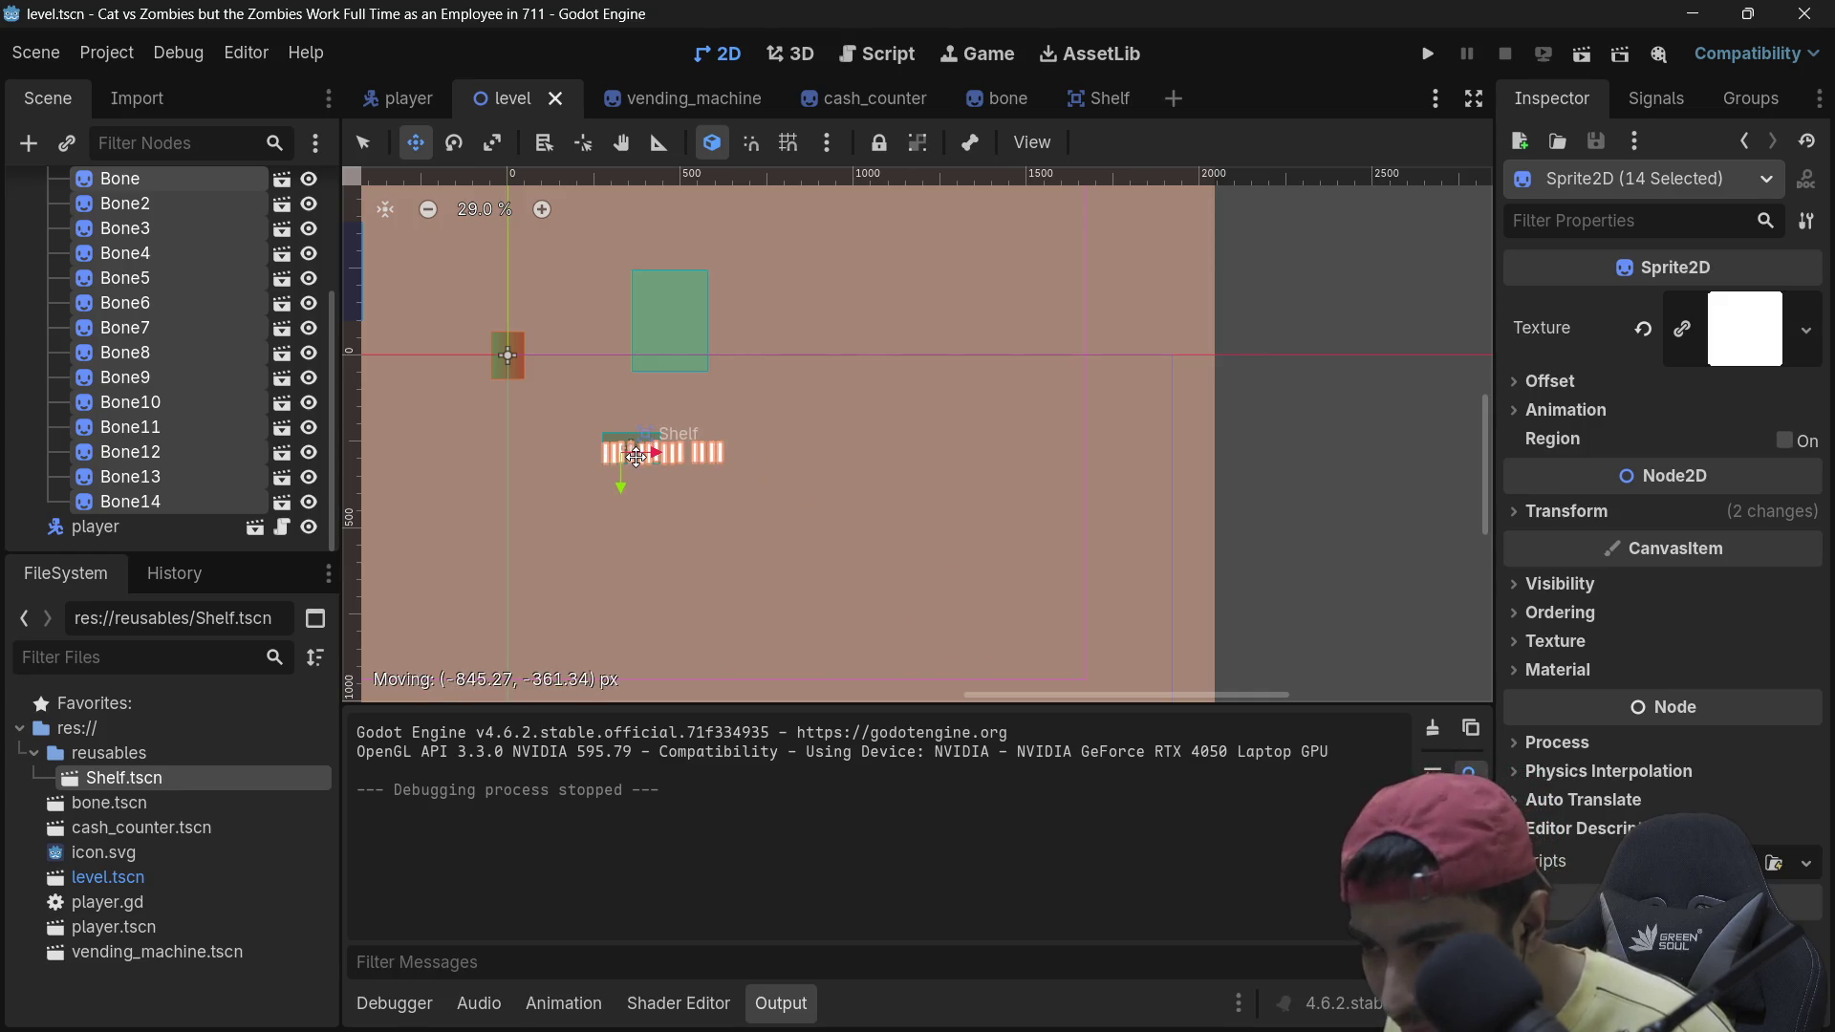
pyautogui.scroll(1, 633, 496)
pyautogui.scroll(2, 163, 399)
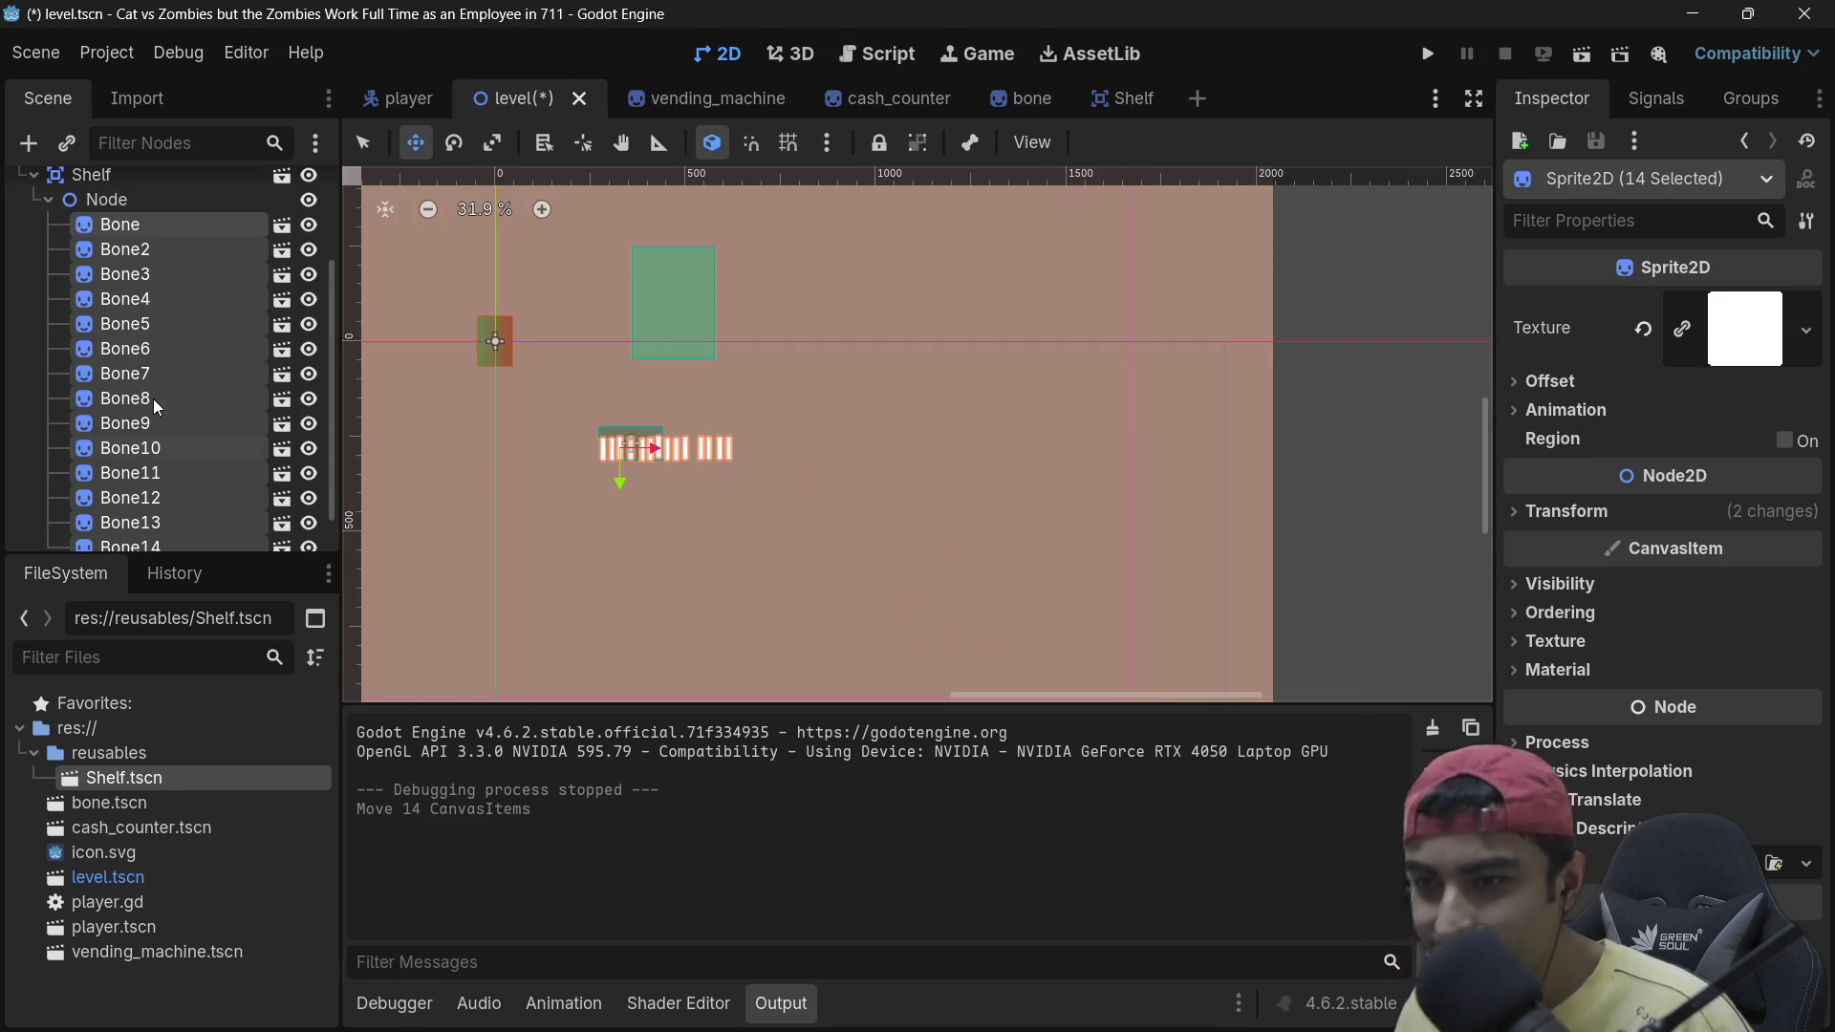
pyautogui.scroll(2, 174, 403)
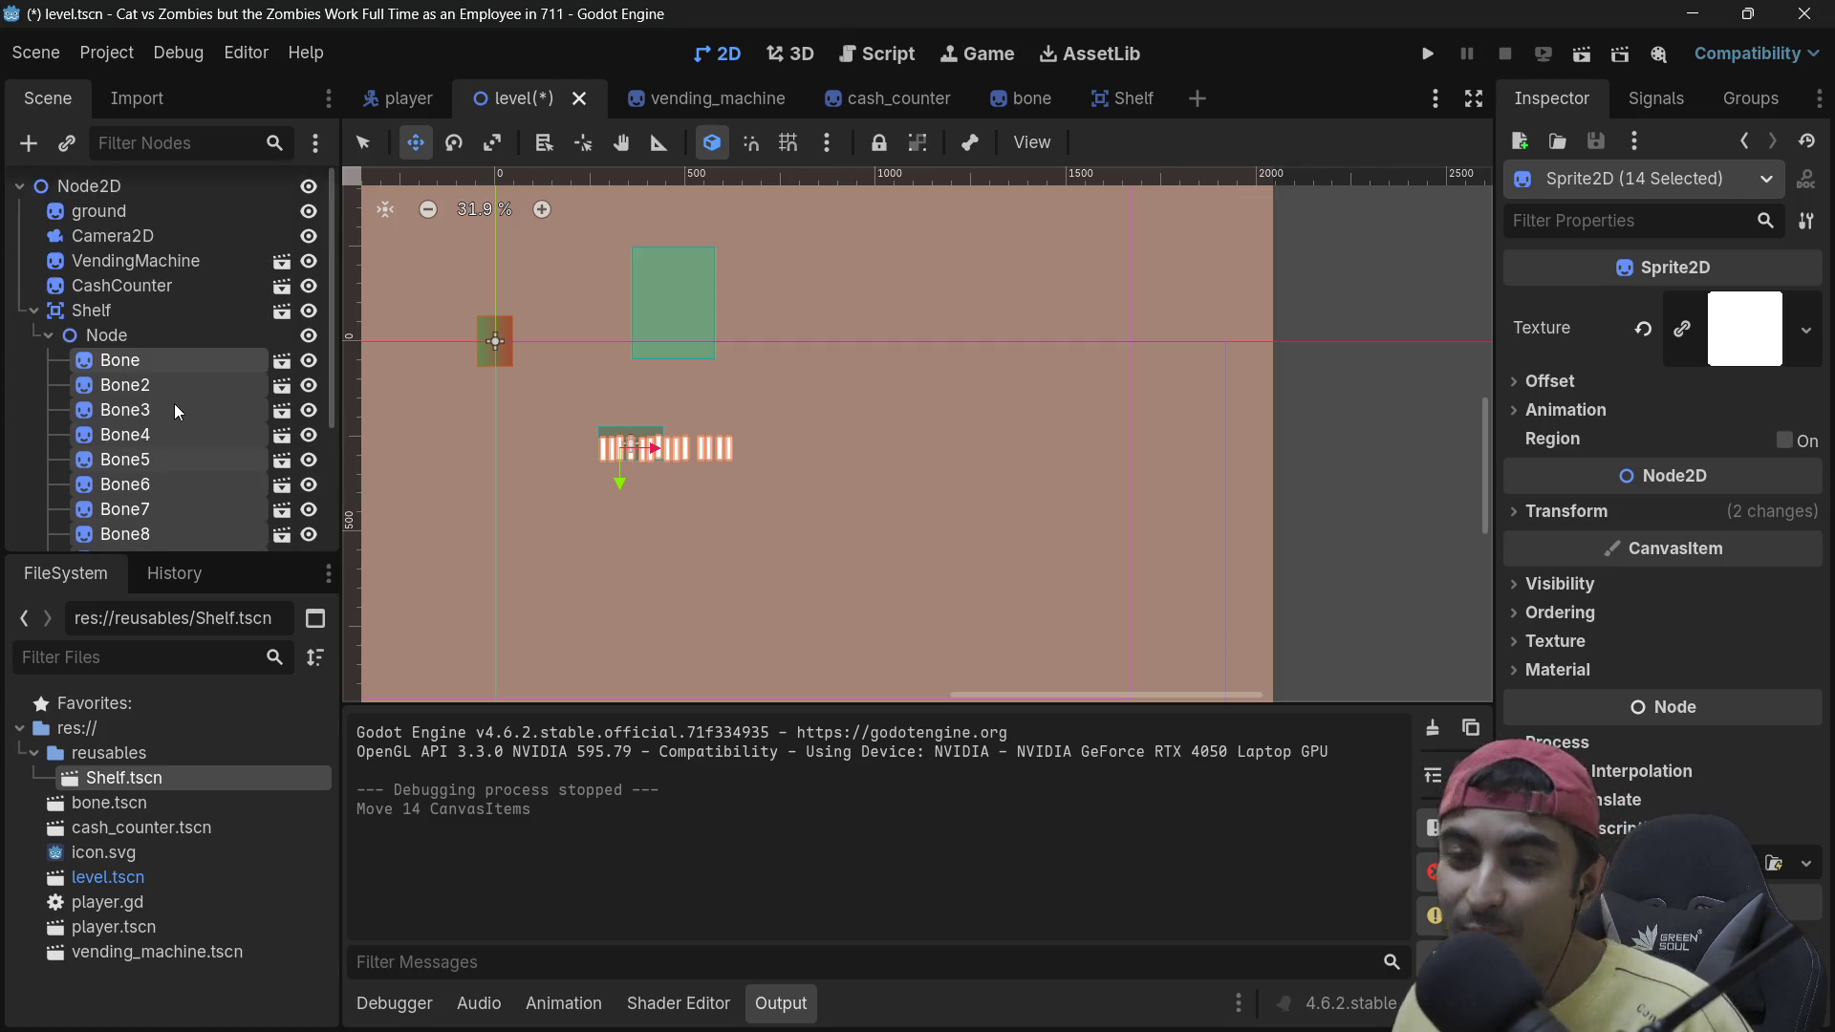
pyautogui.scroll(-3, 158, 382)
pyautogui.scroll(3, 174, 380)
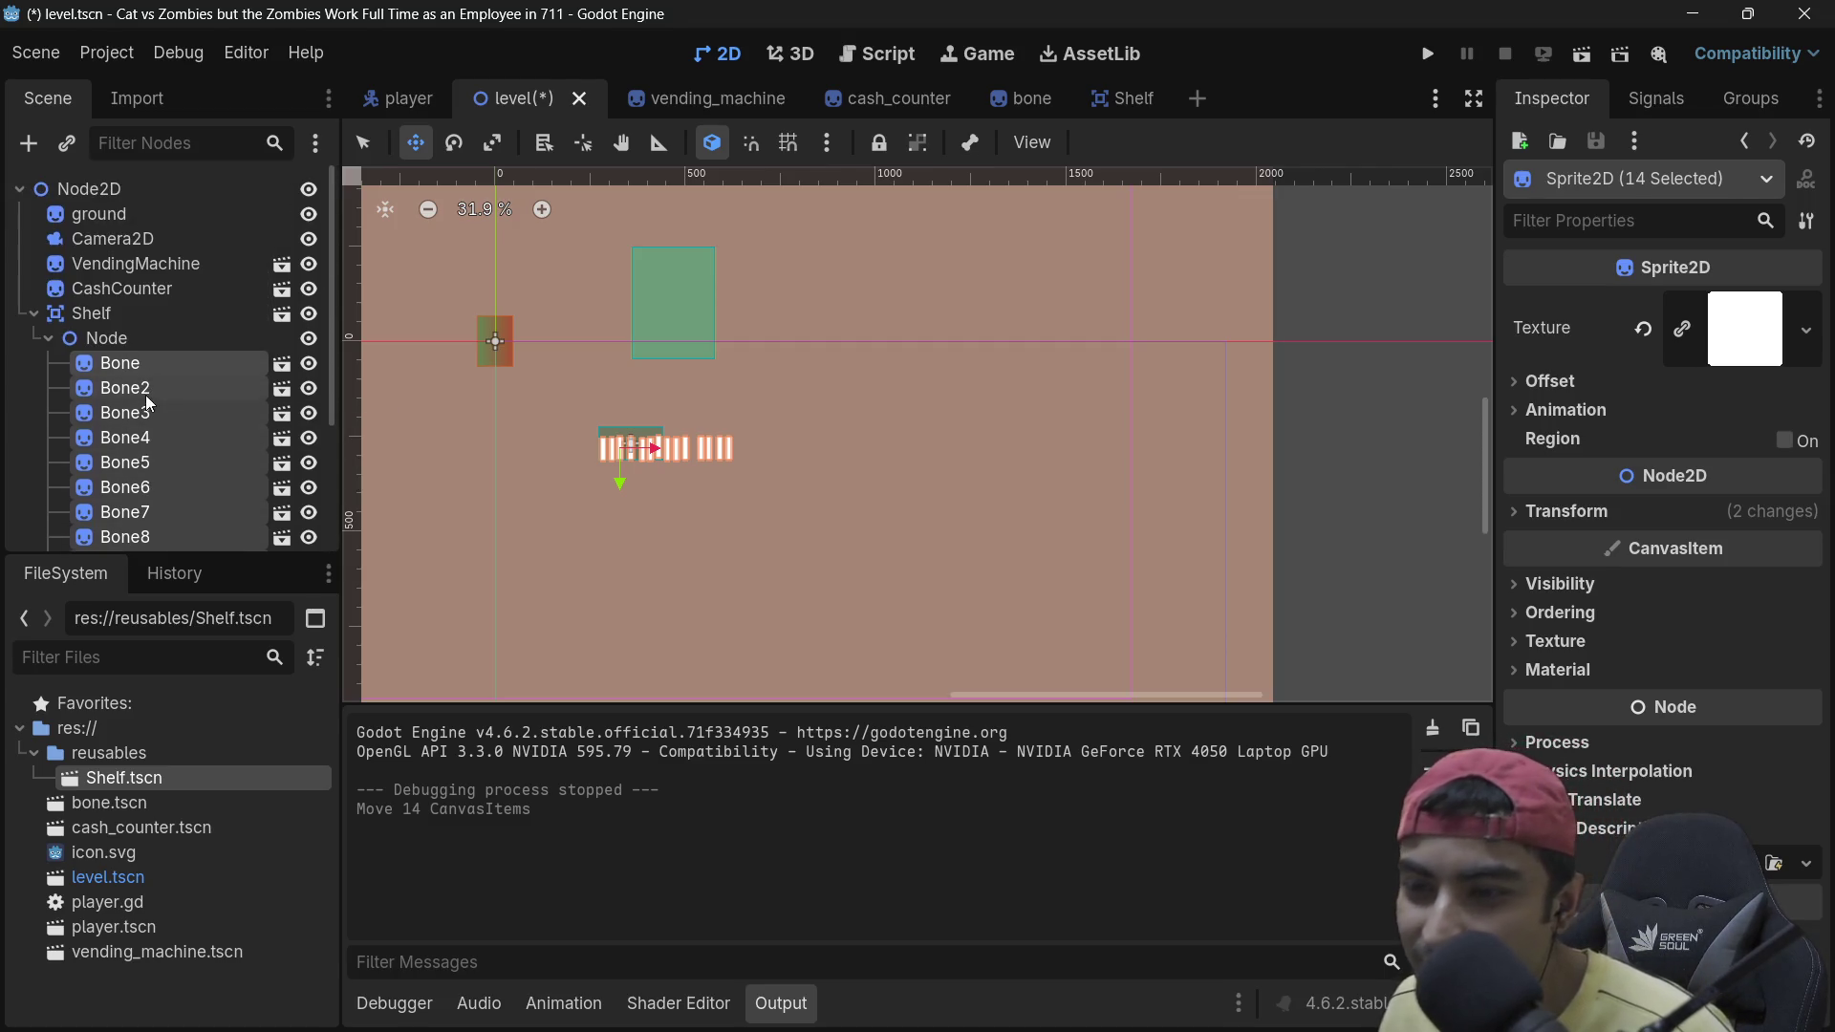
# Step: Reselect the 14 bones and scale them down into a narrower row
pyautogui.click(107, 338)
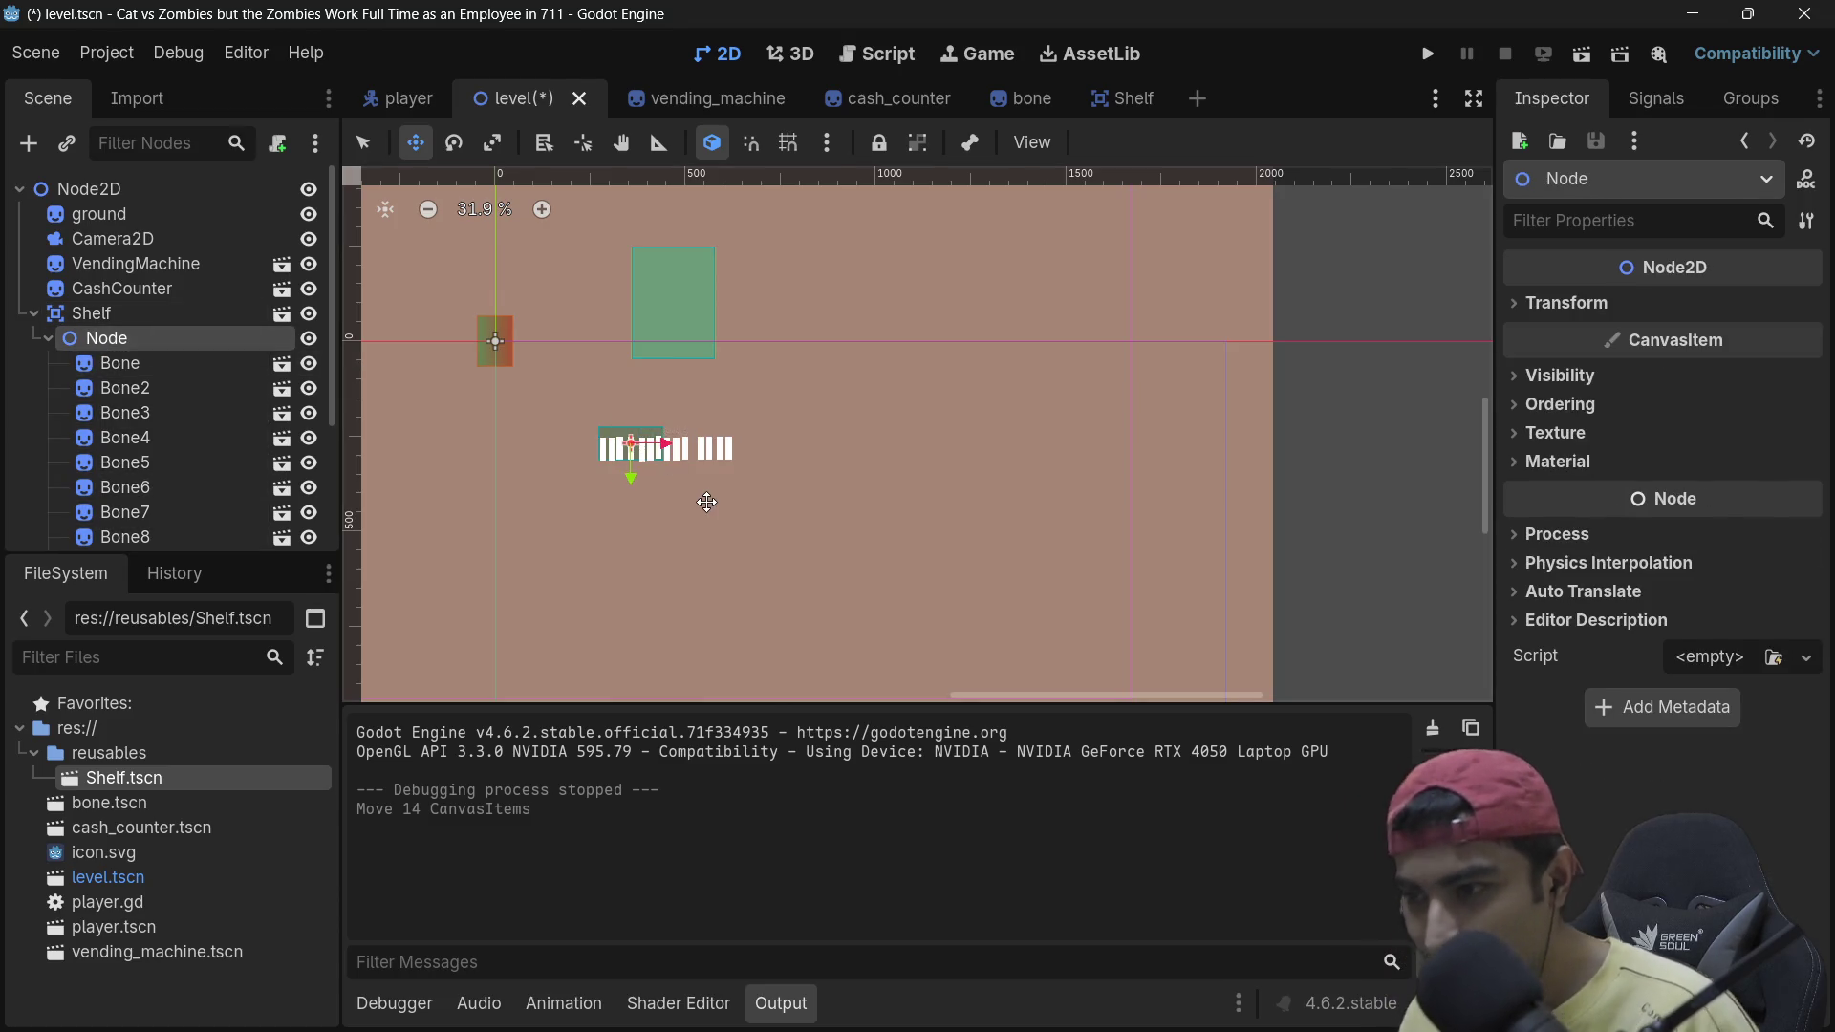
pyautogui.scroll(10, 621, 420)
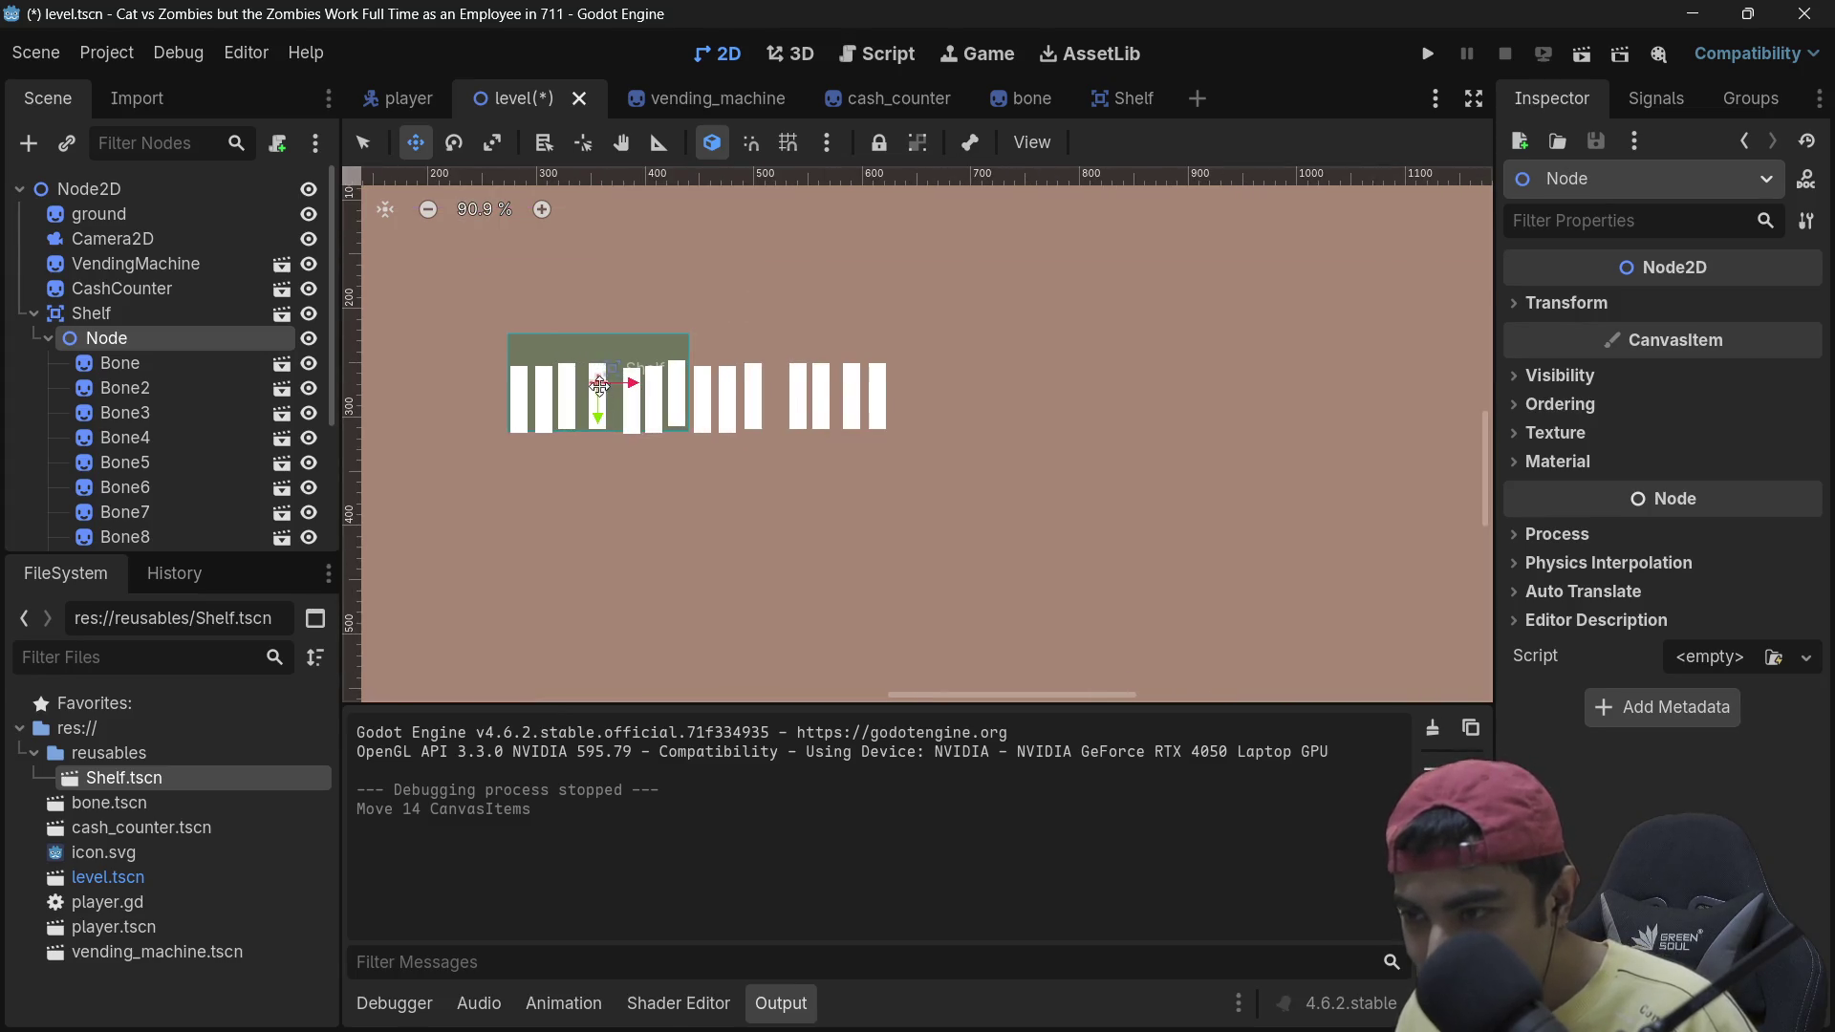
pyautogui.scroll(-4, 602, 392)
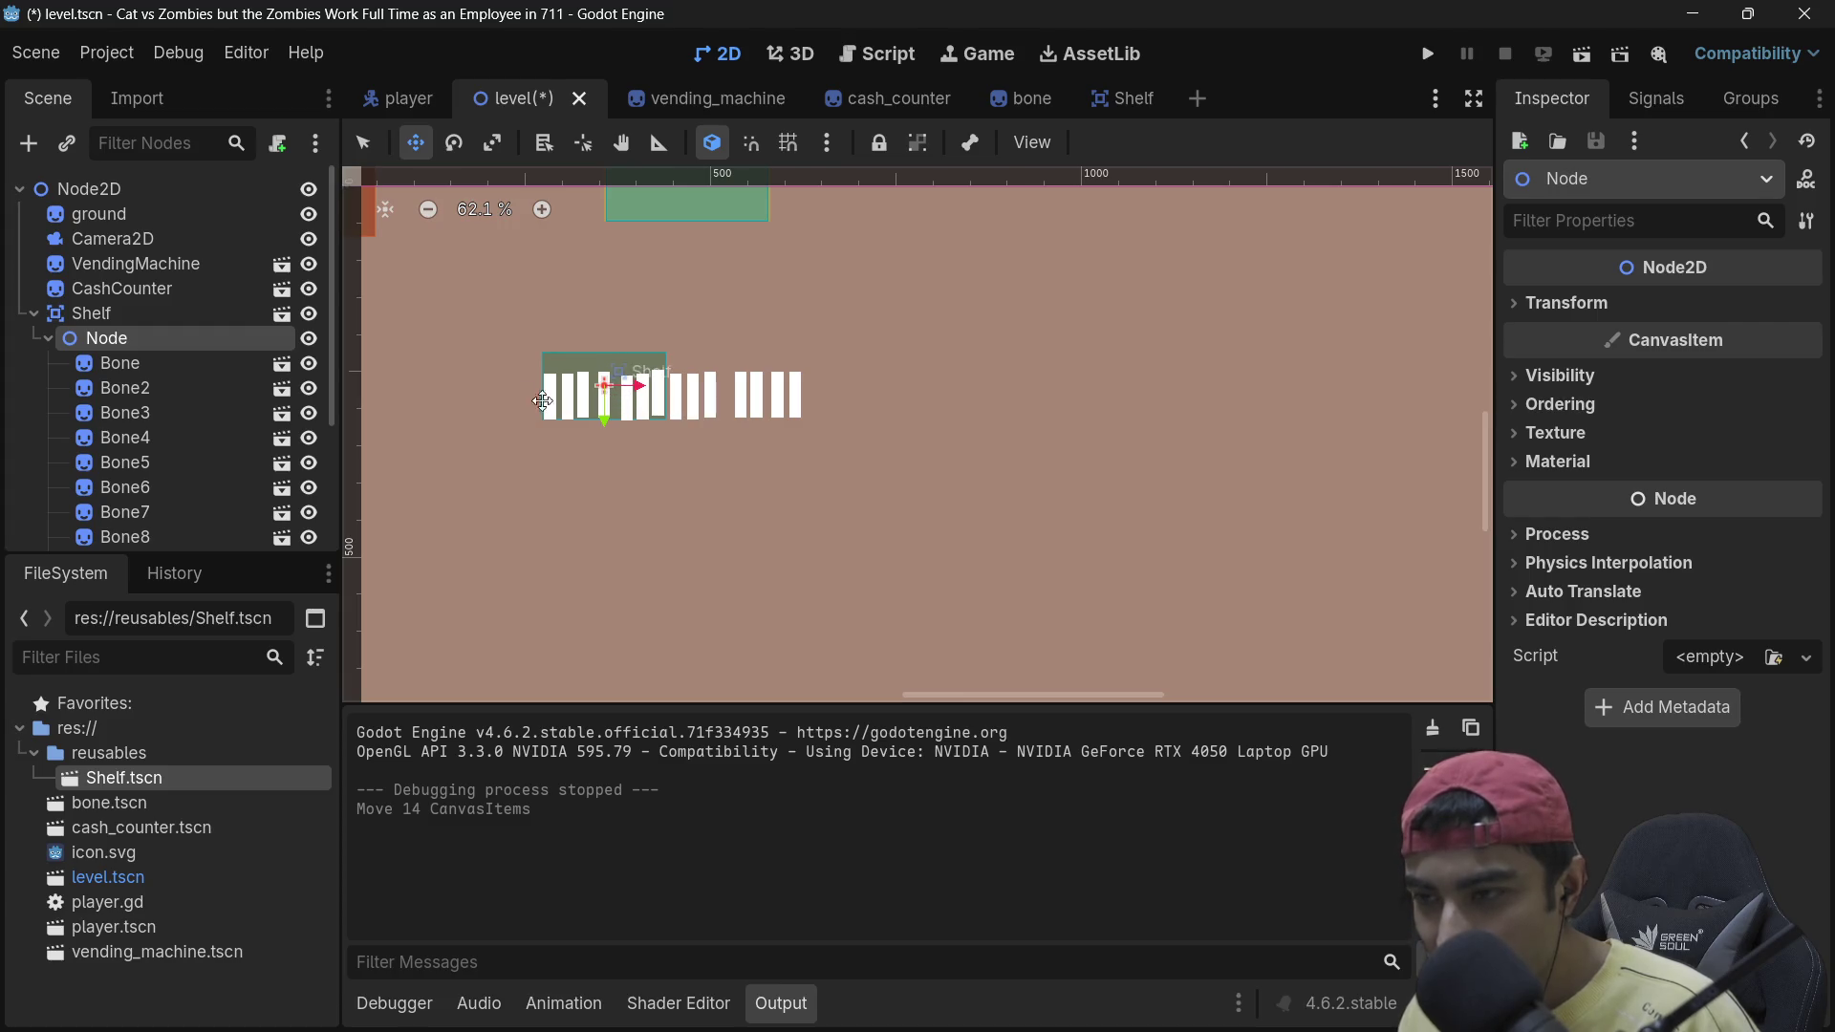
pyautogui.click(168, 363)
pyautogui.scroll(-4, 176, 413)
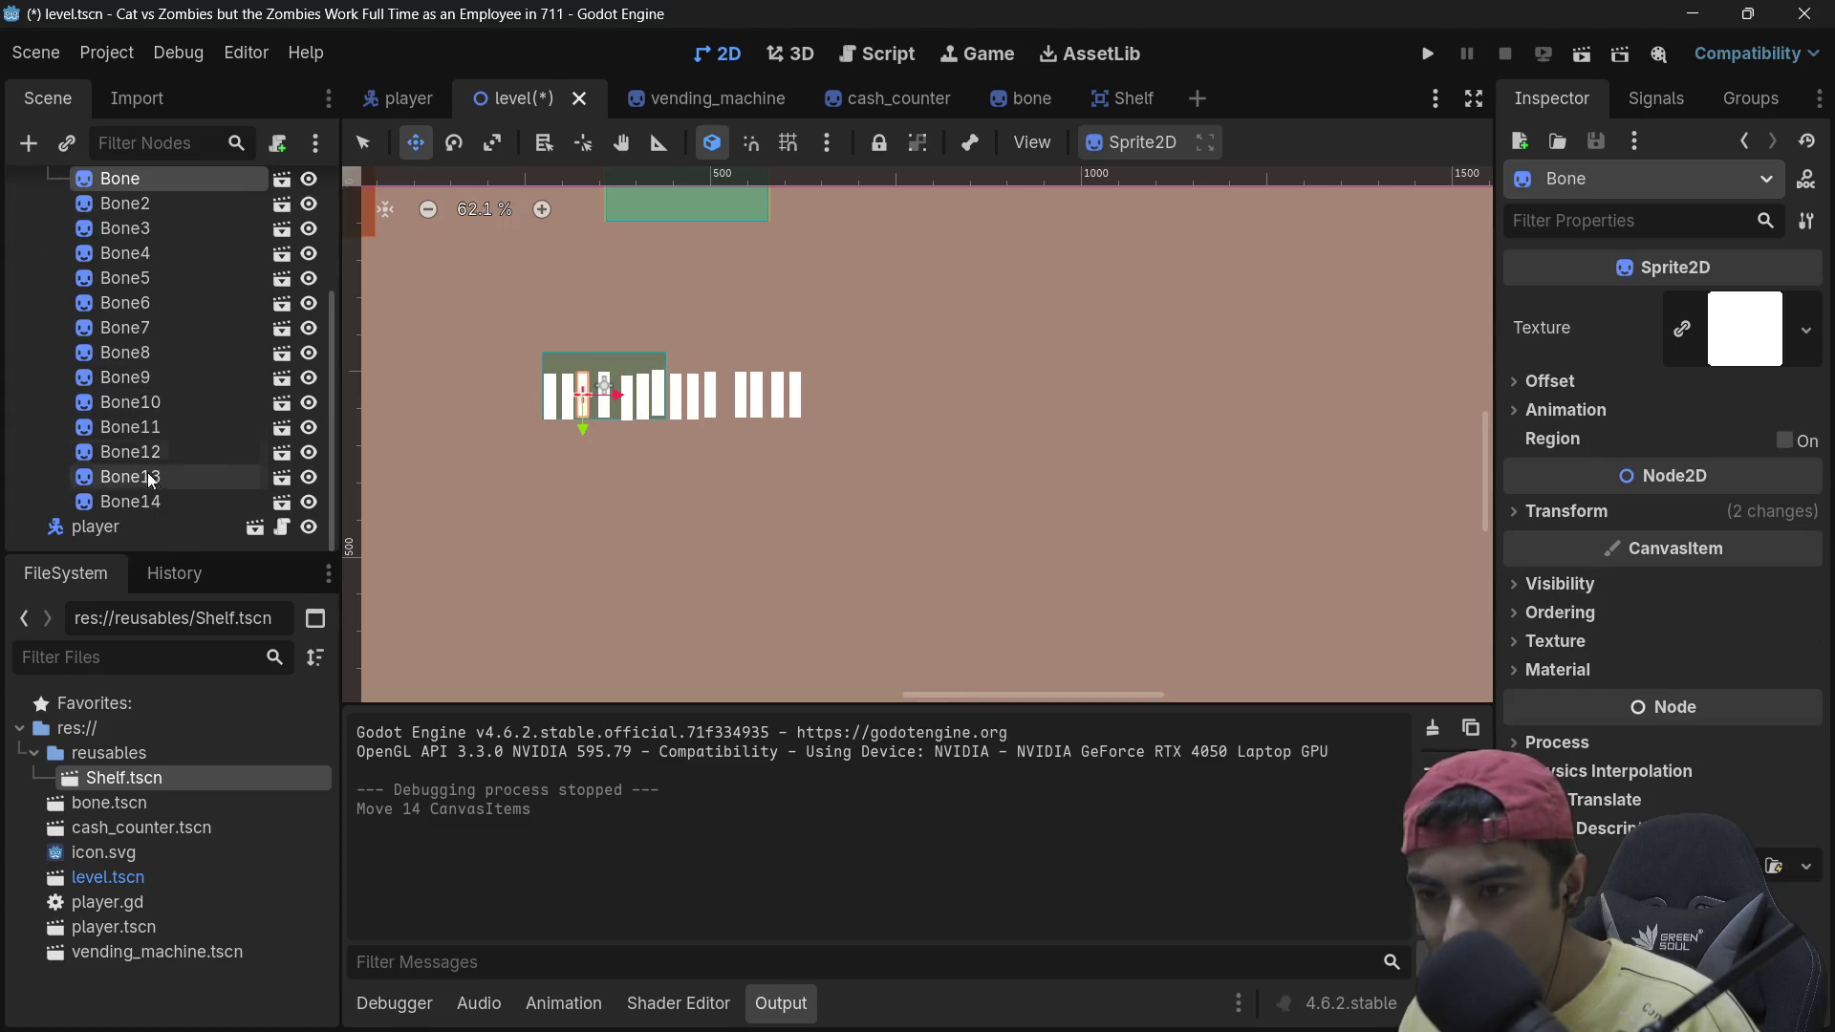
pyautogui.keyDown('shift'); pyautogui.click(186, 497); pyautogui.keyUp('shift')
pyautogui.scroll(-3, 690, 416)
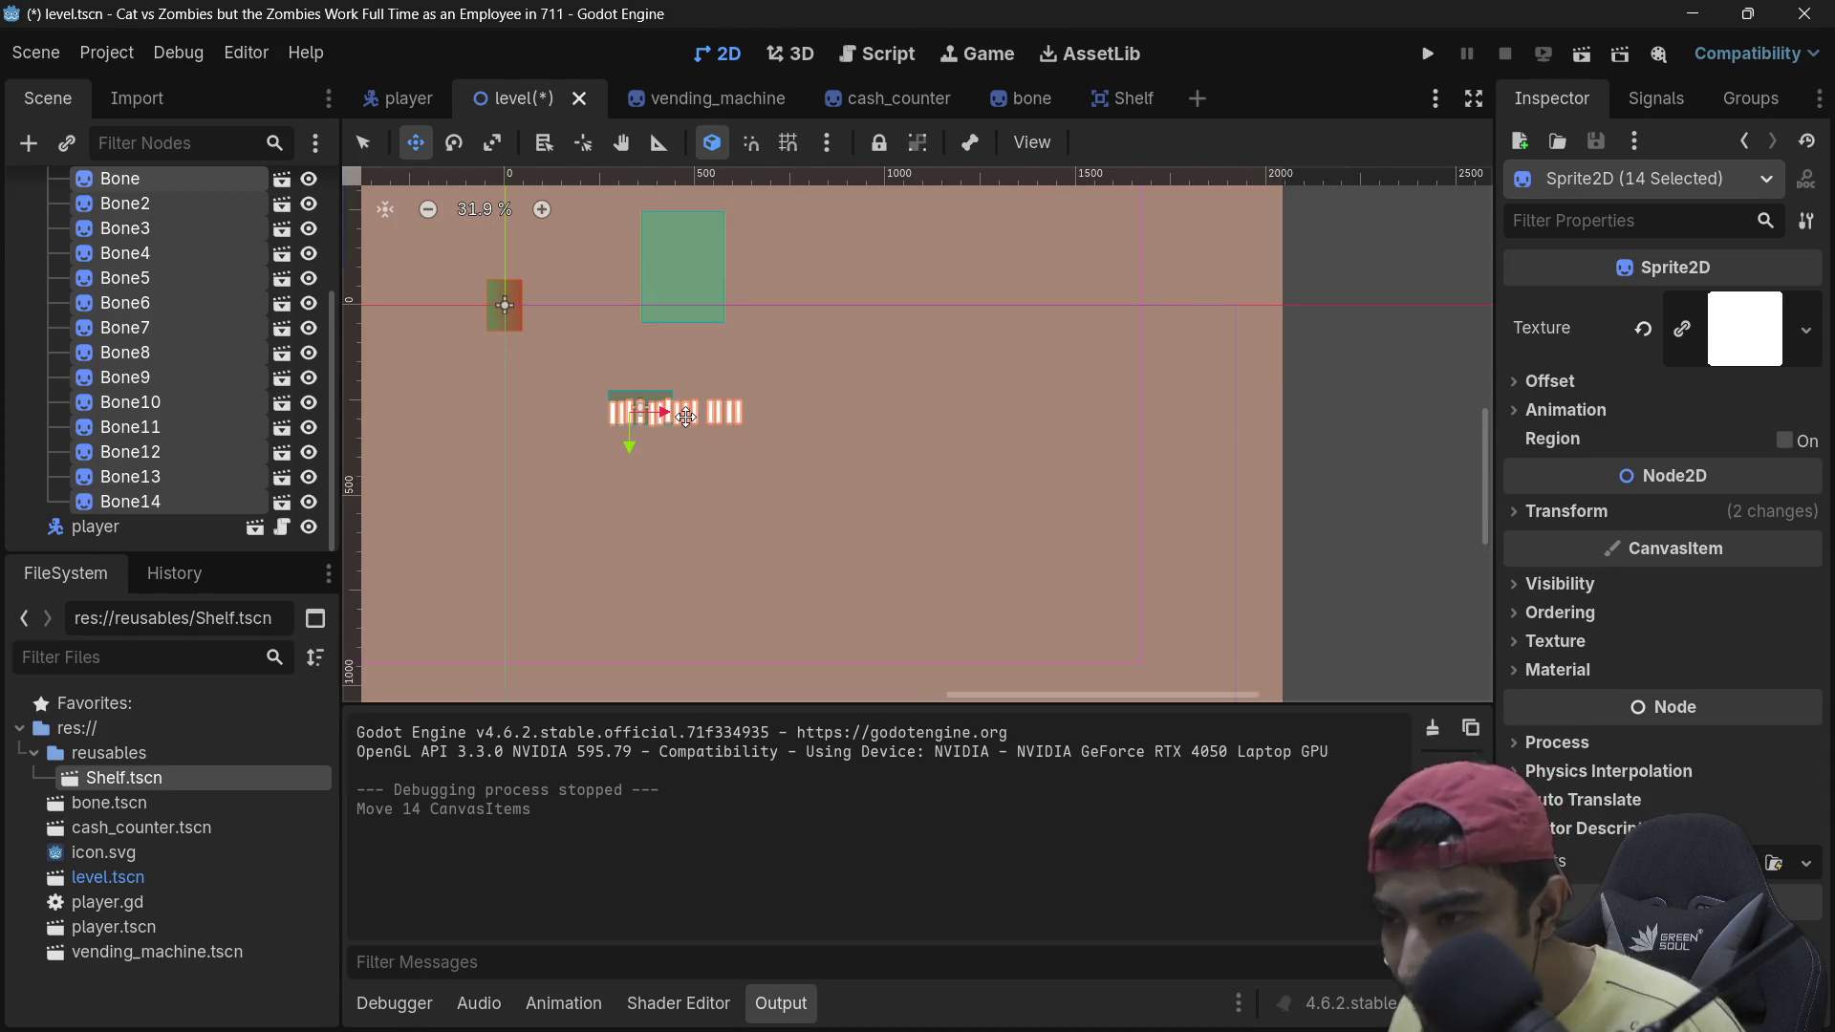
pyautogui.press('q')
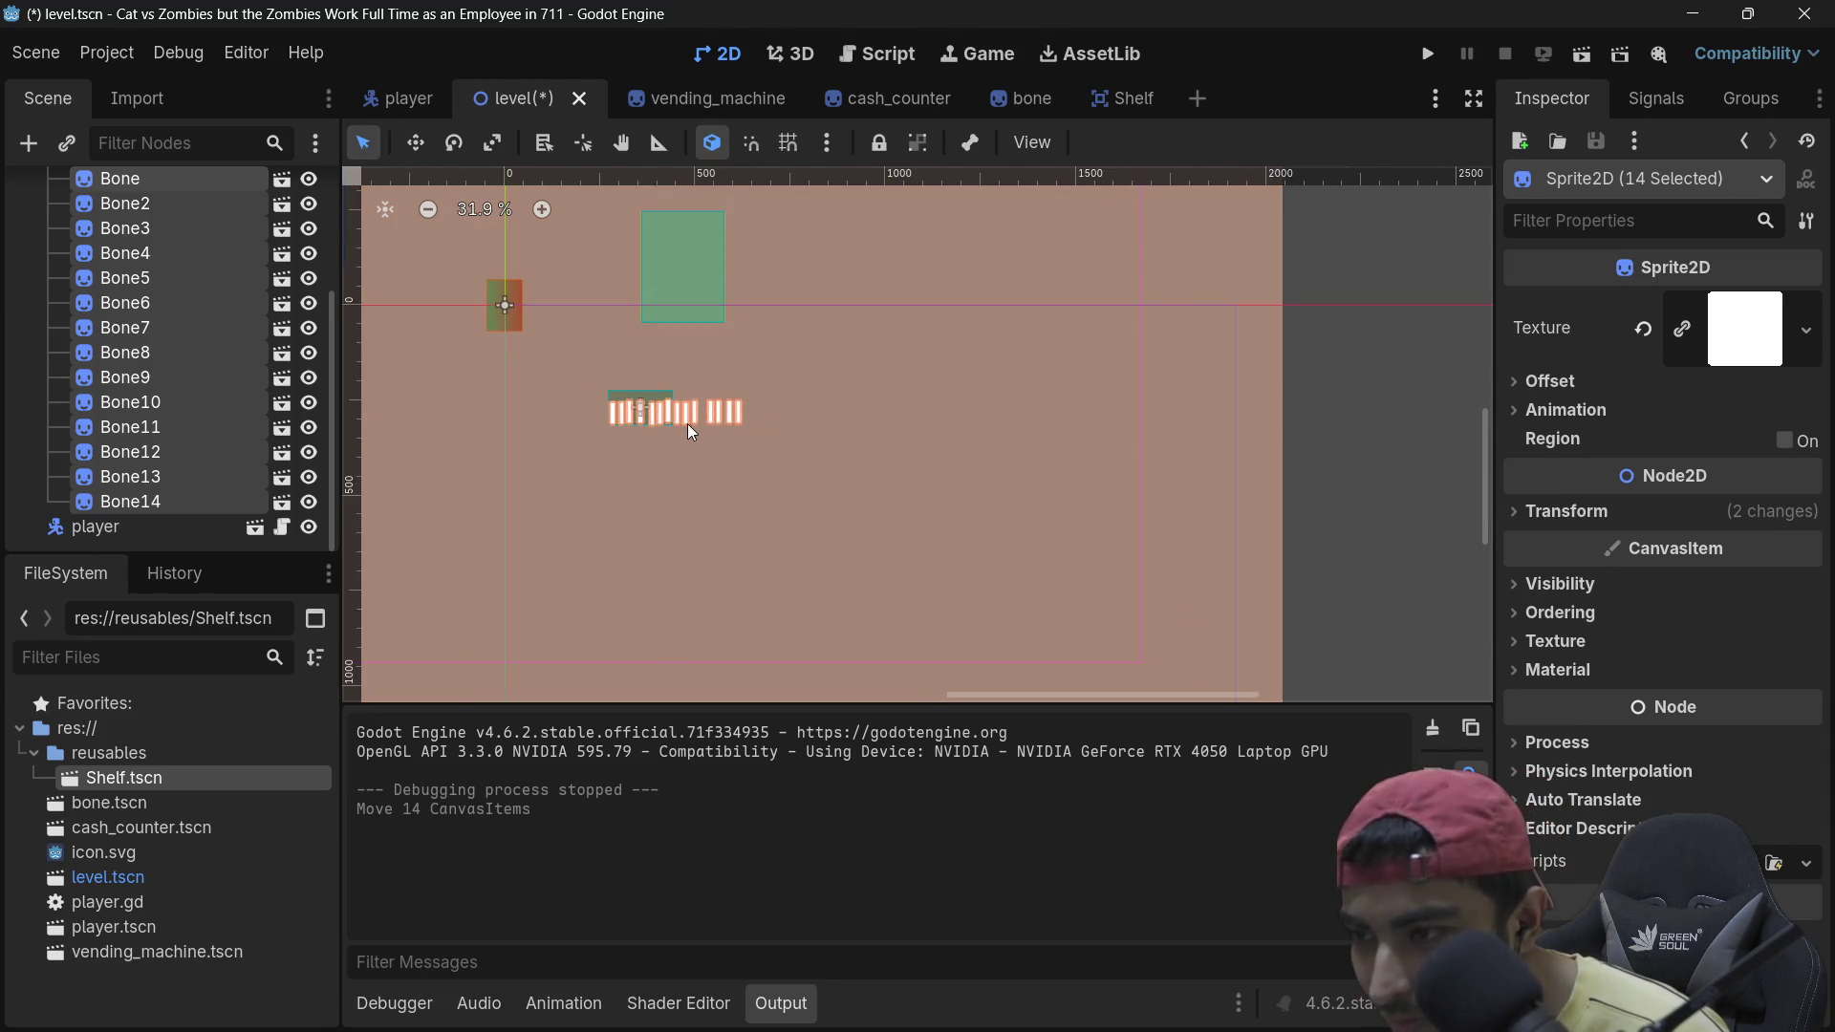
pyautogui.scroll(1, 701, 409)
pyautogui.scroll(4, 703, 409)
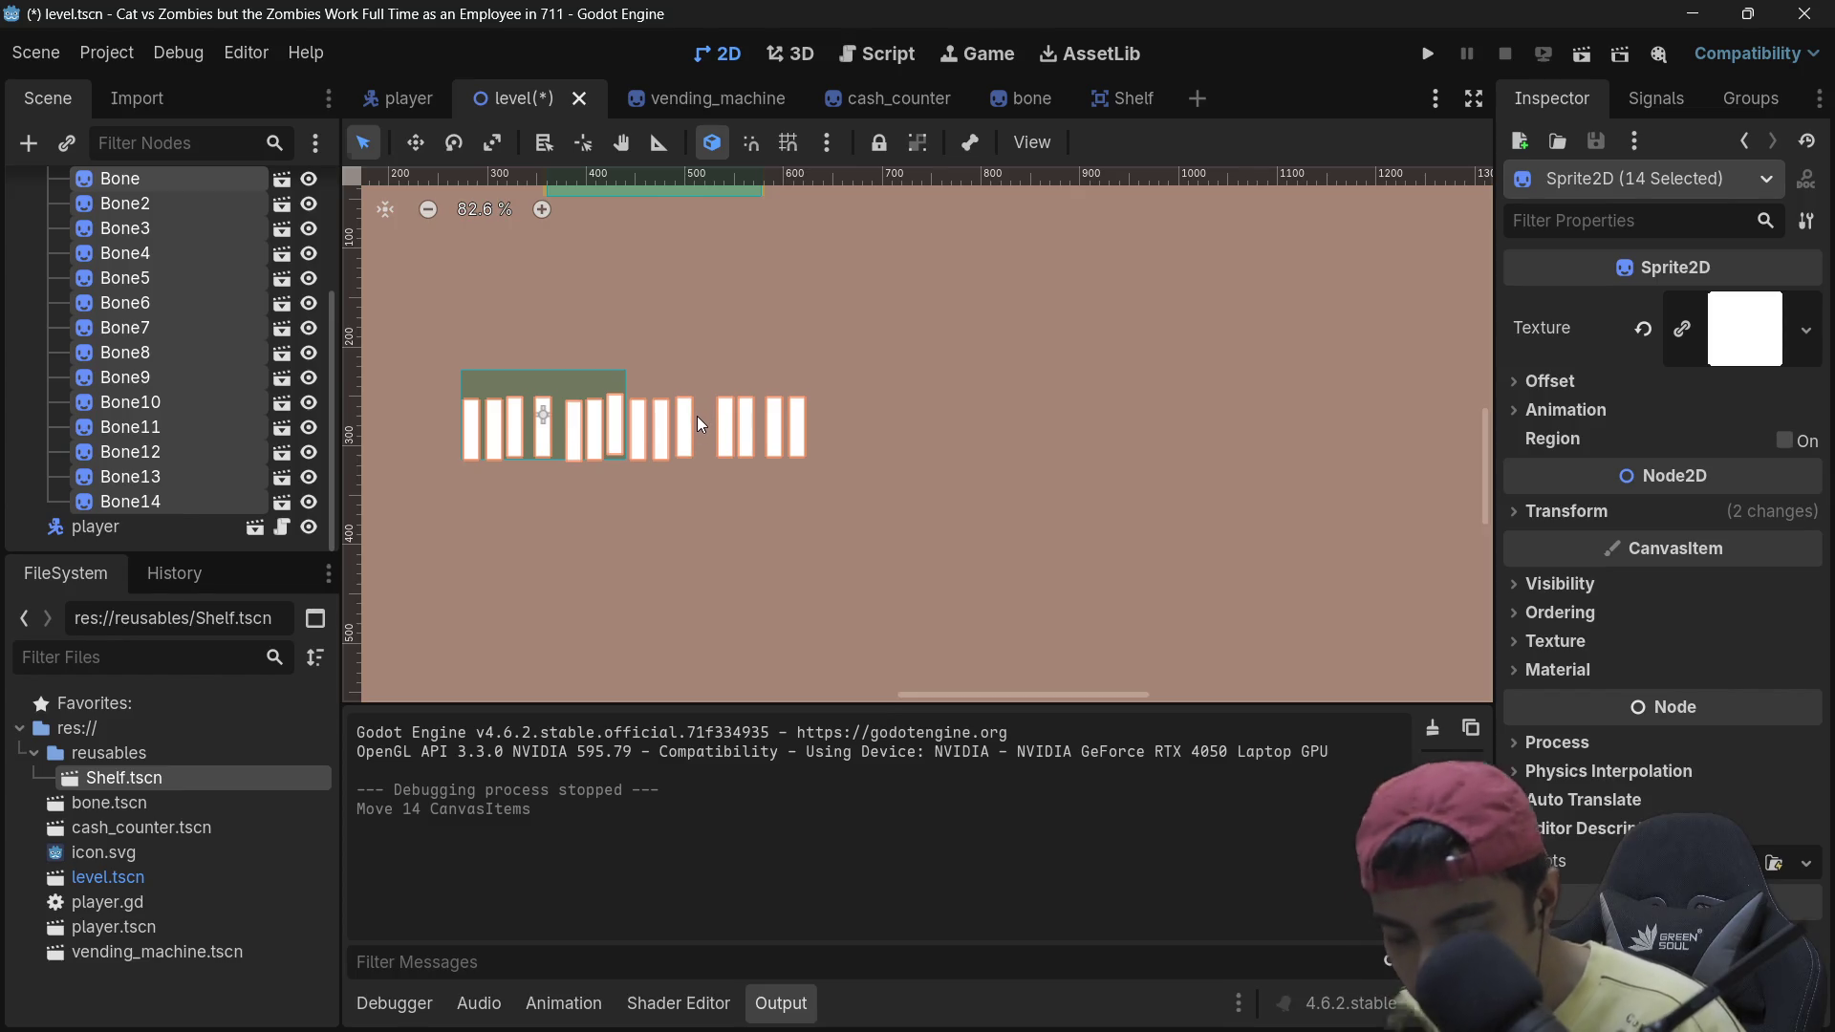
pyautogui.press('s')
pyautogui.moveTo(547, 428); pyautogui.dragTo(514, 459)
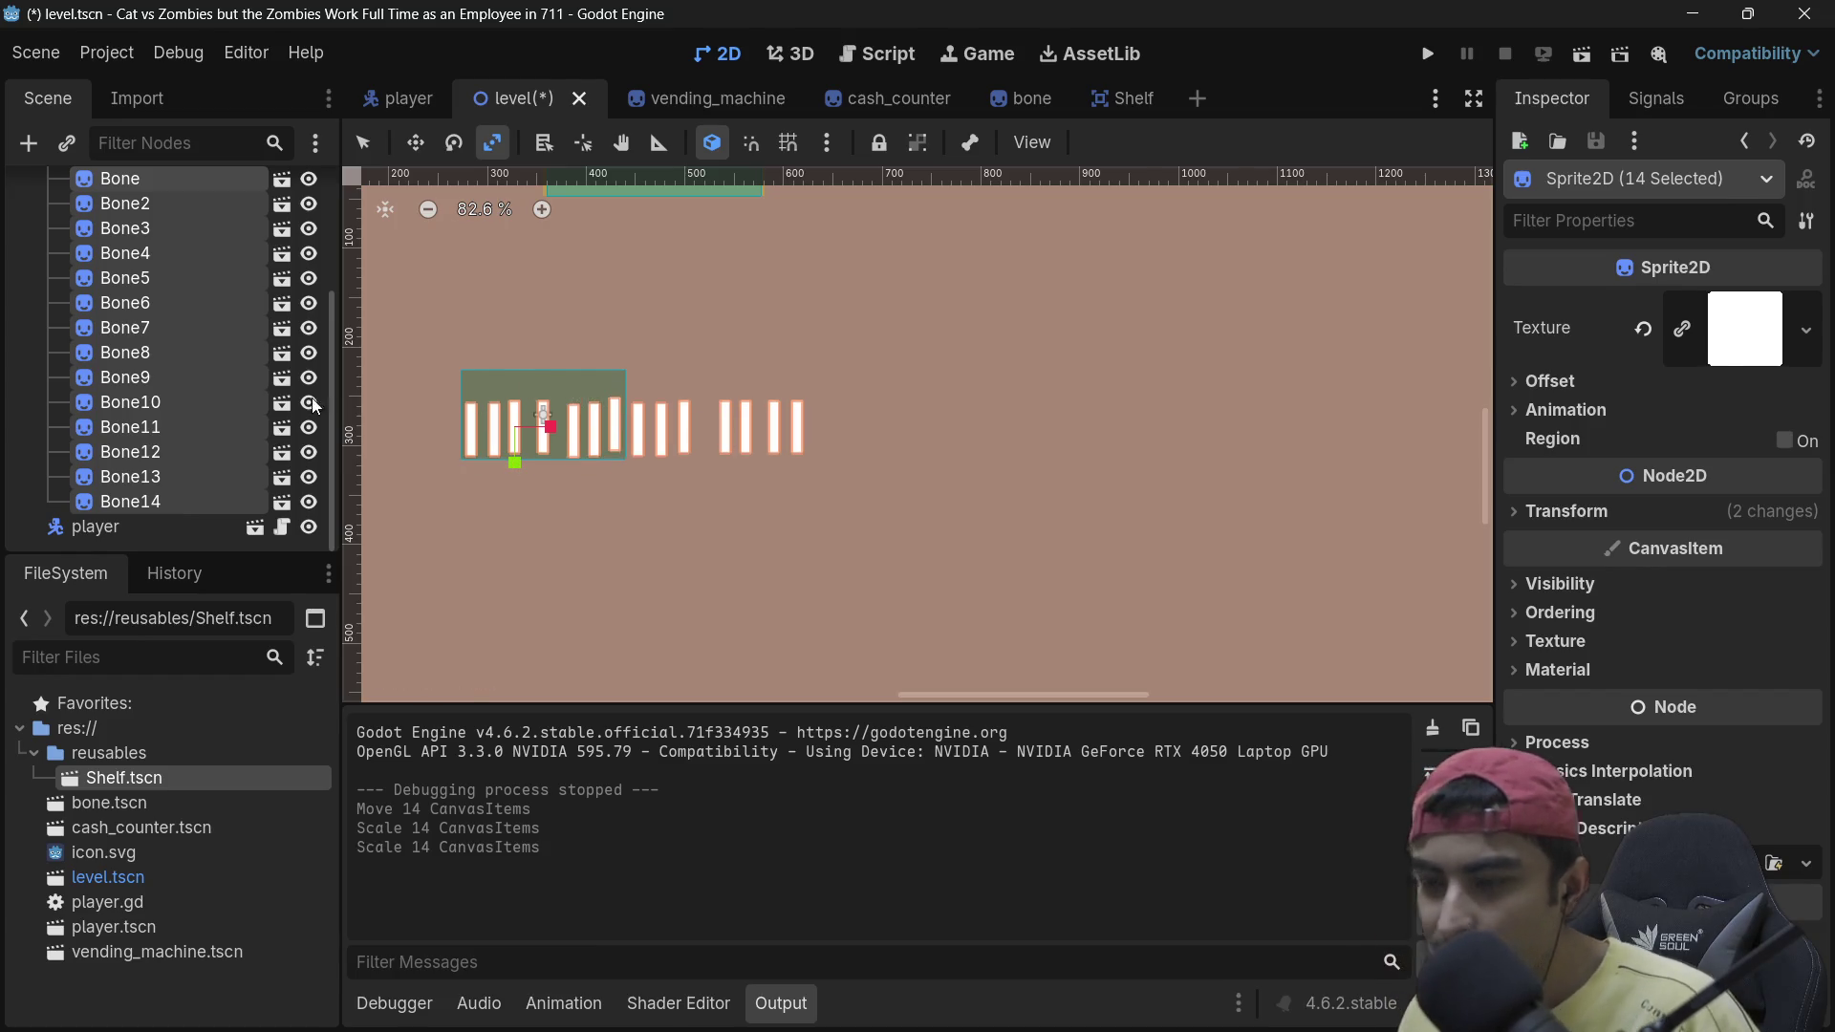
pyautogui.scroll(4, 191, 373)
pyautogui.click(107, 336)
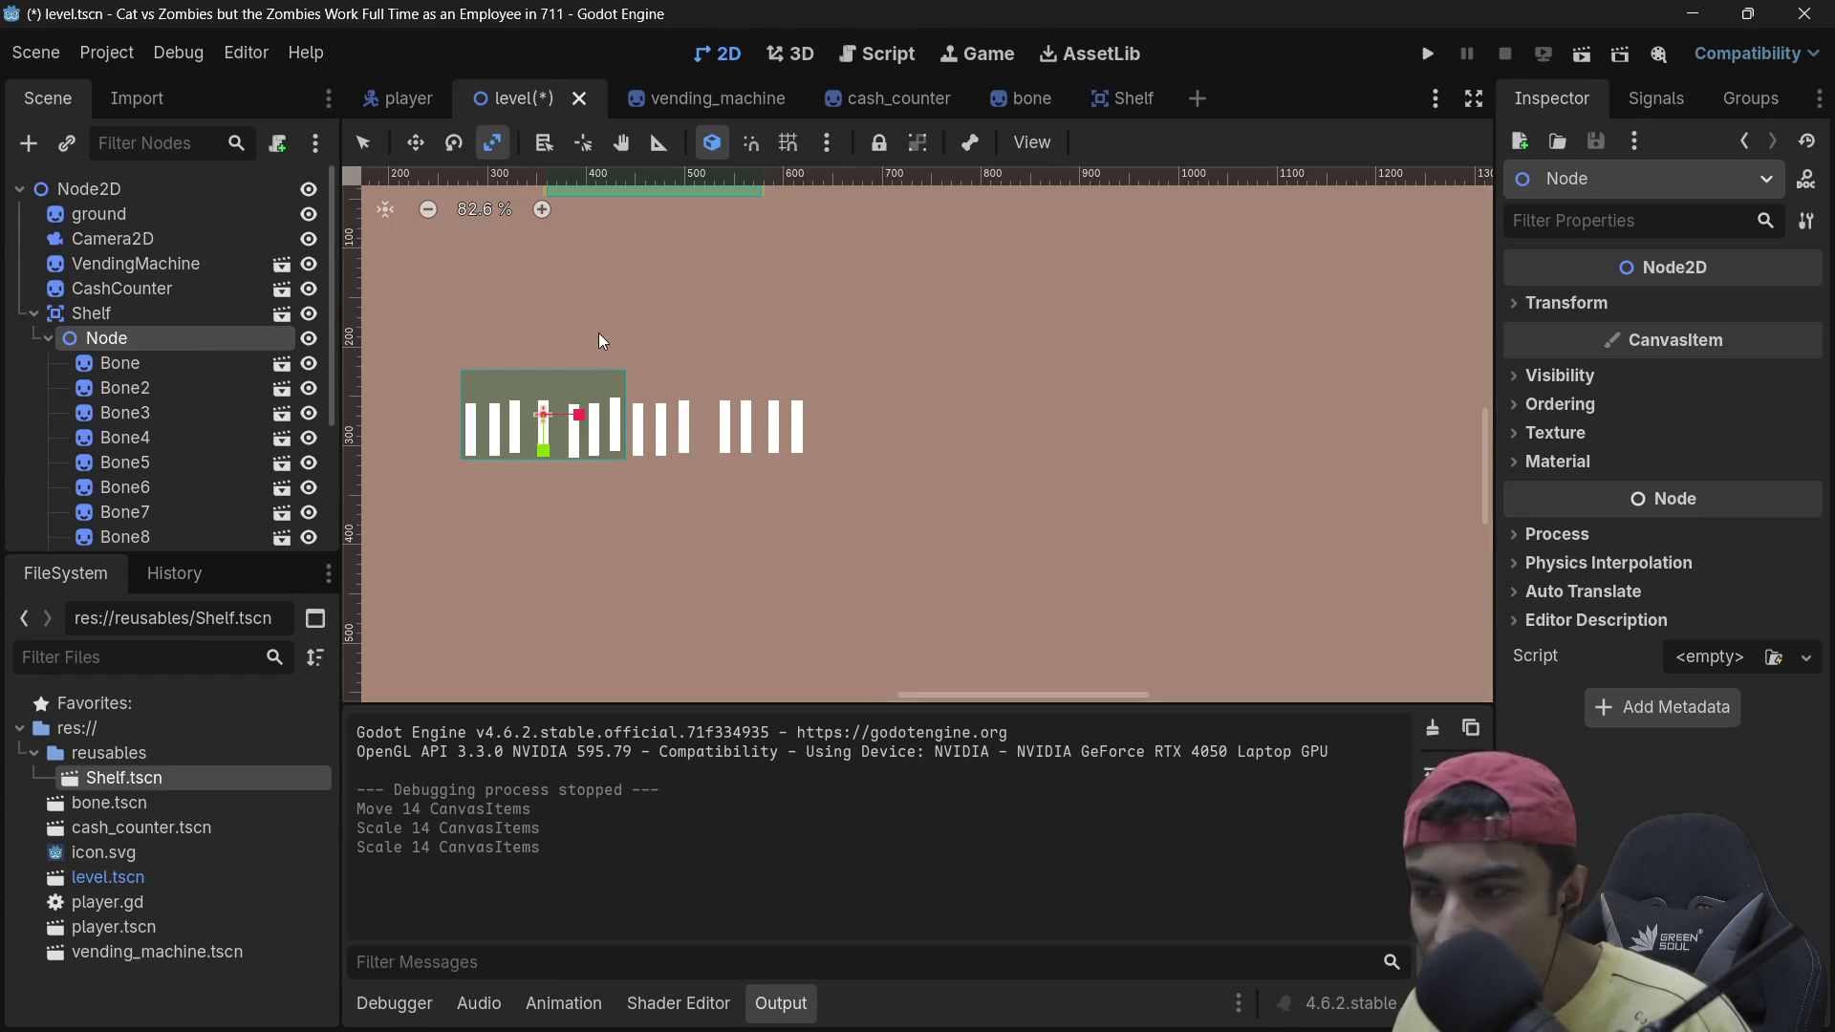
# Step: Try stretching the bone group and the Shelf horizontally, undoing both attempts
pyautogui.press('w')
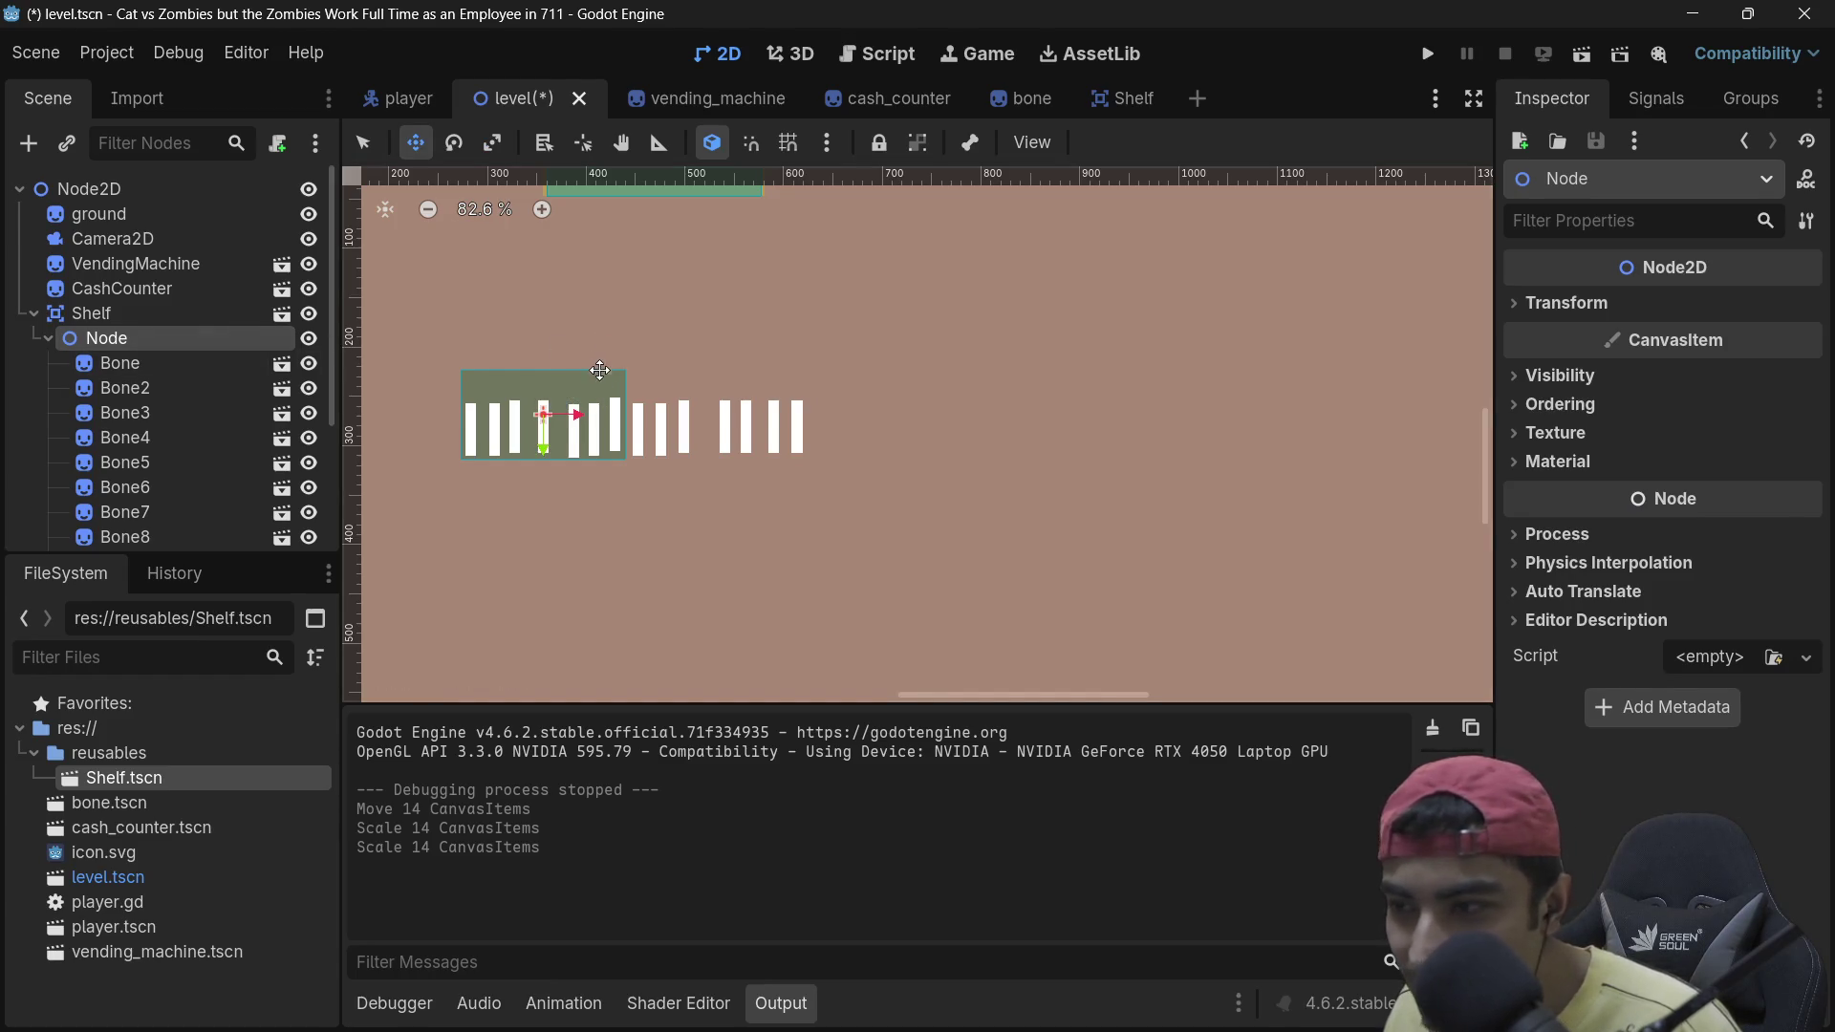
pyautogui.press('s')
pyautogui.moveTo(580, 416); pyautogui.dragTo(787, 421)
pyautogui.hotkey('ctrl', 'z')
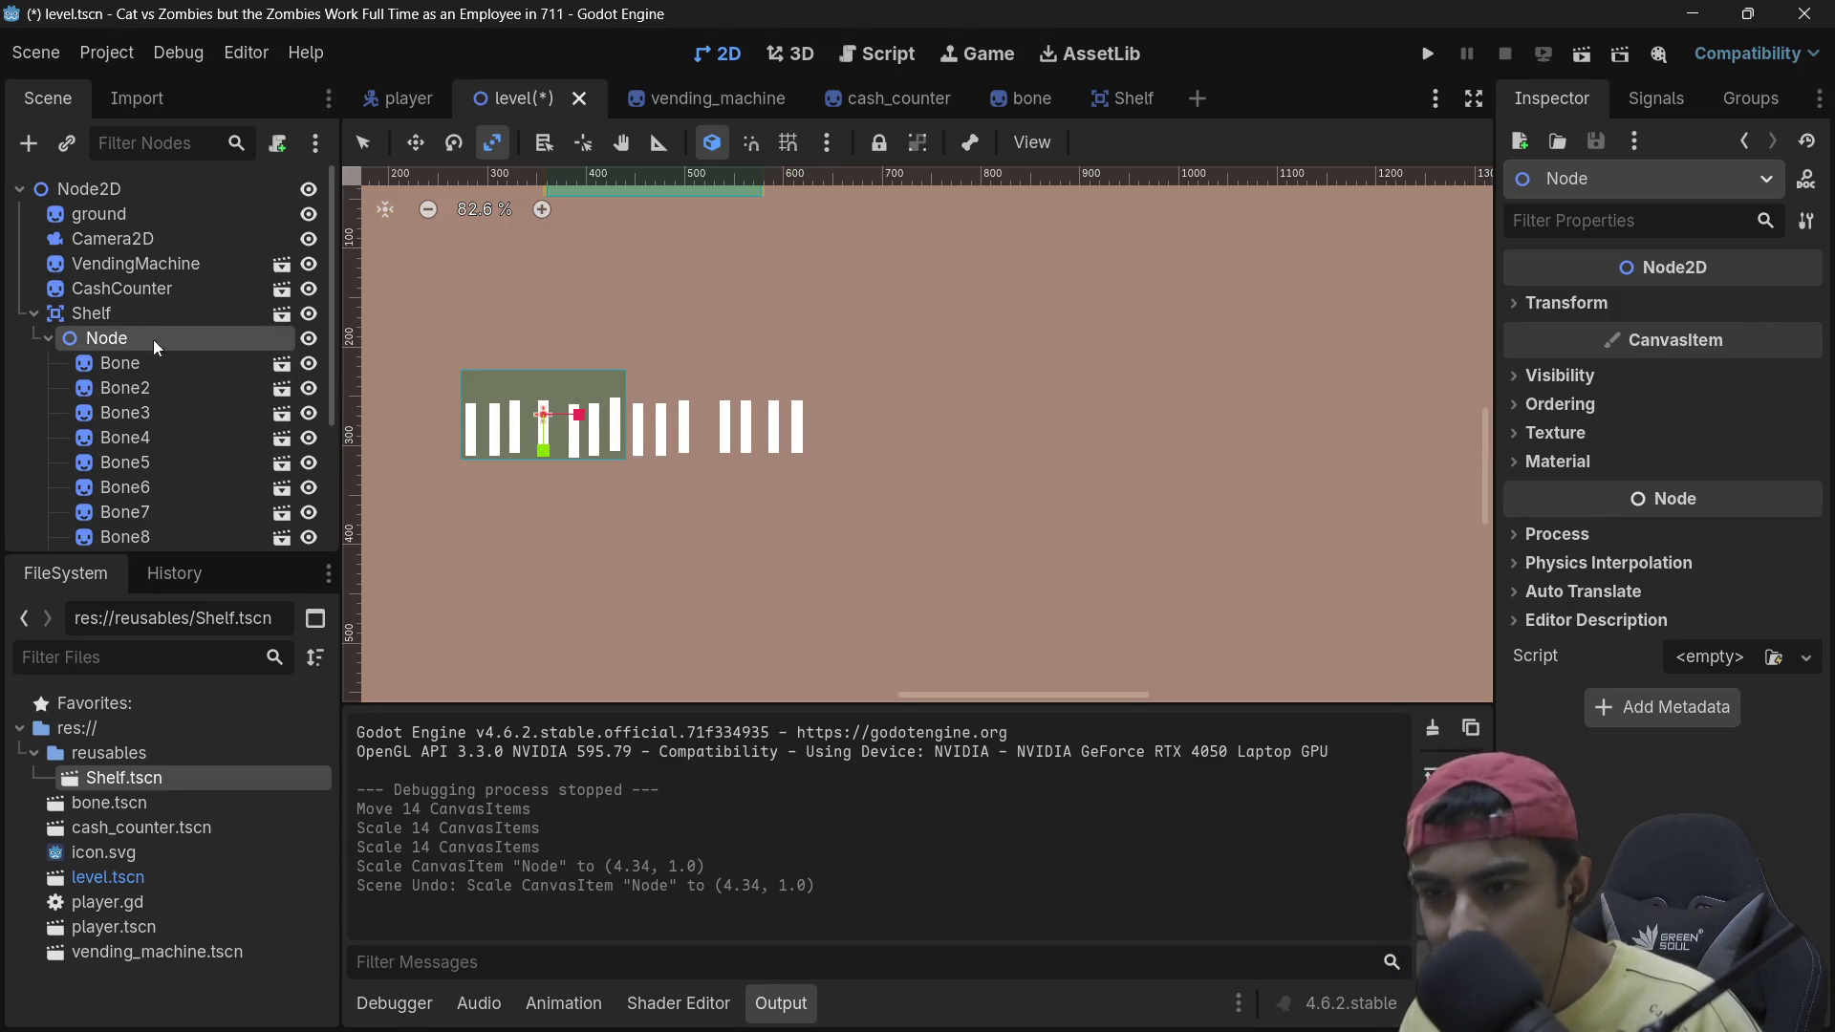
pyautogui.click(177, 320)
pyautogui.moveTo(580, 416); pyautogui.dragTo(770, 423)
pyautogui.hotkey('ctrl', 'z')
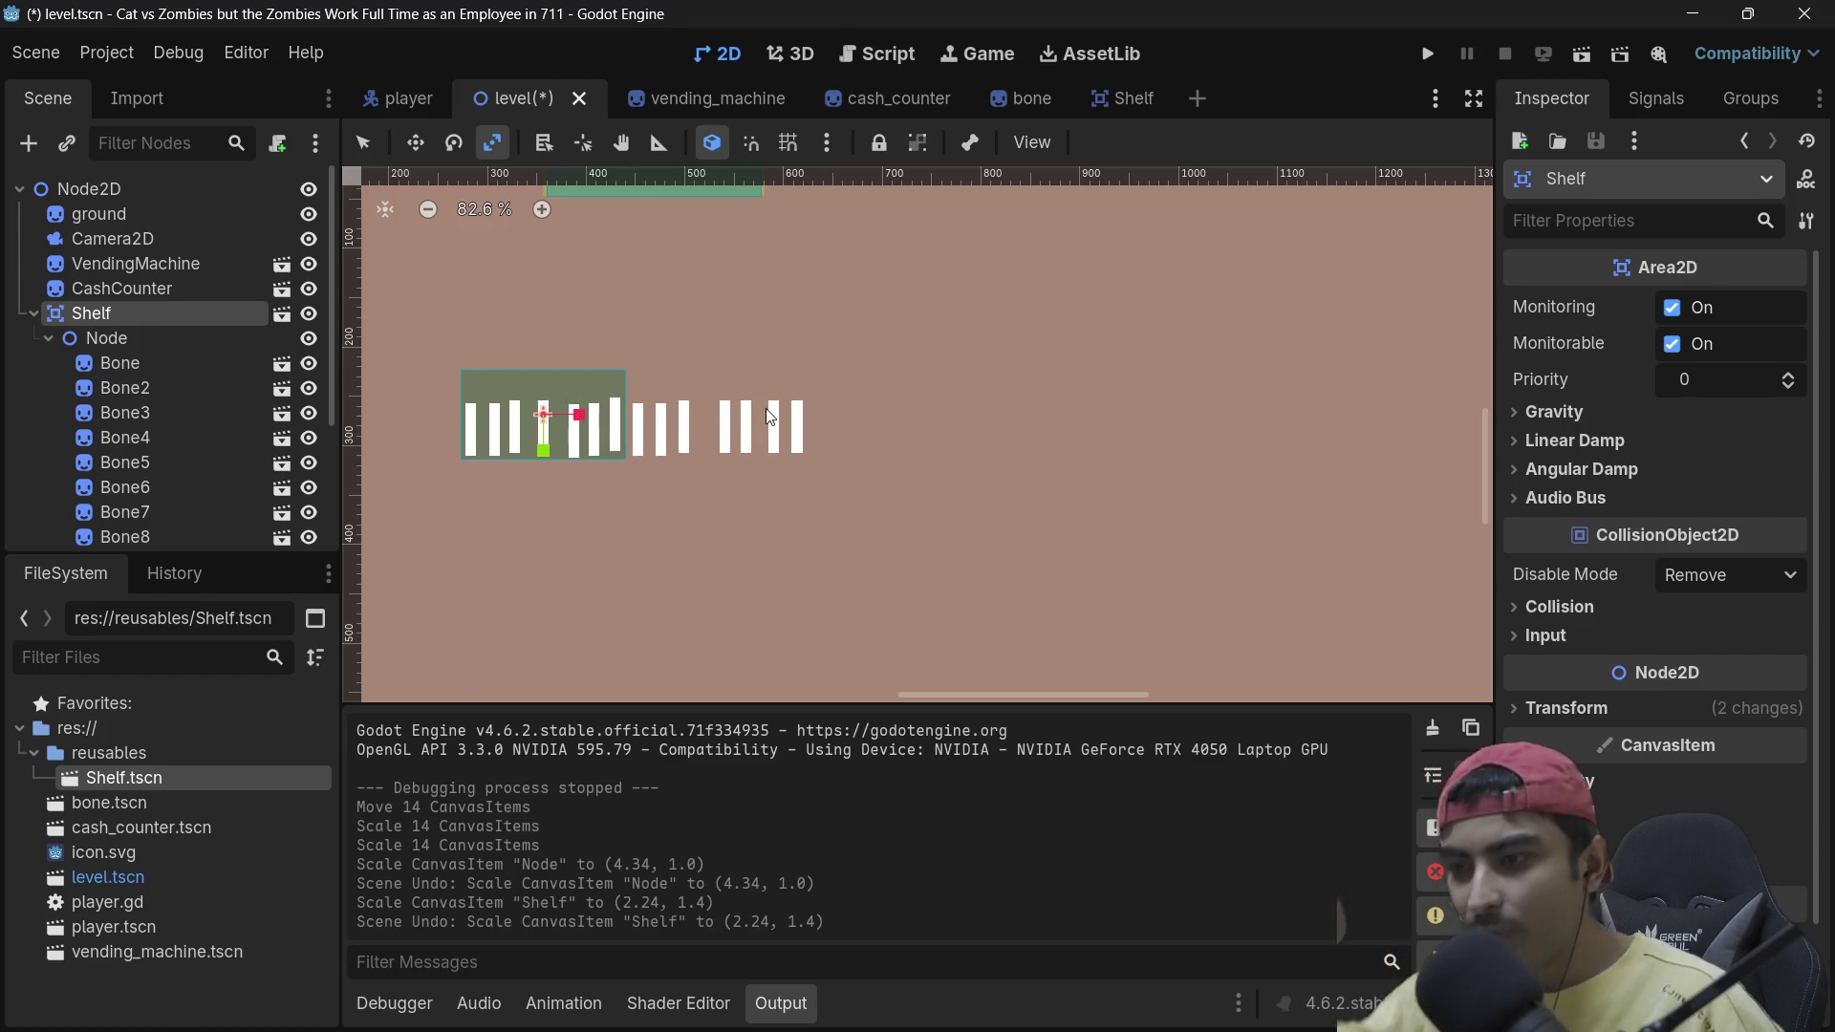
# Step: Shift the bone group right and down and move Node out of Shelf to the scene root
pyautogui.click(105, 336)
pyautogui.scroll(-2, 762, 397)
pyautogui.scroll(-2, 768, 406)
pyautogui.press('w')
pyautogui.scroll(-1, 642, 387)
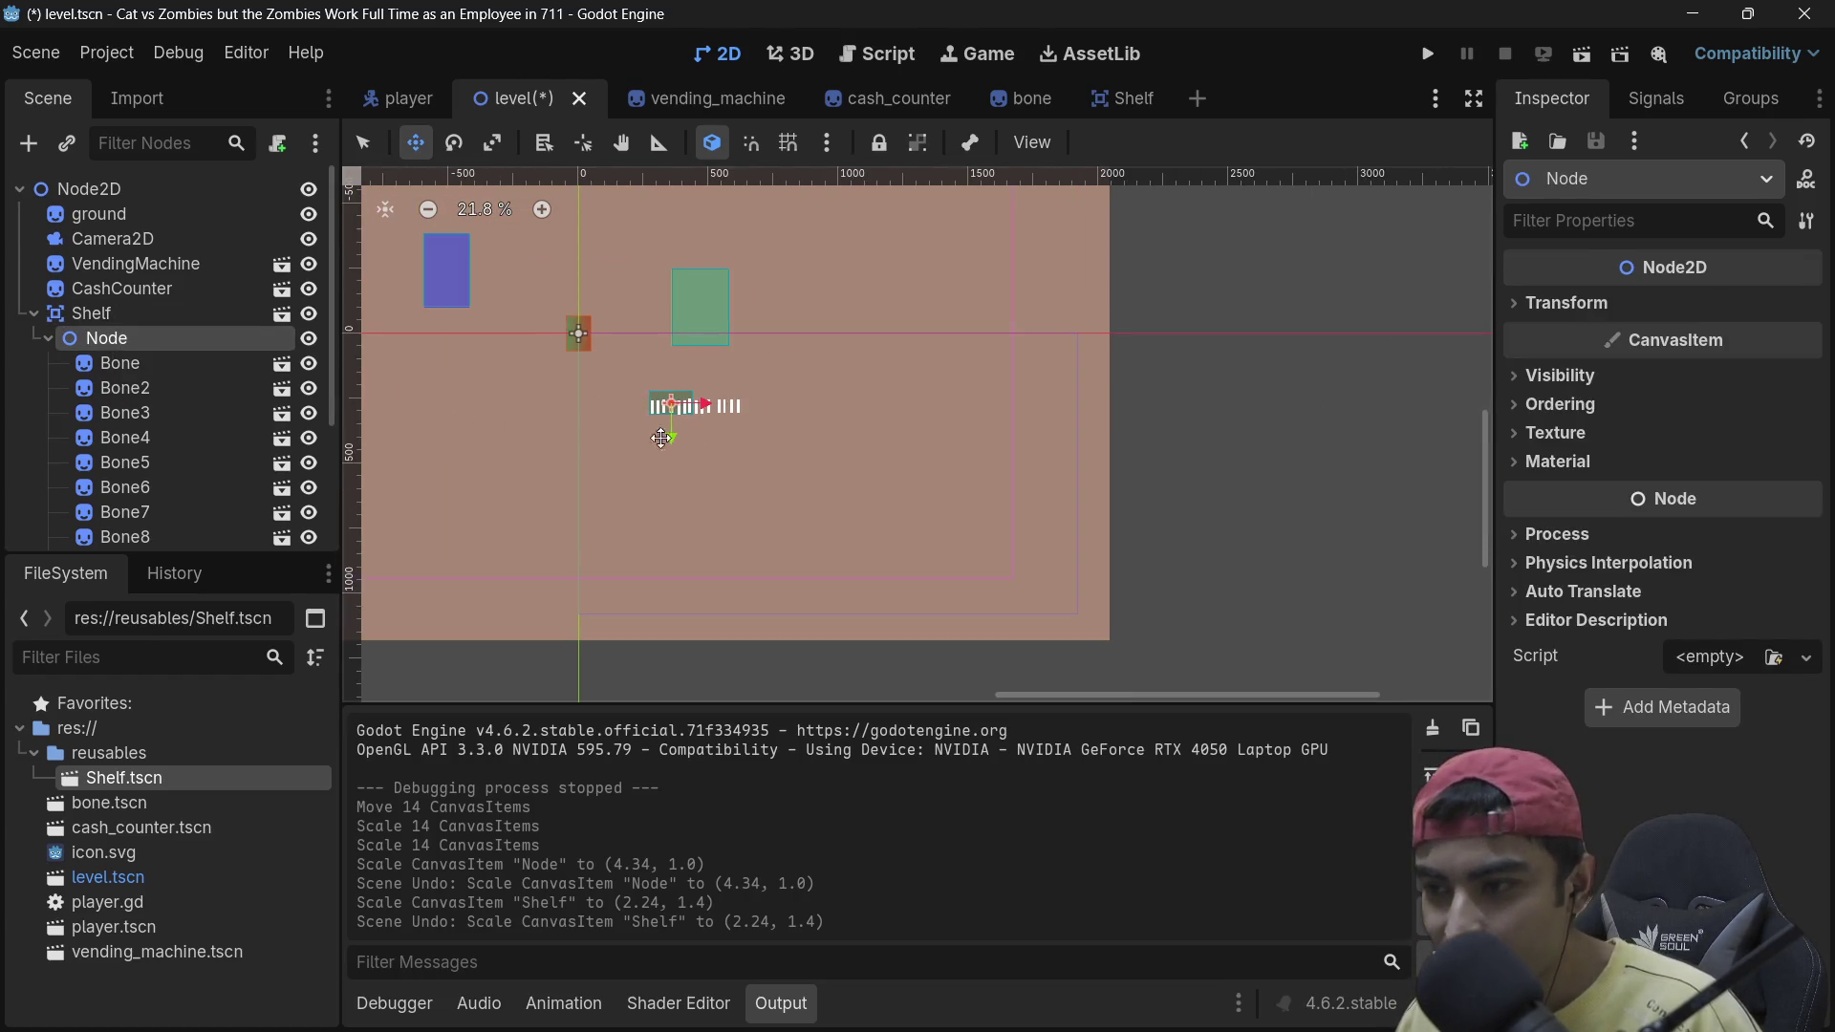
pyautogui.moveTo(709, 449)
pyautogui.mouseDown()
pyautogui.moveTo(729, 455)
pyautogui.moveTo(724, 481)
pyautogui.mouseUp()
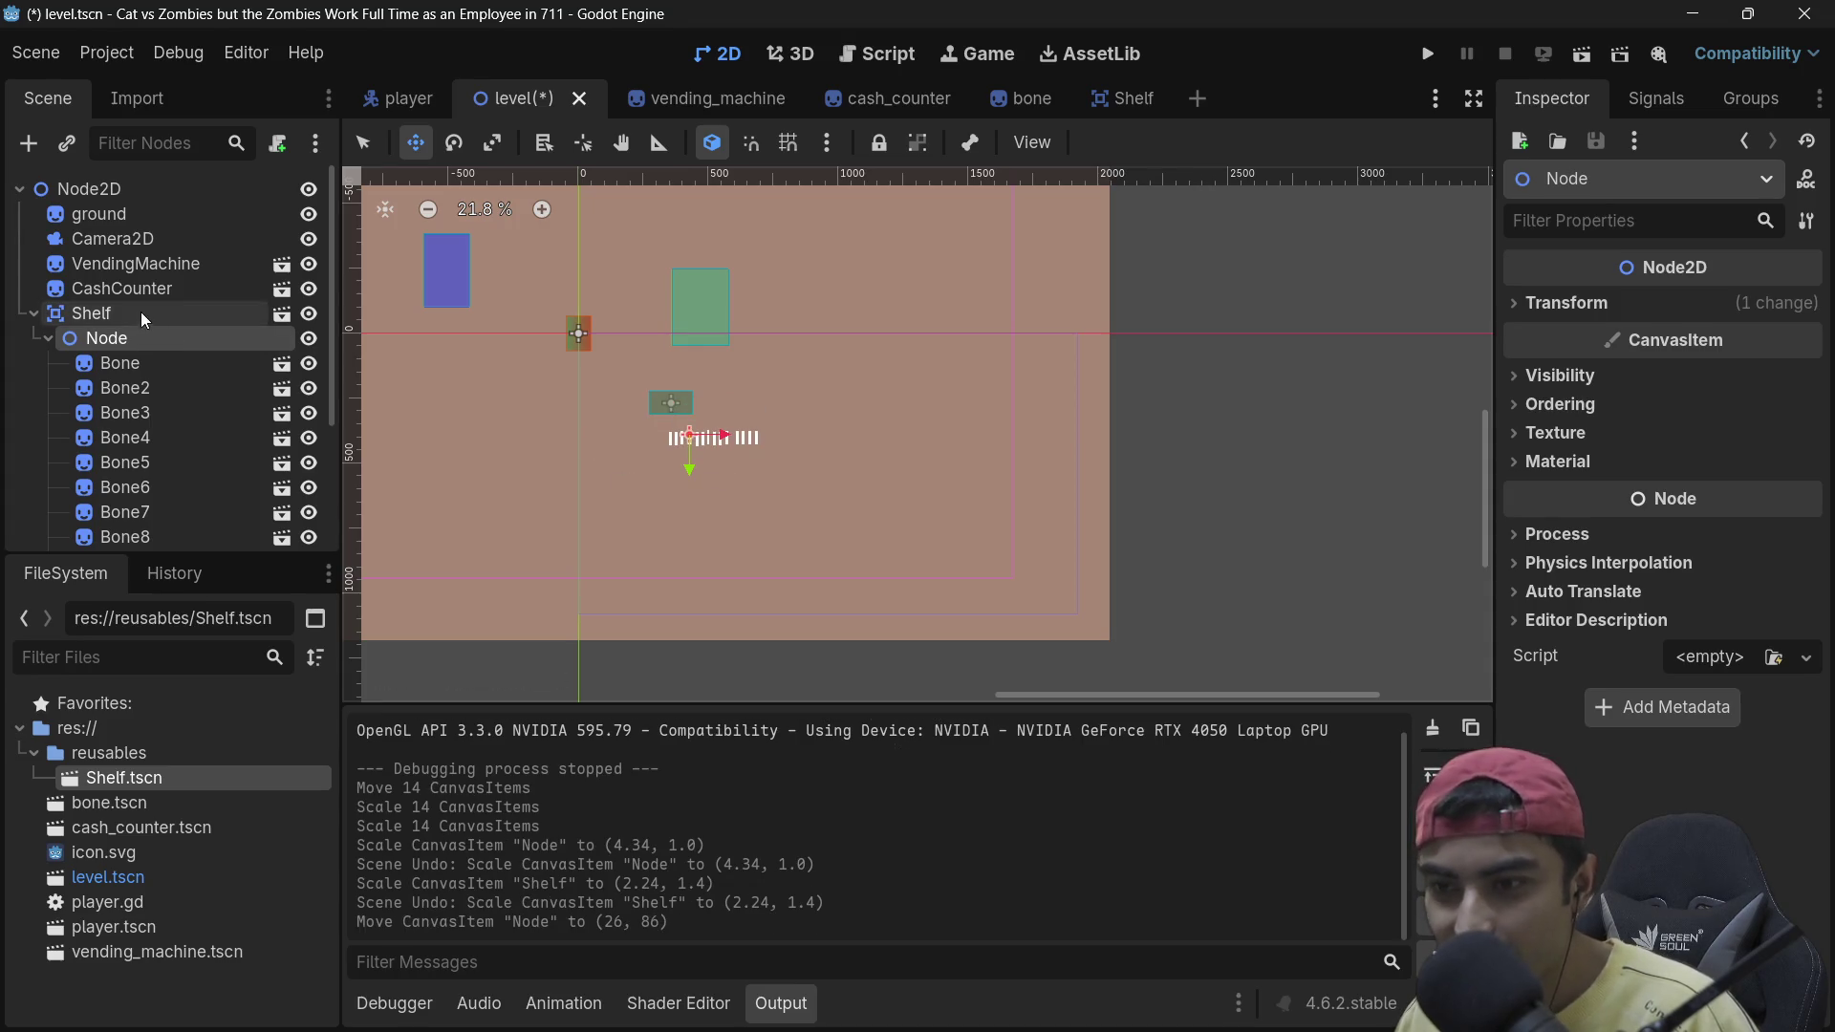
pyautogui.moveTo(130, 336); pyautogui.dragTo(119, 307)
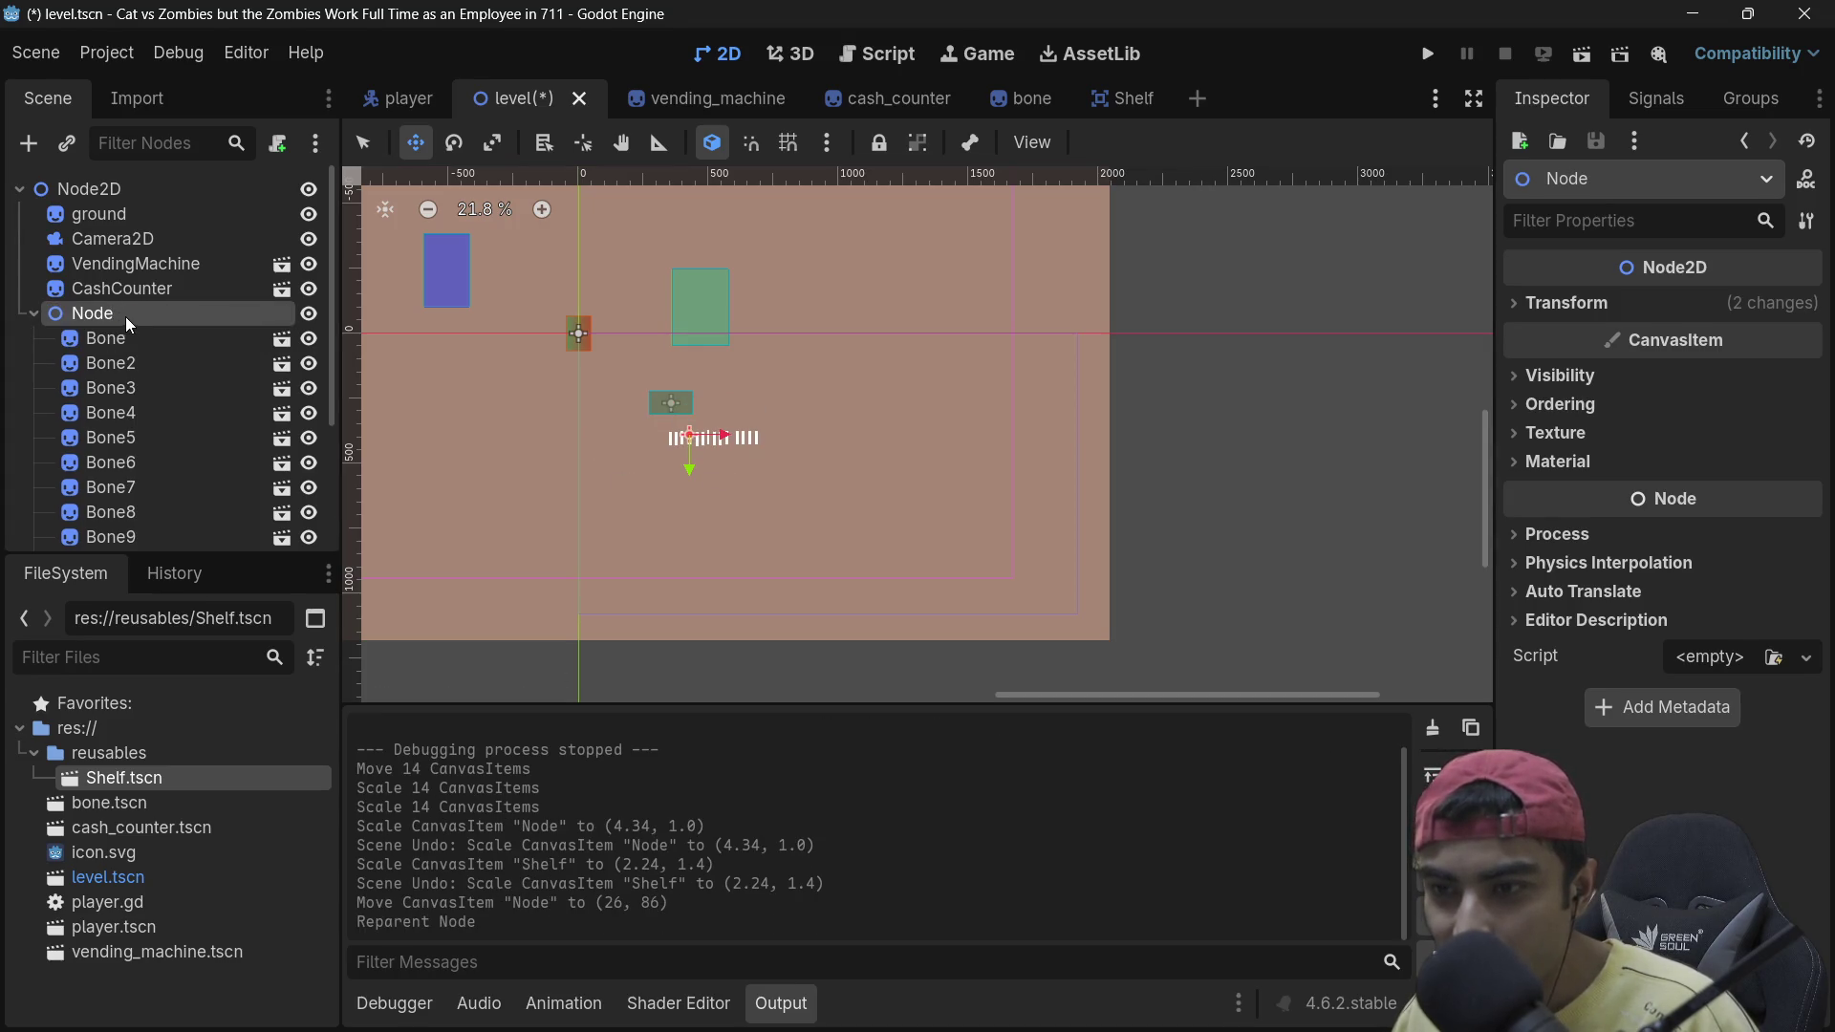
pyautogui.click(35, 278)
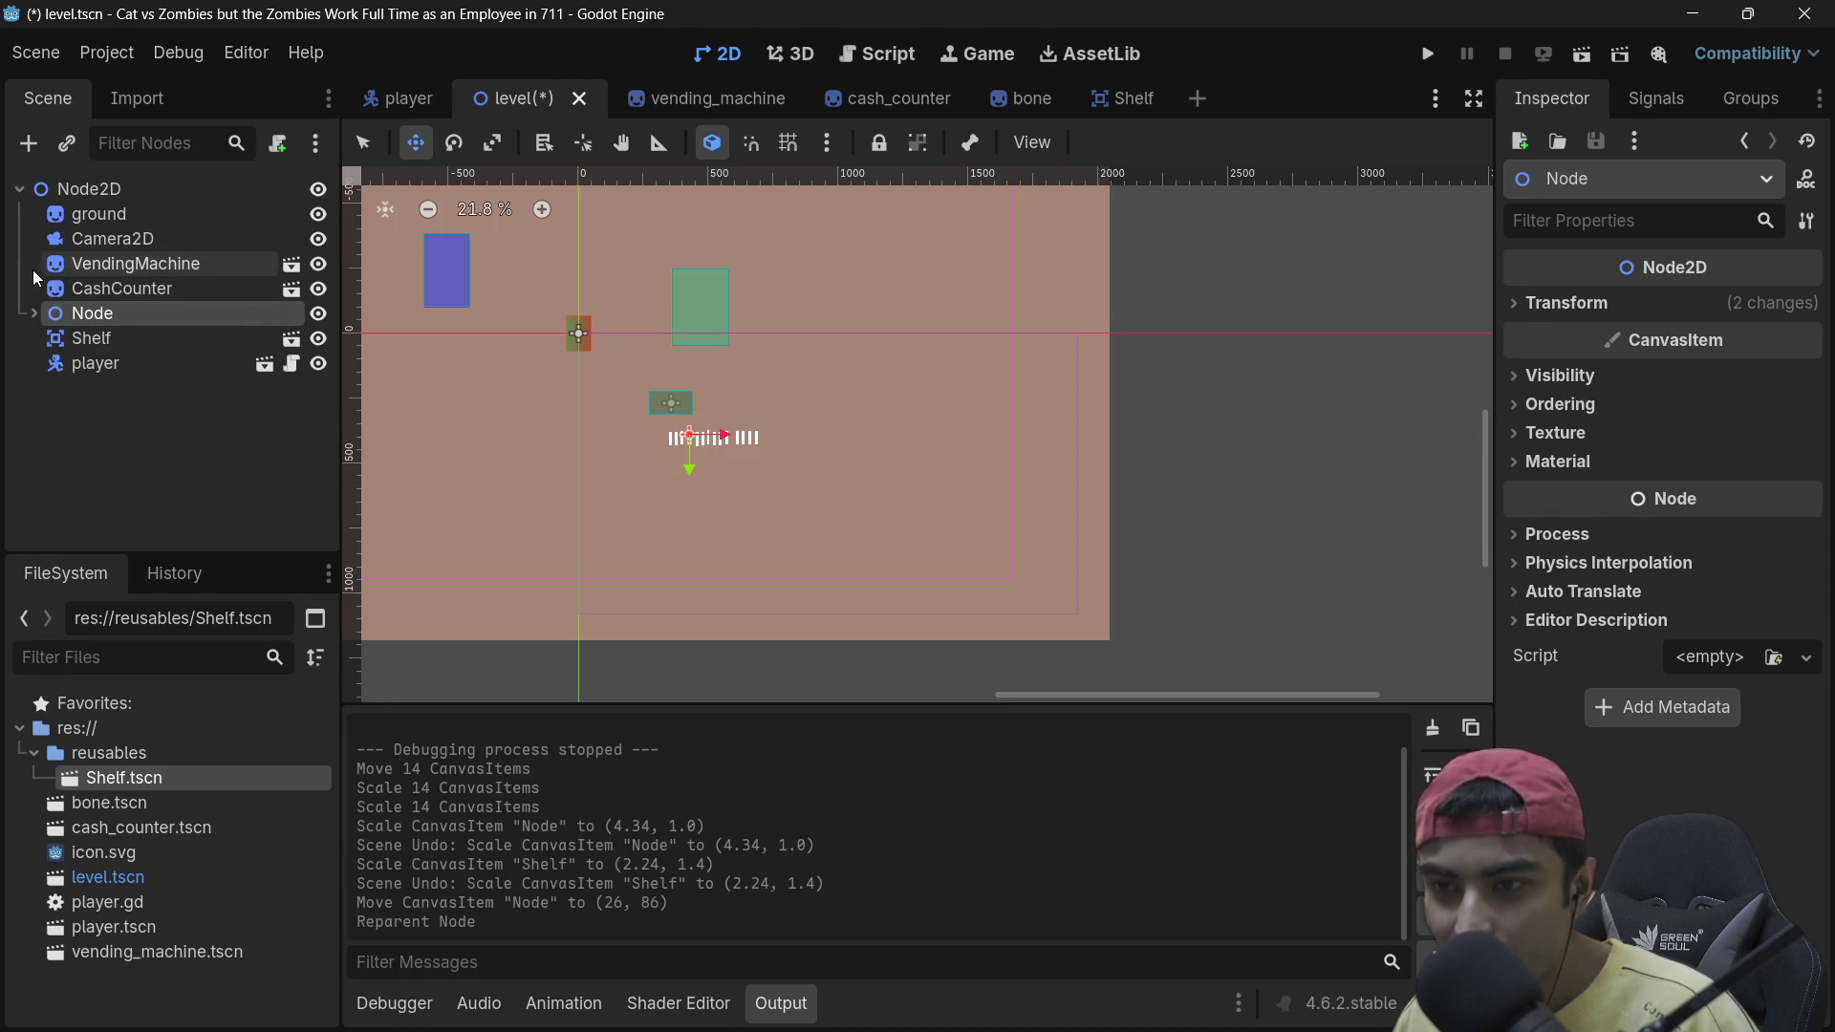
# Step: Resize the Shelf to span the bones, put Node back under it centred, and run the game
pyautogui.click(110, 339)
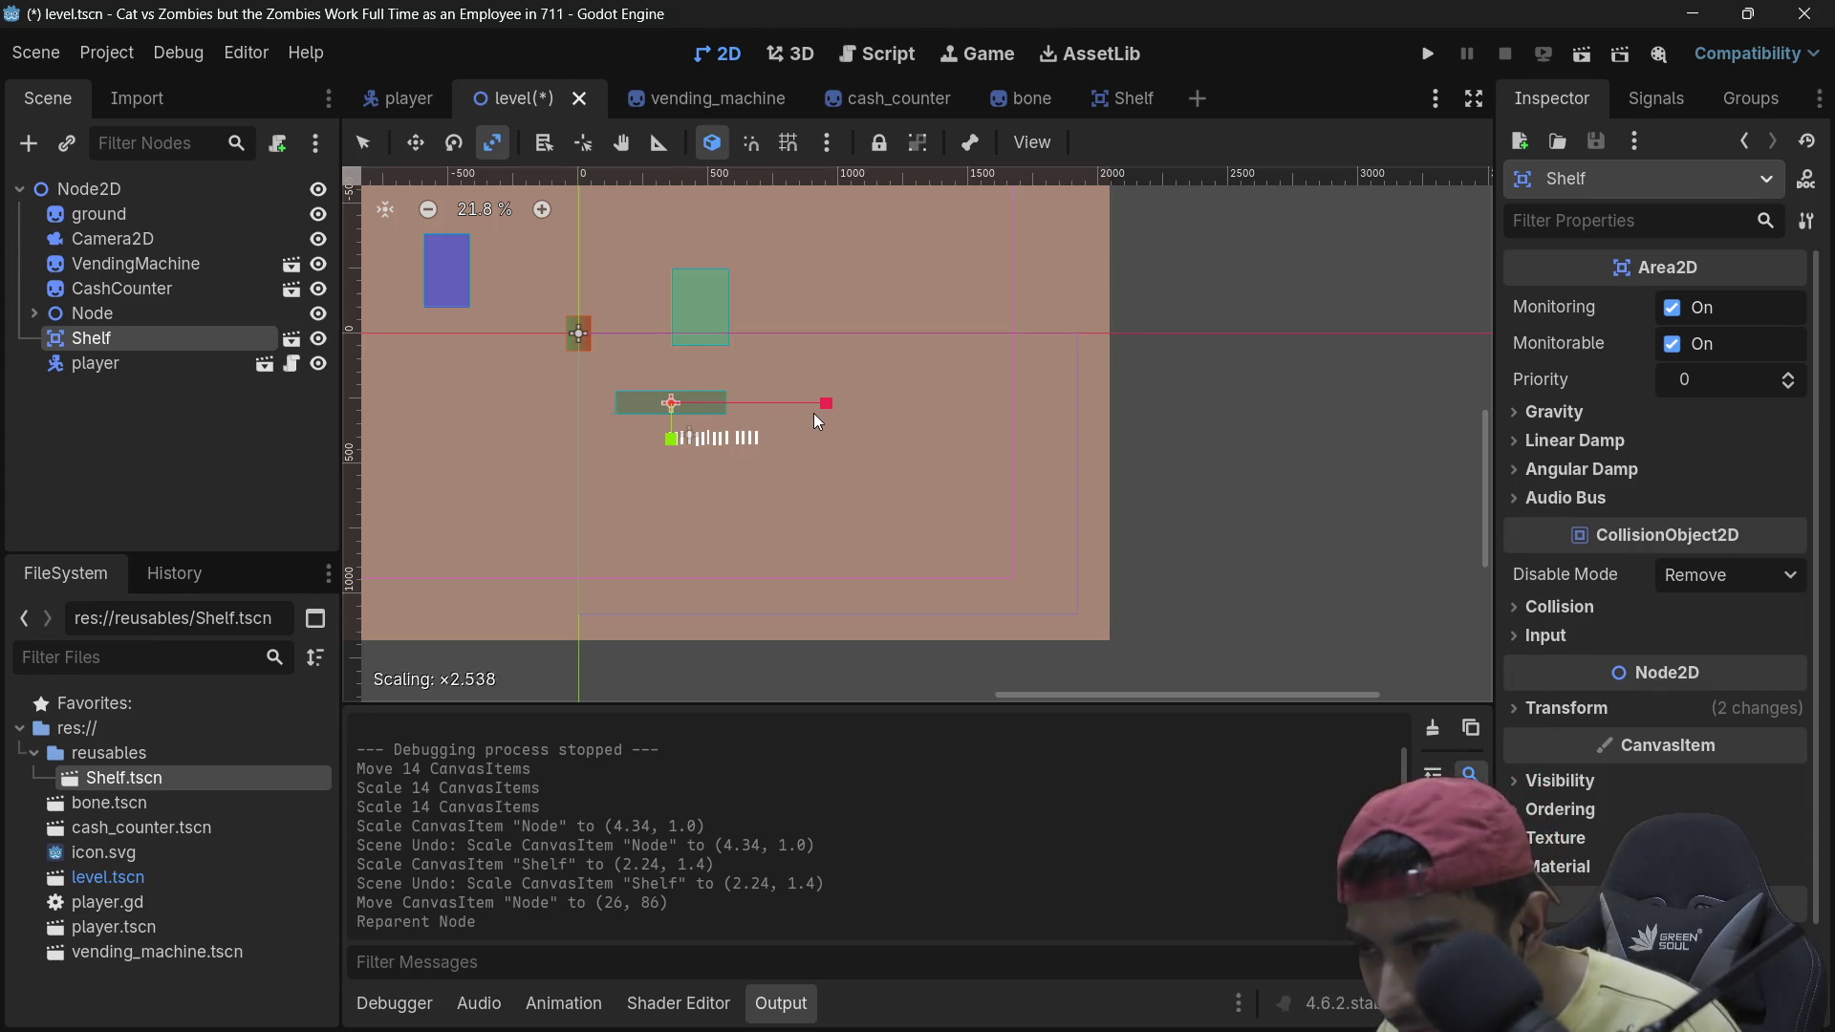
pyautogui.moveTo(799, 419); pyautogui.dragTo(797, 420)
pyautogui.moveTo(668, 438); pyautogui.dragTo(665, 497)
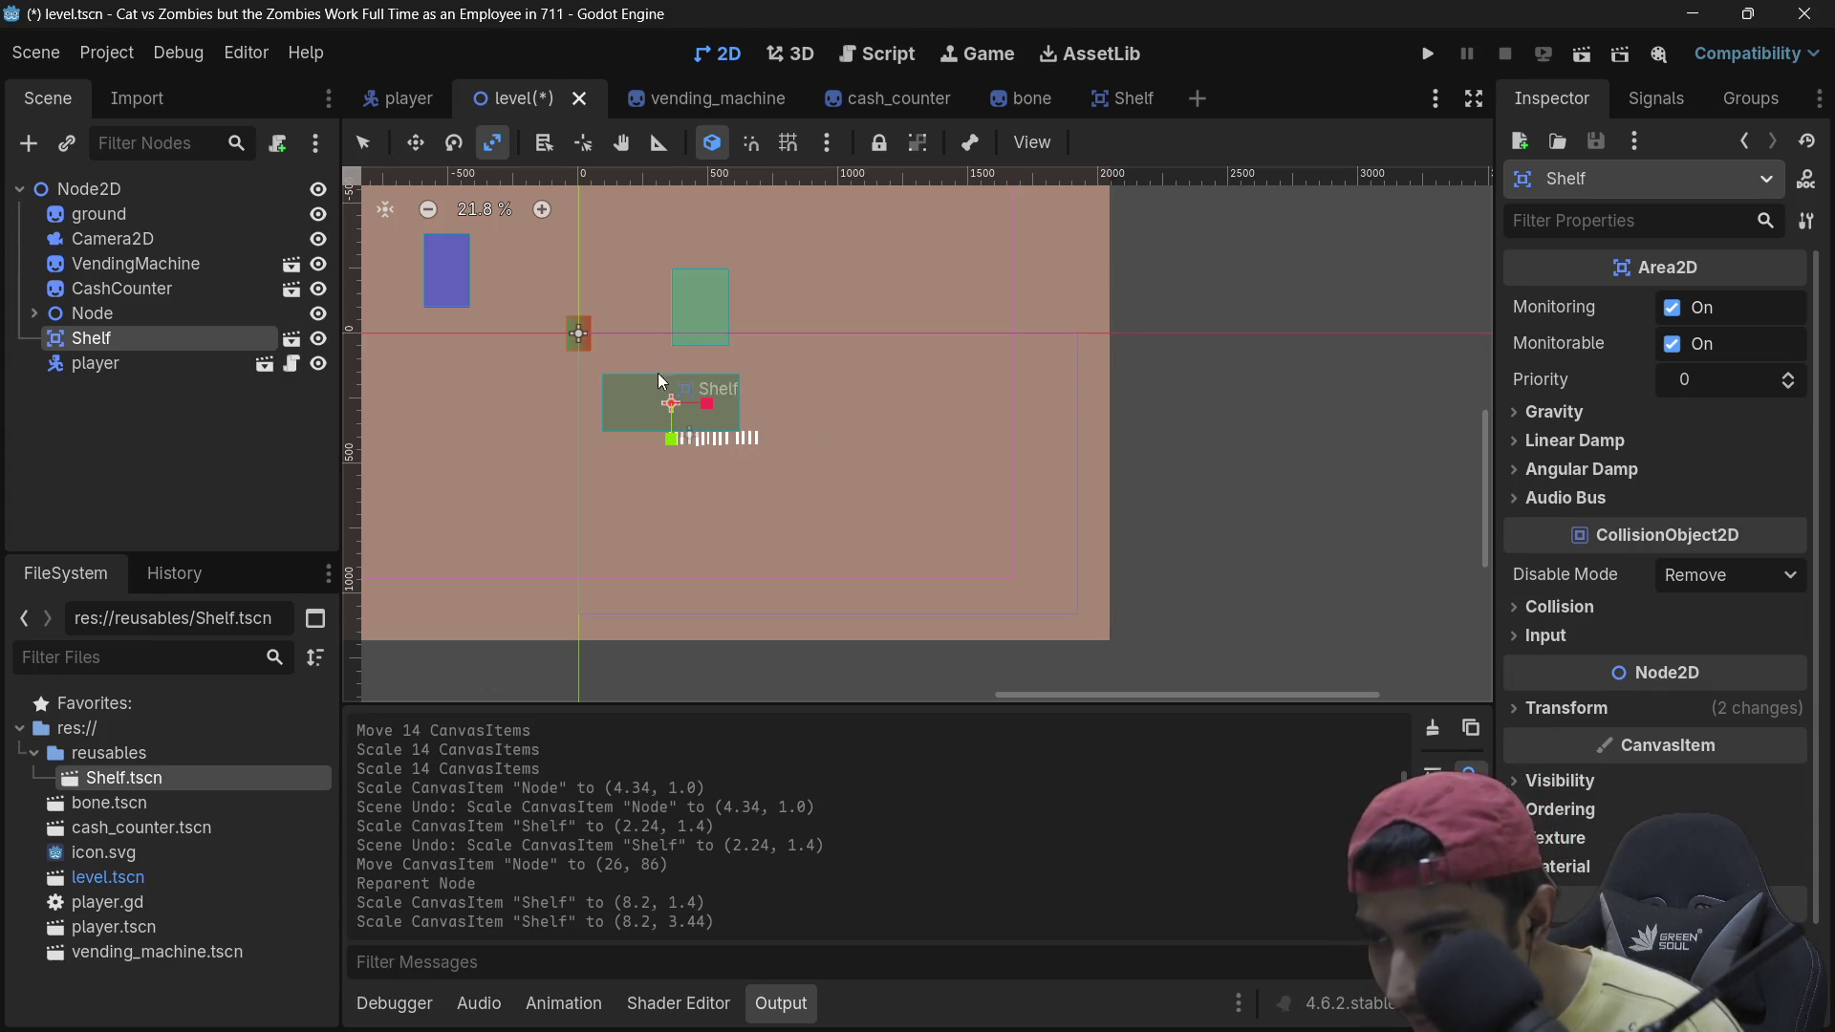
pyautogui.moveTo(708, 404); pyautogui.dragTo(673, 432)
pyautogui.moveTo(100, 313); pyautogui.dragTo(100, 336)
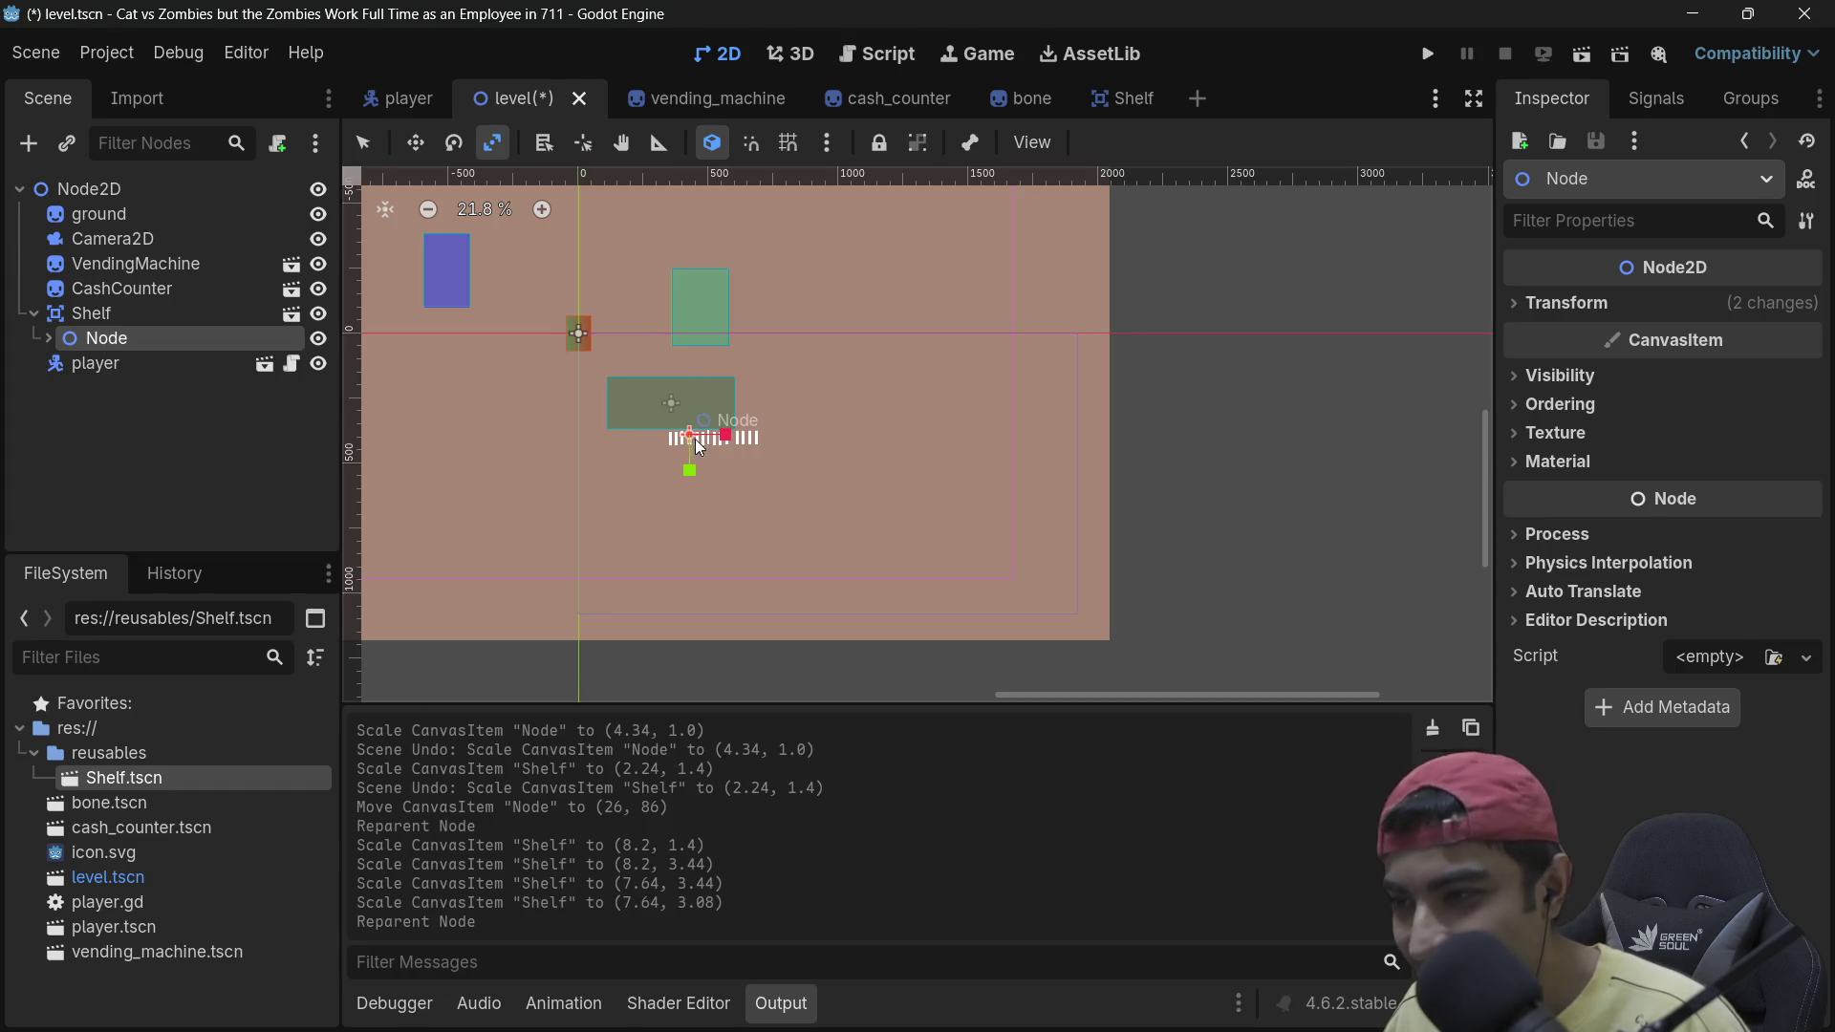
pyautogui.moveTo(707, 441); pyautogui.dragTo(684, 405)
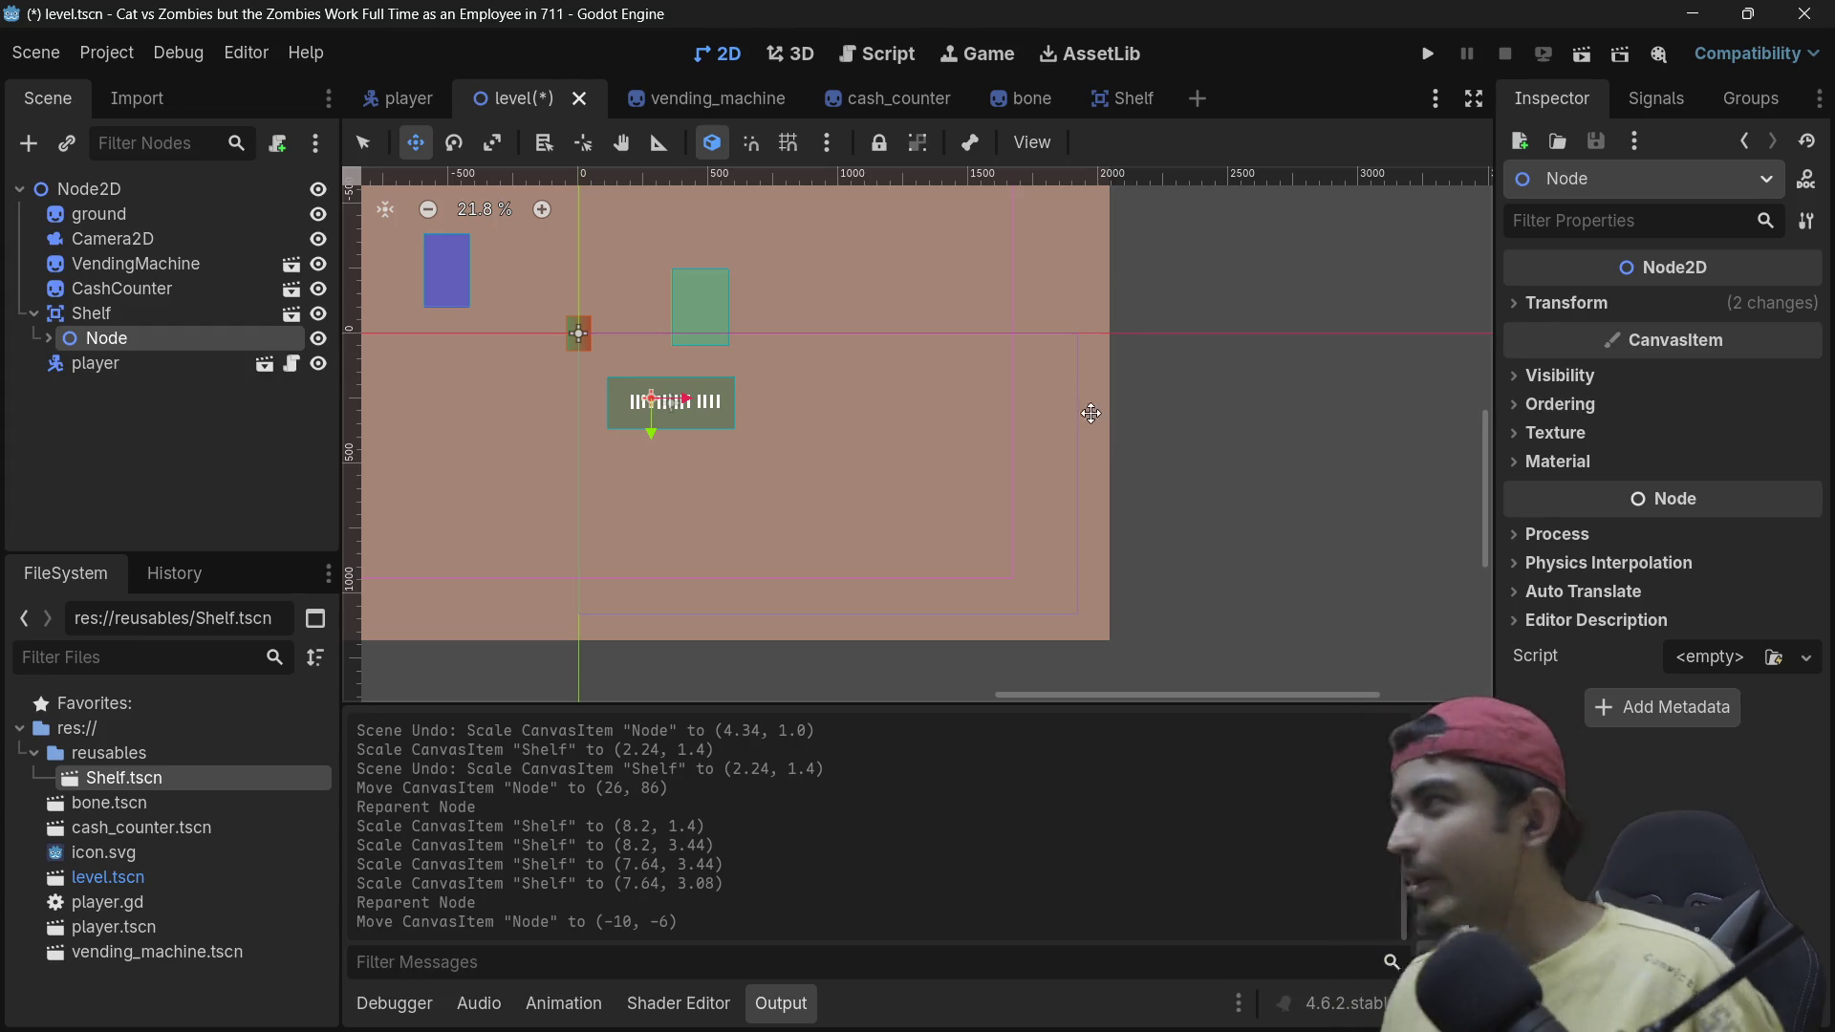
pyautogui.click(1429, 57)
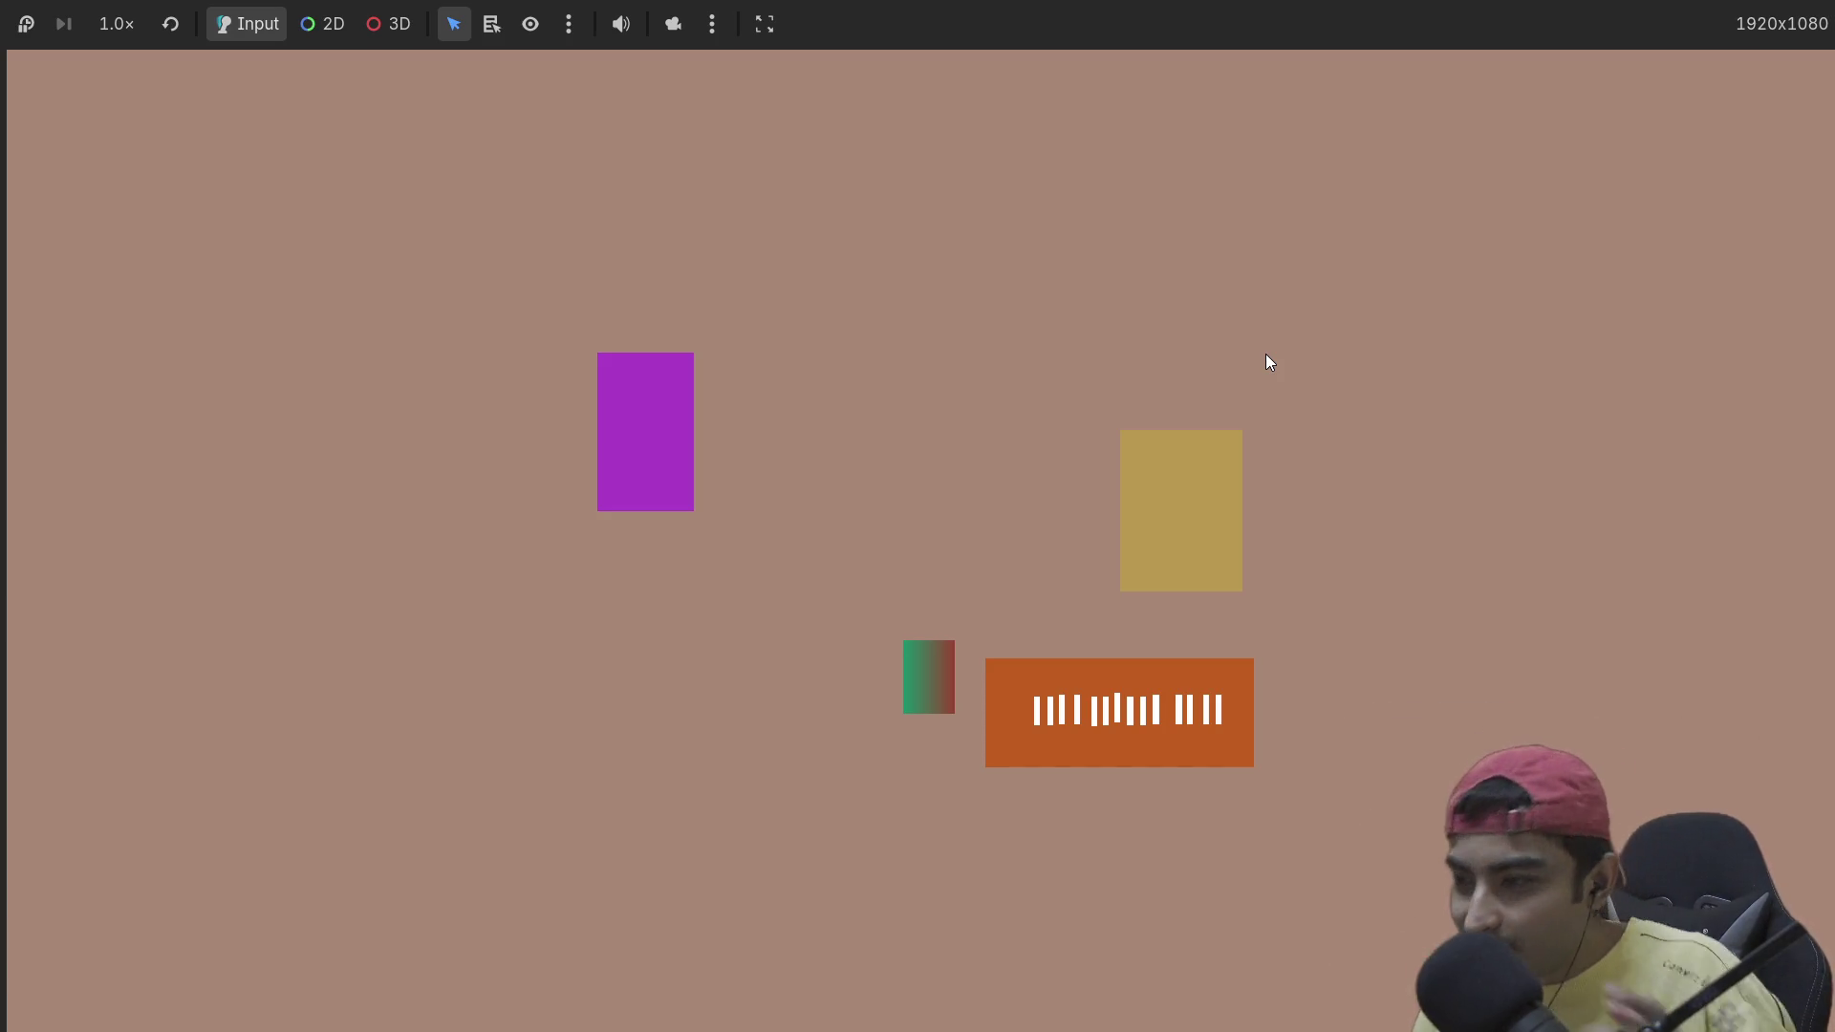
# Step: Stop the running game with F8 after checking the bone-filled shelf
pyautogui.press('F8')
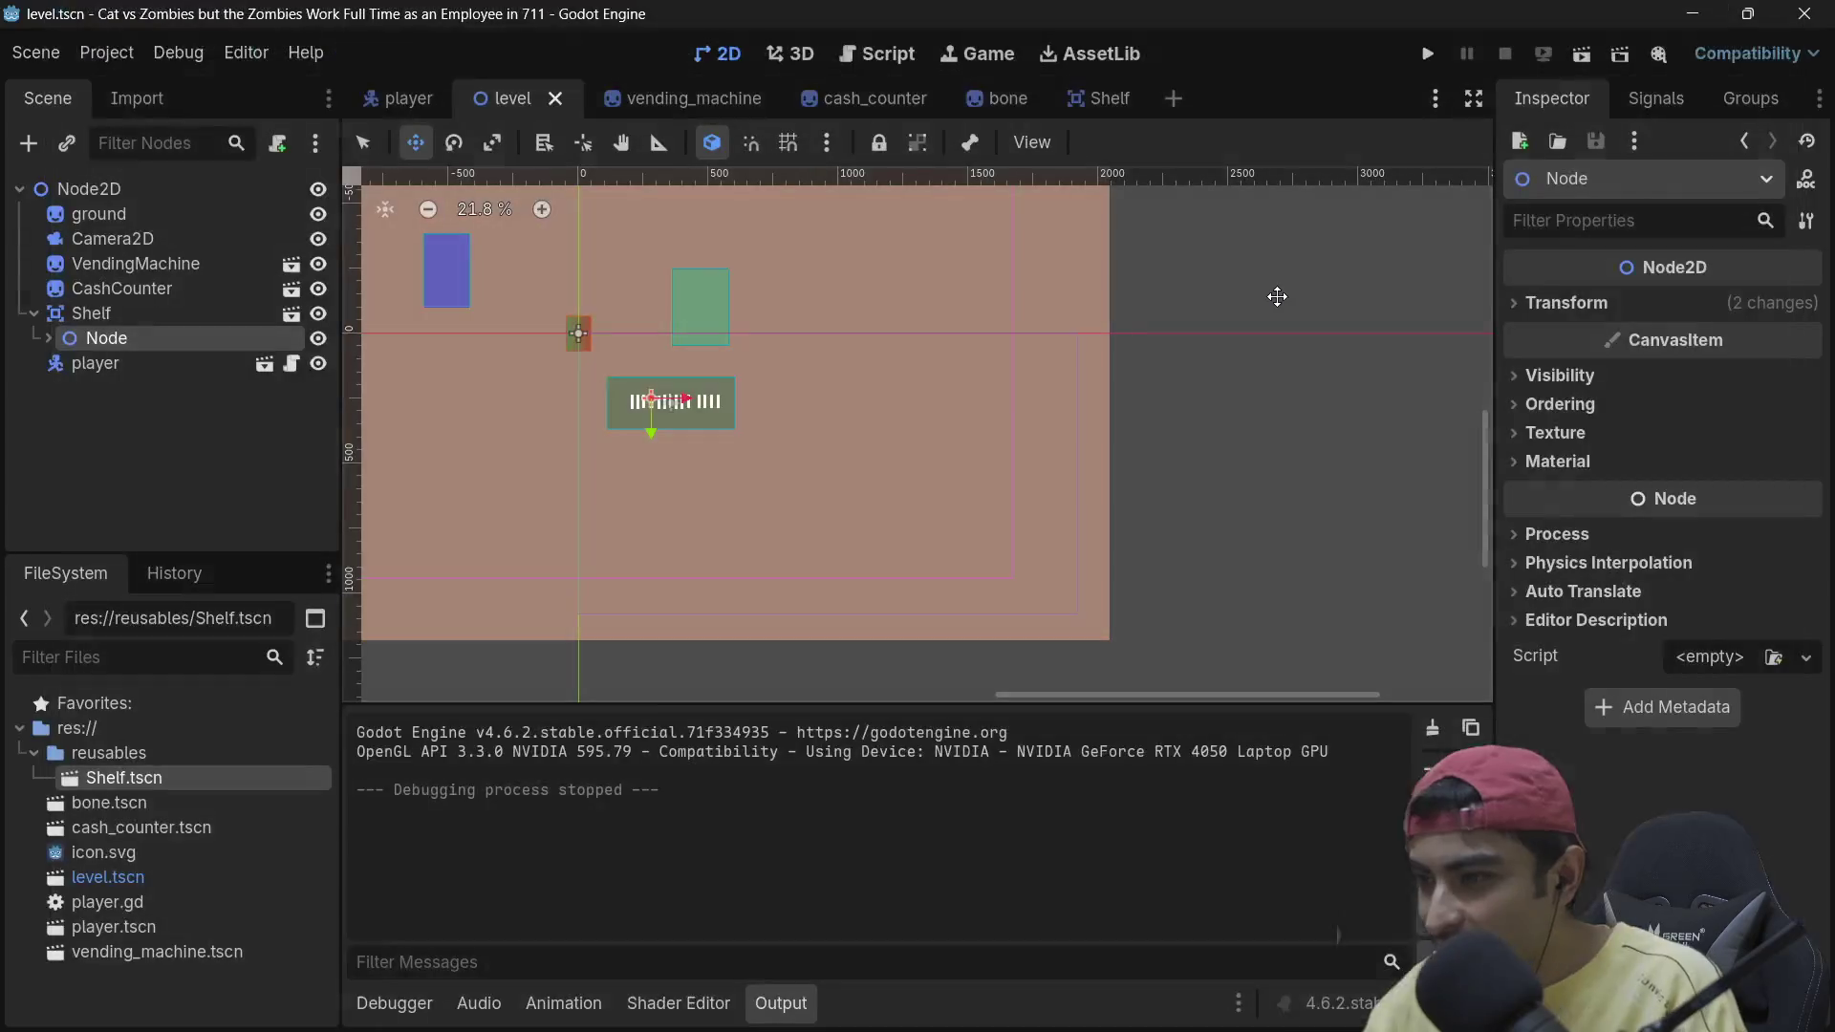
# Step: Select Bone through Bone14 and drag them directly onto Shelf
pyautogui.click(100, 313)
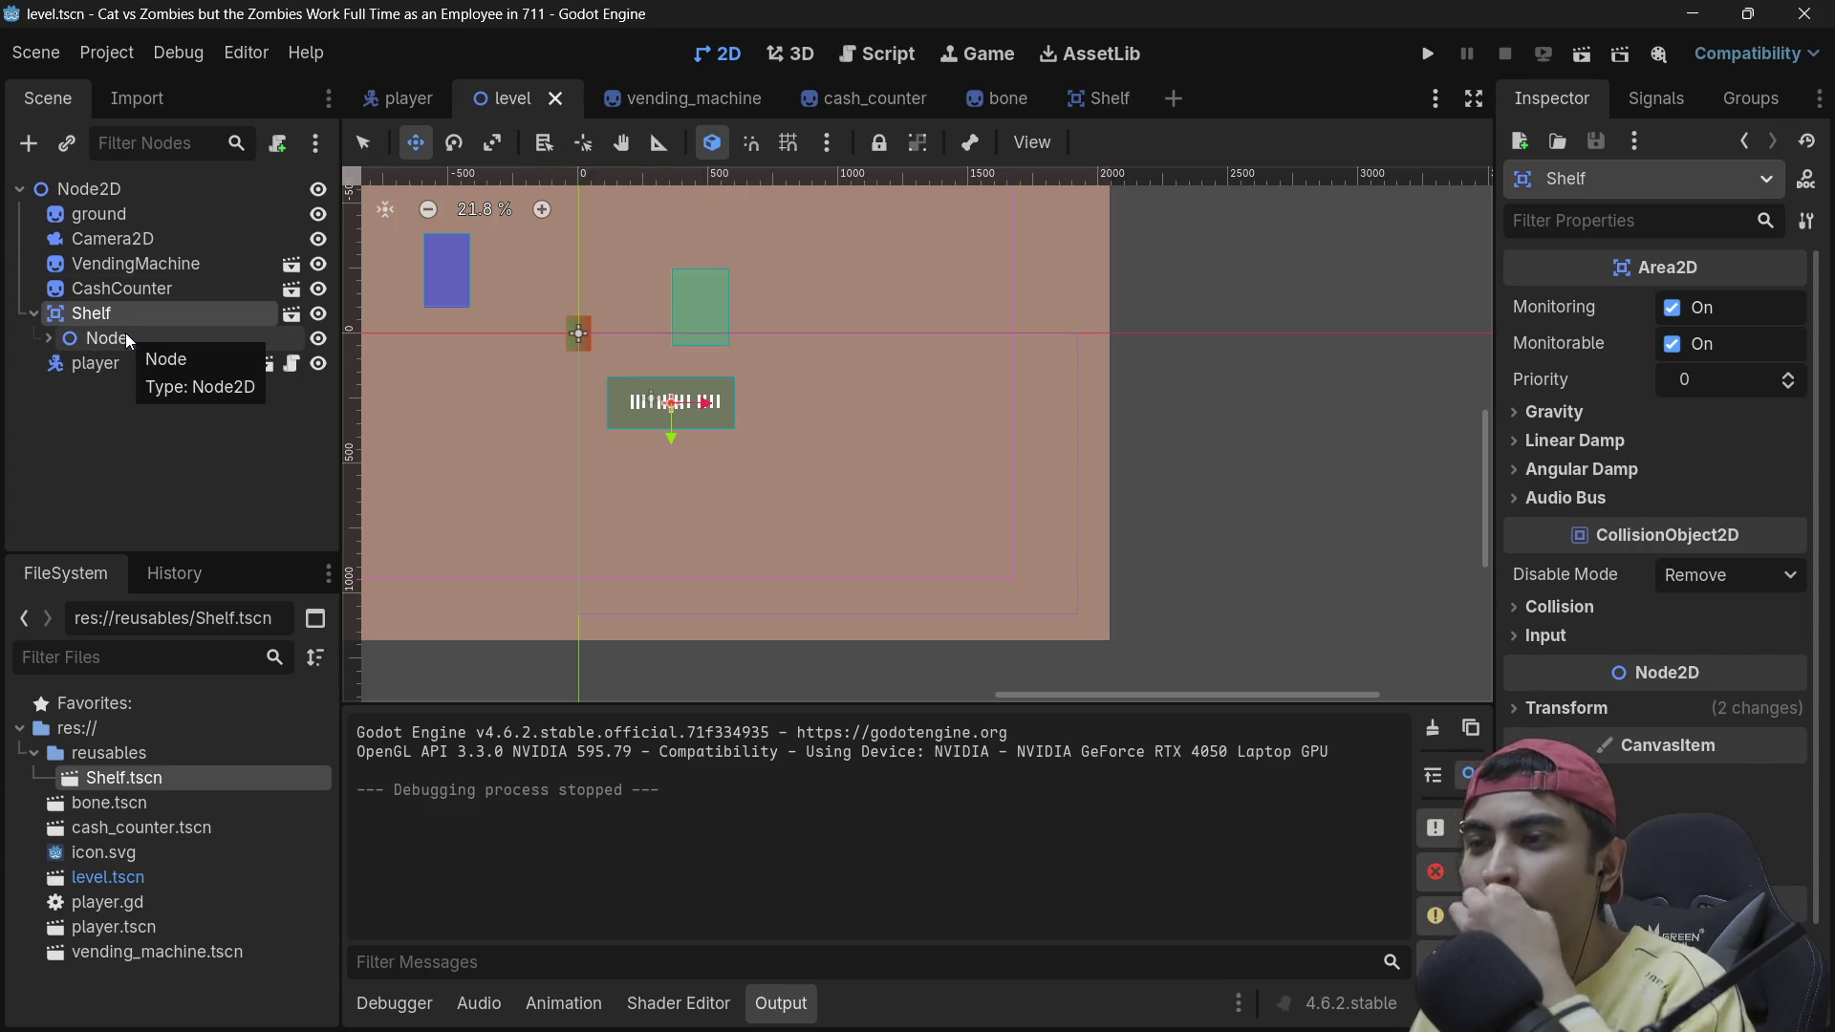
pyautogui.click(49, 337)
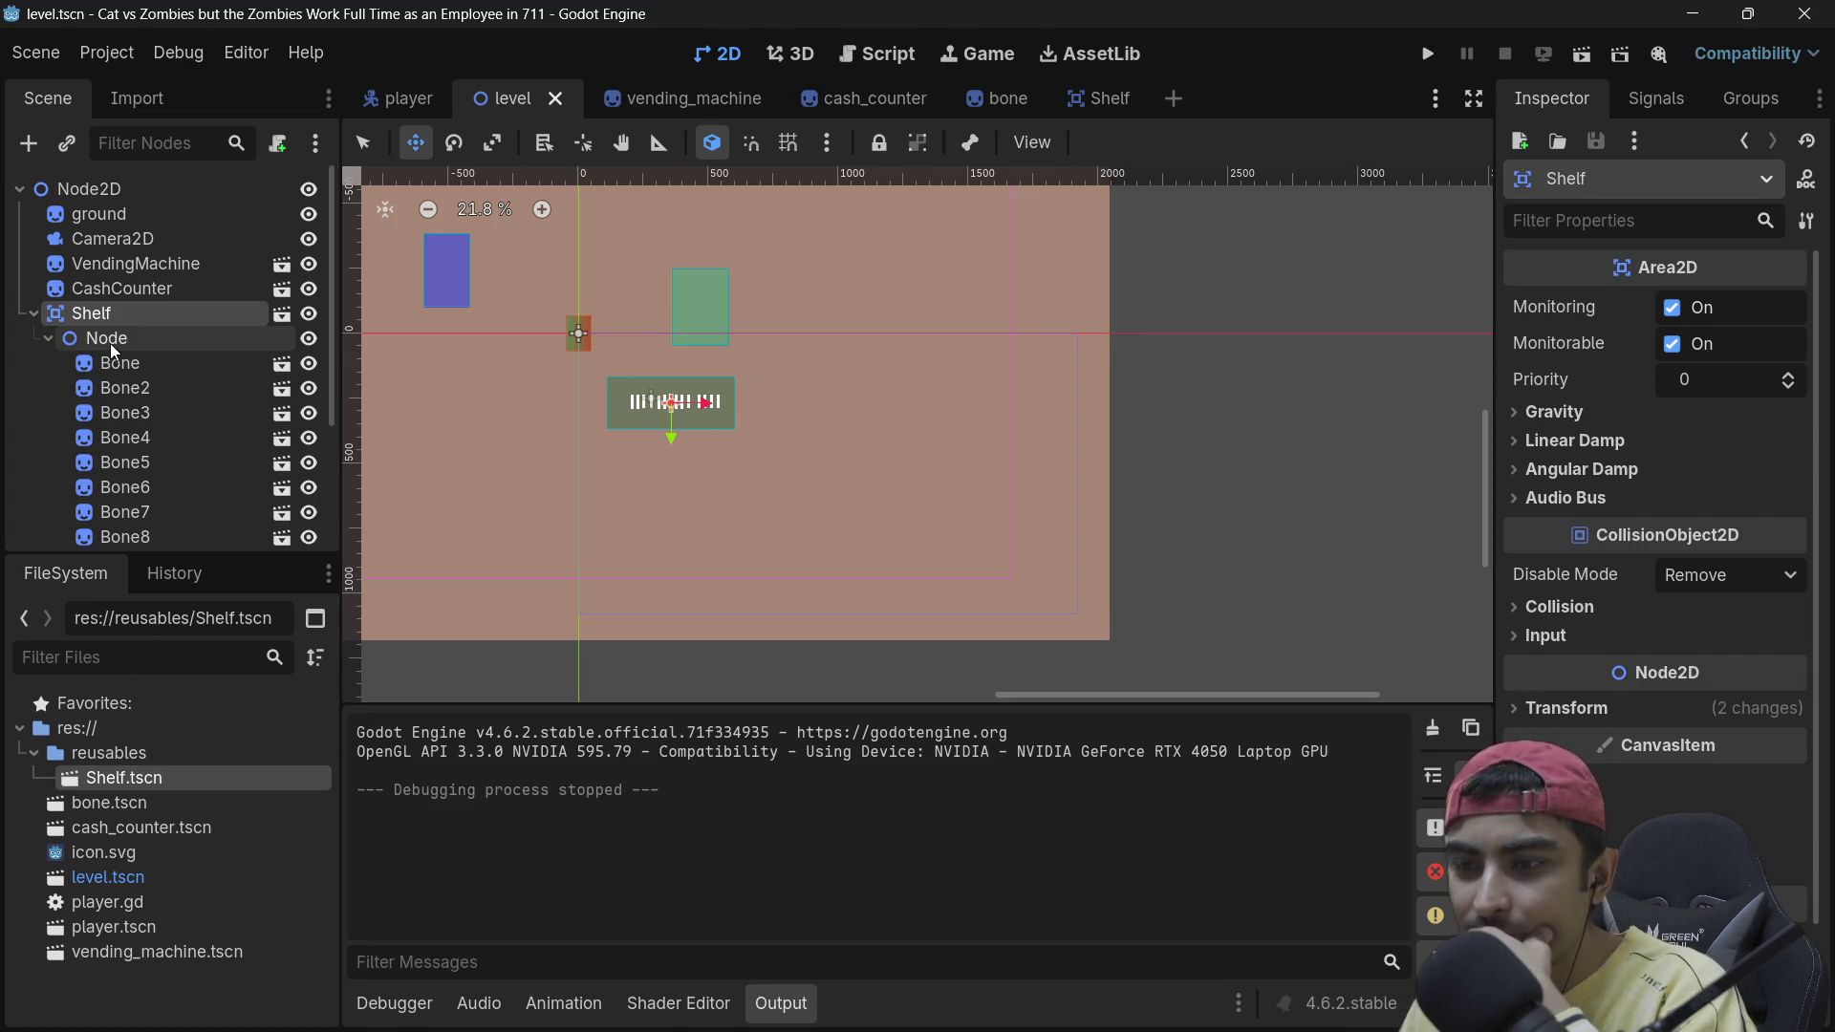
pyautogui.click(117, 340)
pyautogui.scroll(-2, 123, 344)
pyautogui.scroll(-3, 123, 334)
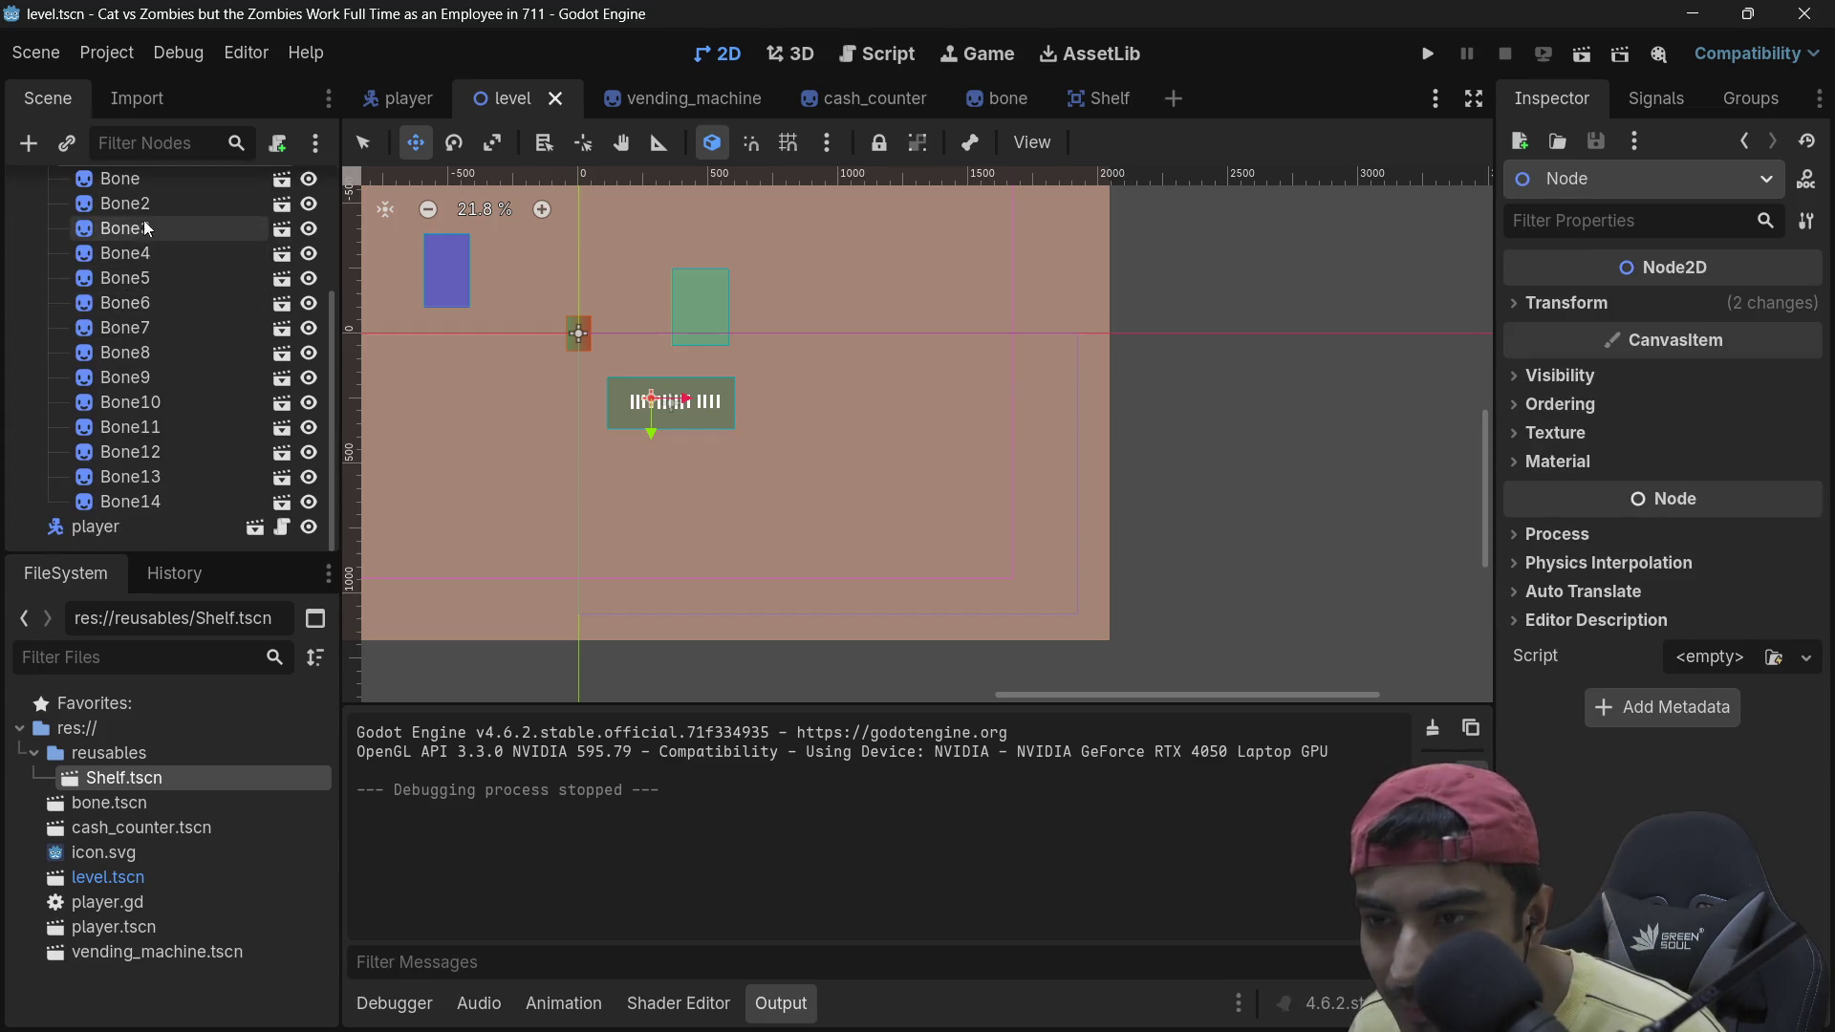
pyautogui.click(139, 179)
pyautogui.keyDown('shift'); pyautogui.click(143, 502); pyautogui.keyUp('shift')
pyautogui.scroll(3, 147, 398)
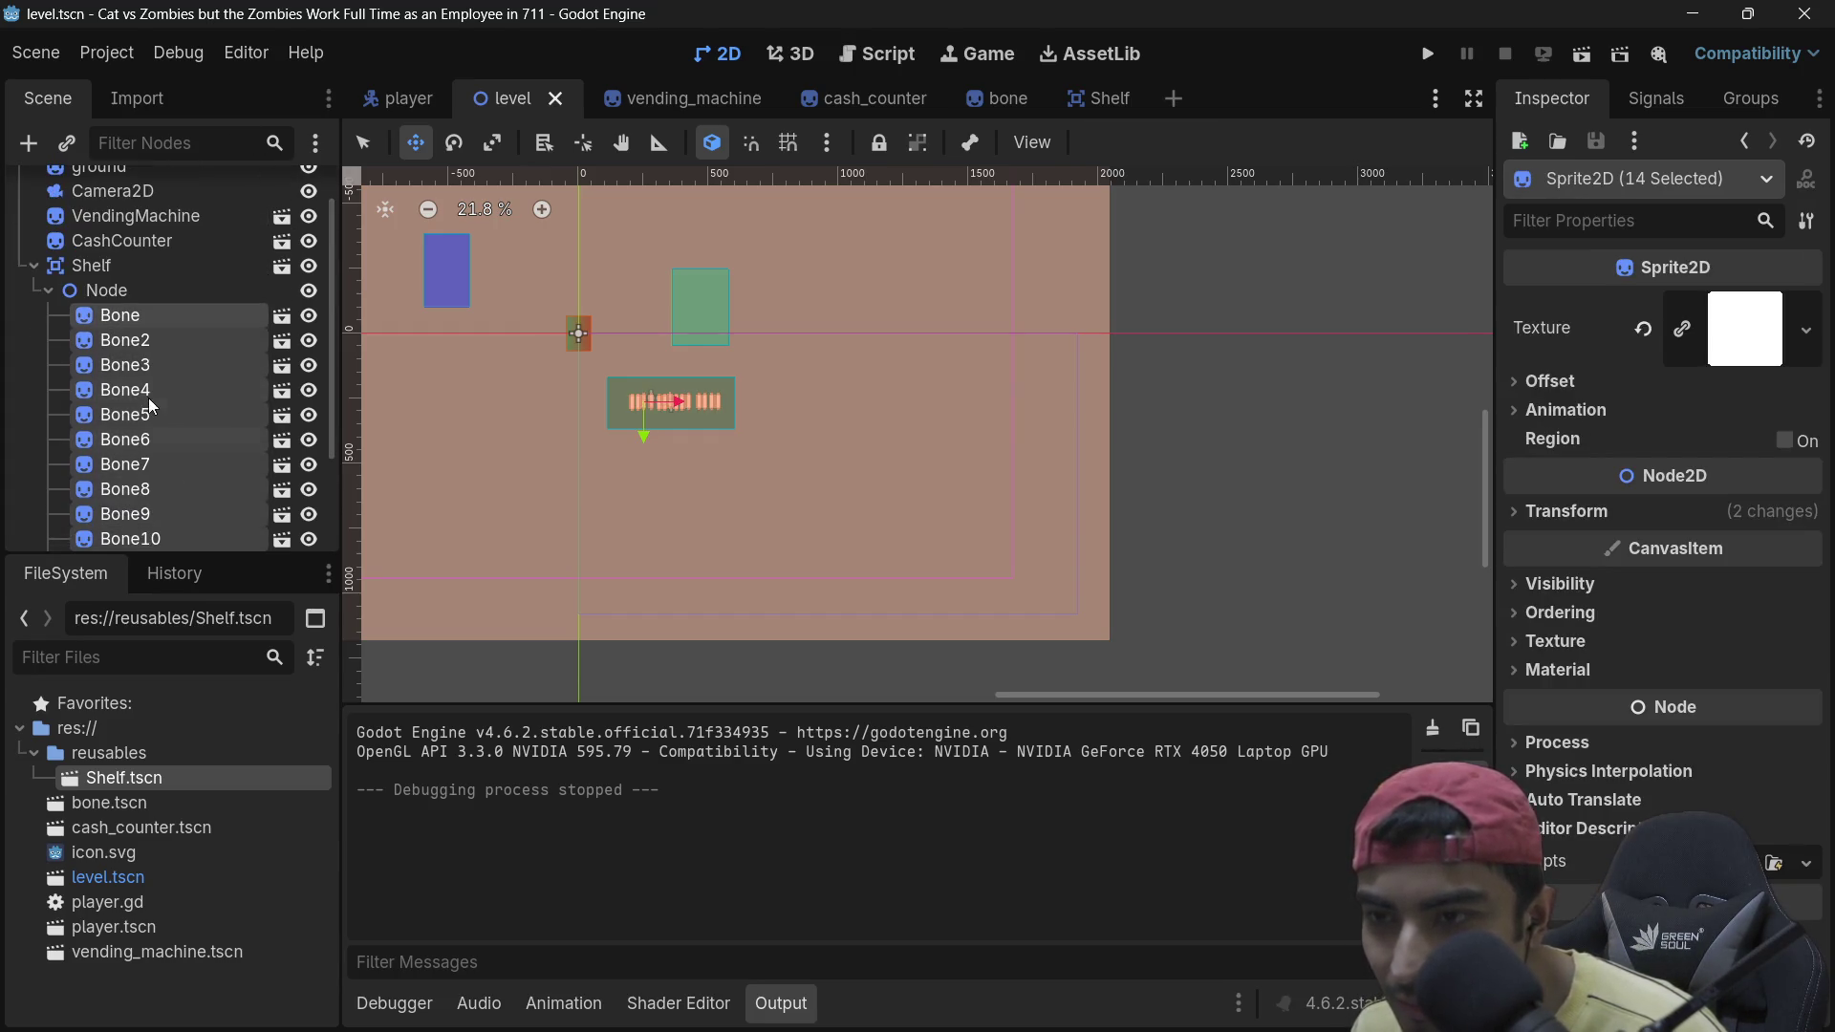
pyautogui.moveTo(155, 313); pyautogui.dragTo(111, 279)
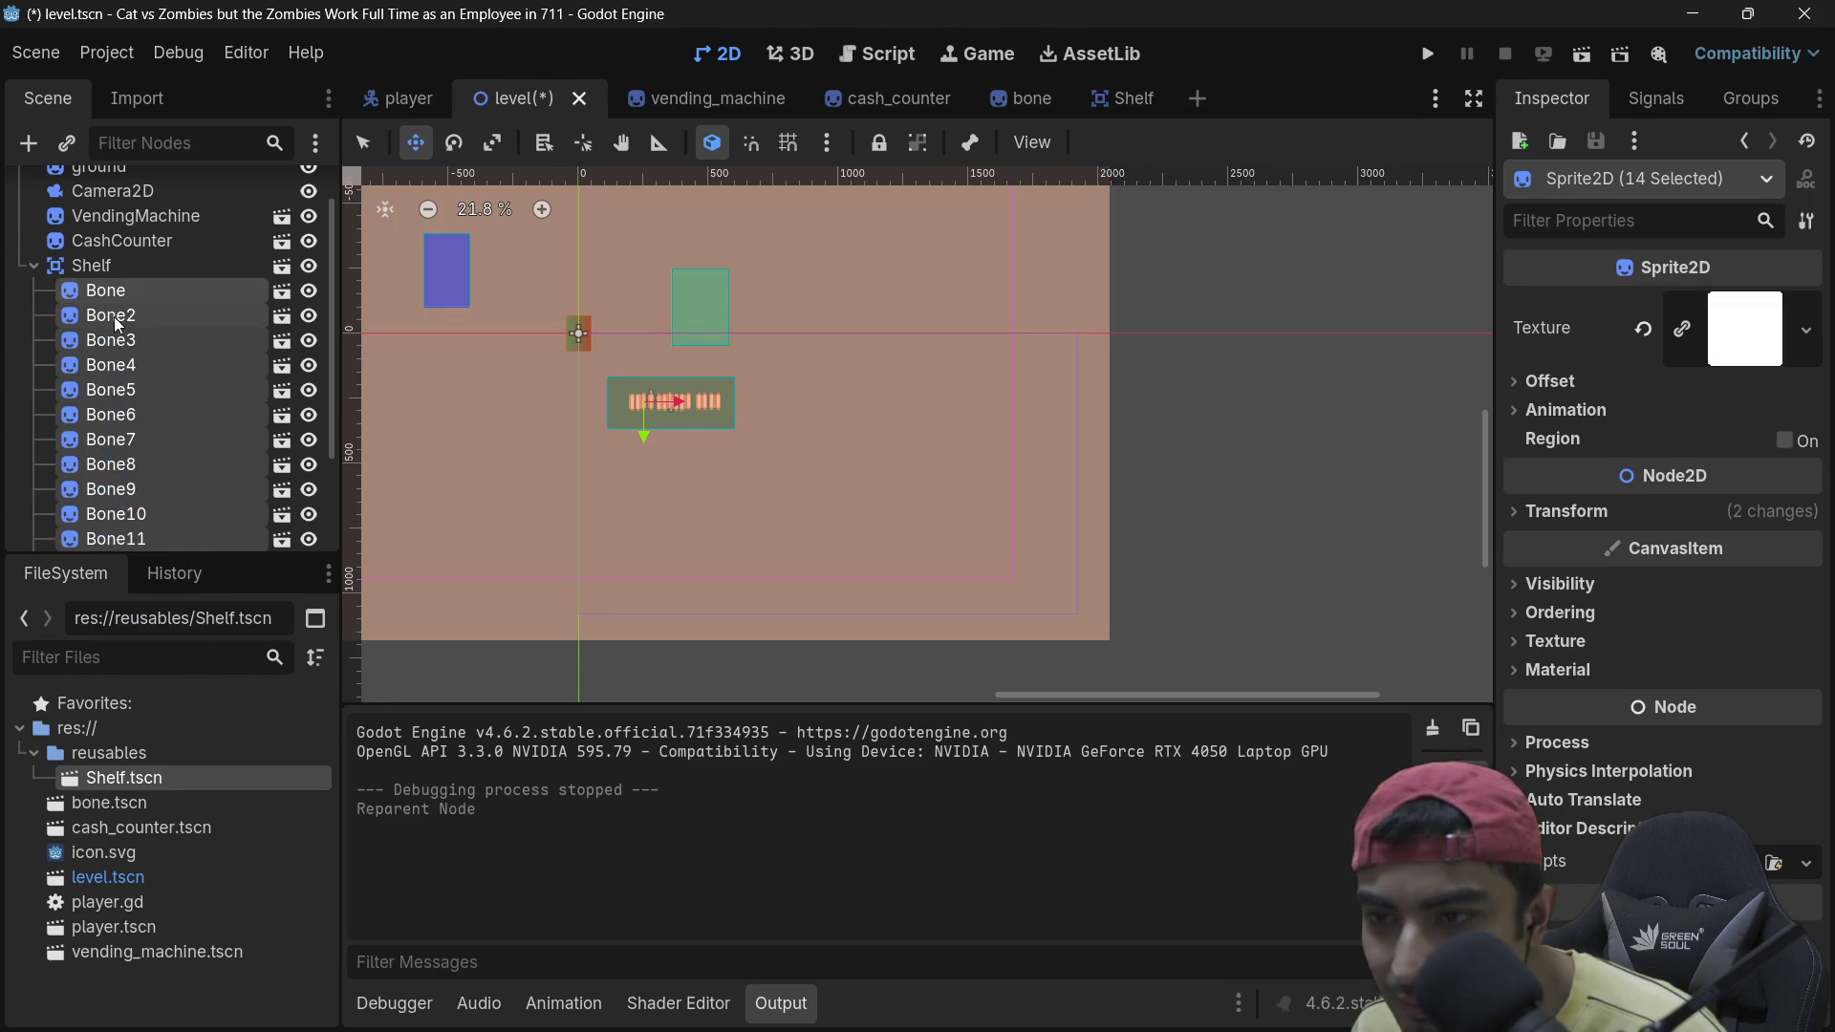
# Step: Delete the empty grouping Node and verify the bones now sit under Shelf
pyautogui.scroll(-1, 113, 329)
pyautogui.click(129, 497)
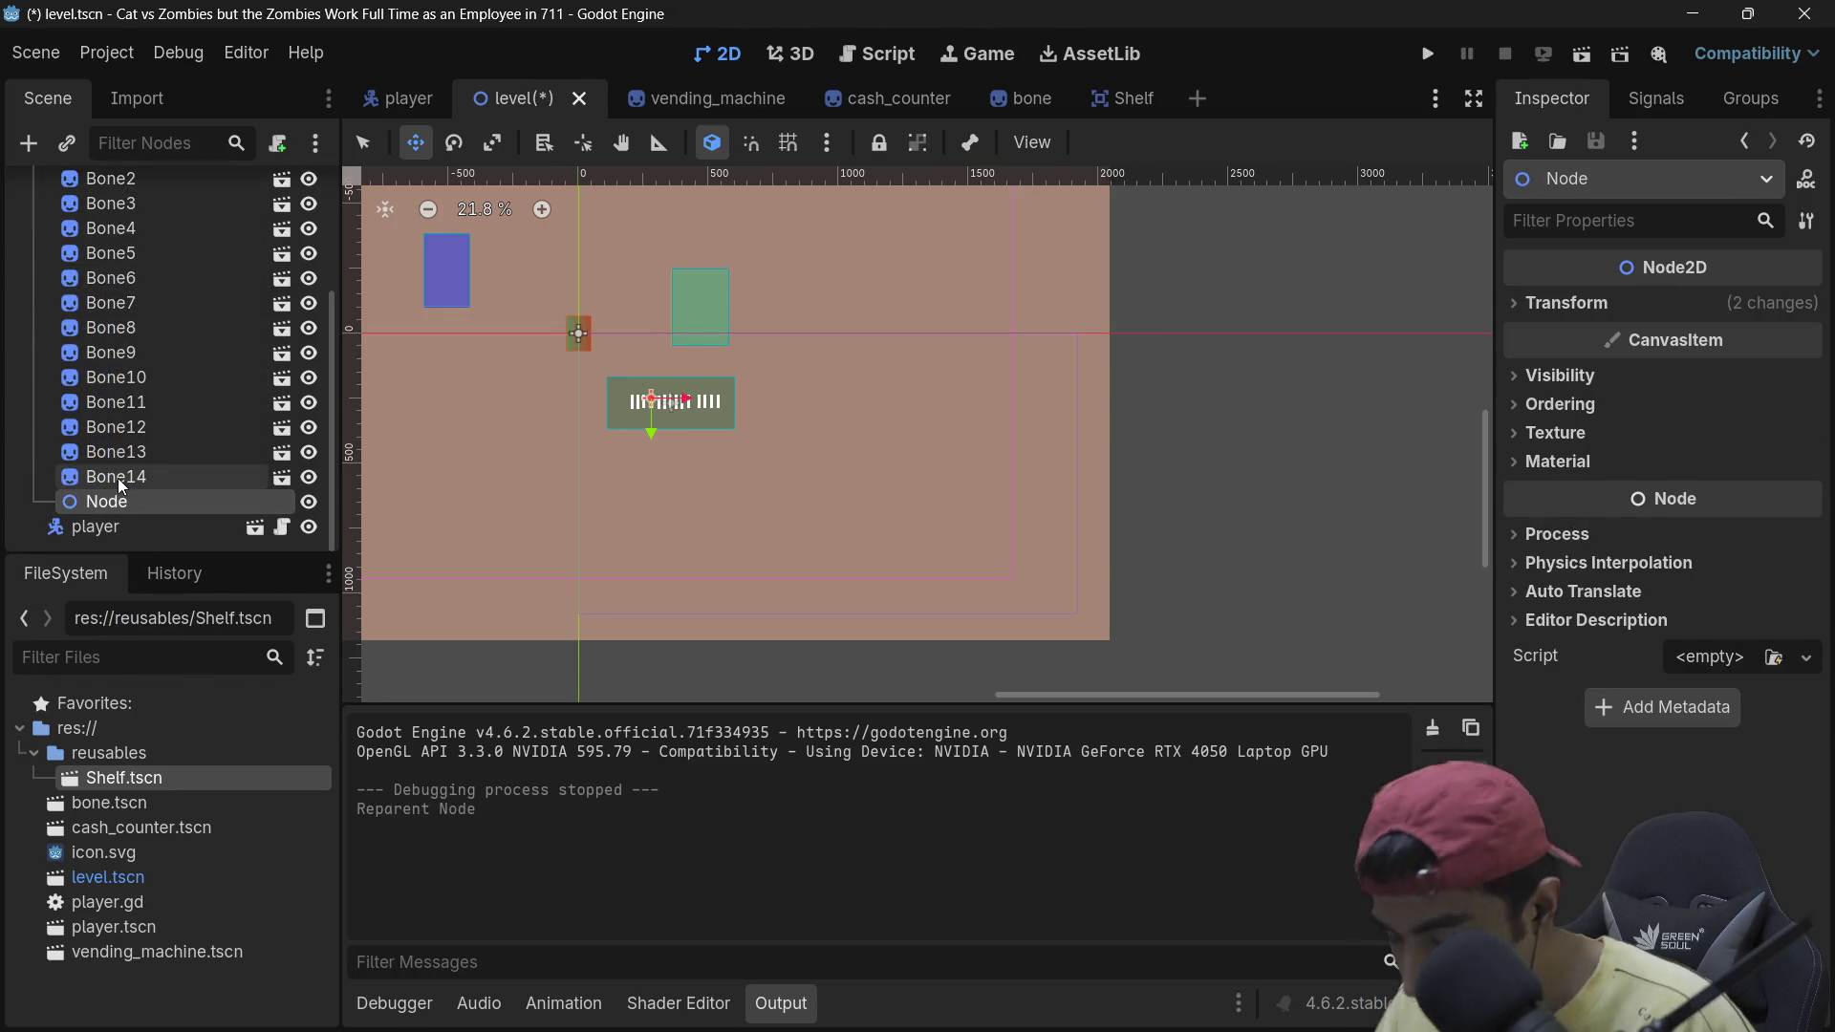
pyautogui.press('Delete')
pyautogui.scroll(4, 120, 473)
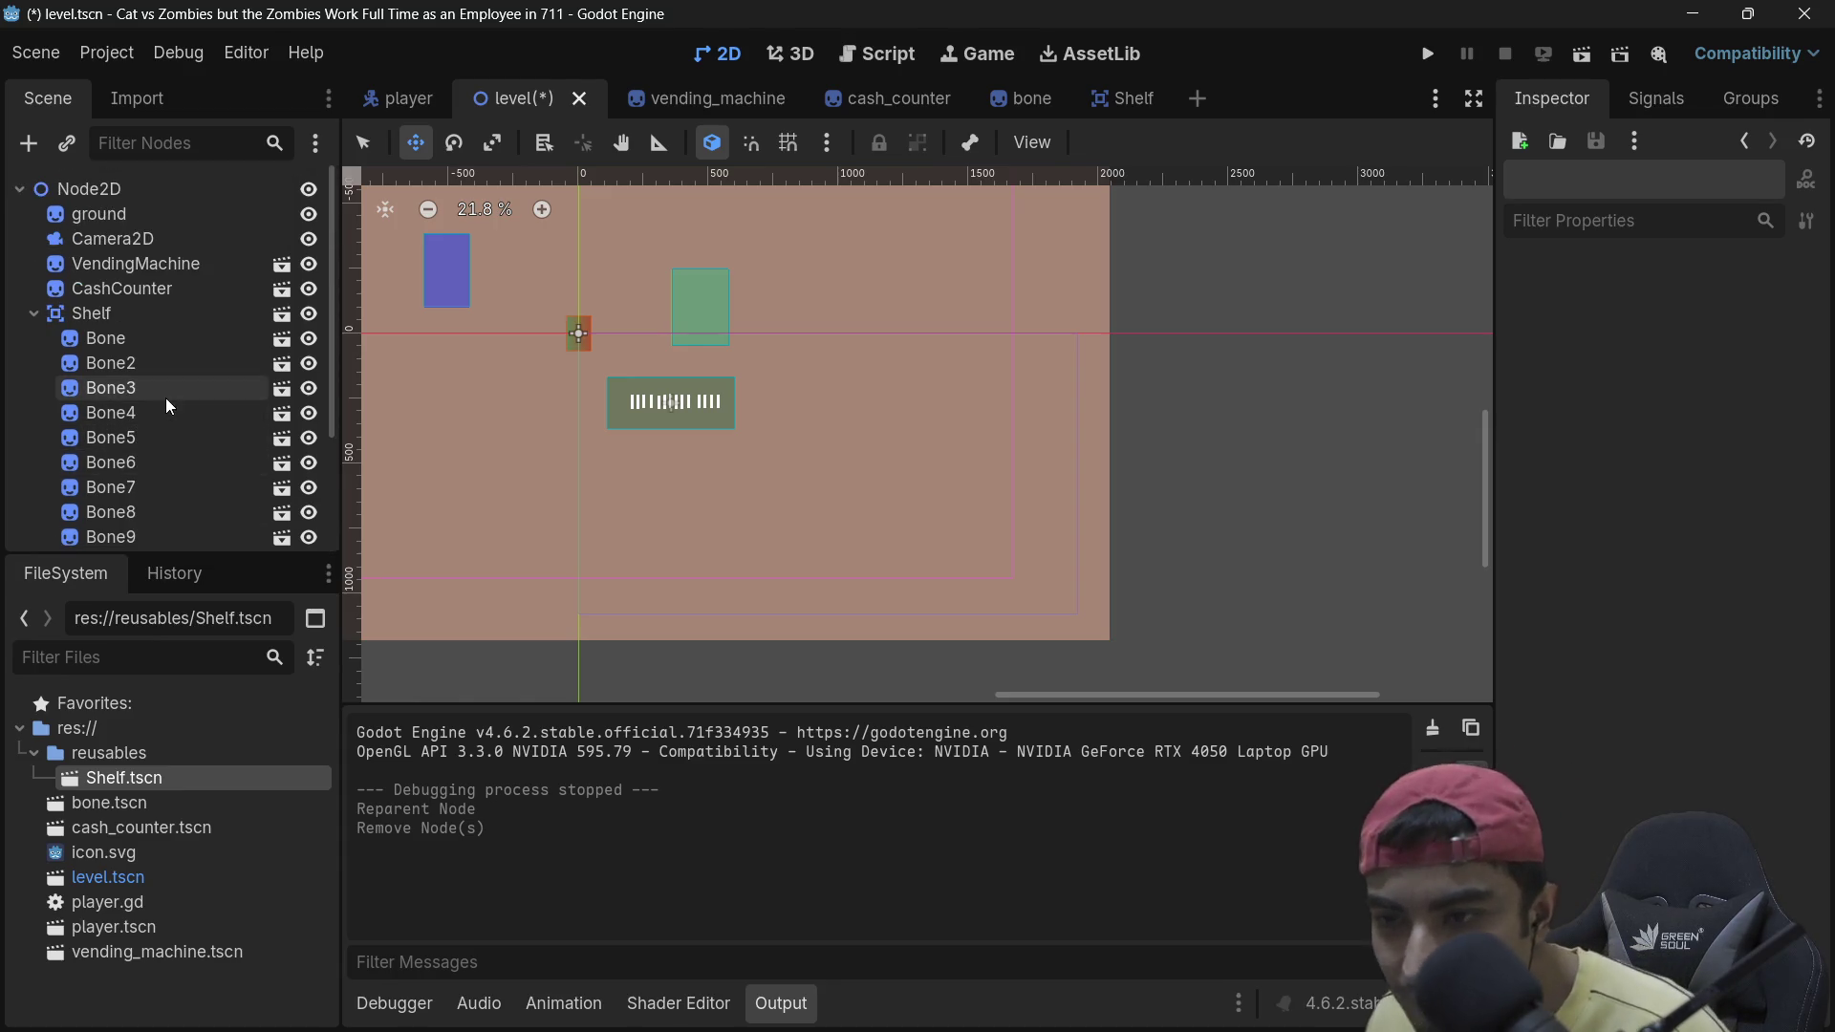
pyautogui.click(31, 312)
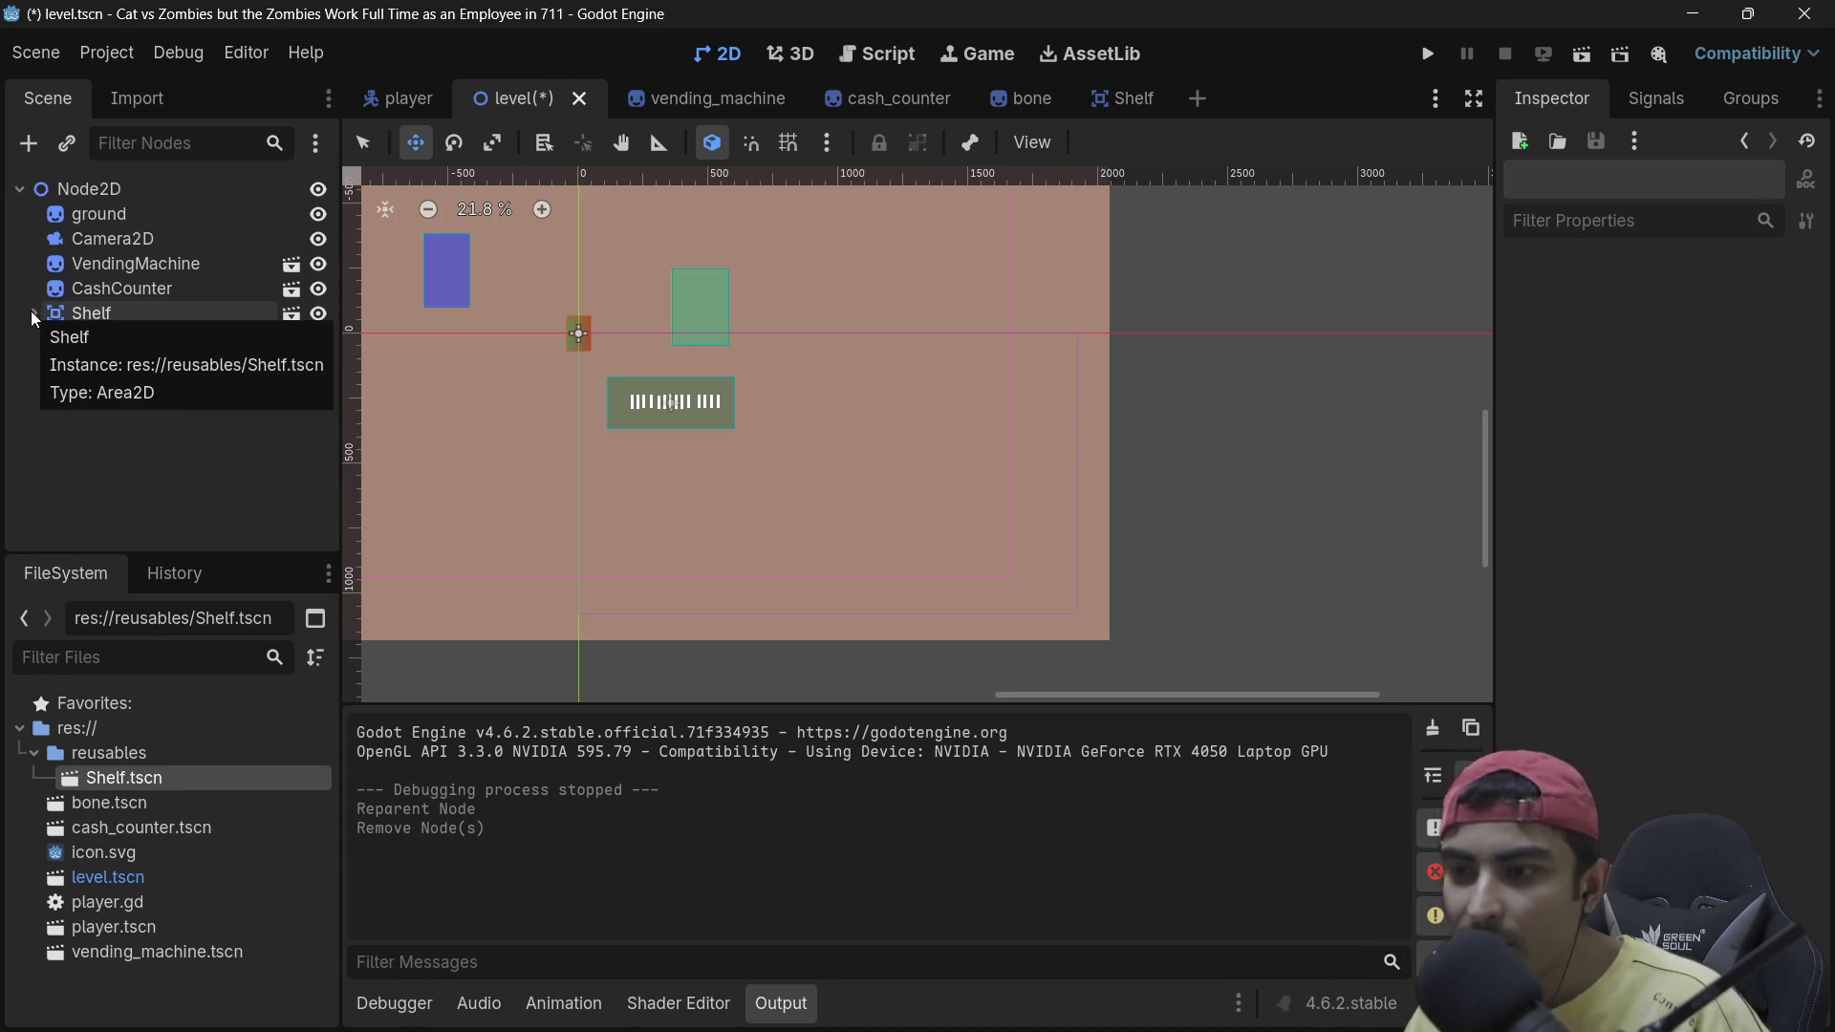
pyautogui.click(35, 313)
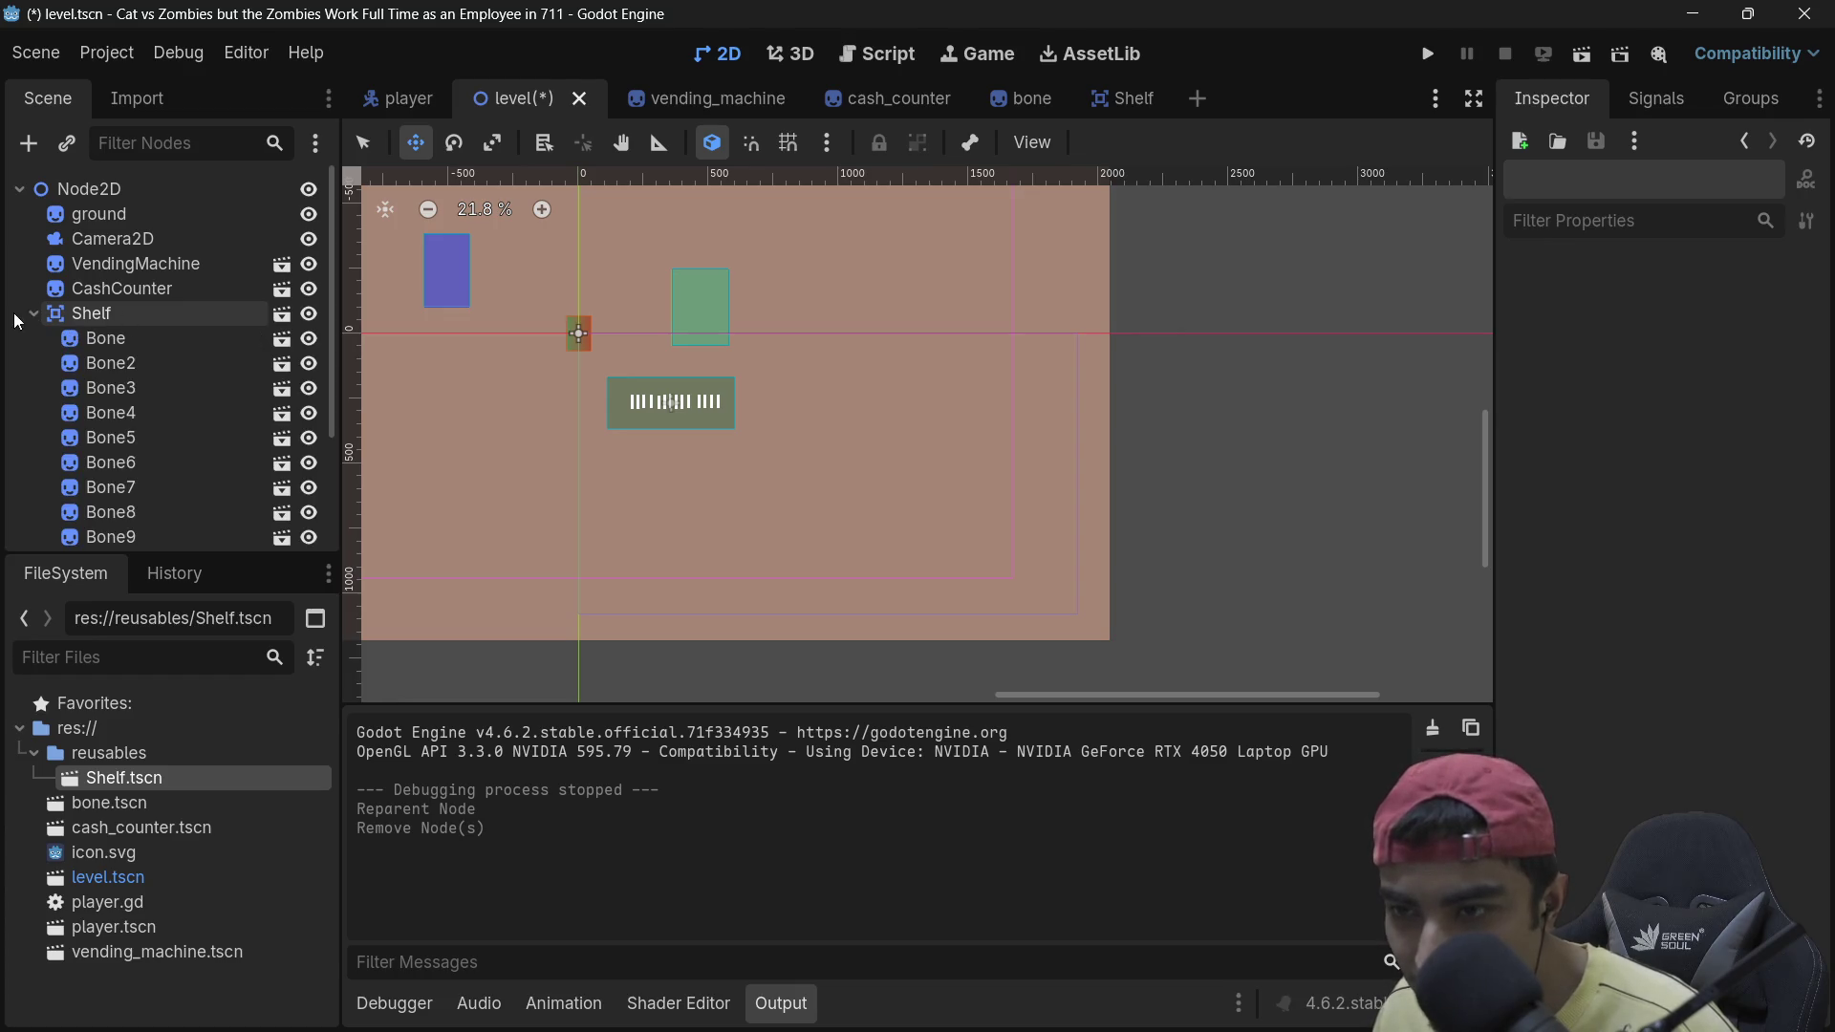
pyautogui.click(35, 313)
pyautogui.click(246, 318)
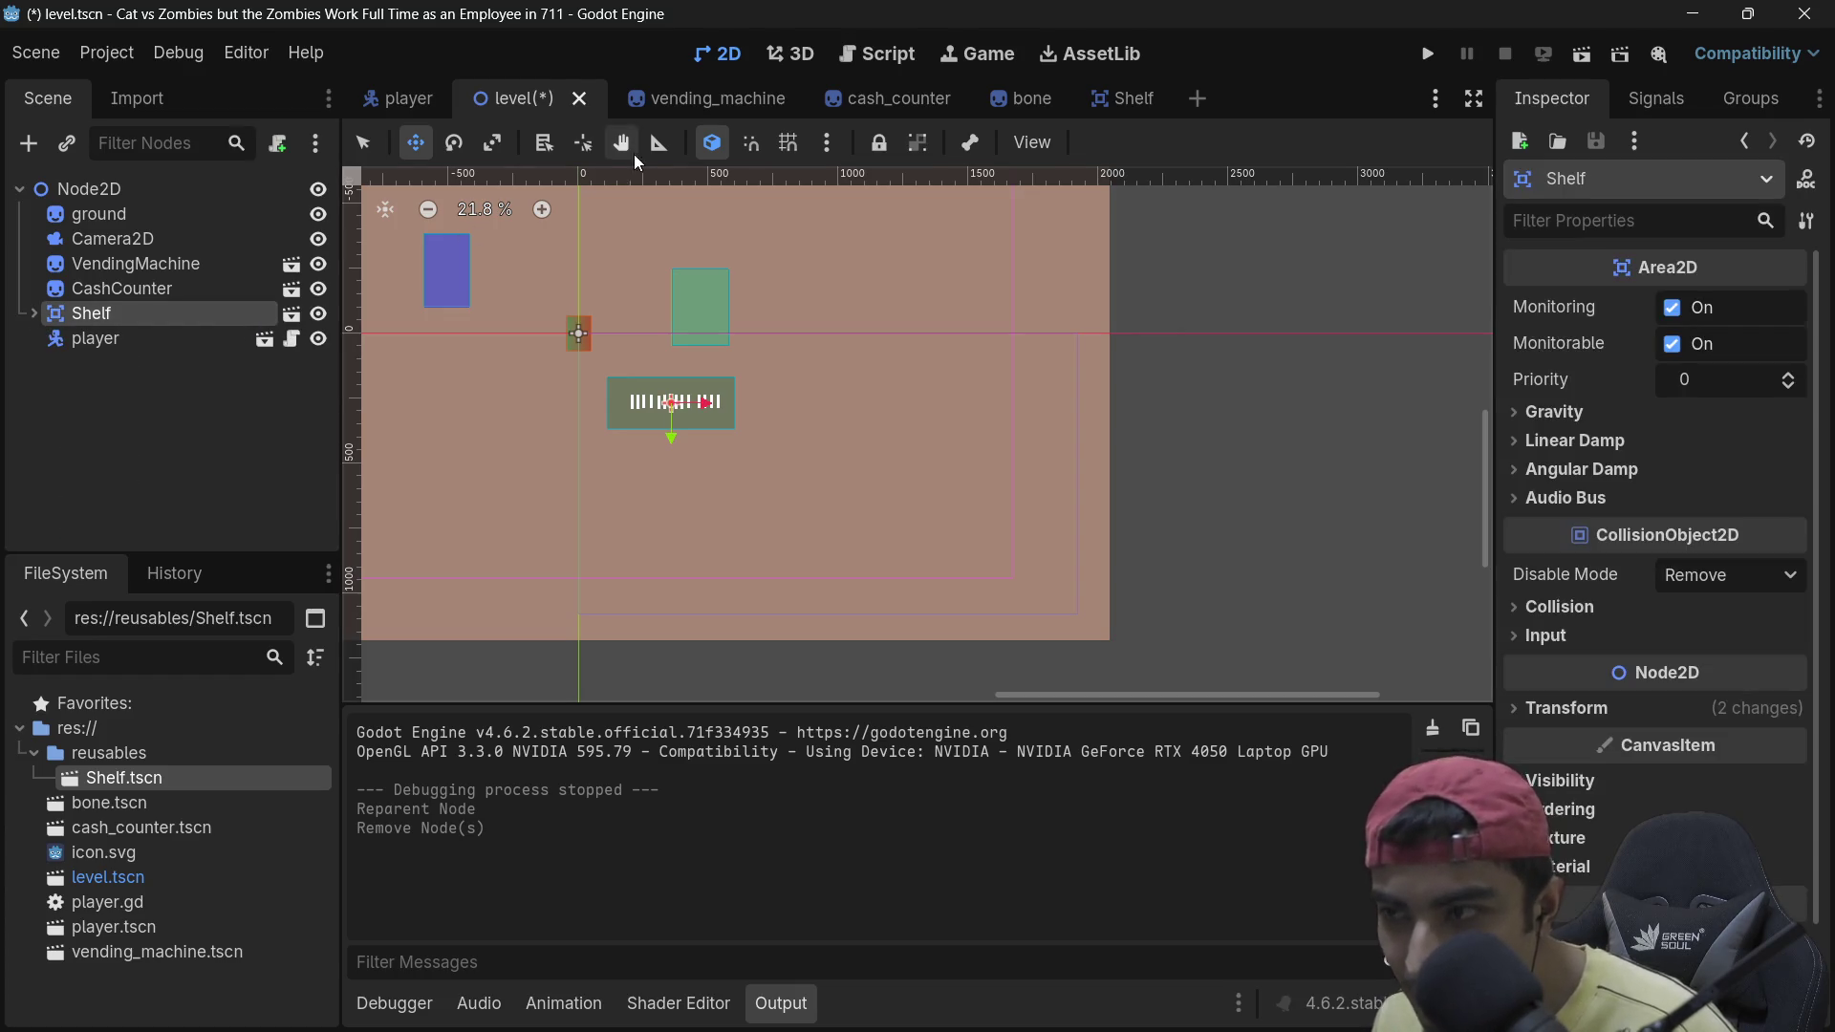
# Step: Attach a new res://reusables/shelf.gd script with the Node: Default template to the Shelf scene root
pyautogui.click(1122, 99)
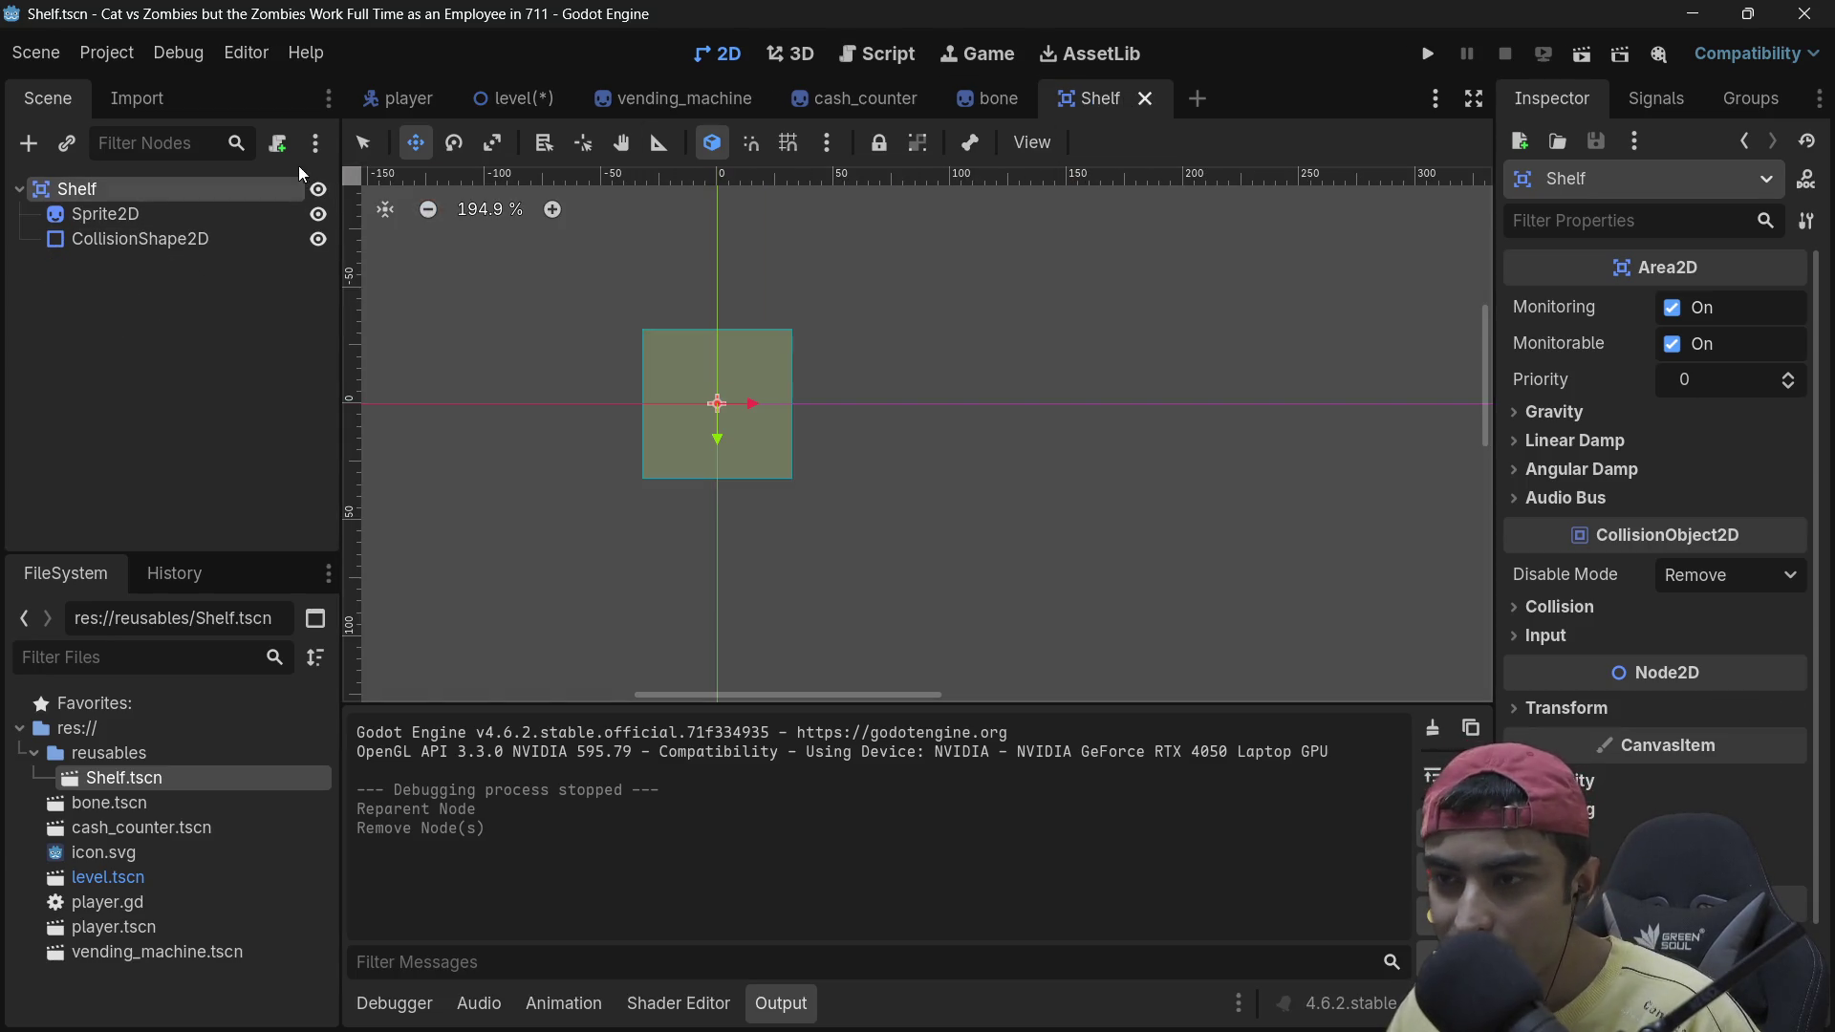
pyautogui.click(278, 144)
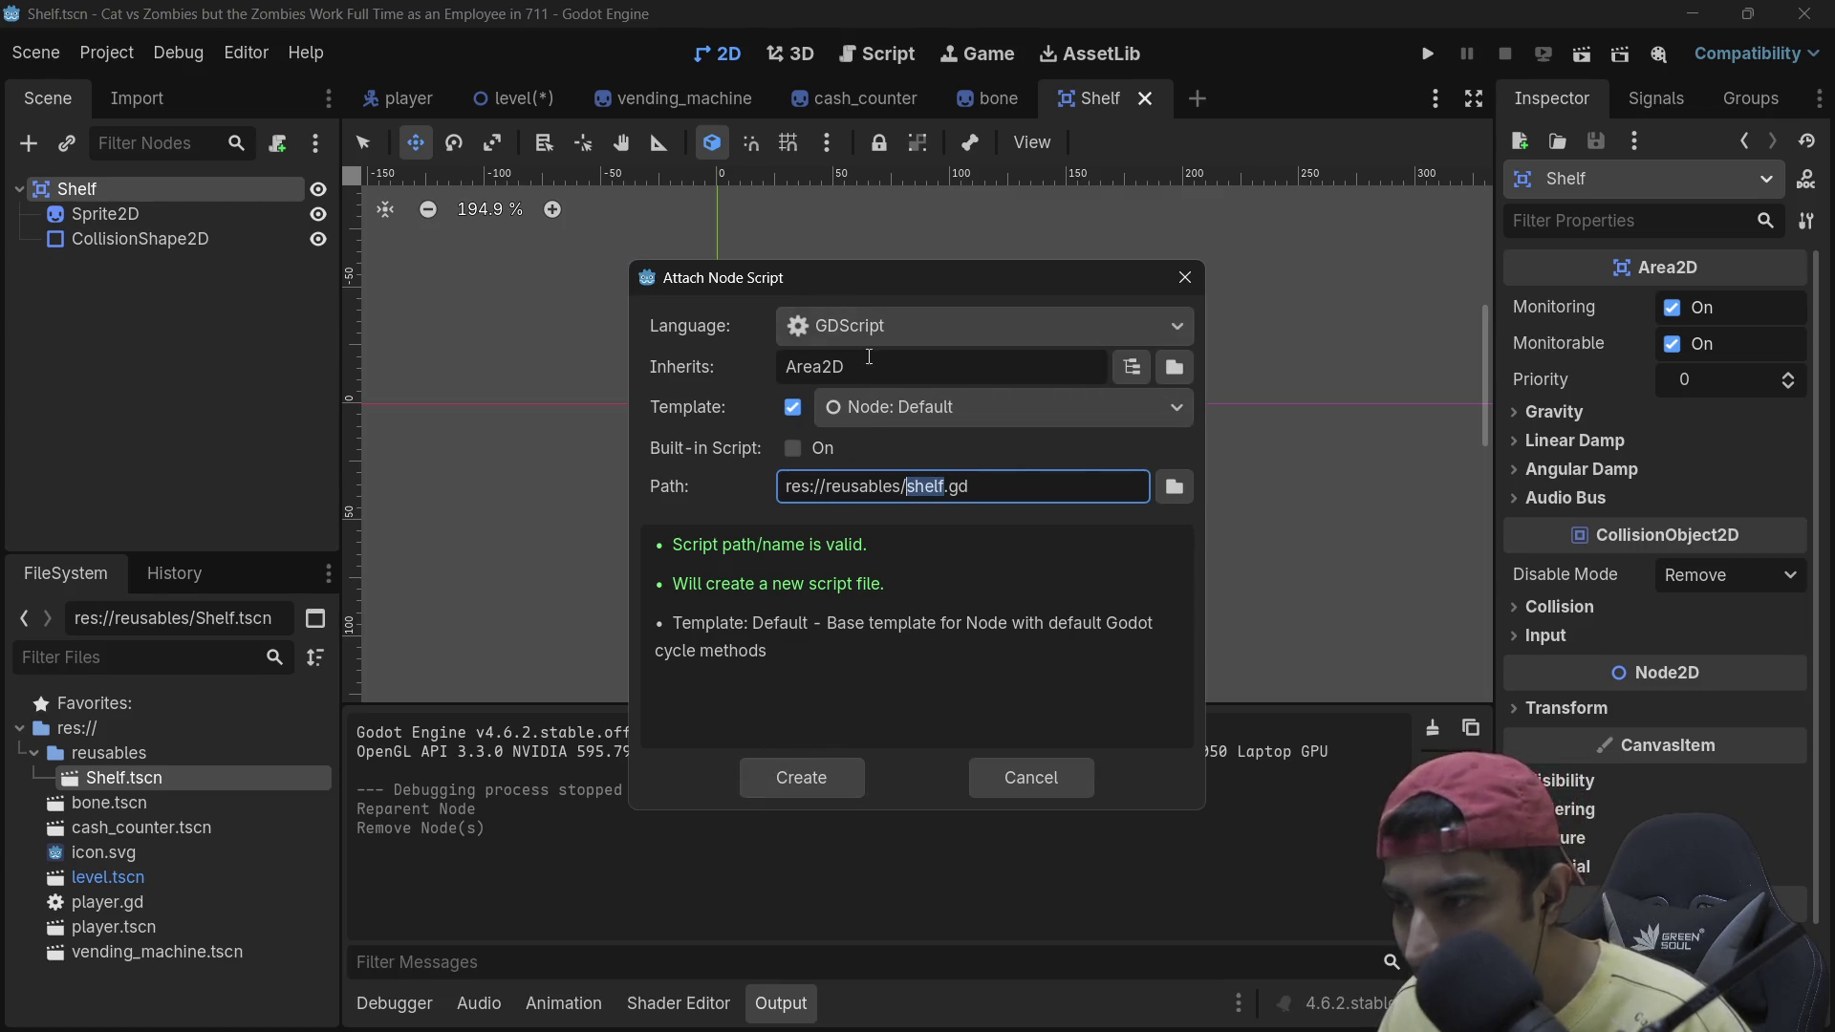
pyautogui.click(948, 406)
pyautogui.click(948, 406)
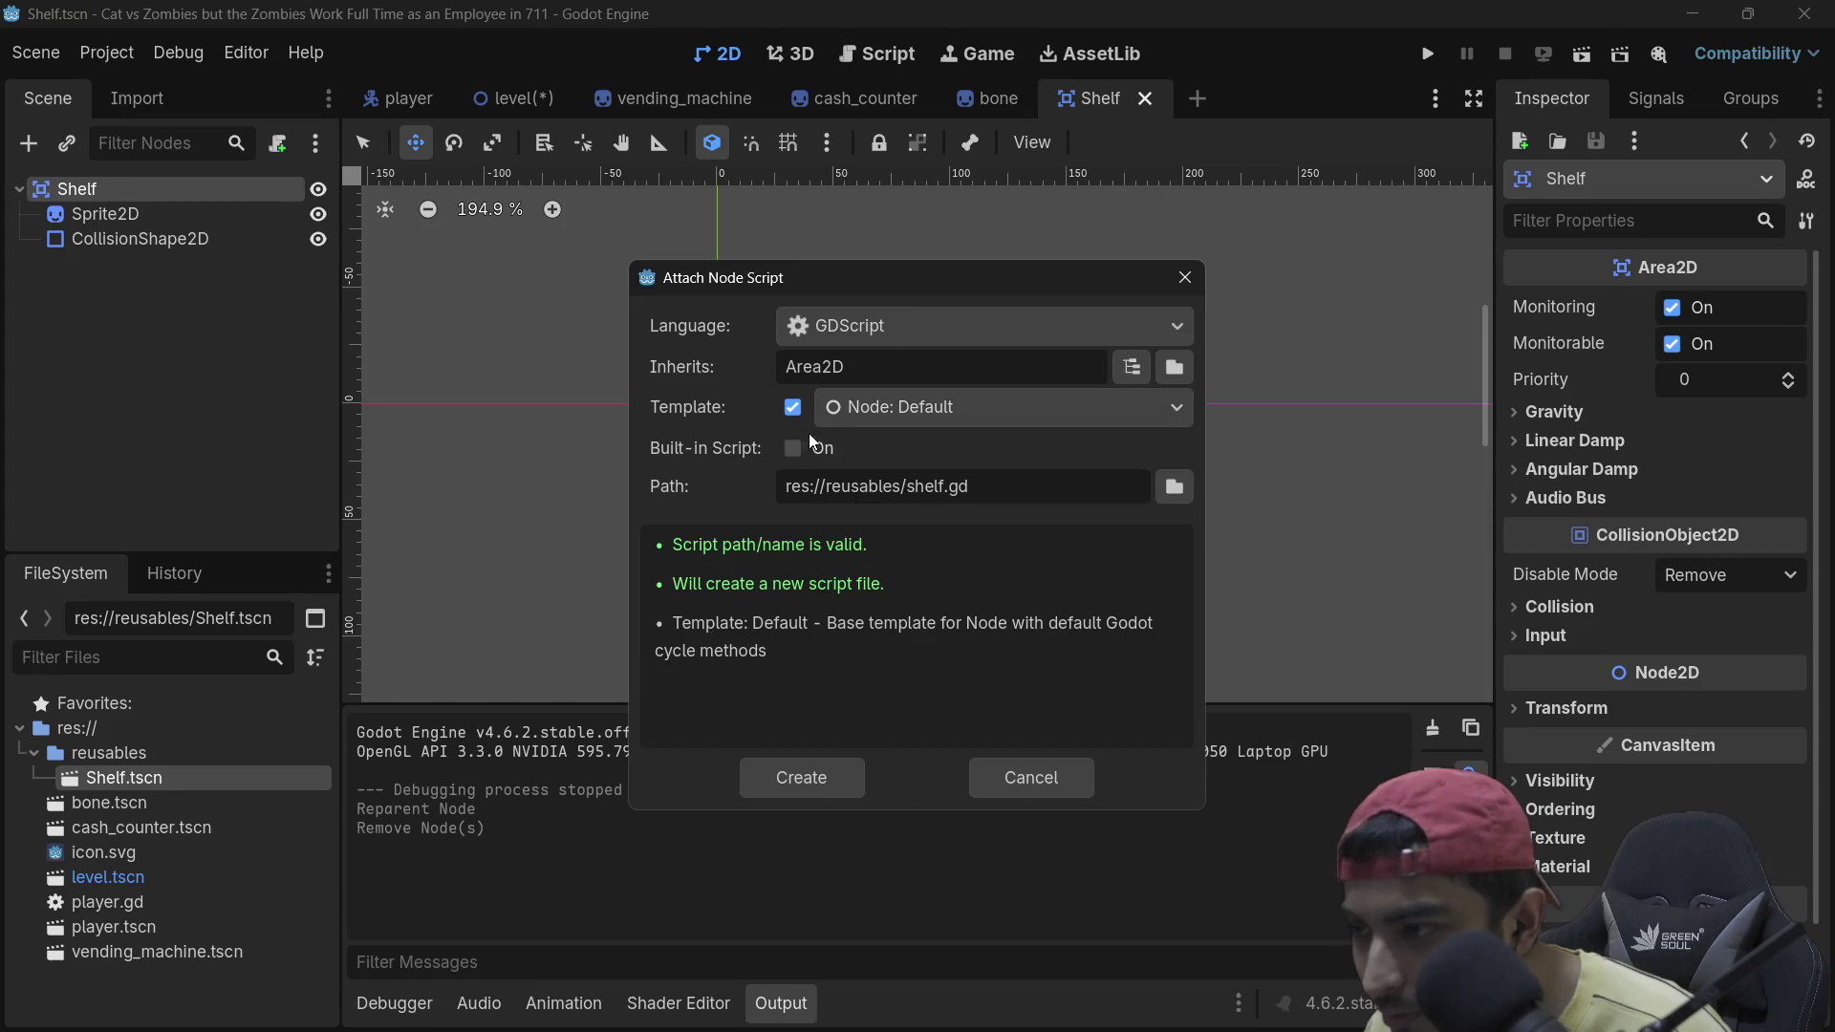
pyautogui.click(810, 776)
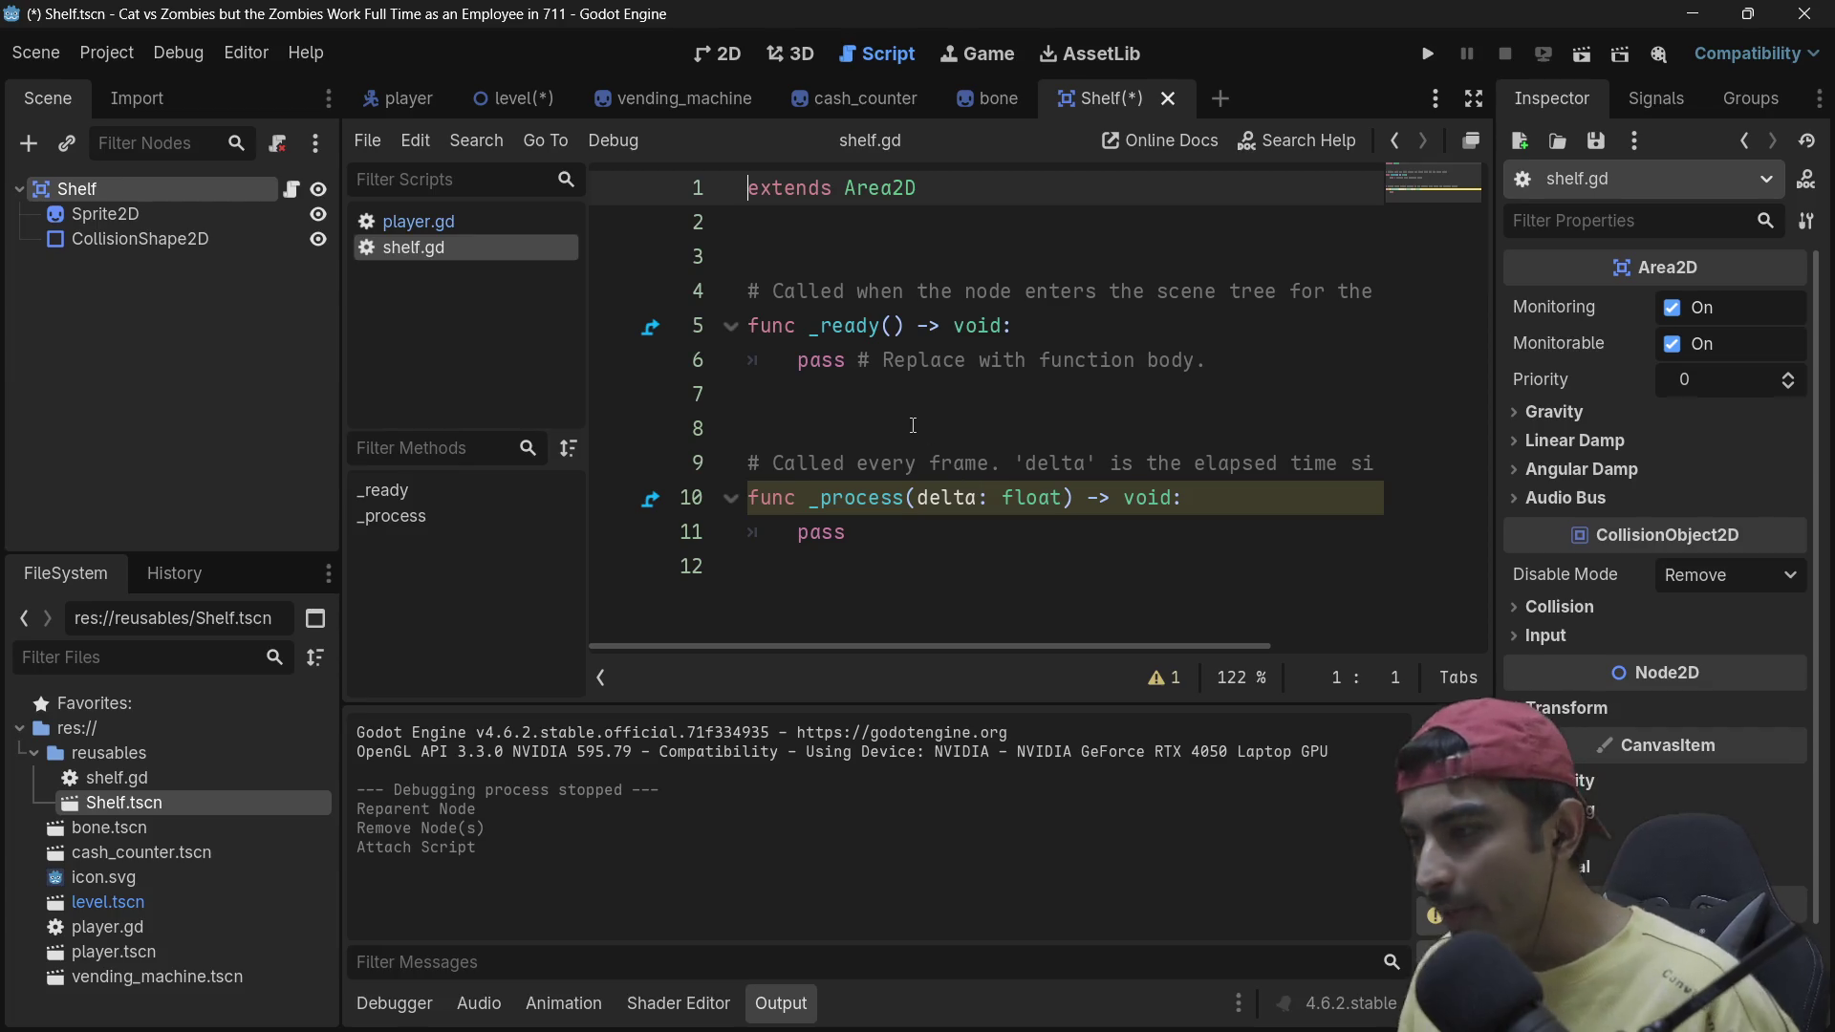
pyautogui.click(1472, 143)
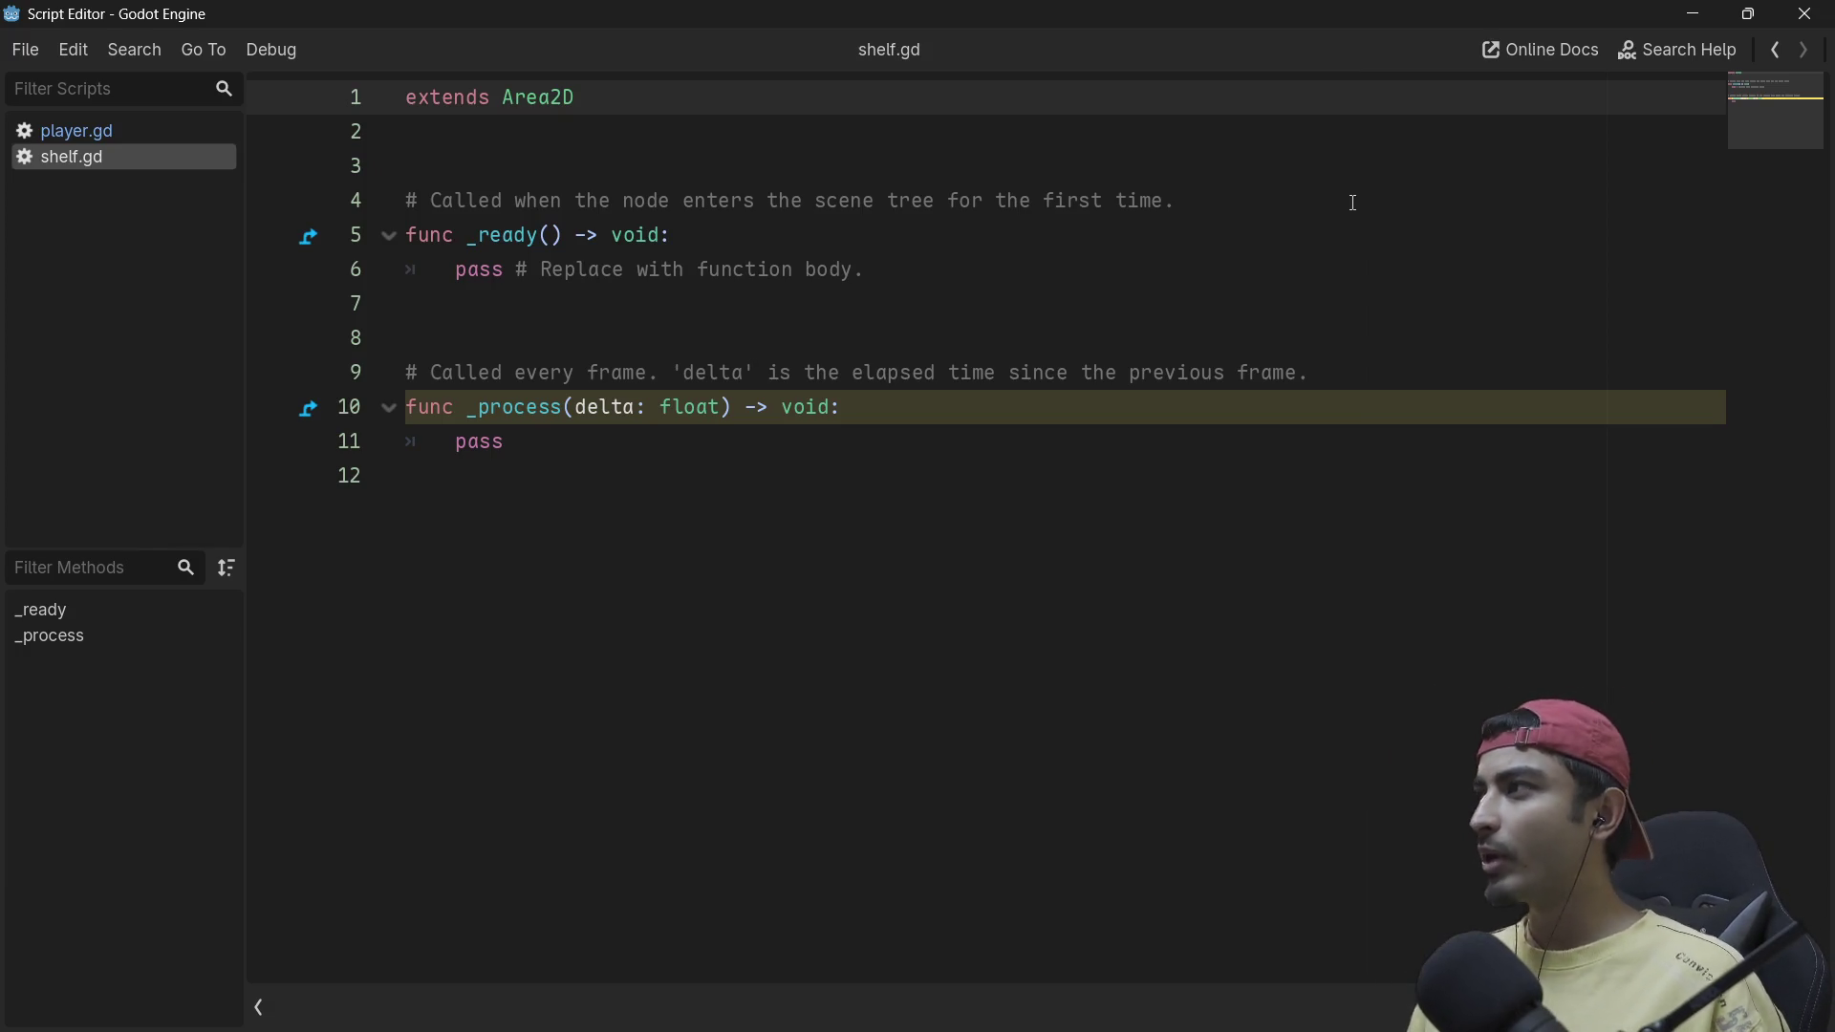
# Step: Hide the separate script window and bring the shelf.gd script editor to the front
pyautogui.click(1706, 15)
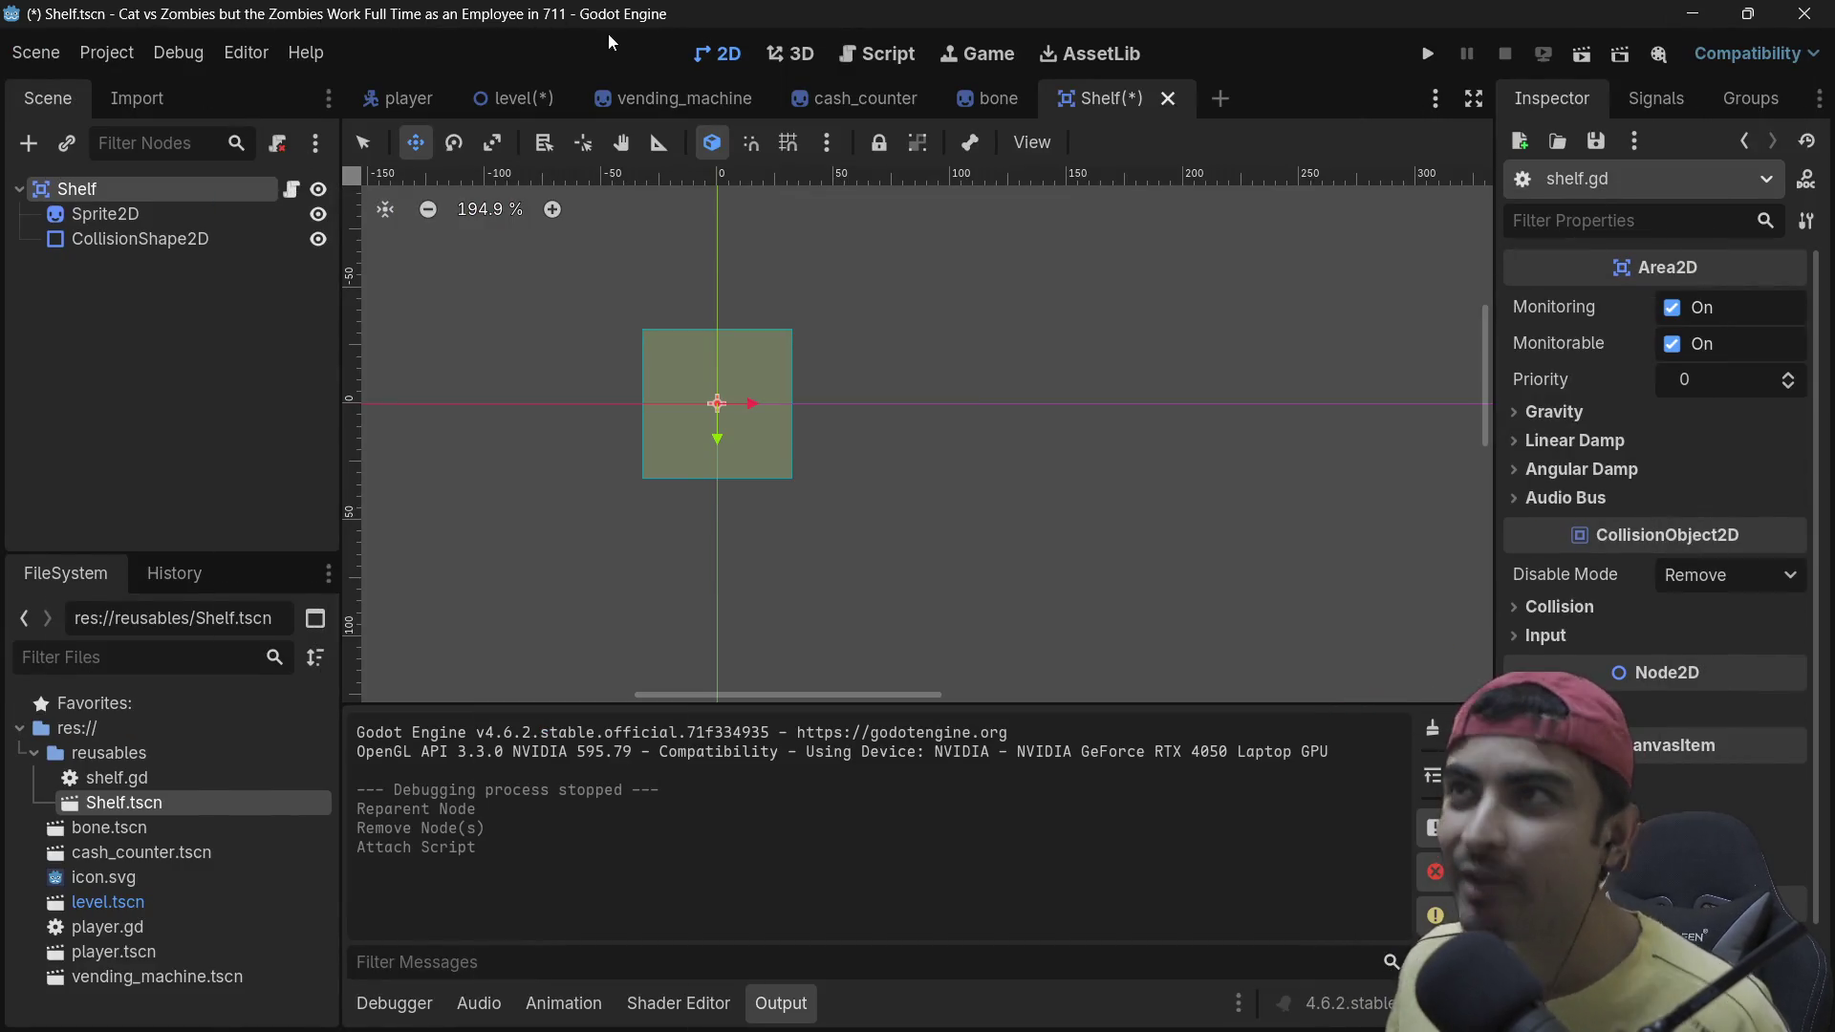
pyautogui.moveTo(1271, 1029)
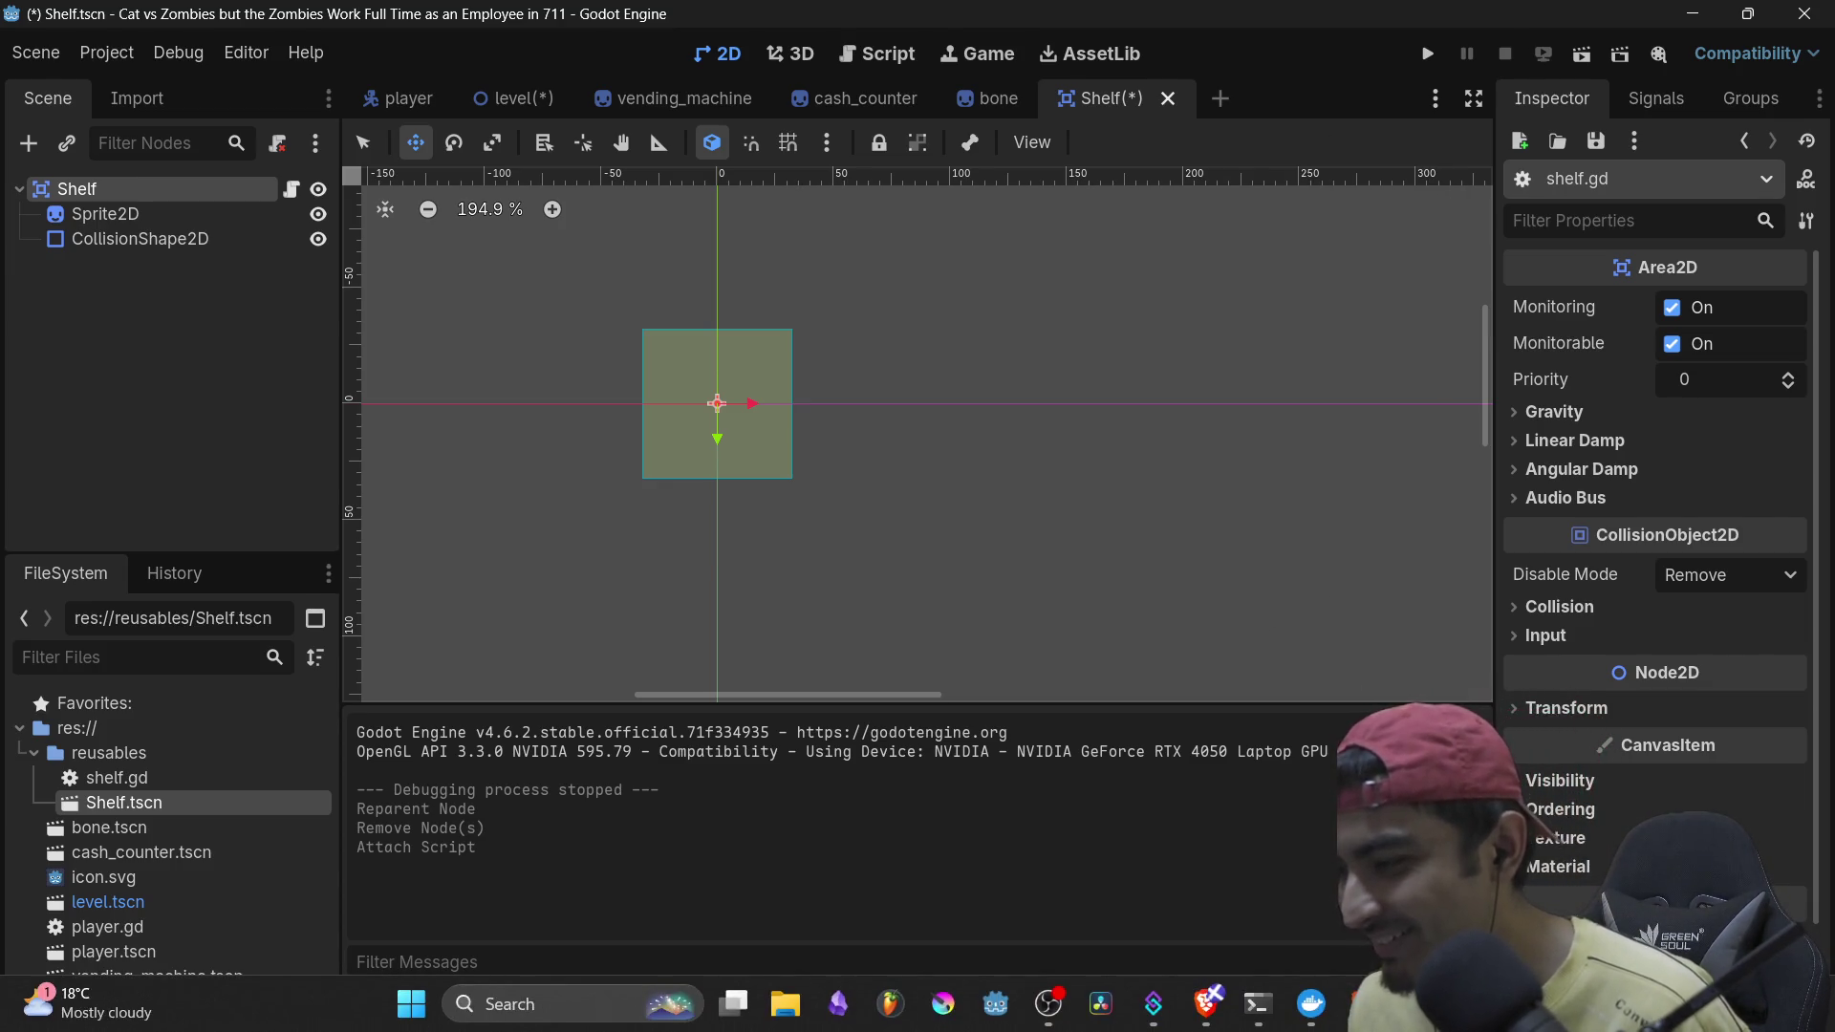
pyautogui.moveTo(1415, 1008)
pyautogui.click(1577, 860)
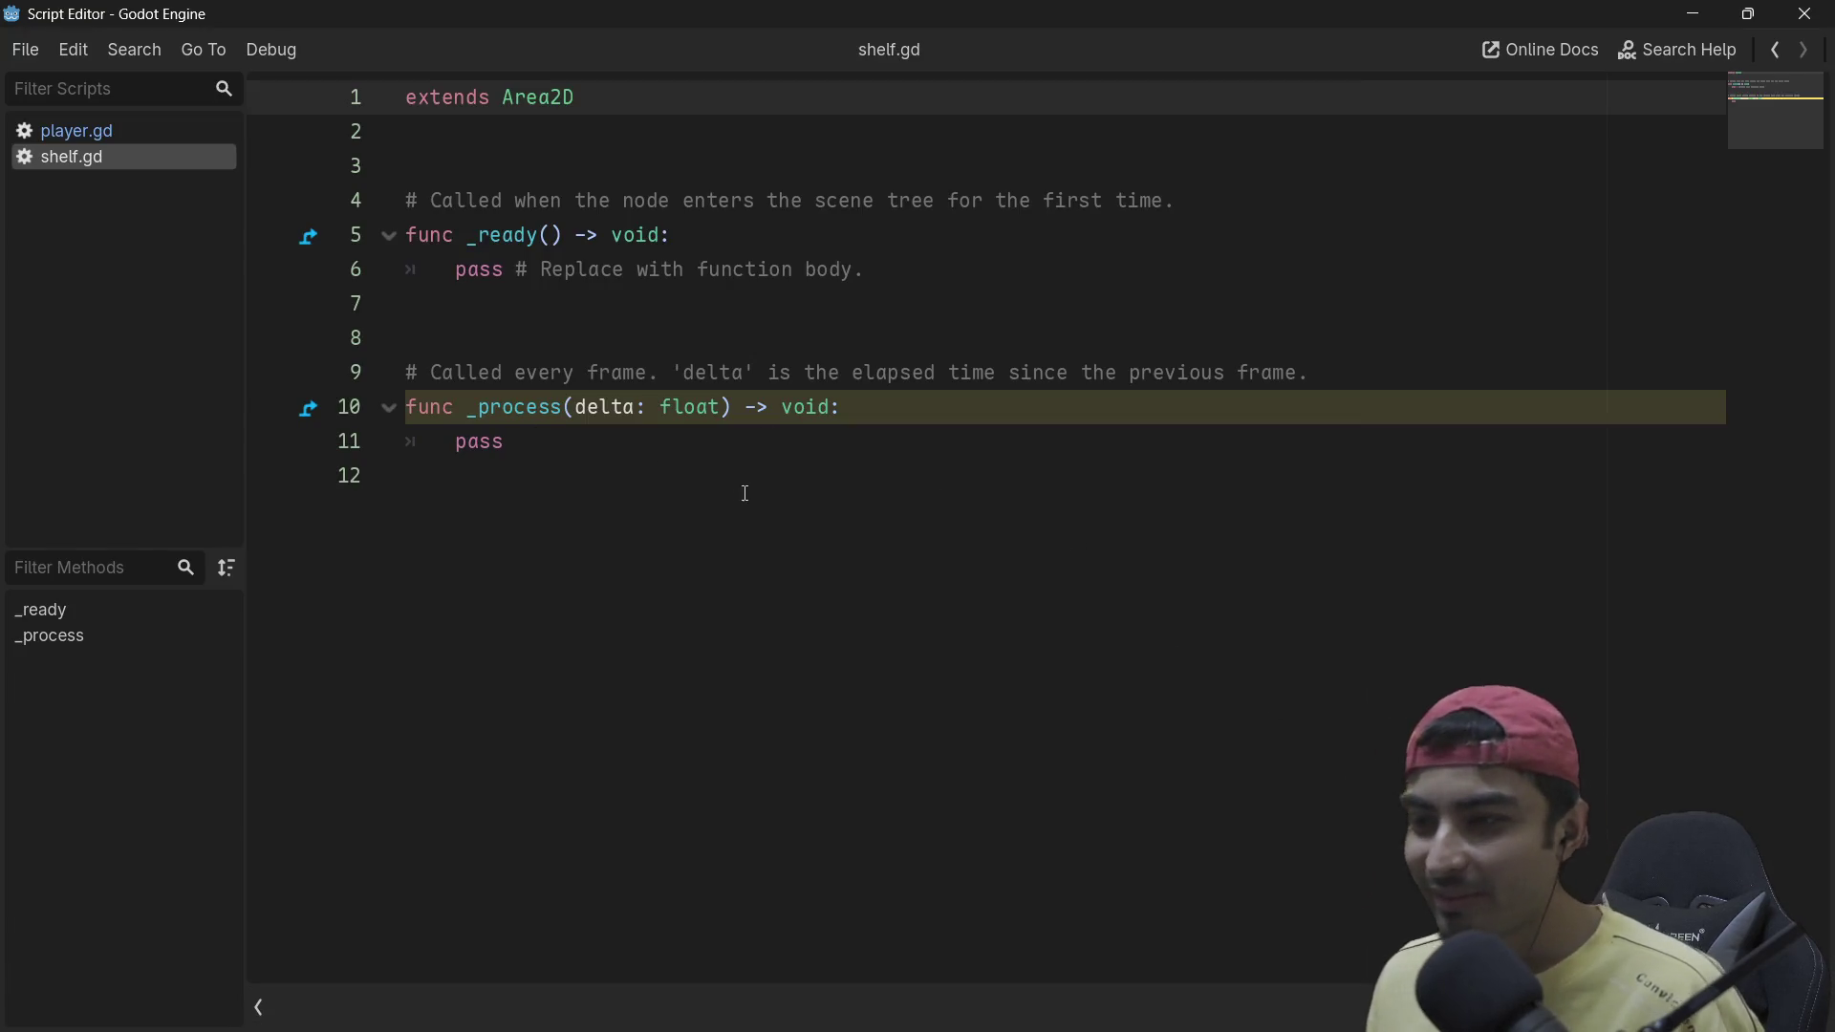
# Step: Open a new empty line at the start of the _ready function body
pyautogui.click(870, 271)
pyautogui.moveTo(927, 270); pyautogui.dragTo(532, 268)
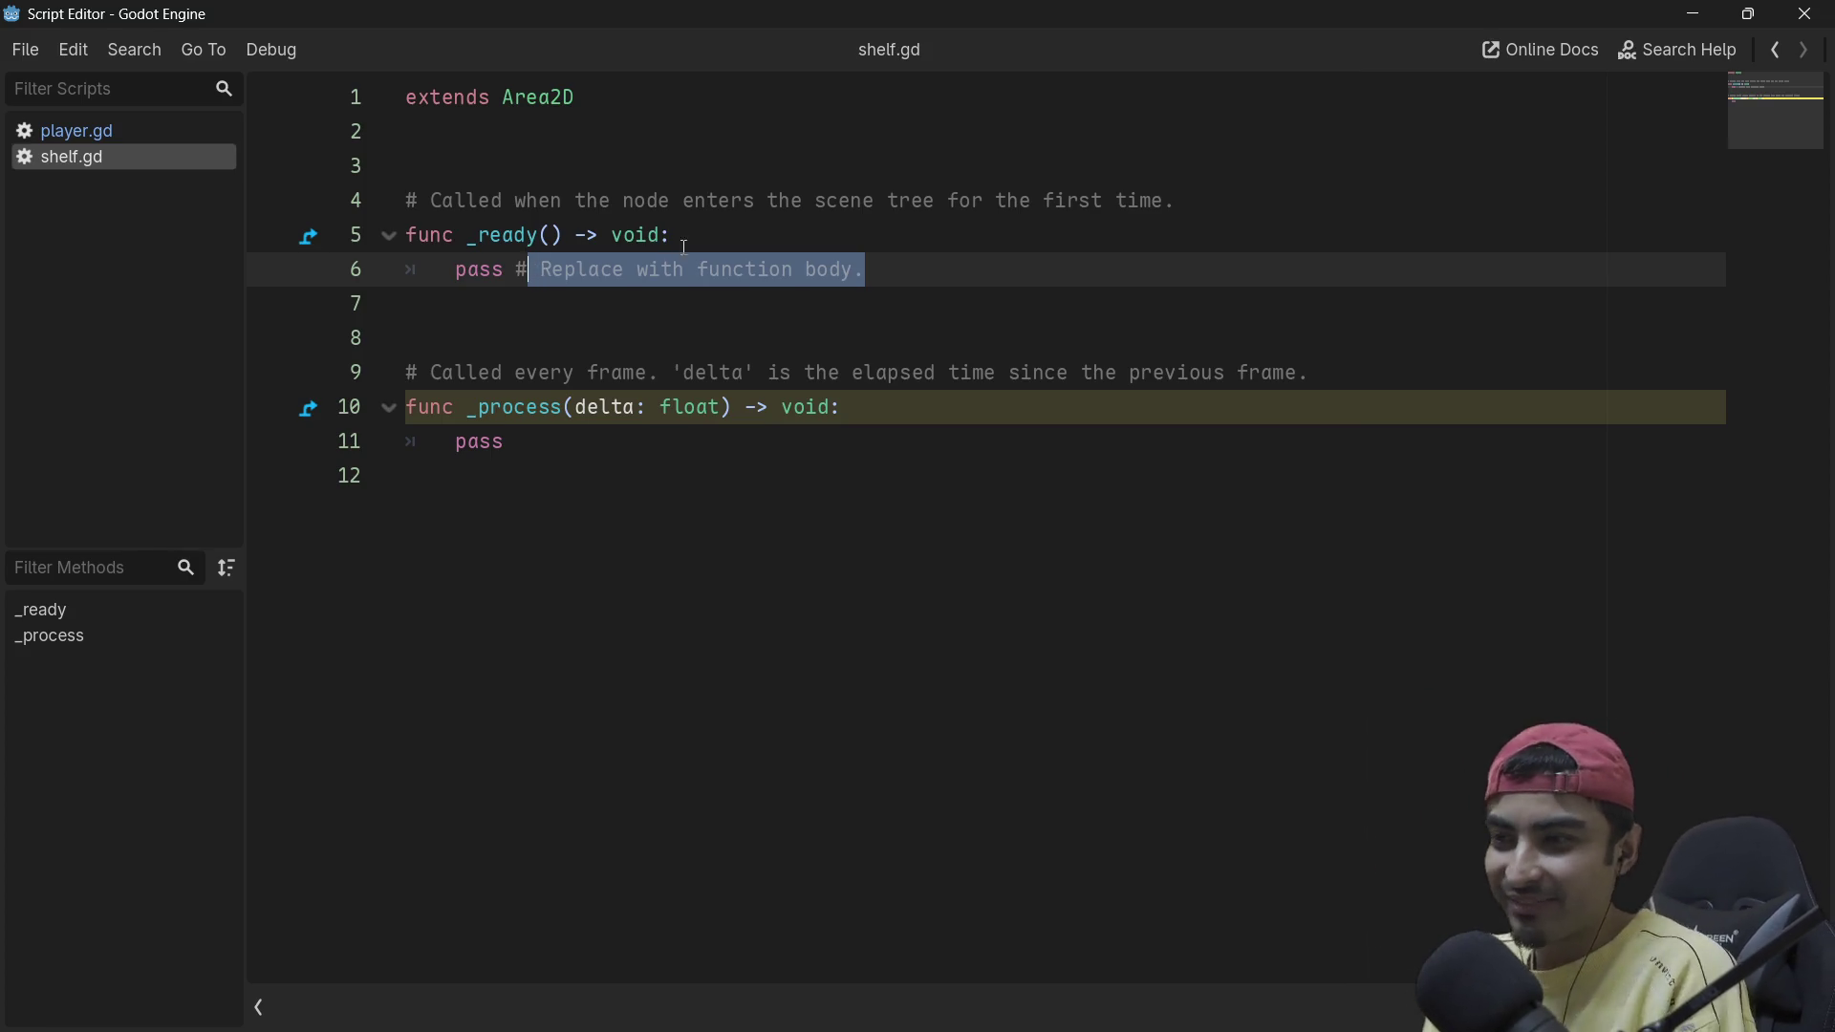
pyautogui.click(738, 232)
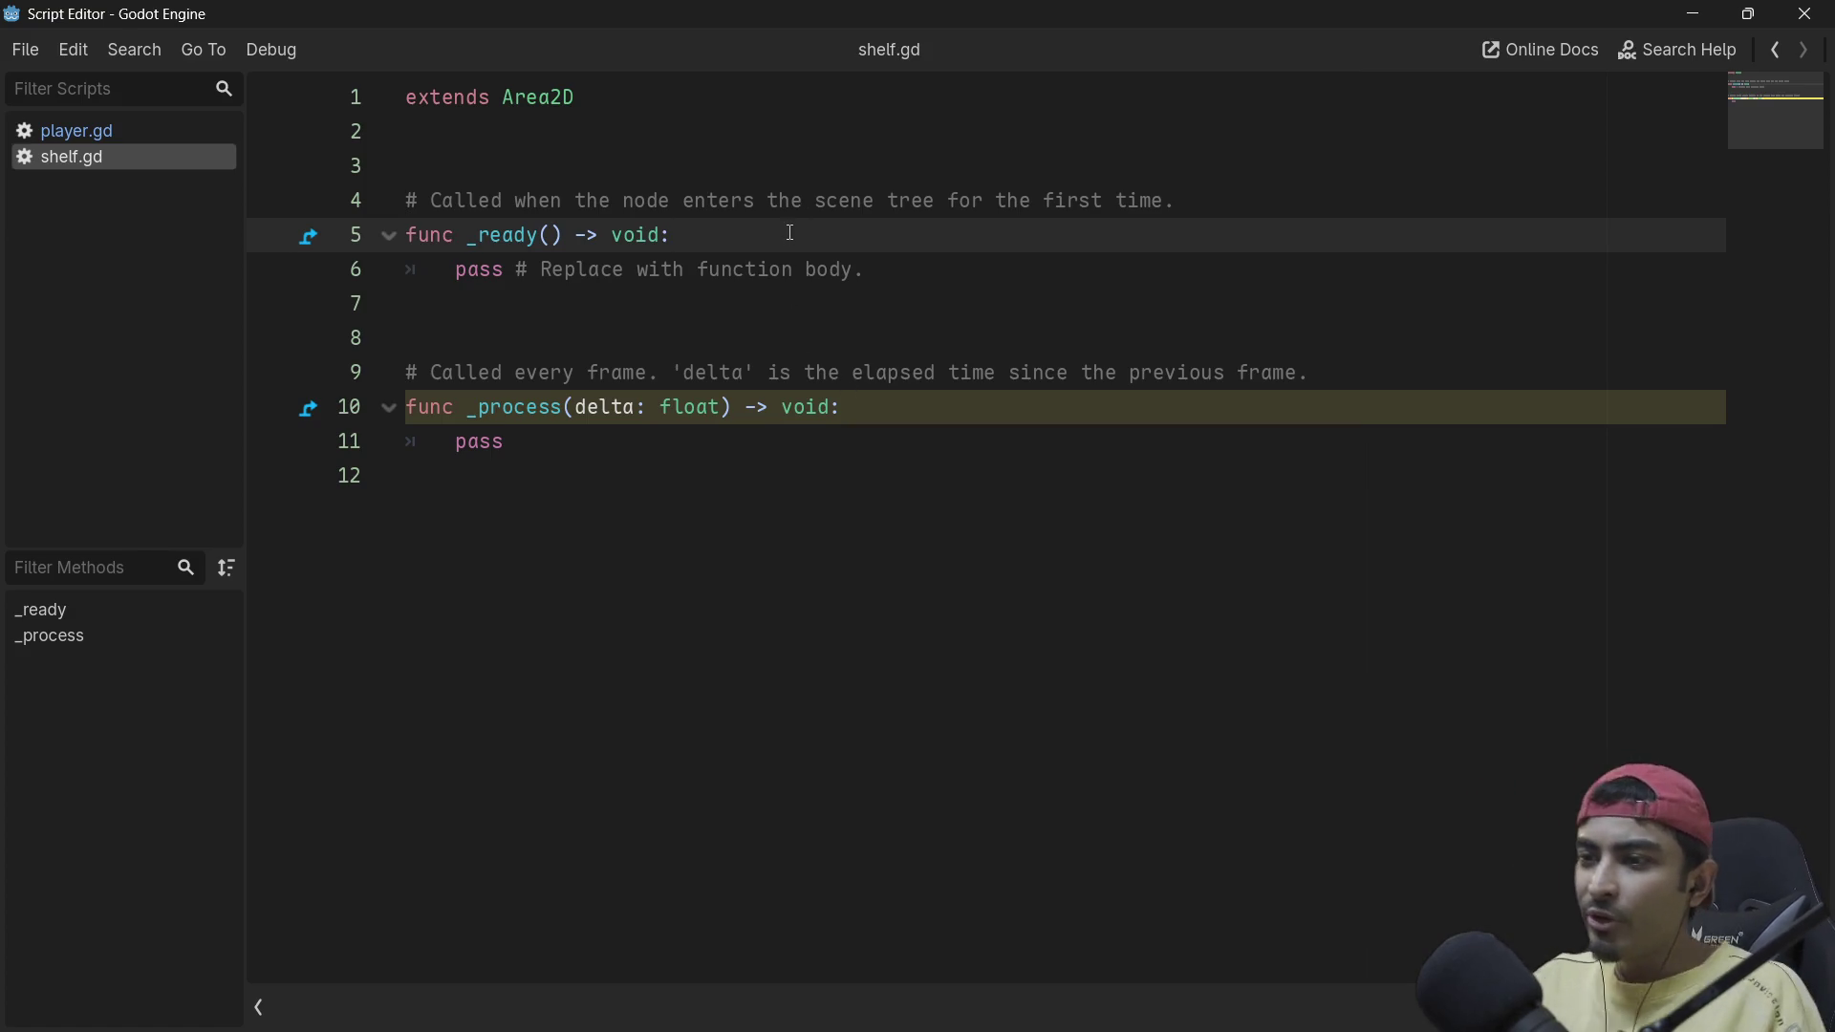
pyautogui.press('Return')
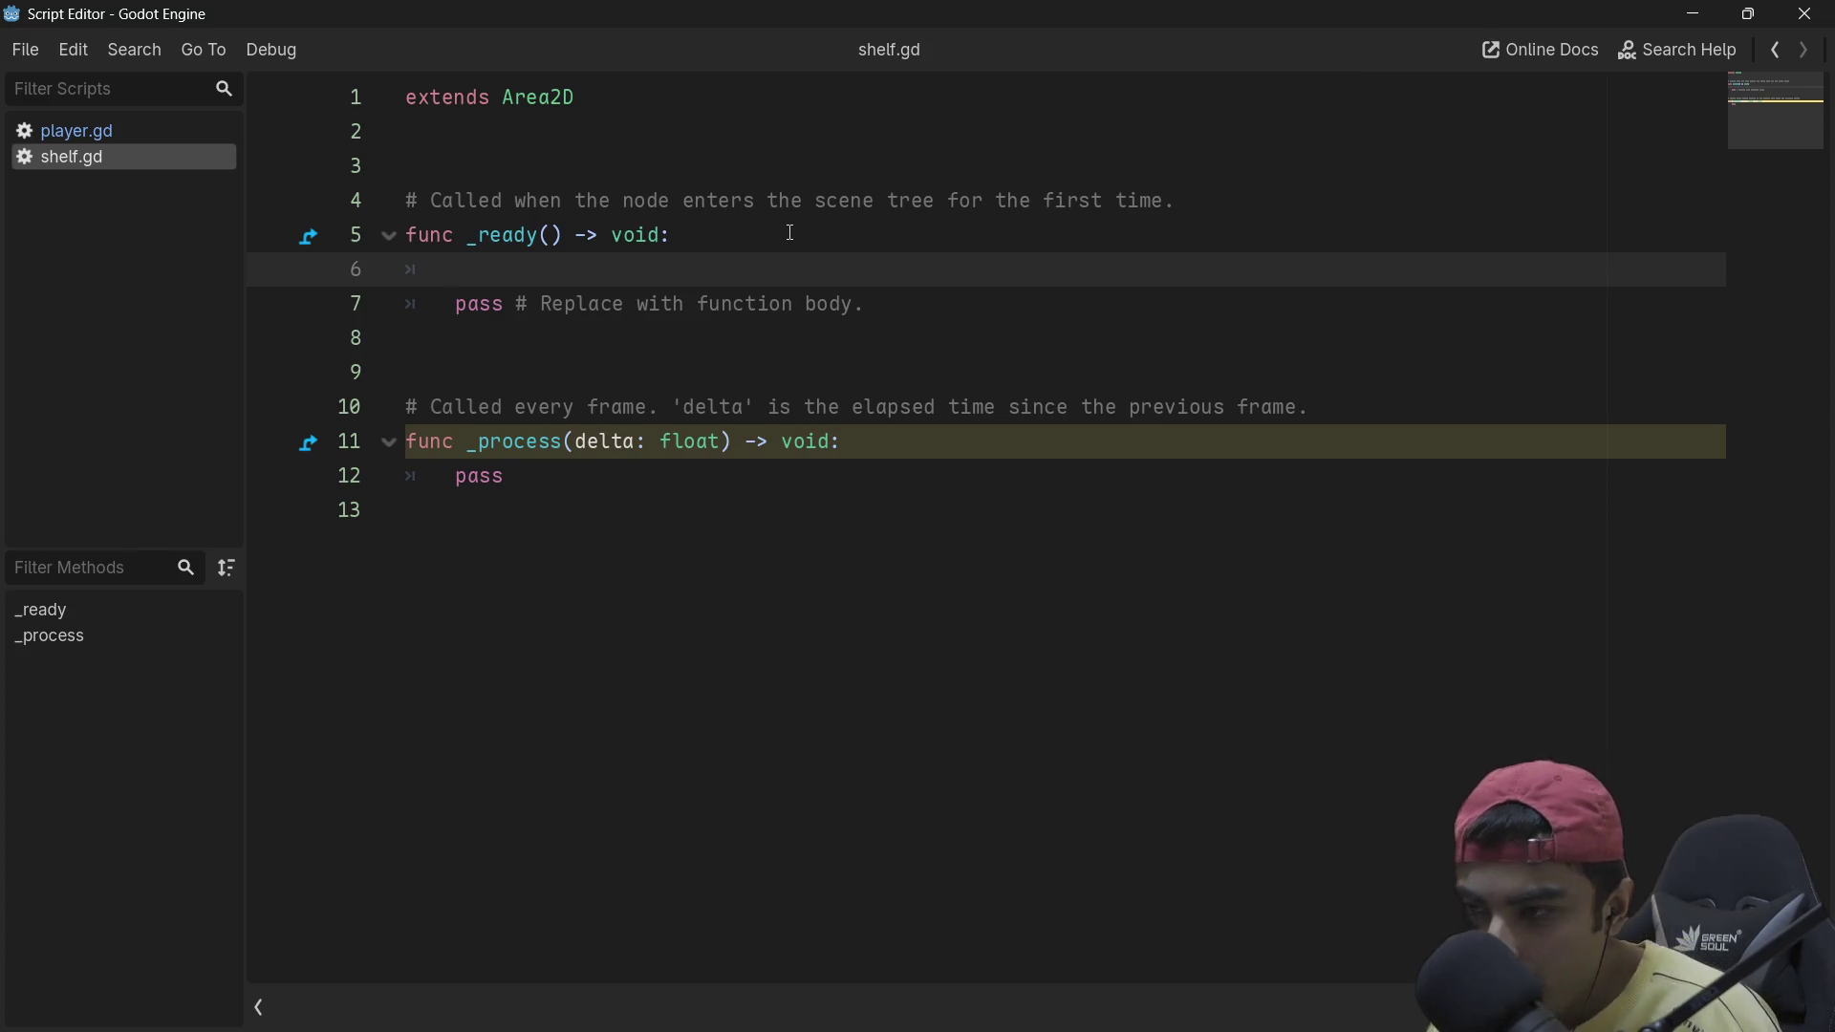
# Step: In _ready, write body_entered.connect(move_to_player) and select move_to_player for reuse
pyautogui.write('bo')
pyautogui.press('Return')
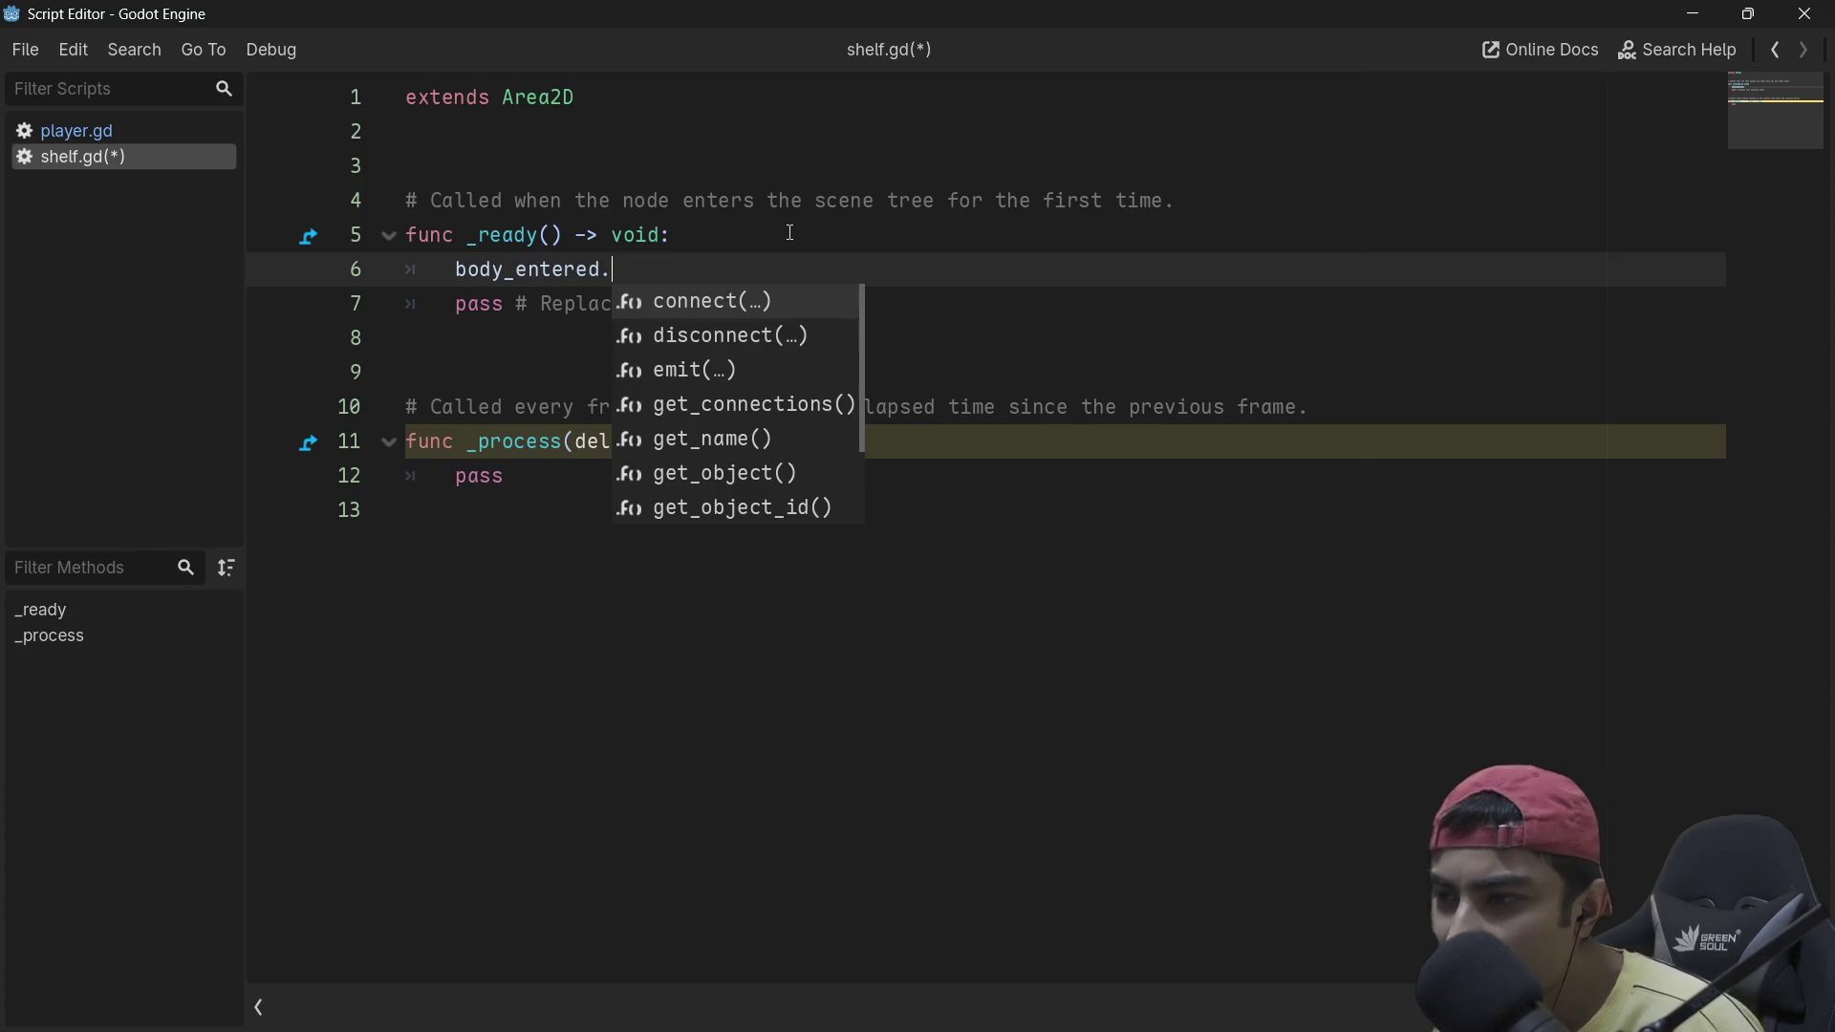
pyautogui.press('Return')
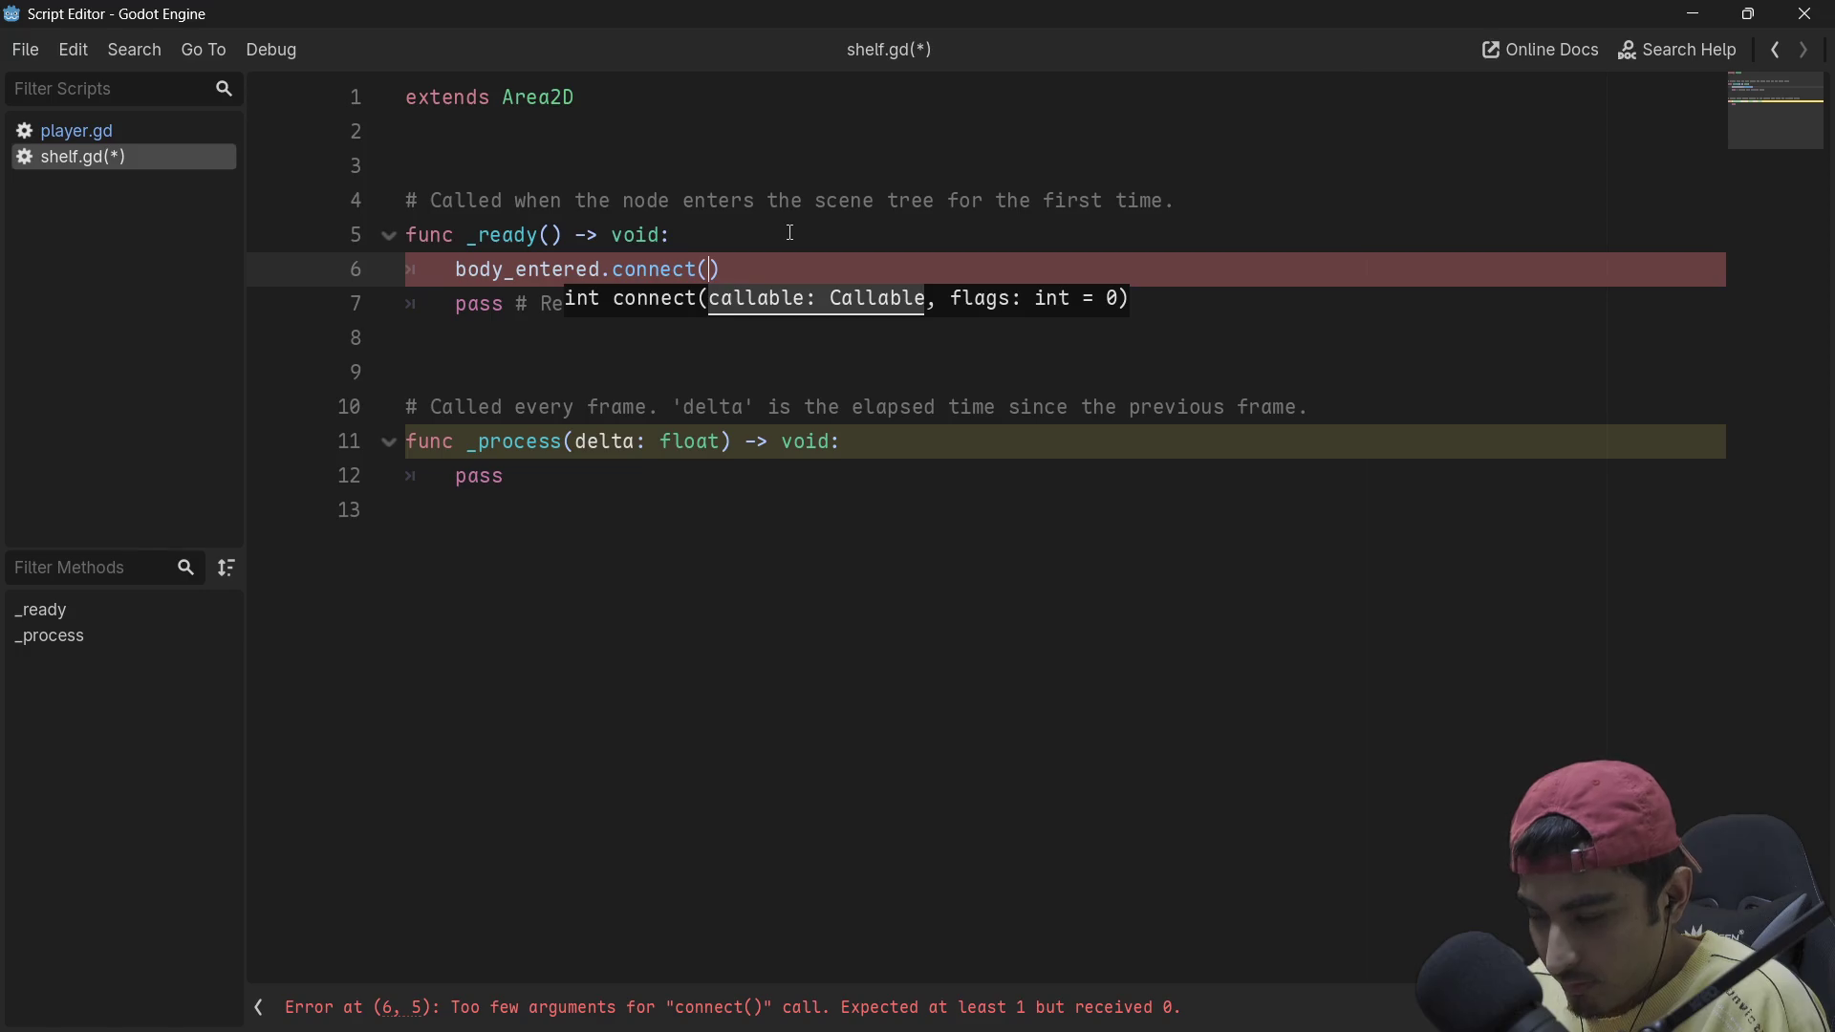
pyautogui.write('suck_i')
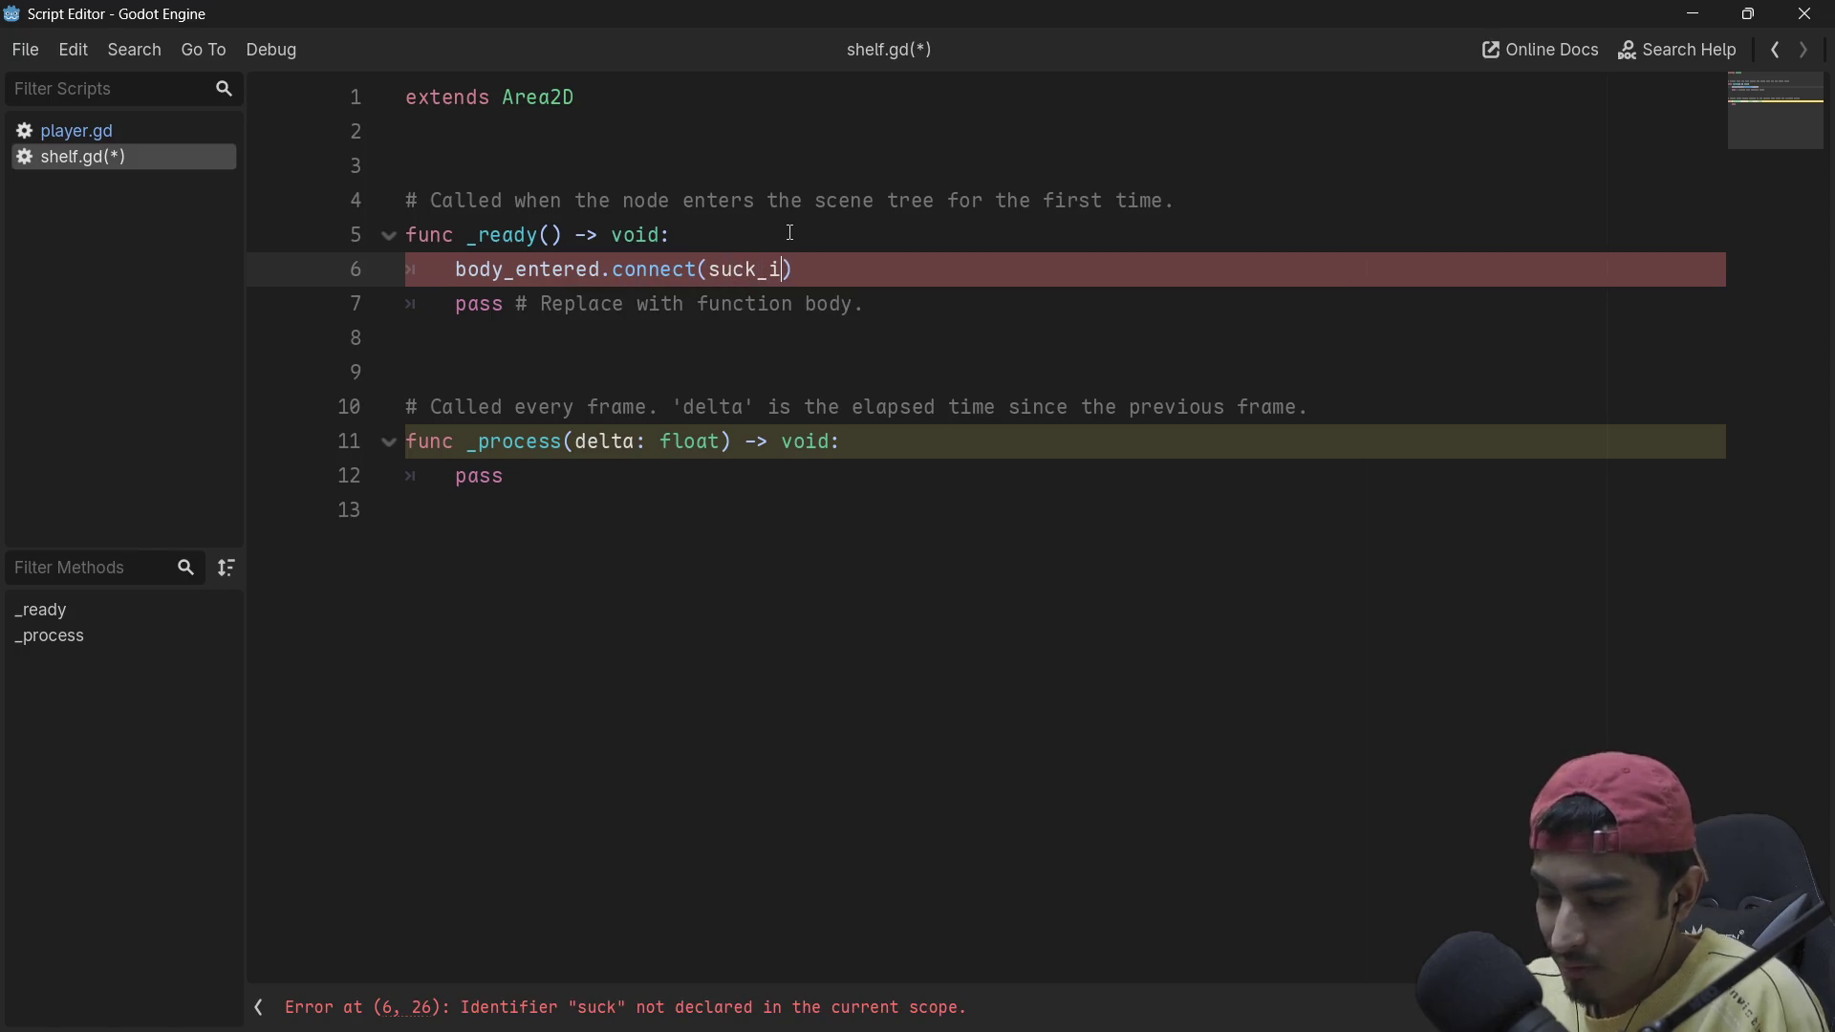
pyautogui.press('BackSpace')
pyautogui.press('BackSpace')
pyautogui.press('BackSpace')
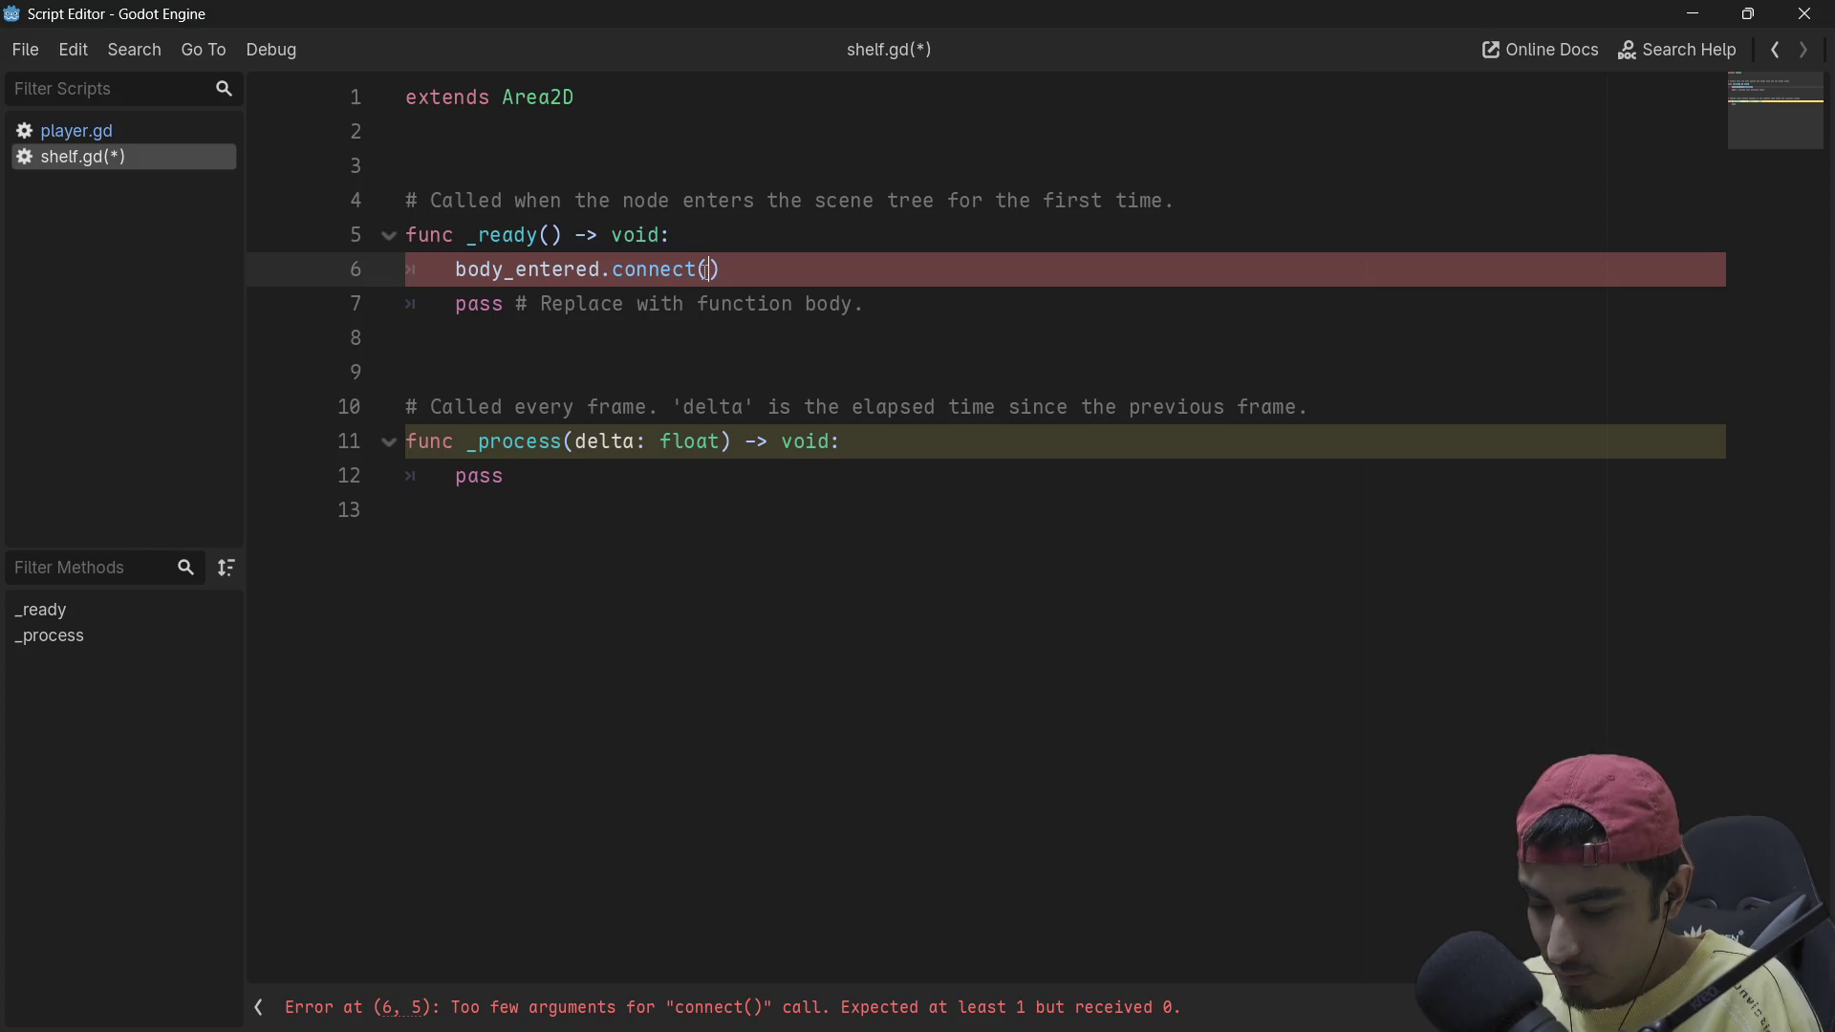
pyautogui.write('move')
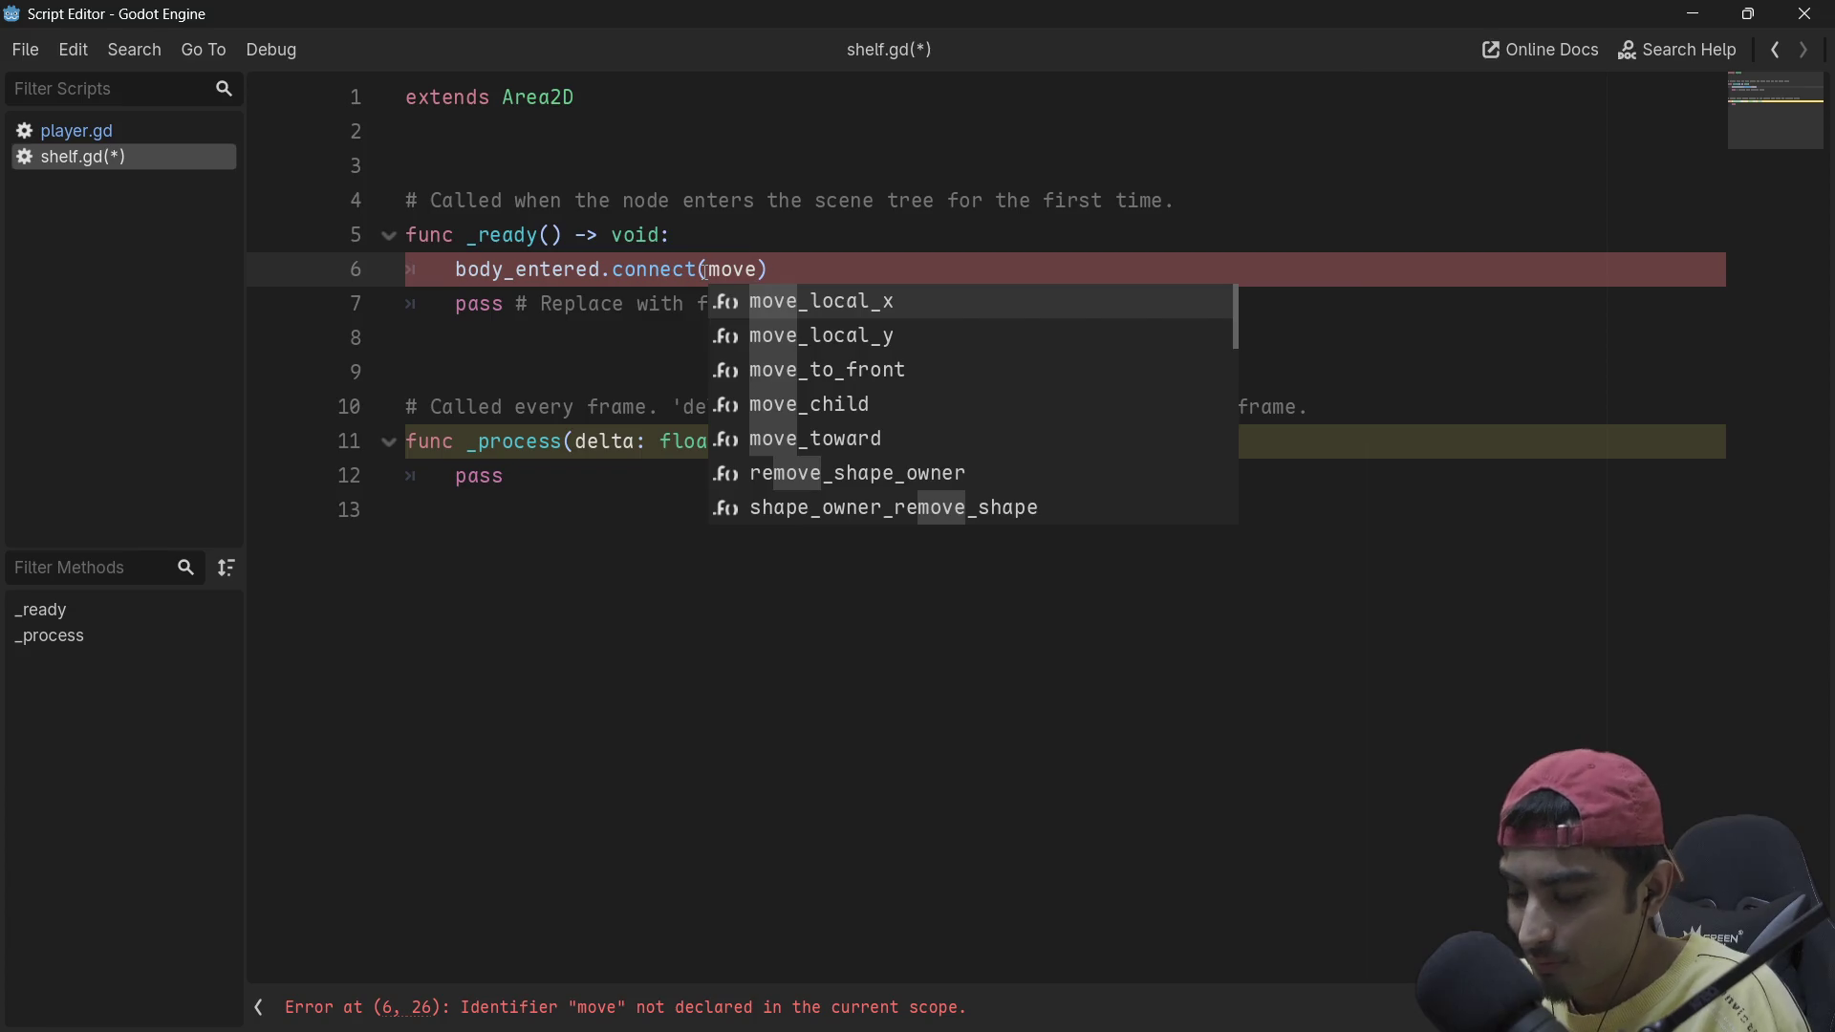
pyautogui.write('_to_')
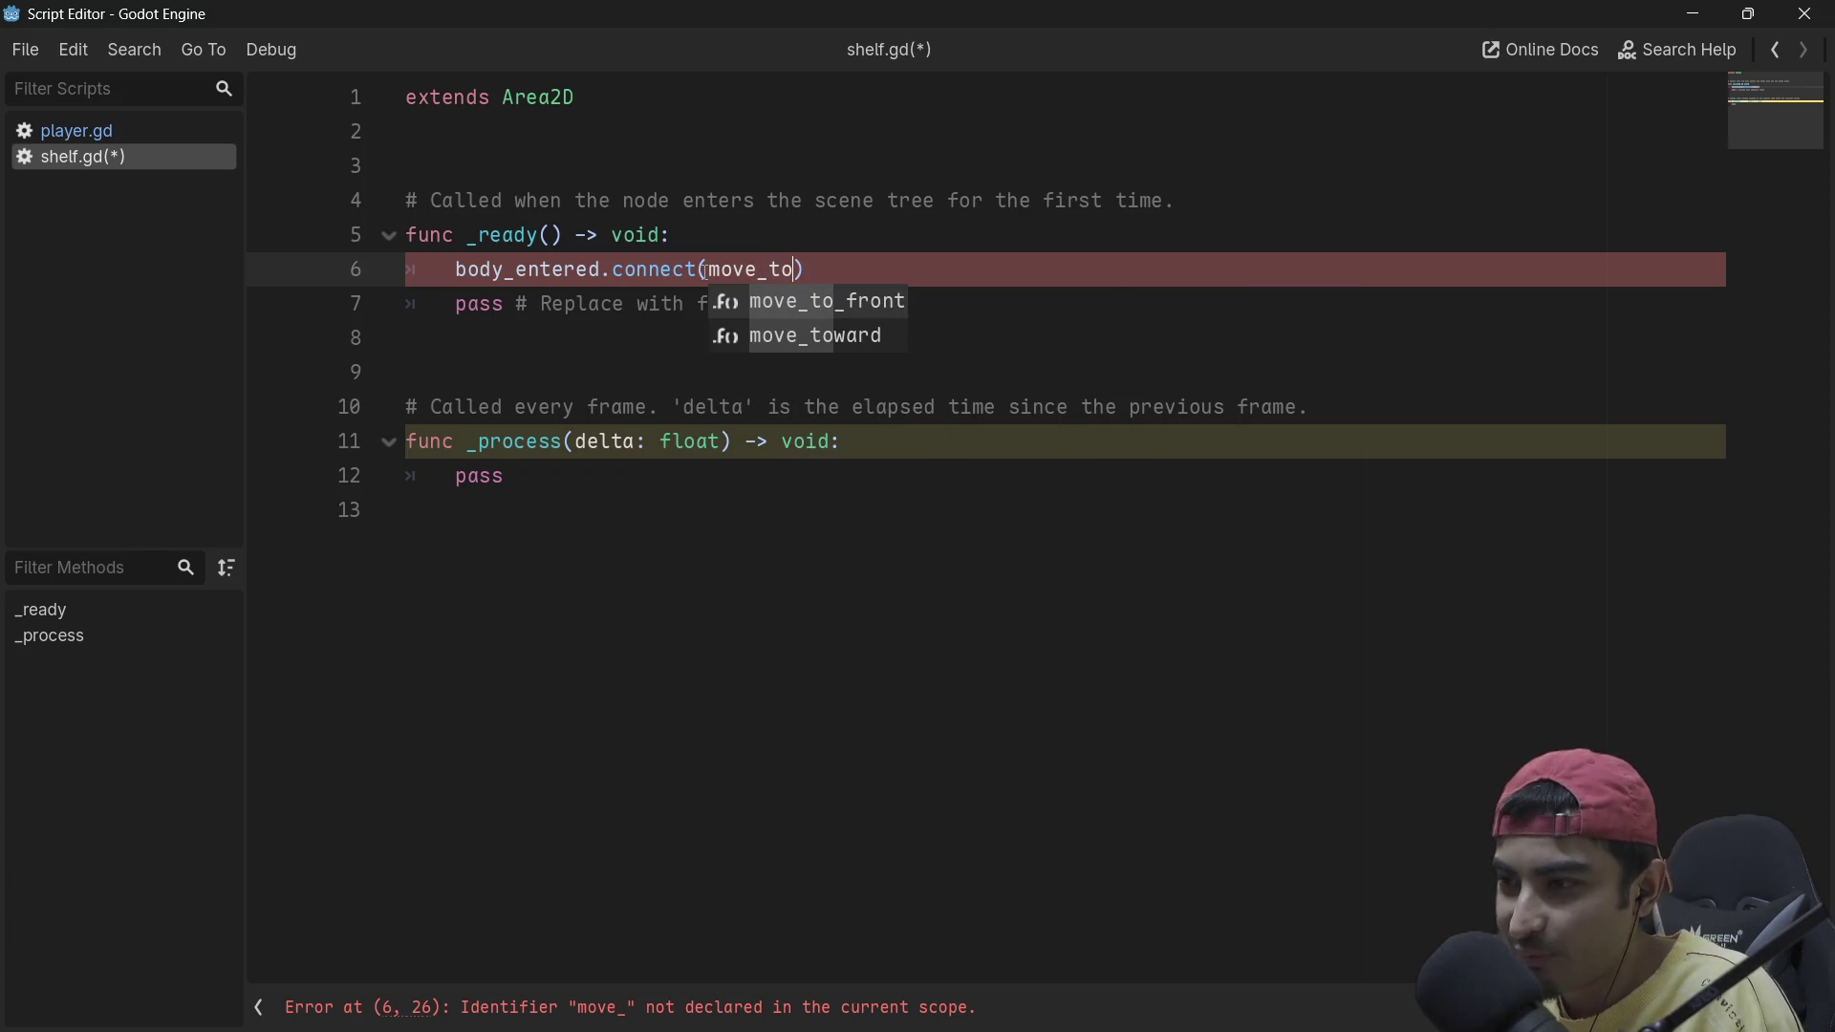
pyautogui.write('player')
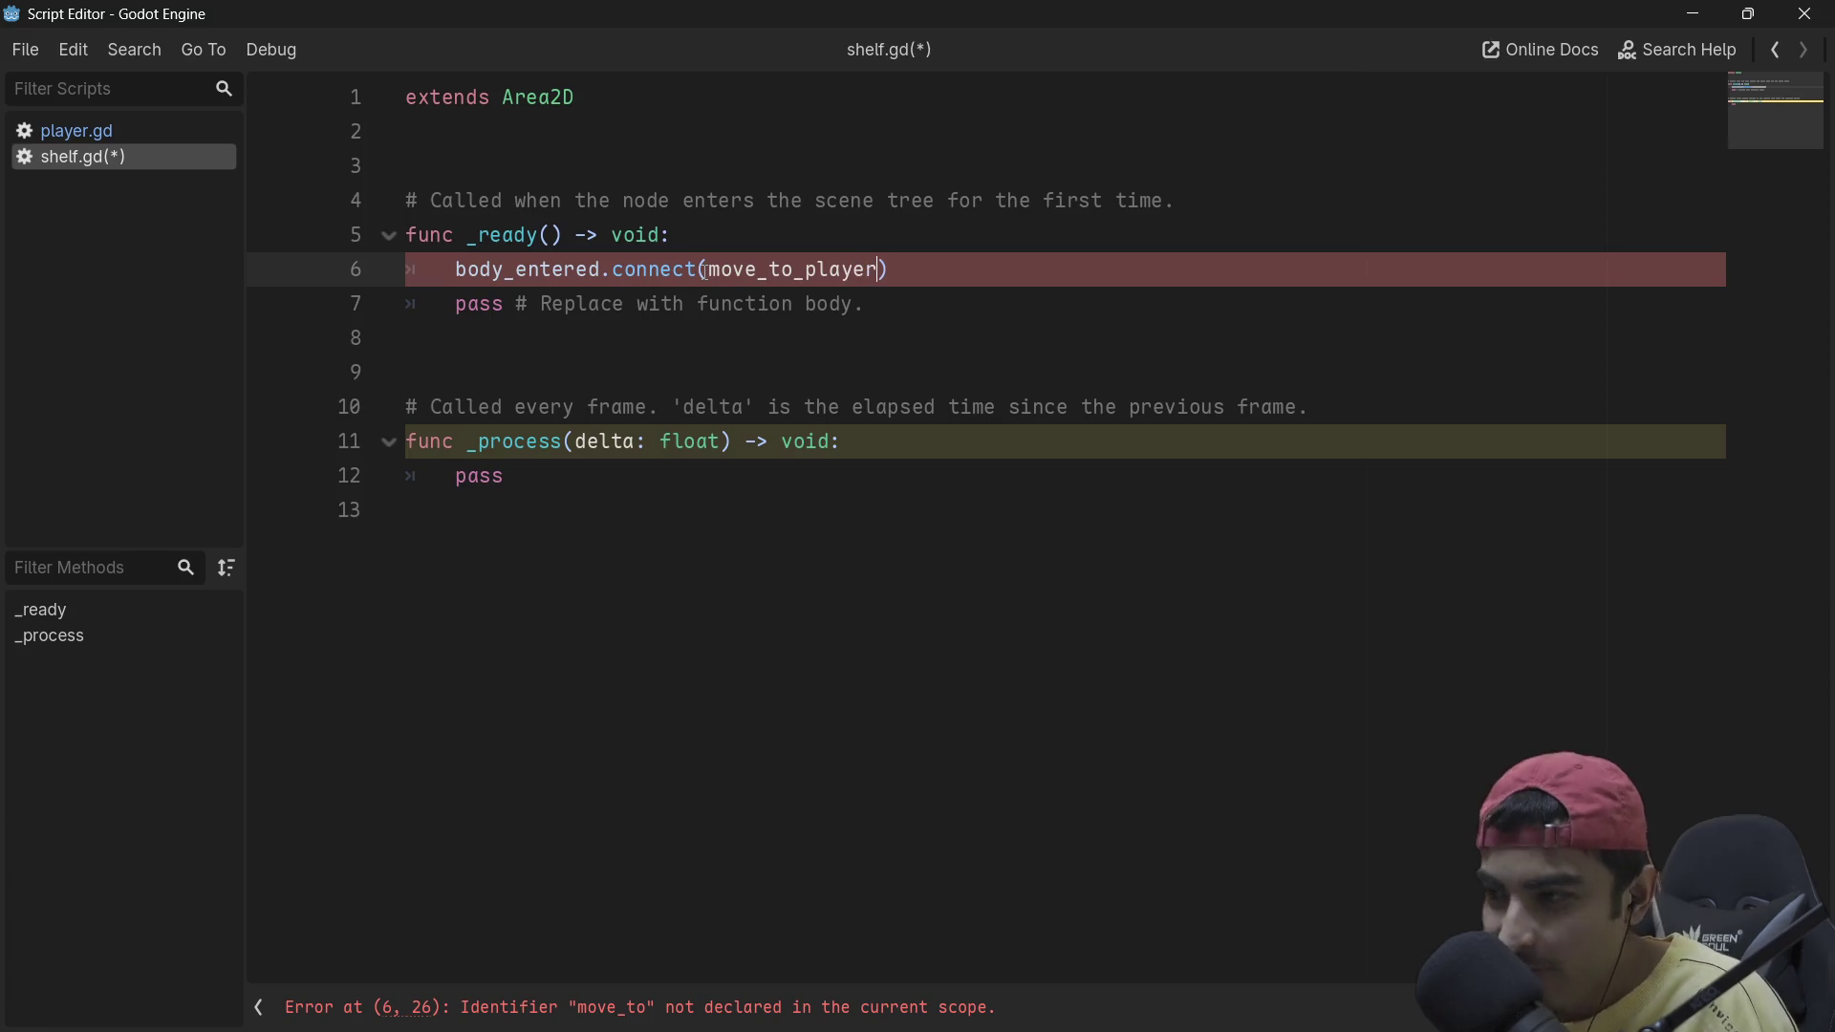
pyautogui.doubleClick(720, 273)
pyautogui.hotkey('ctrl', 'c')
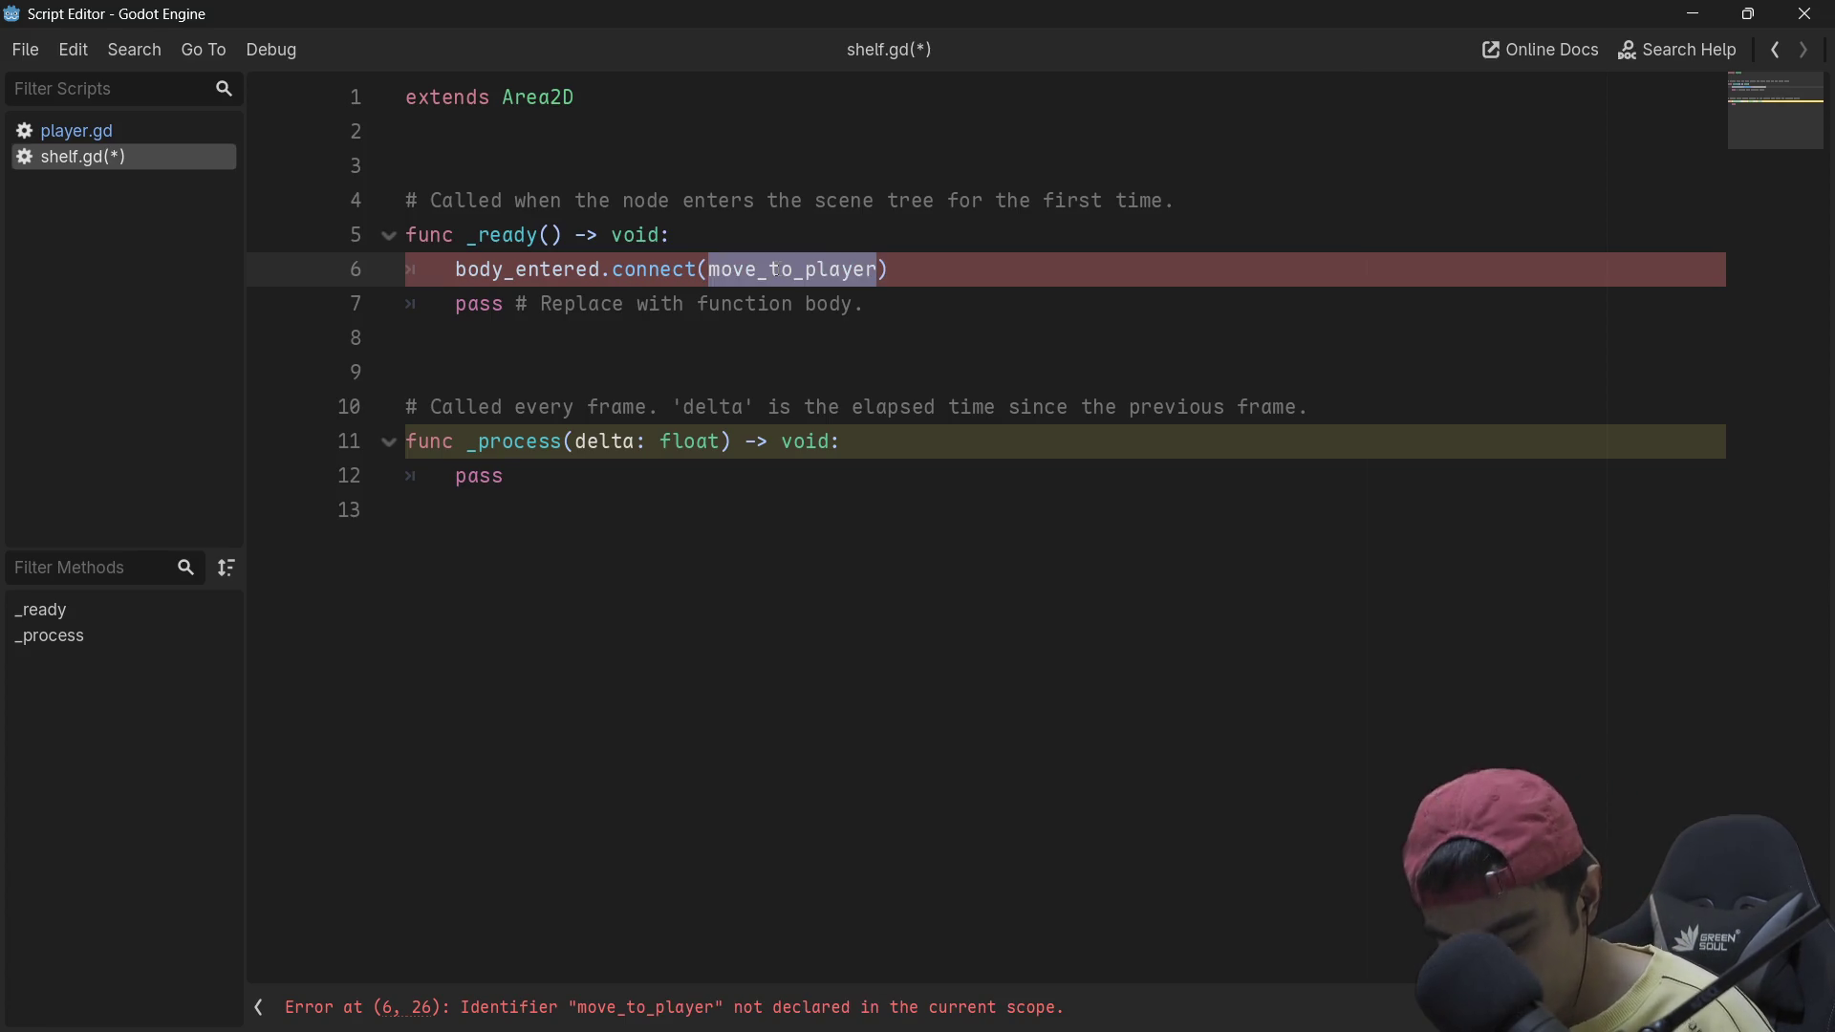
pyautogui.click(527, 353)
# Step: Declare a new function 'func move_to_player():' below _ready
pyautogui.press('Return')
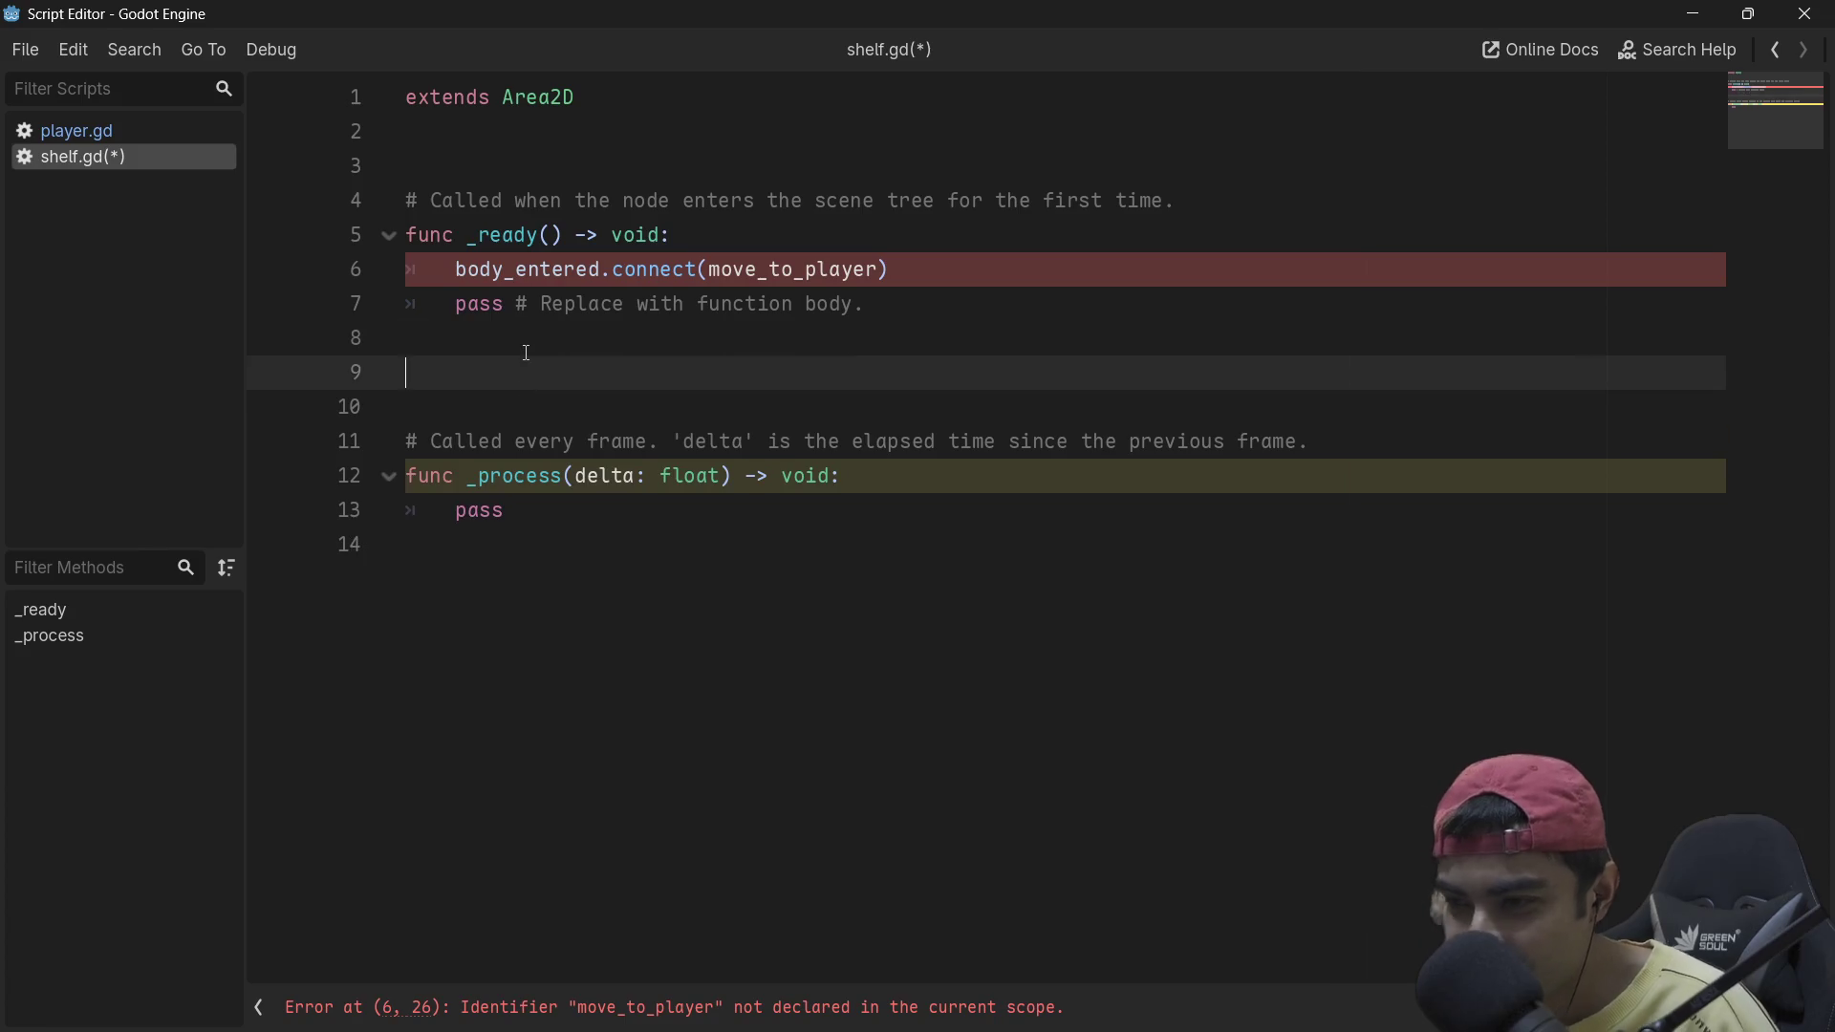
pyautogui.write('func')
pyautogui.hotkey('ctrl', 'v')
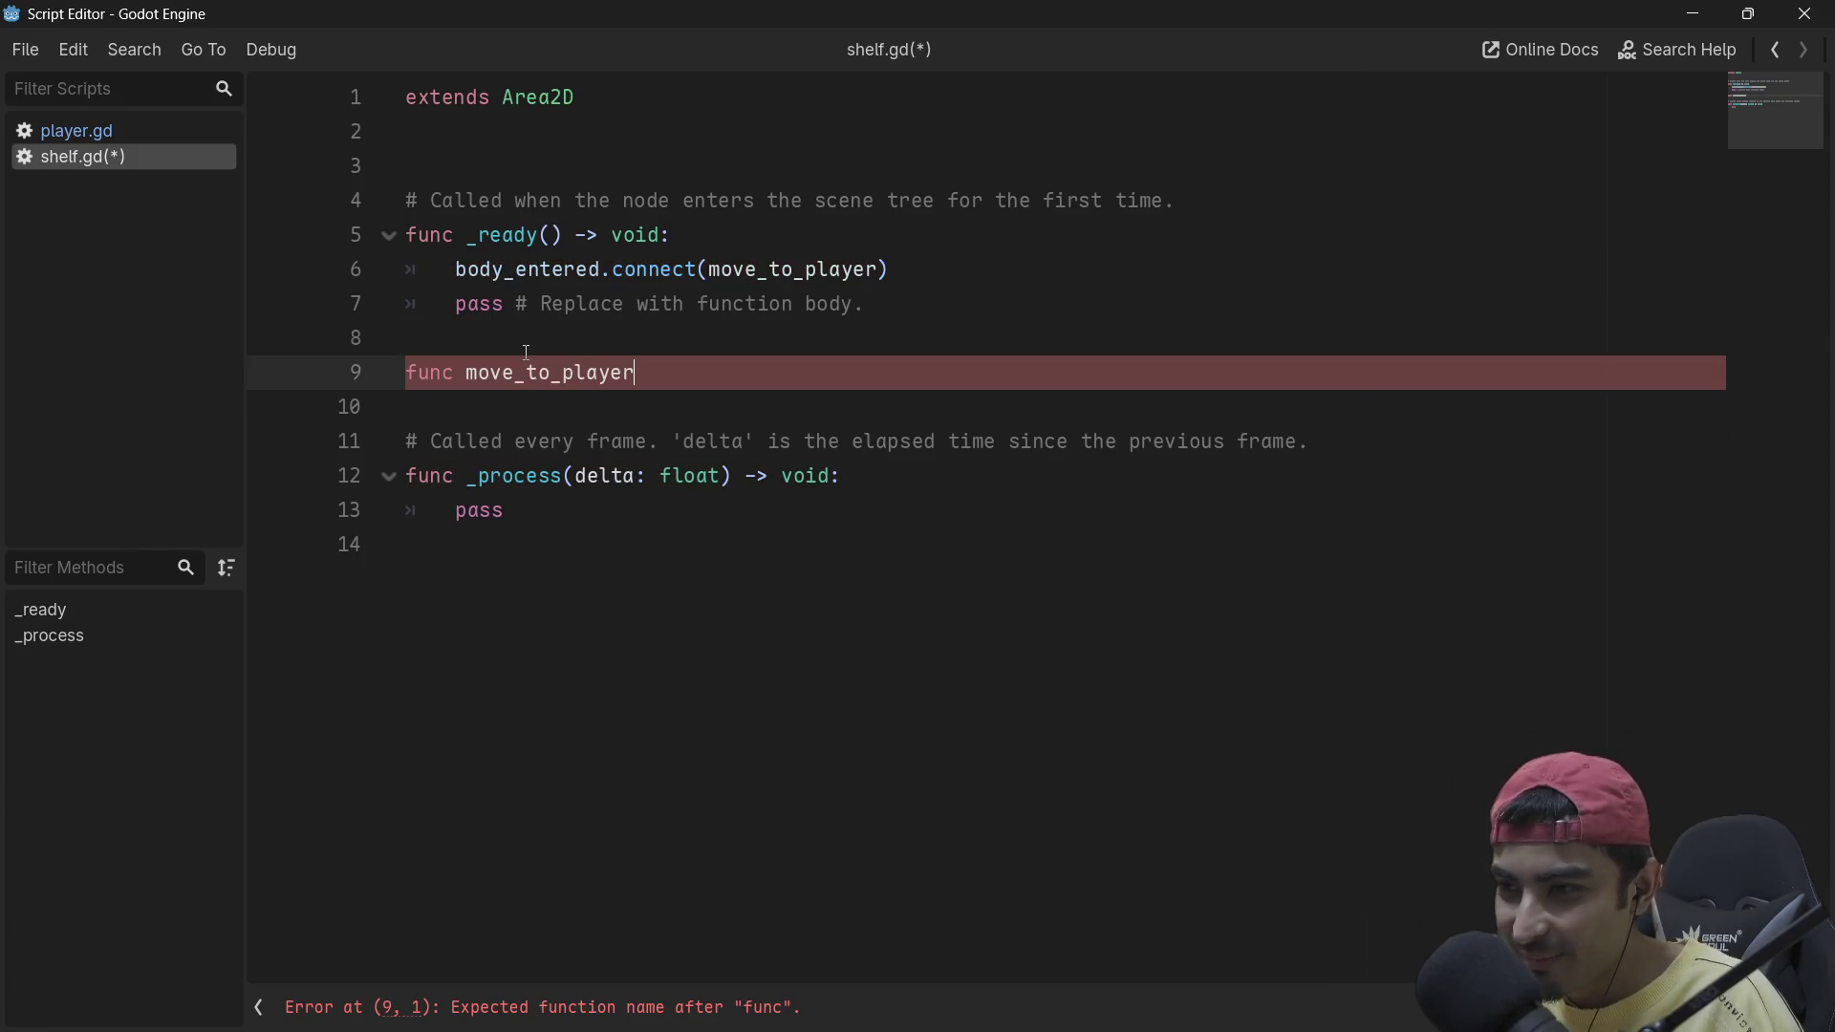
pyautogui.write('()')
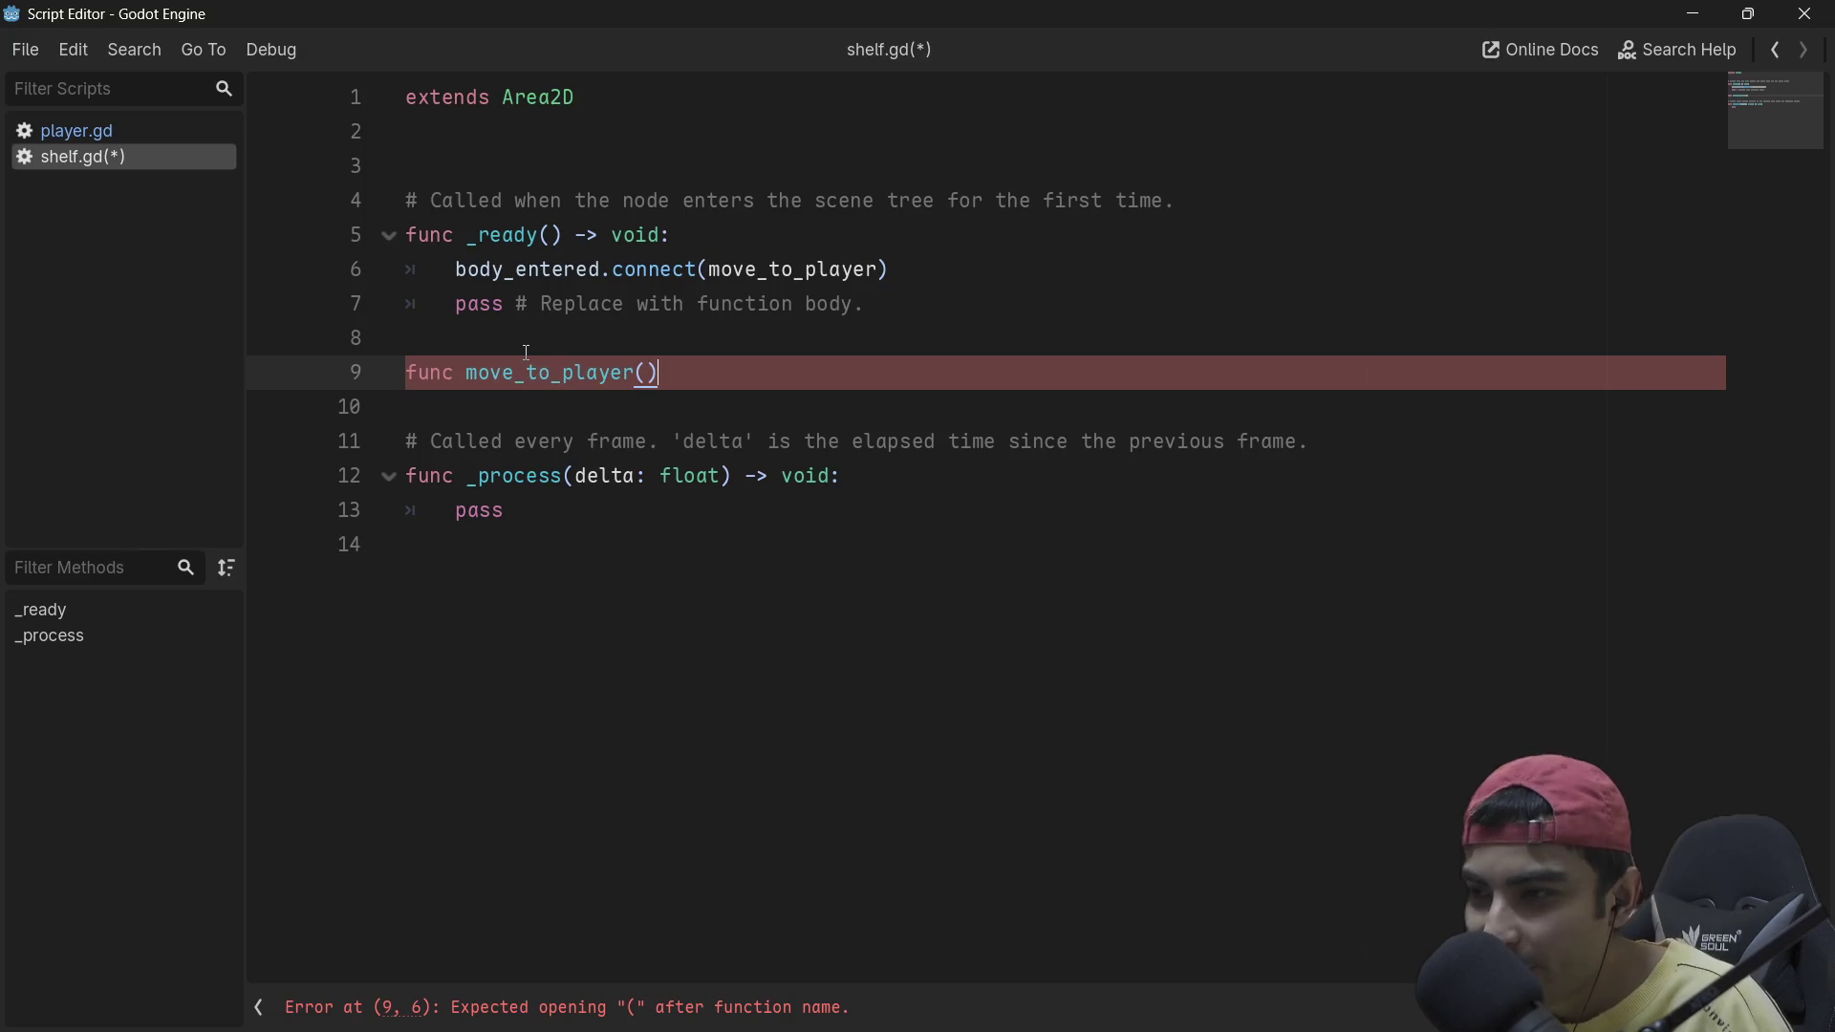
pyautogui.write(':')
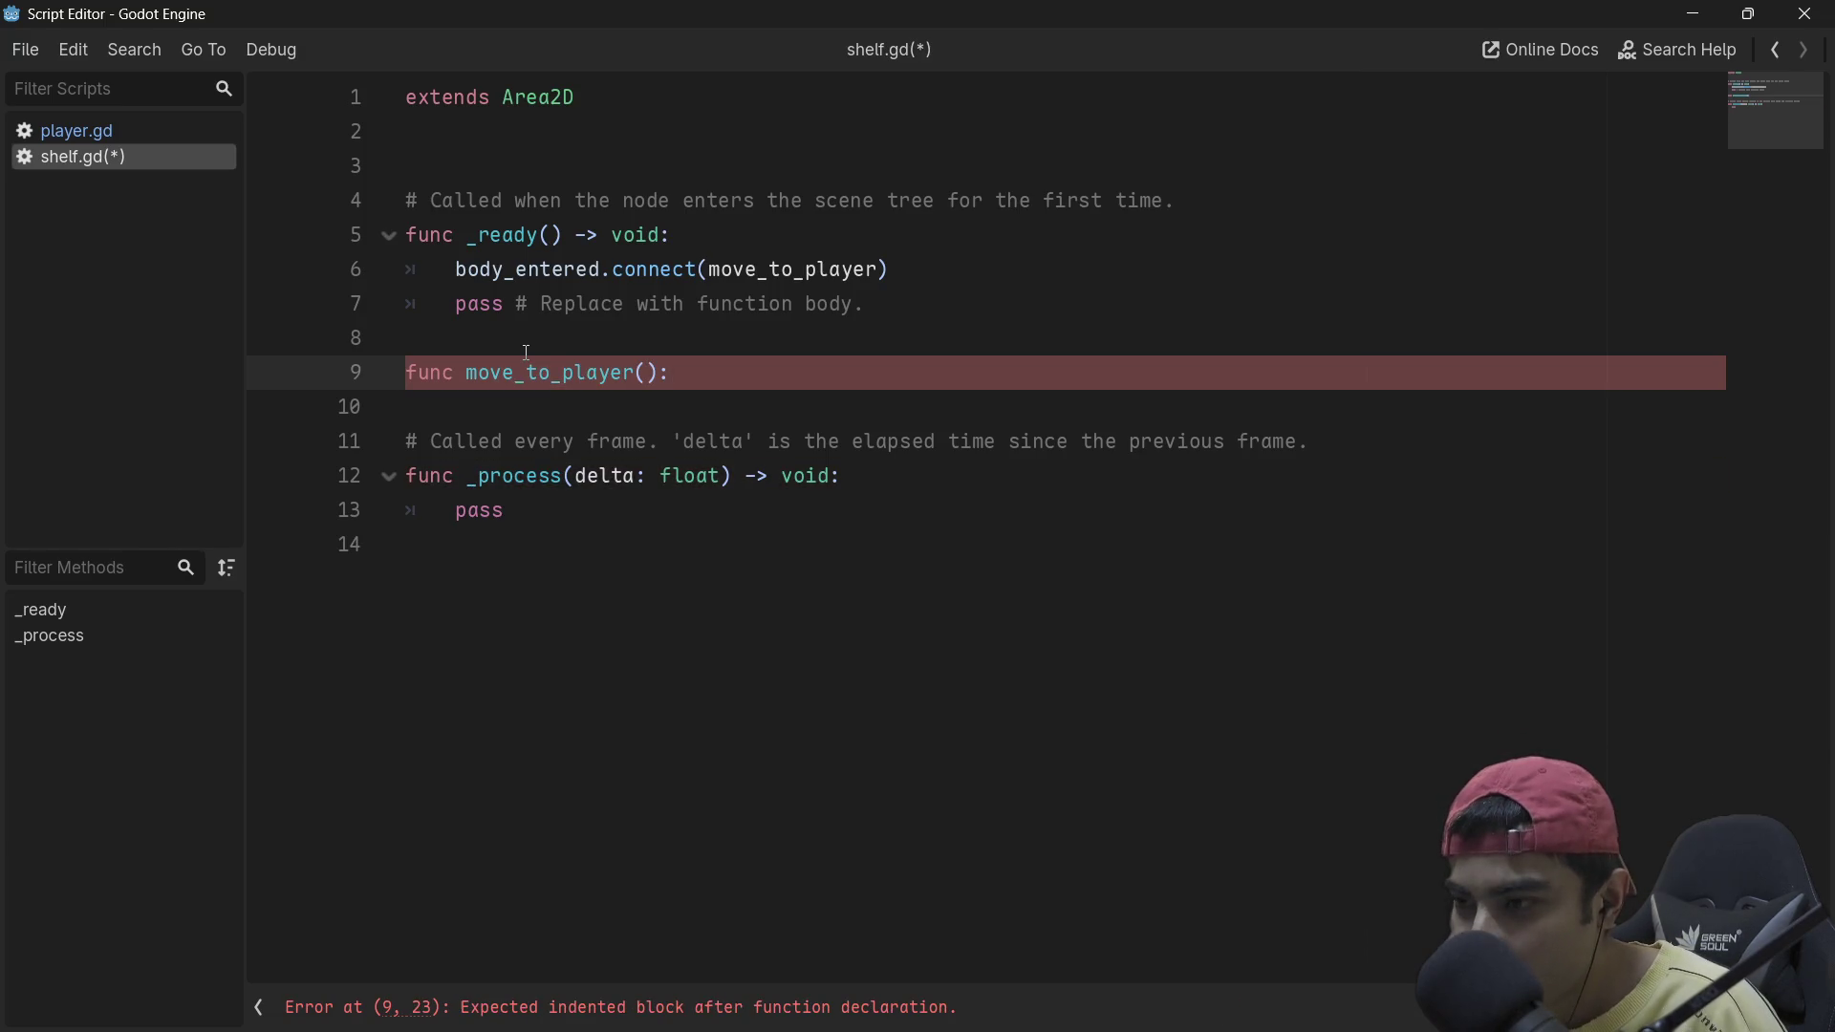
pyautogui.press('Return')
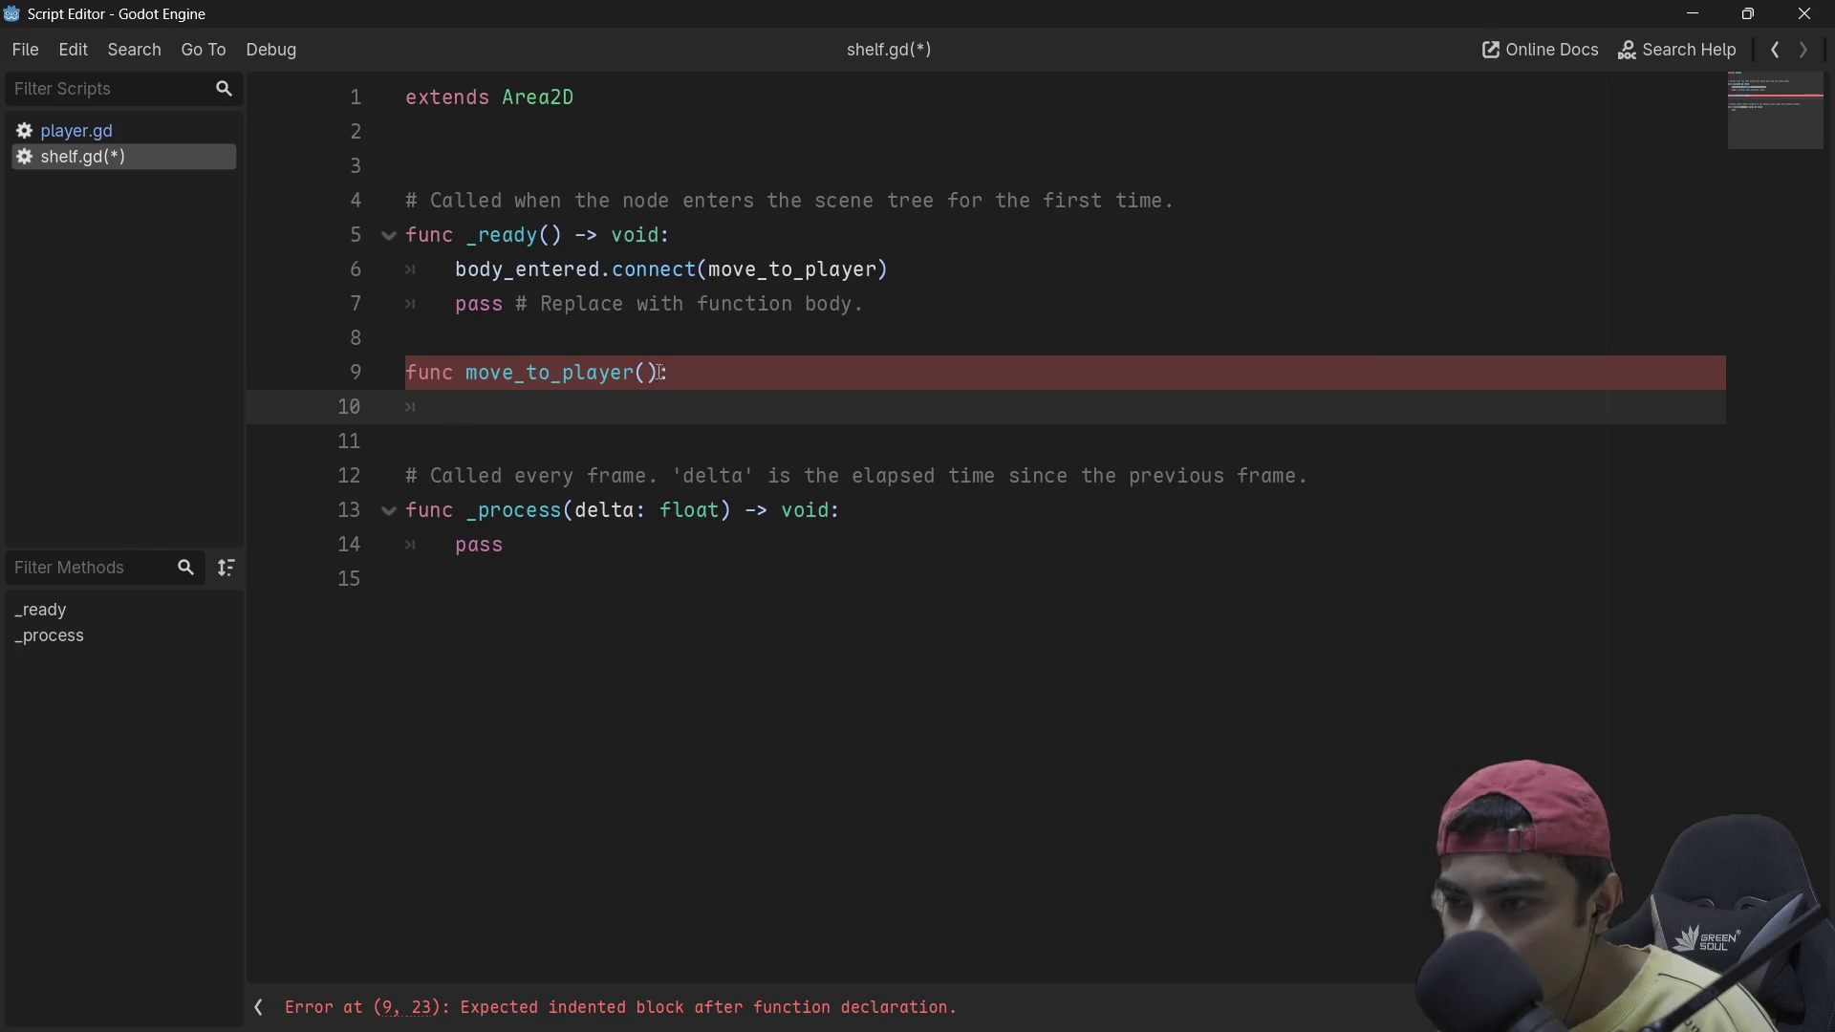
# Step: Give move_to_player a body parameter and make its body print(body)
pyautogui.click(651, 372)
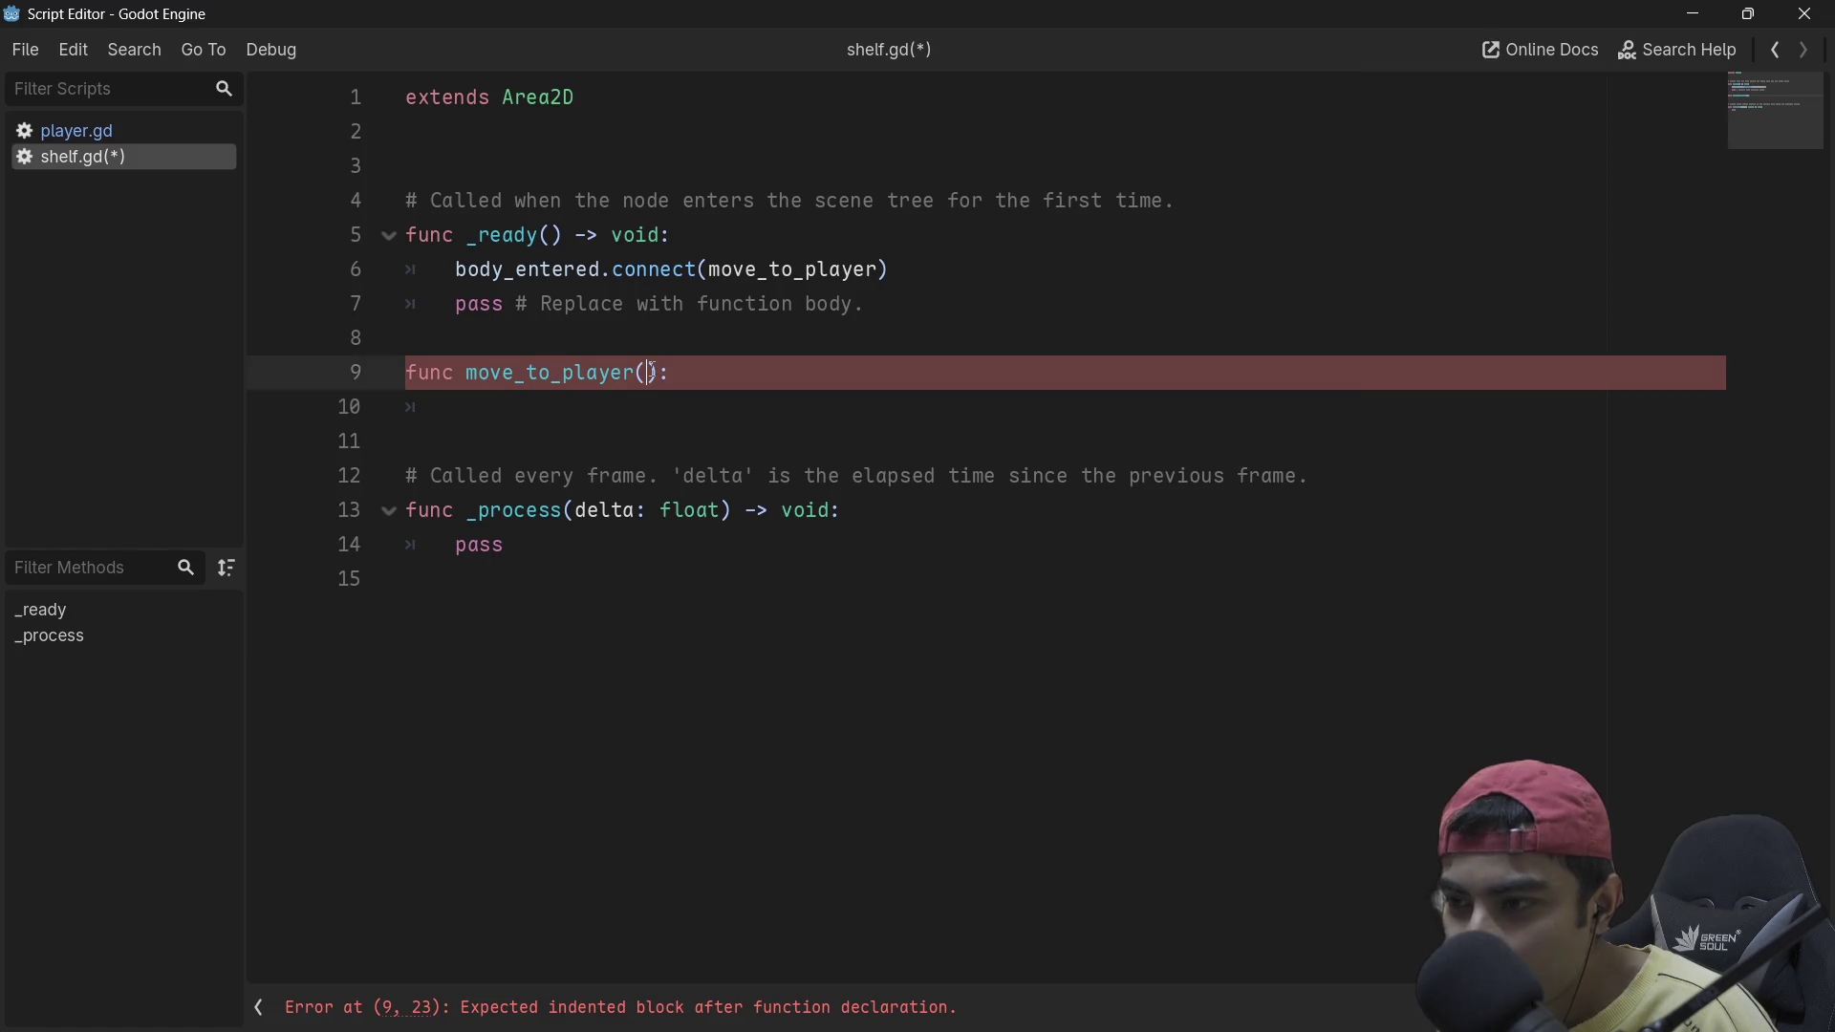
pyautogui.doubleClick(731, 269)
pyautogui.moveTo(658, 268)
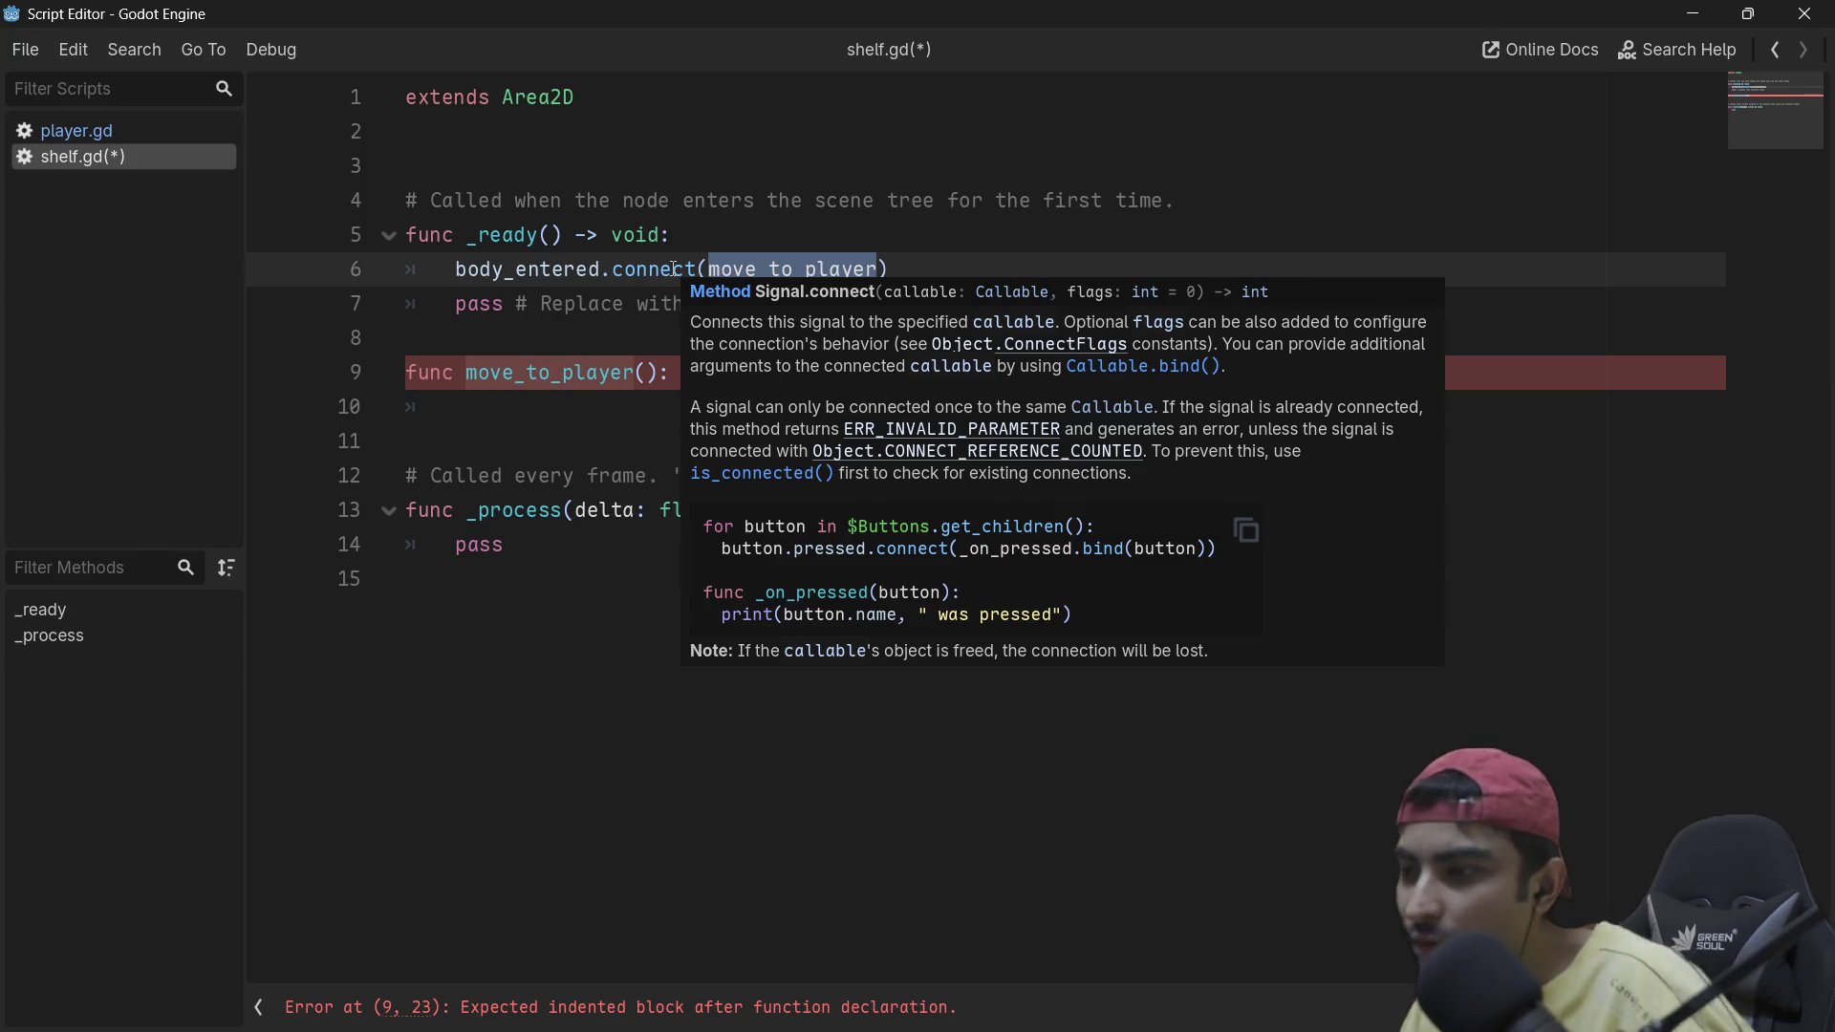
pyautogui.click(648, 373)
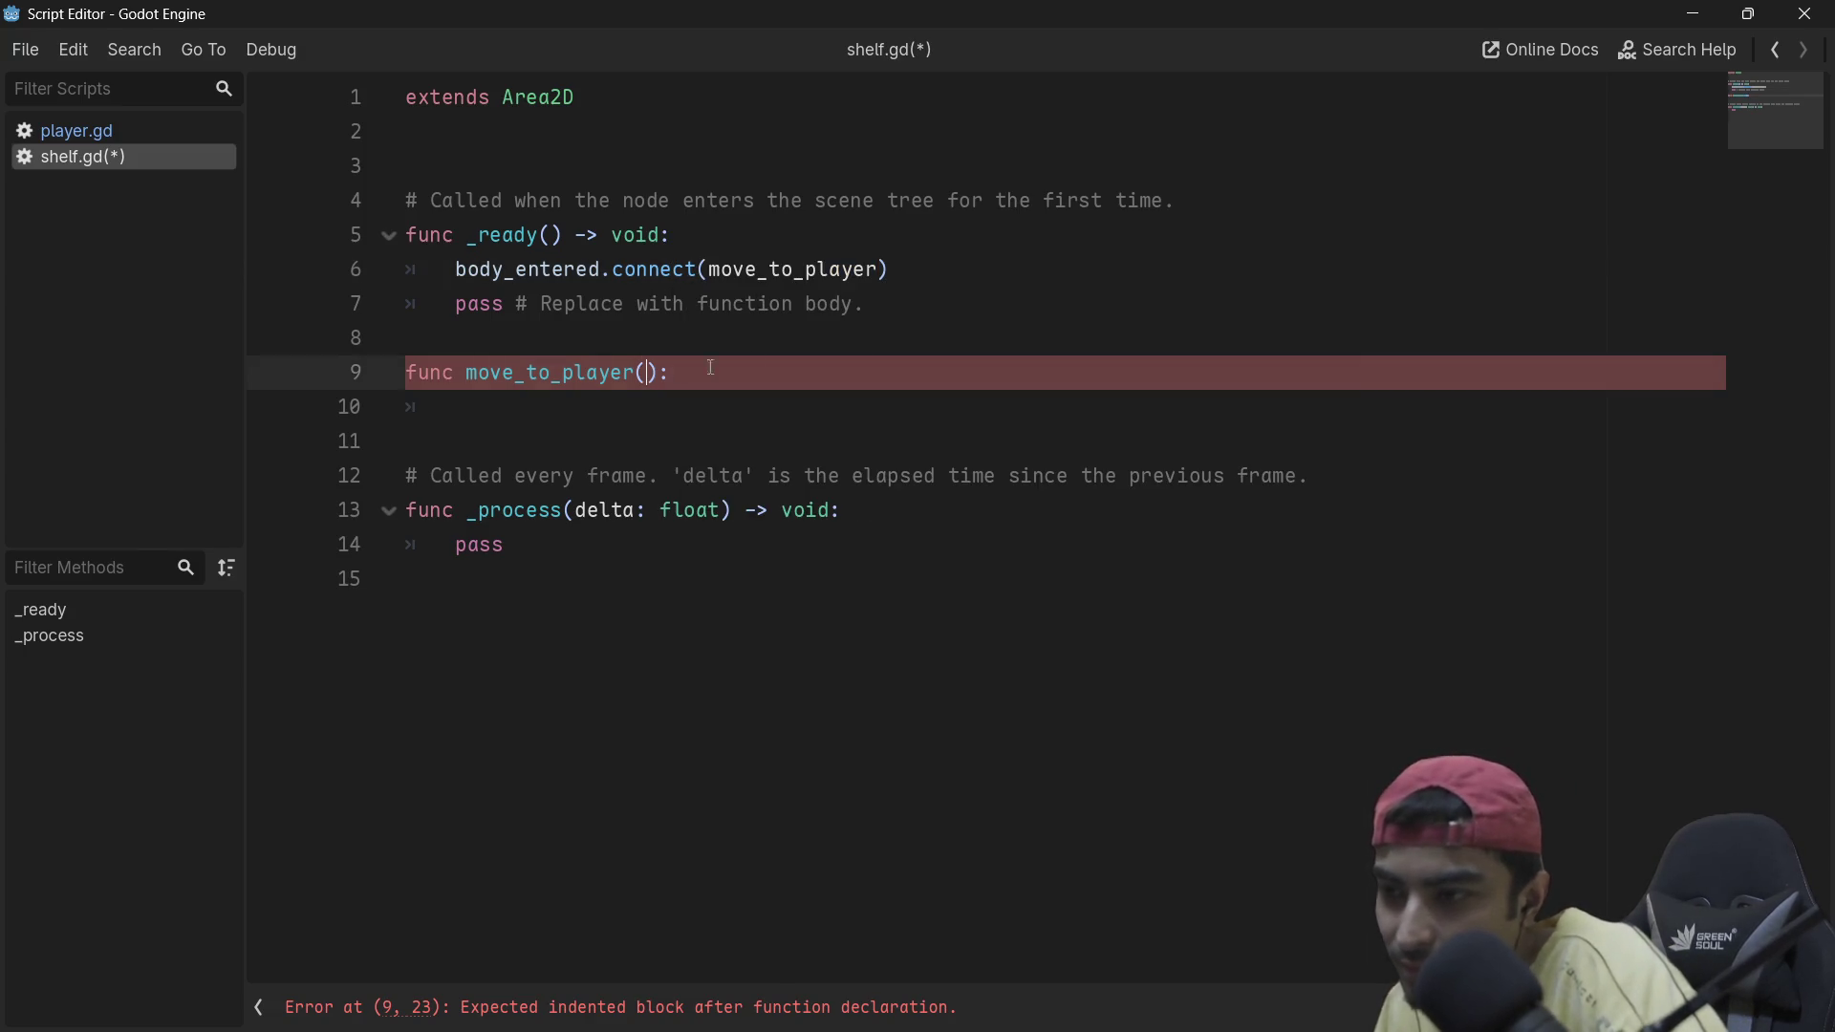
pyautogui.write('body')
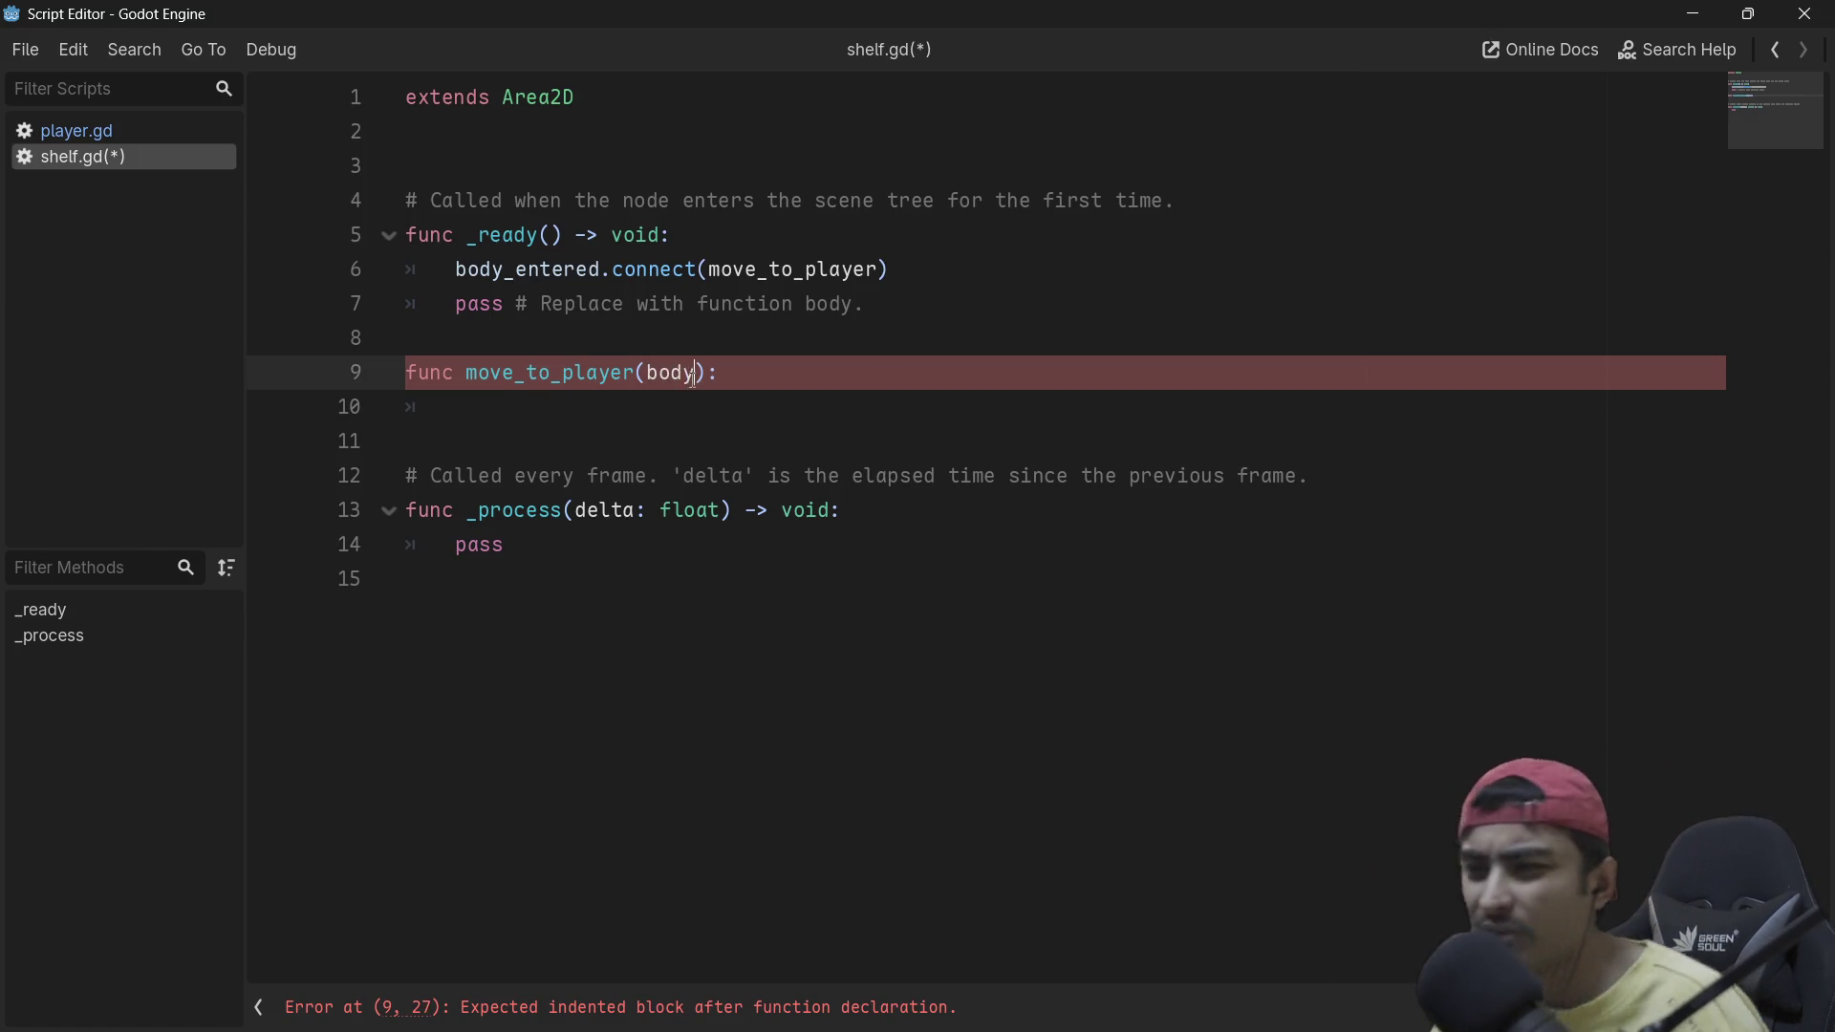
pyautogui.press('Return')
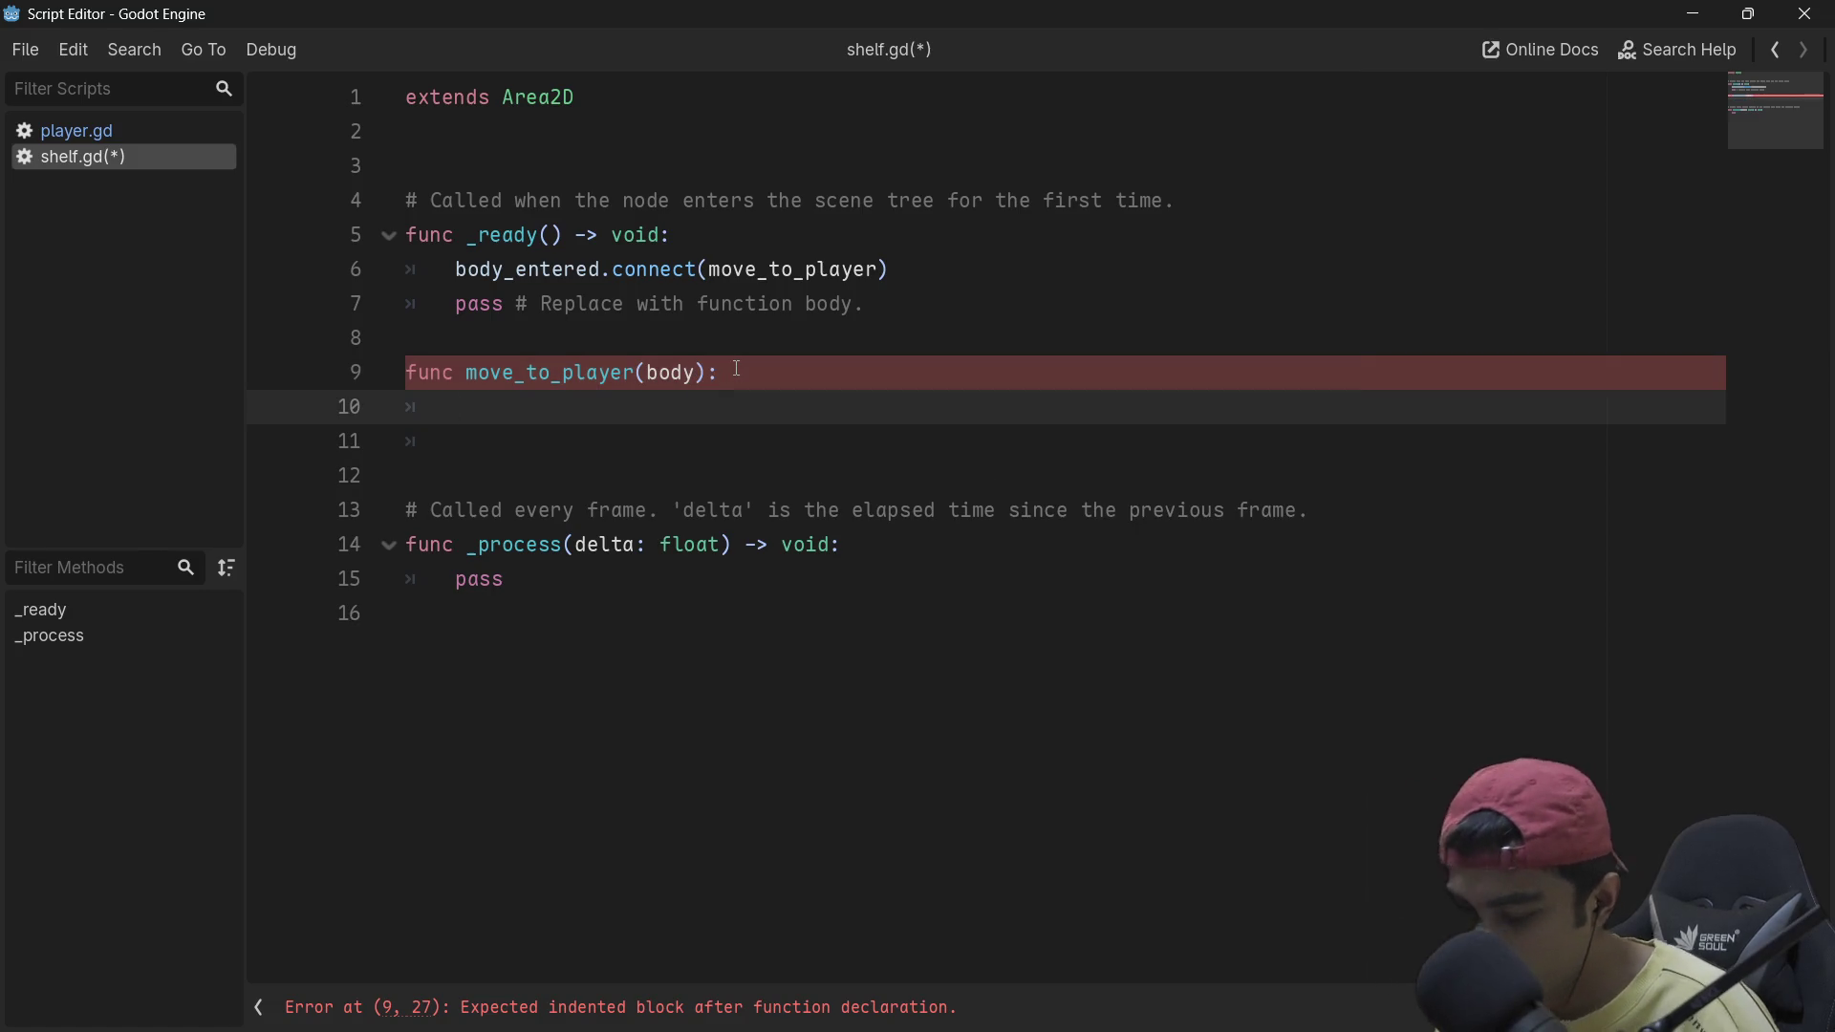
pyautogui.write('print')
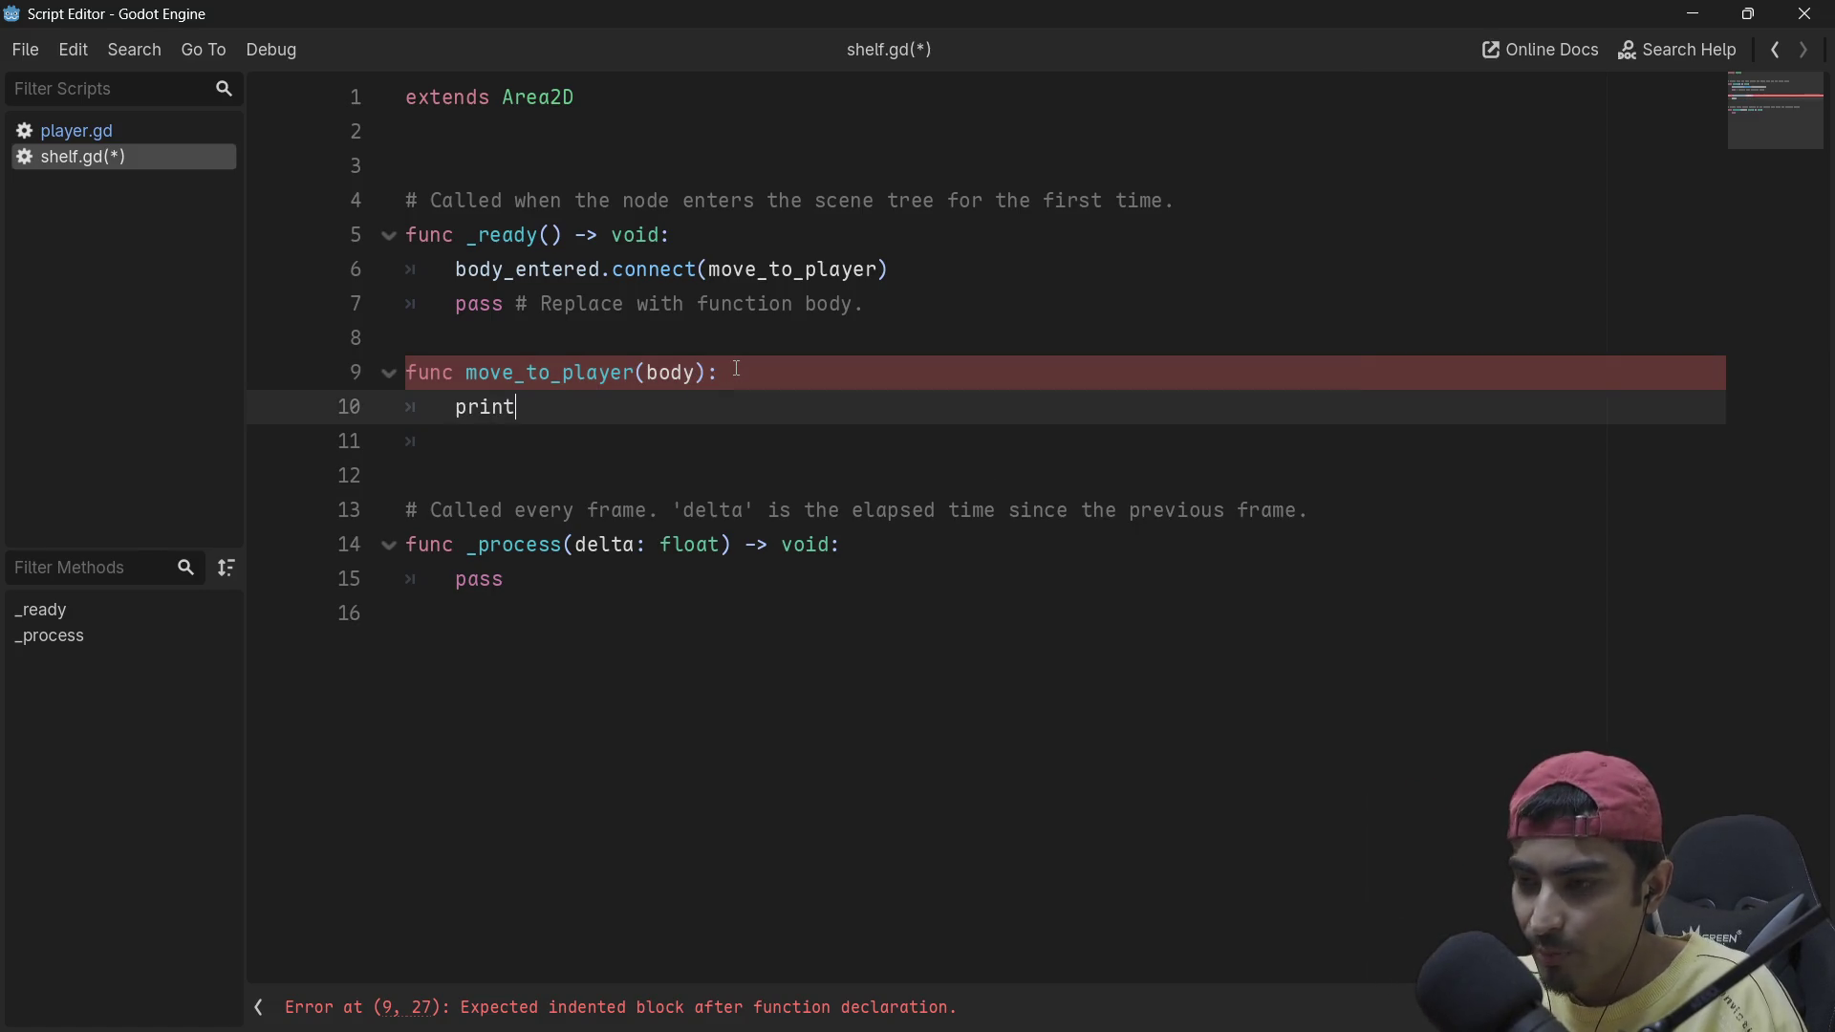
pyautogui.write('(')
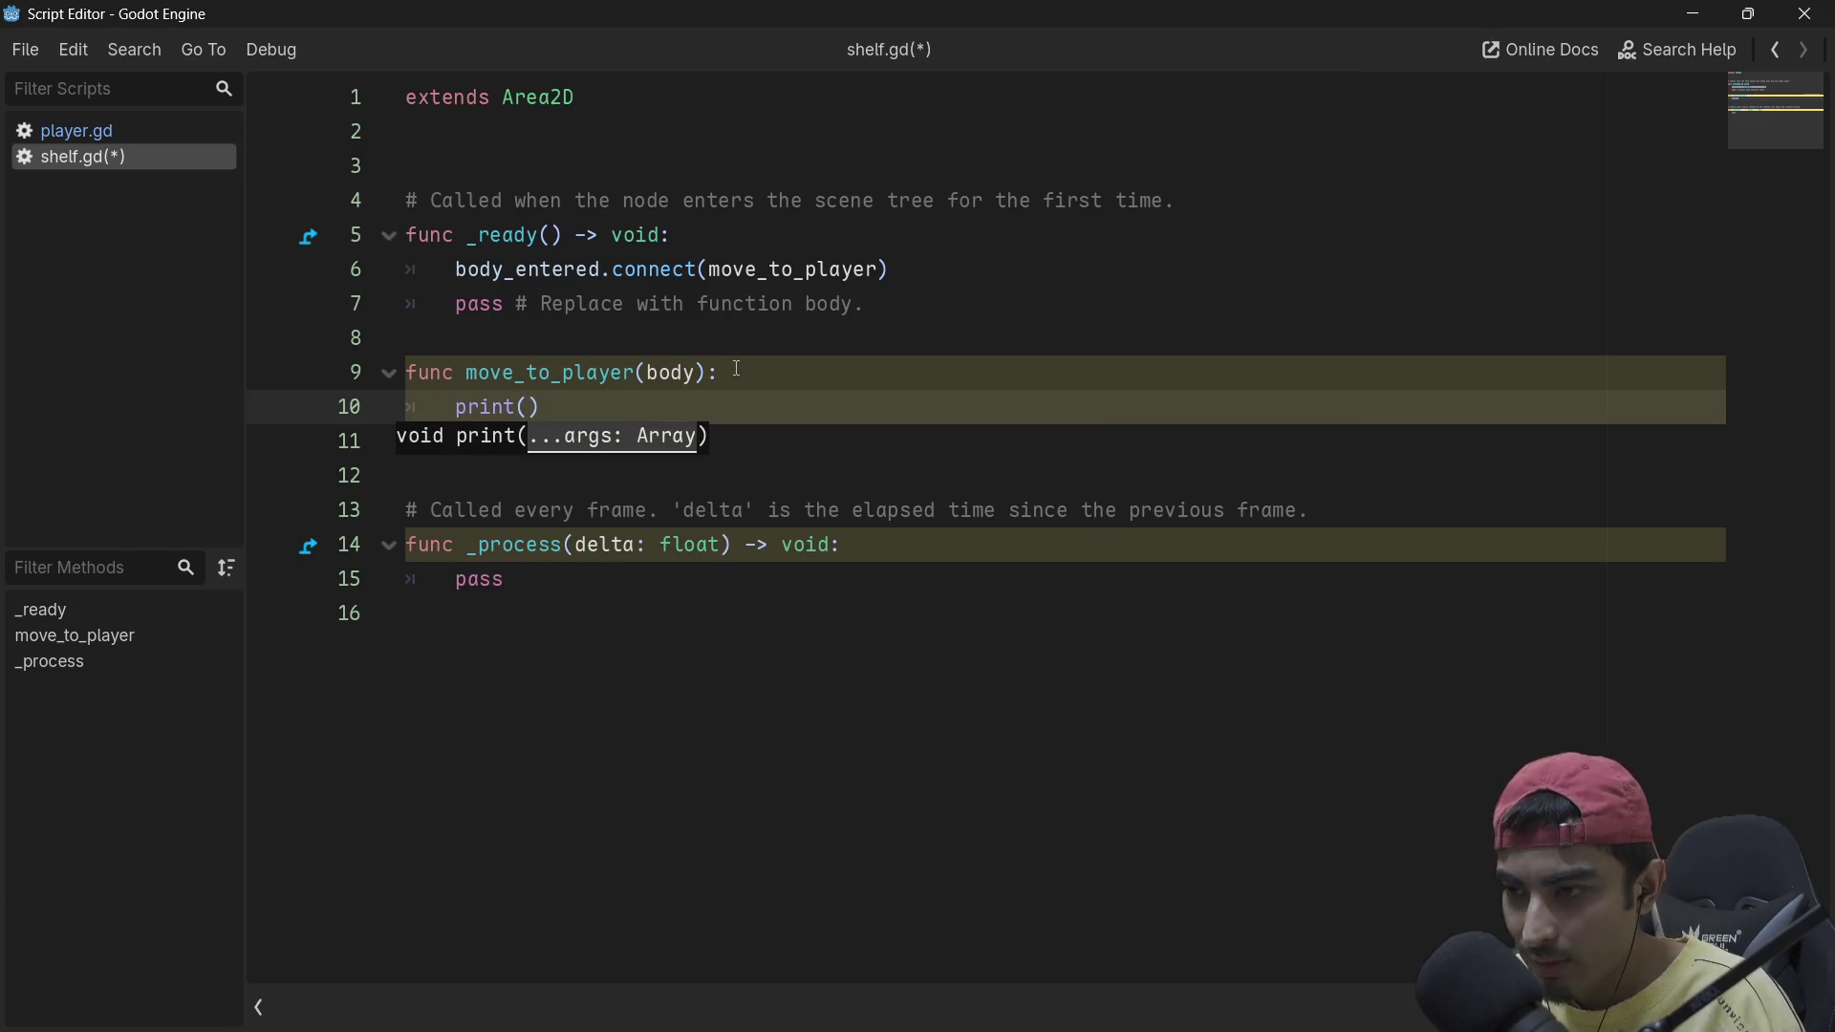
pyautogui.write('body')
# Step: Save shelf.gd and run the game with F5
pyautogui.hotkey('ctrl', 's')
pyautogui.click(737, 371)
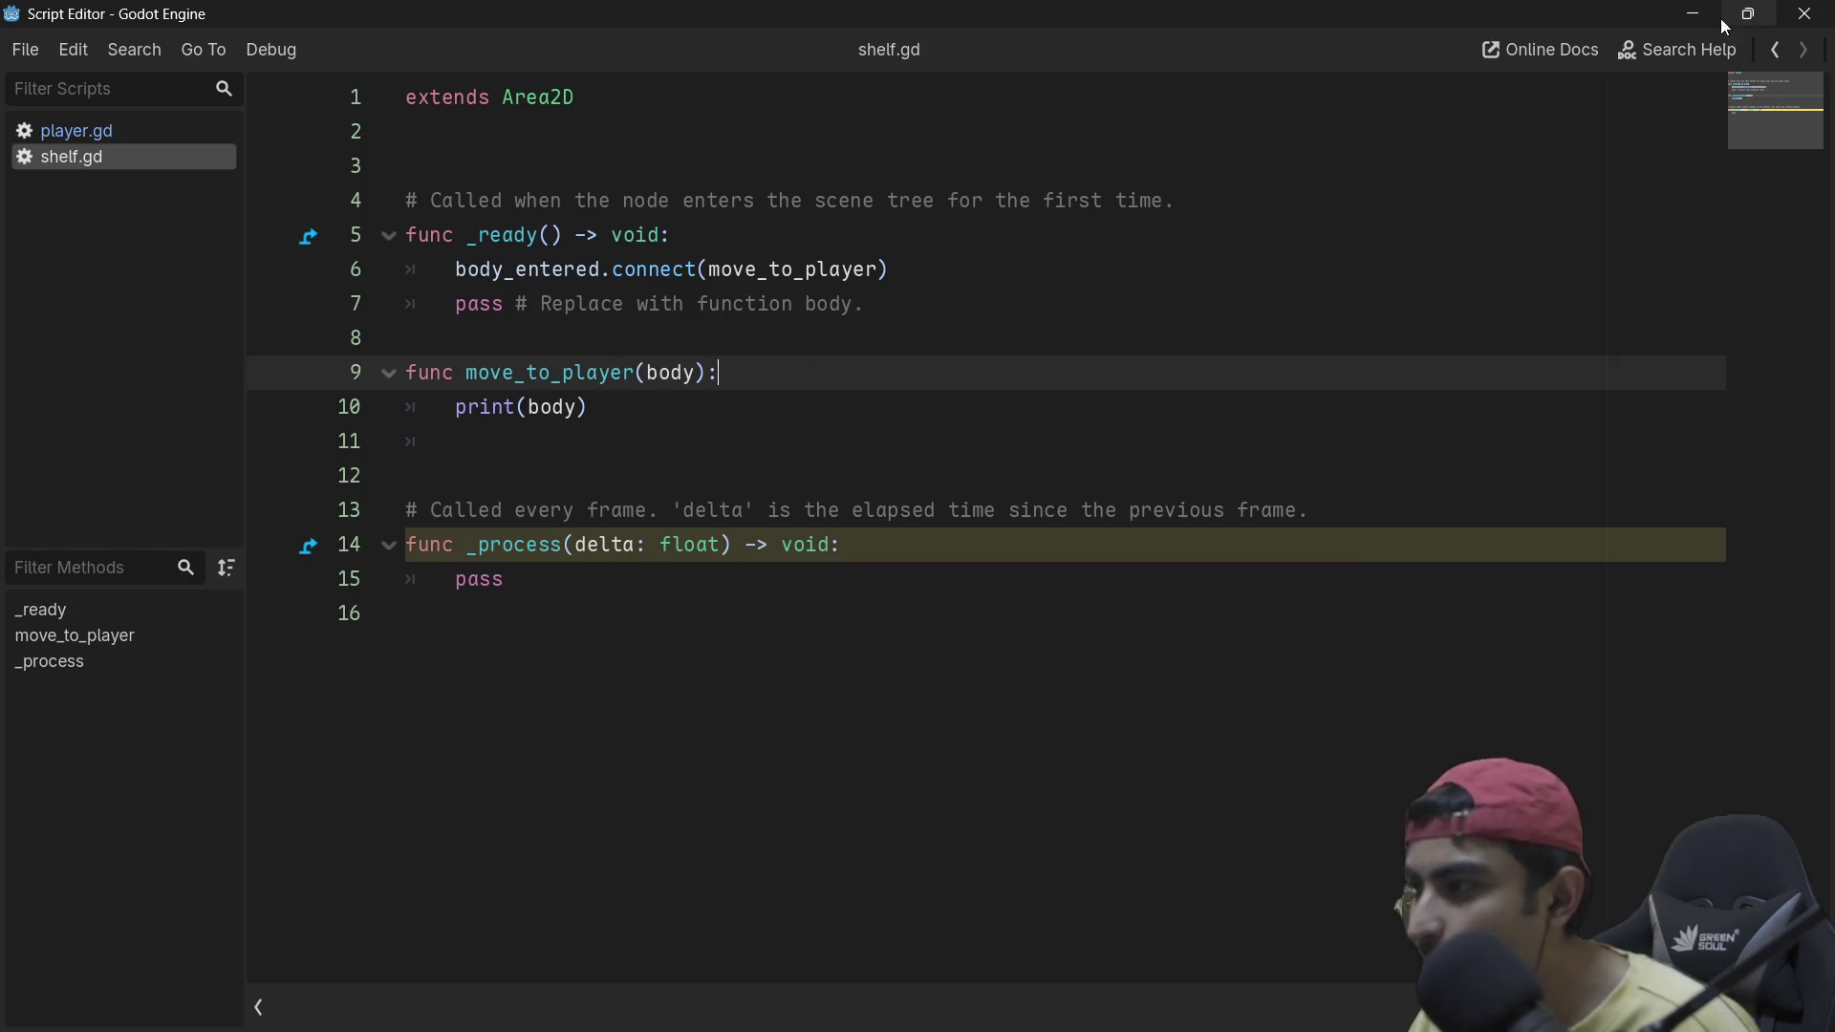
pyautogui.press('F5')
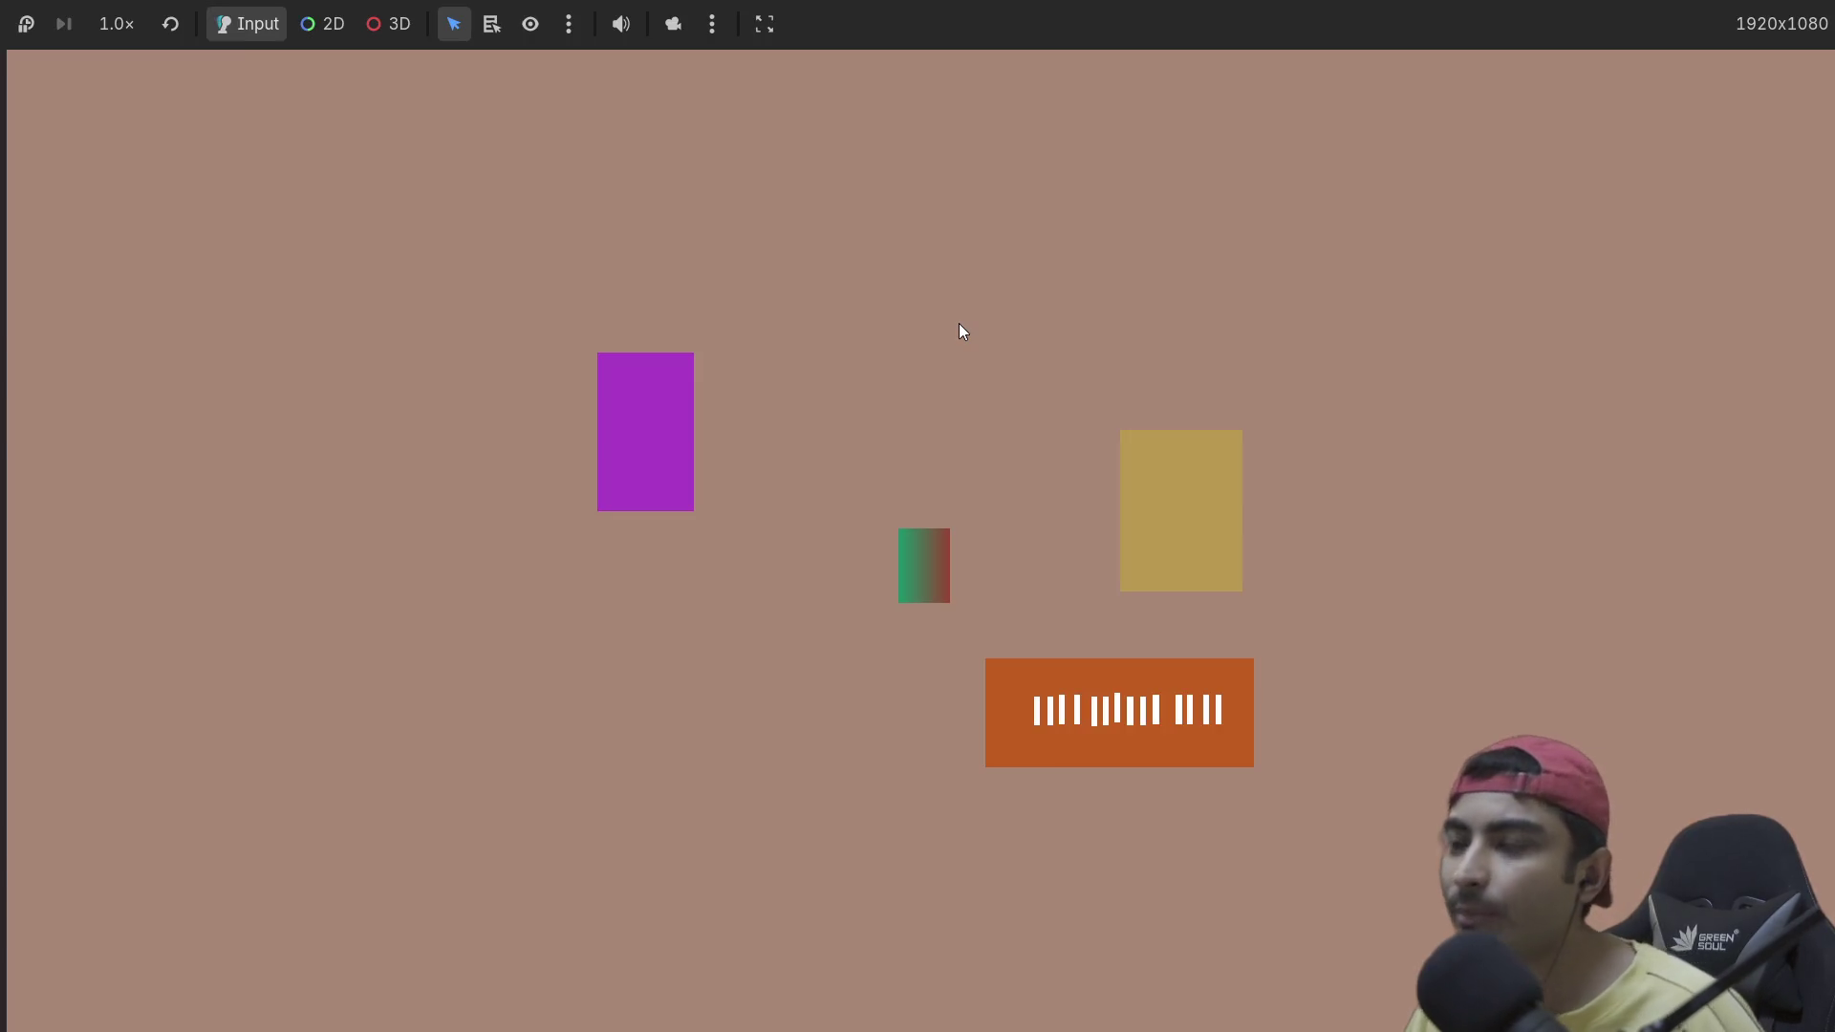
# Step: Pop the game into a larger window, walk the player onto the orange block, then stop
pyautogui.click(717, 26)
pyautogui.click(874, 36)
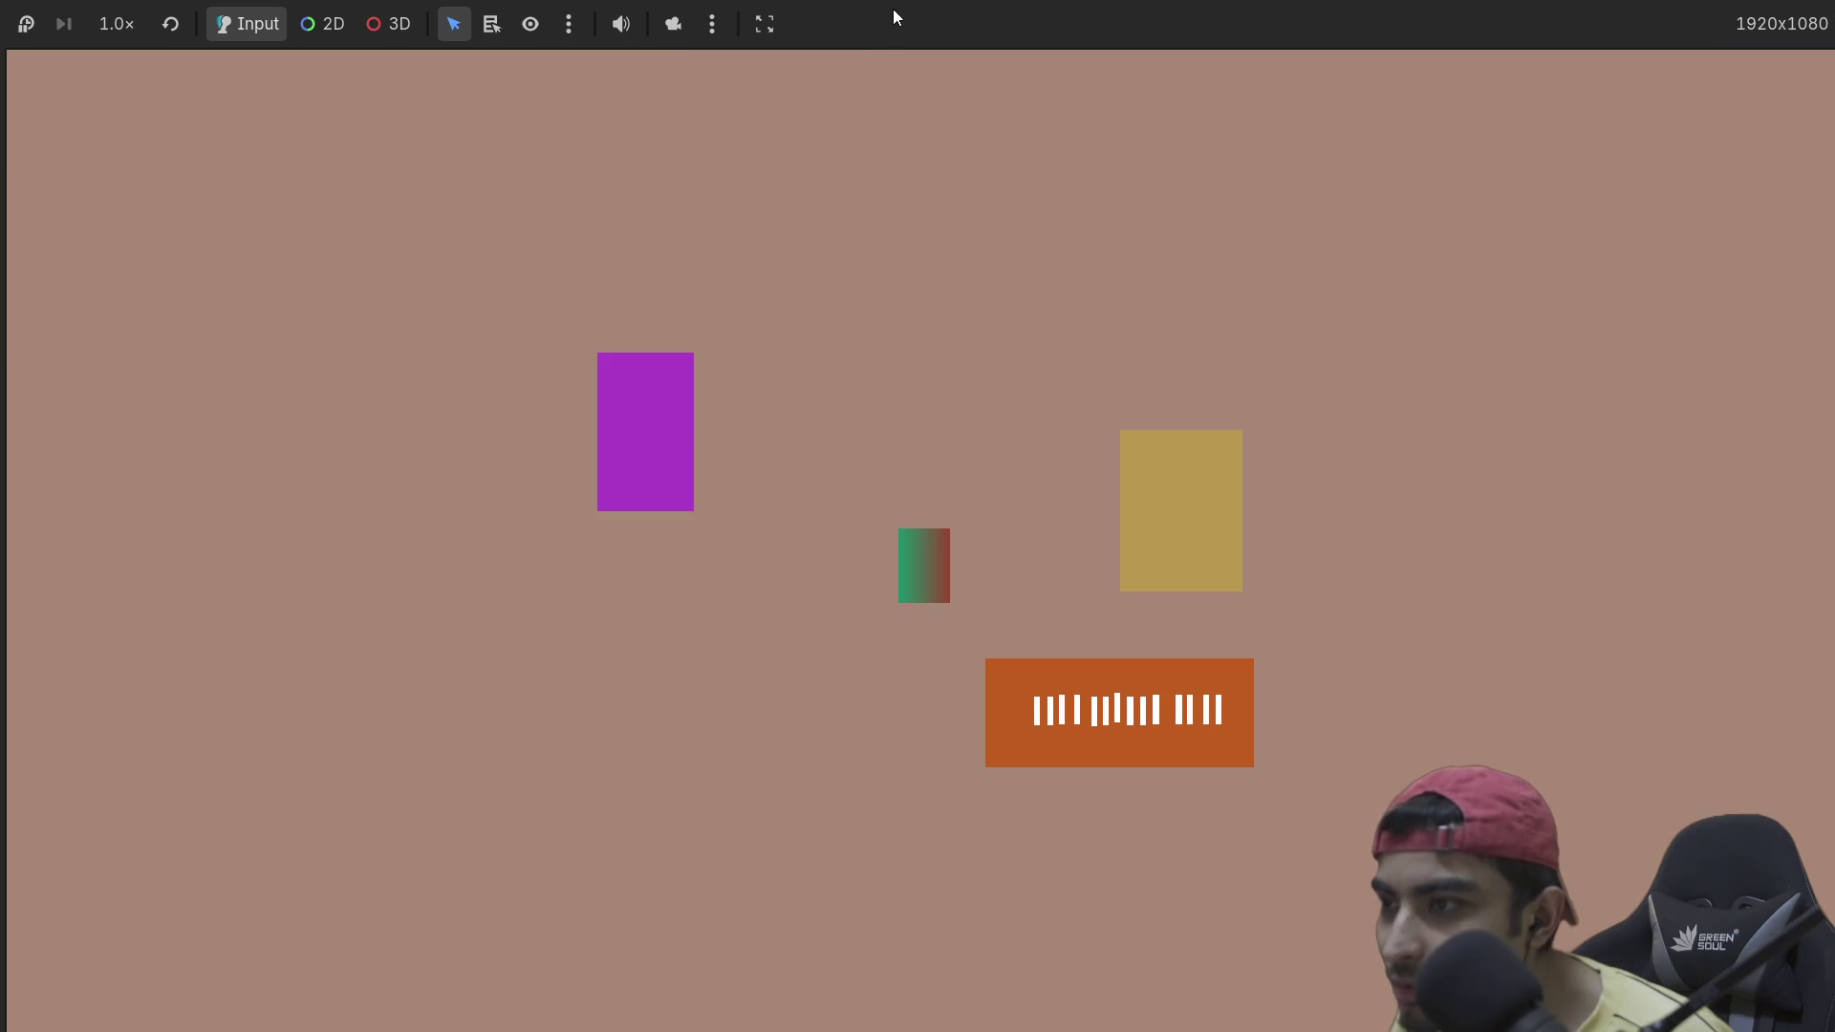
pyautogui.click(776, 30)
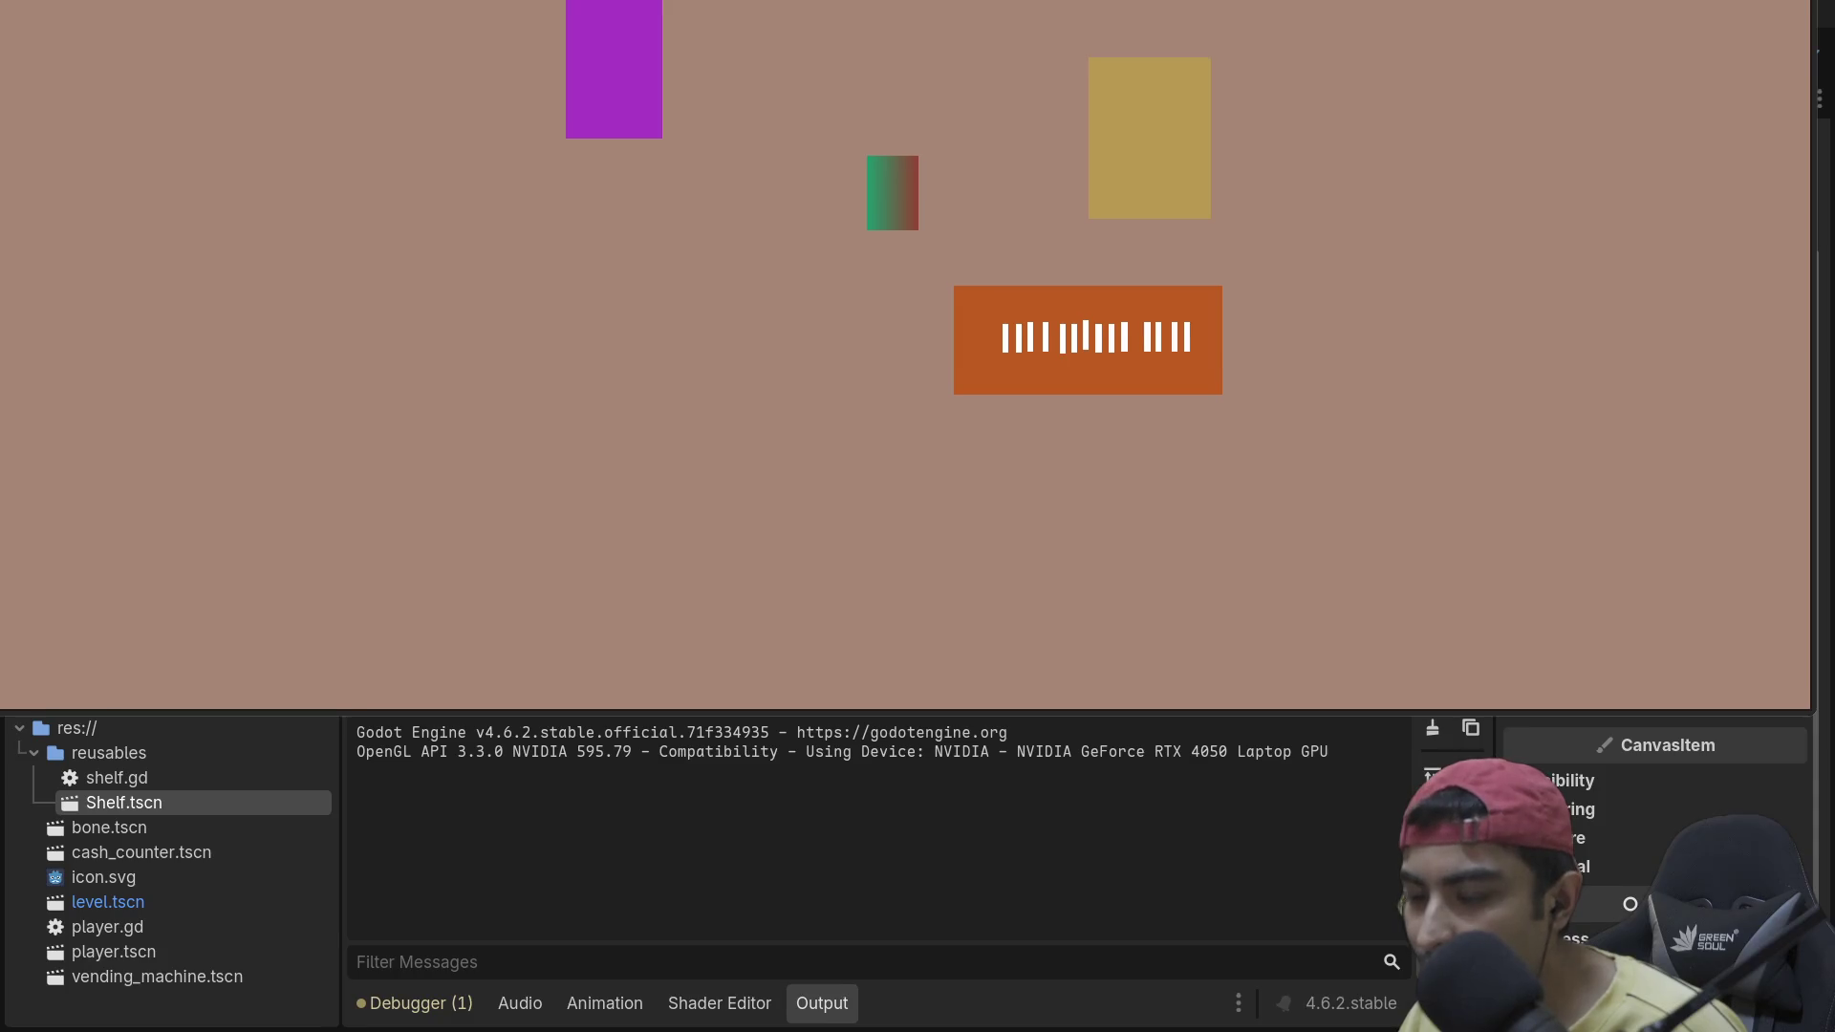
pyautogui.press('Right')
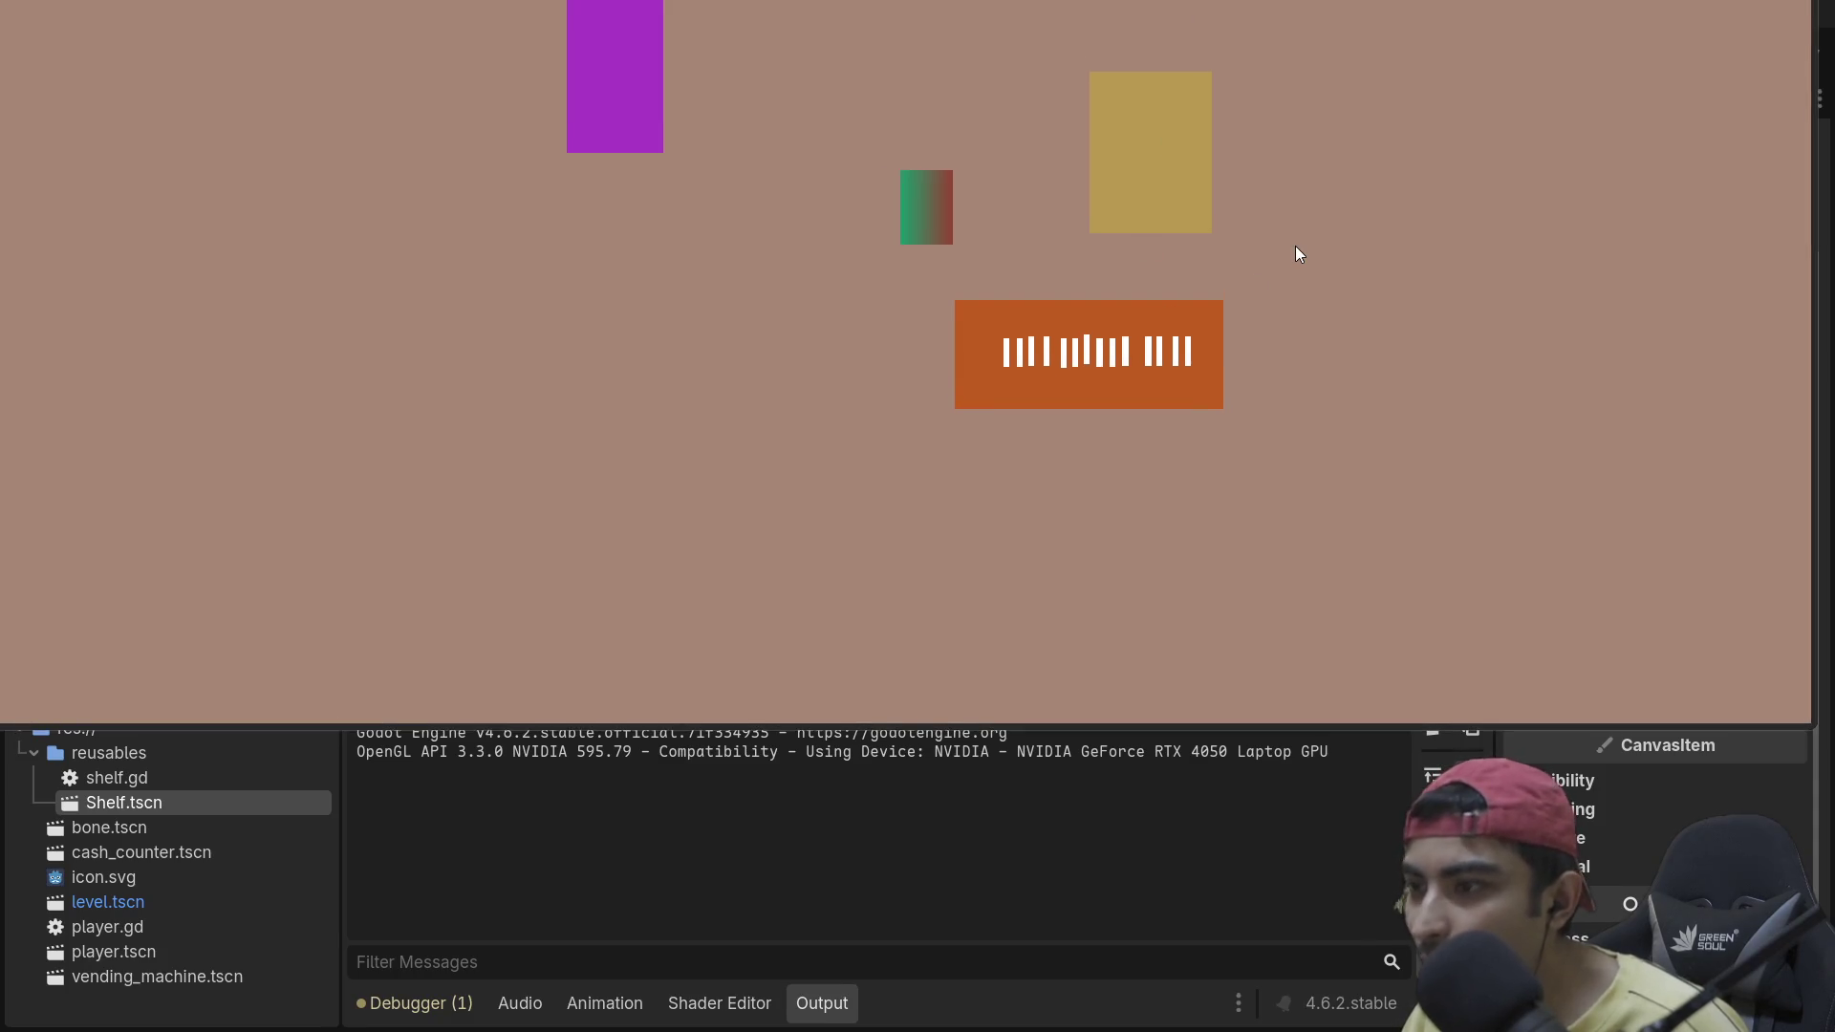
pyautogui.press('Down')
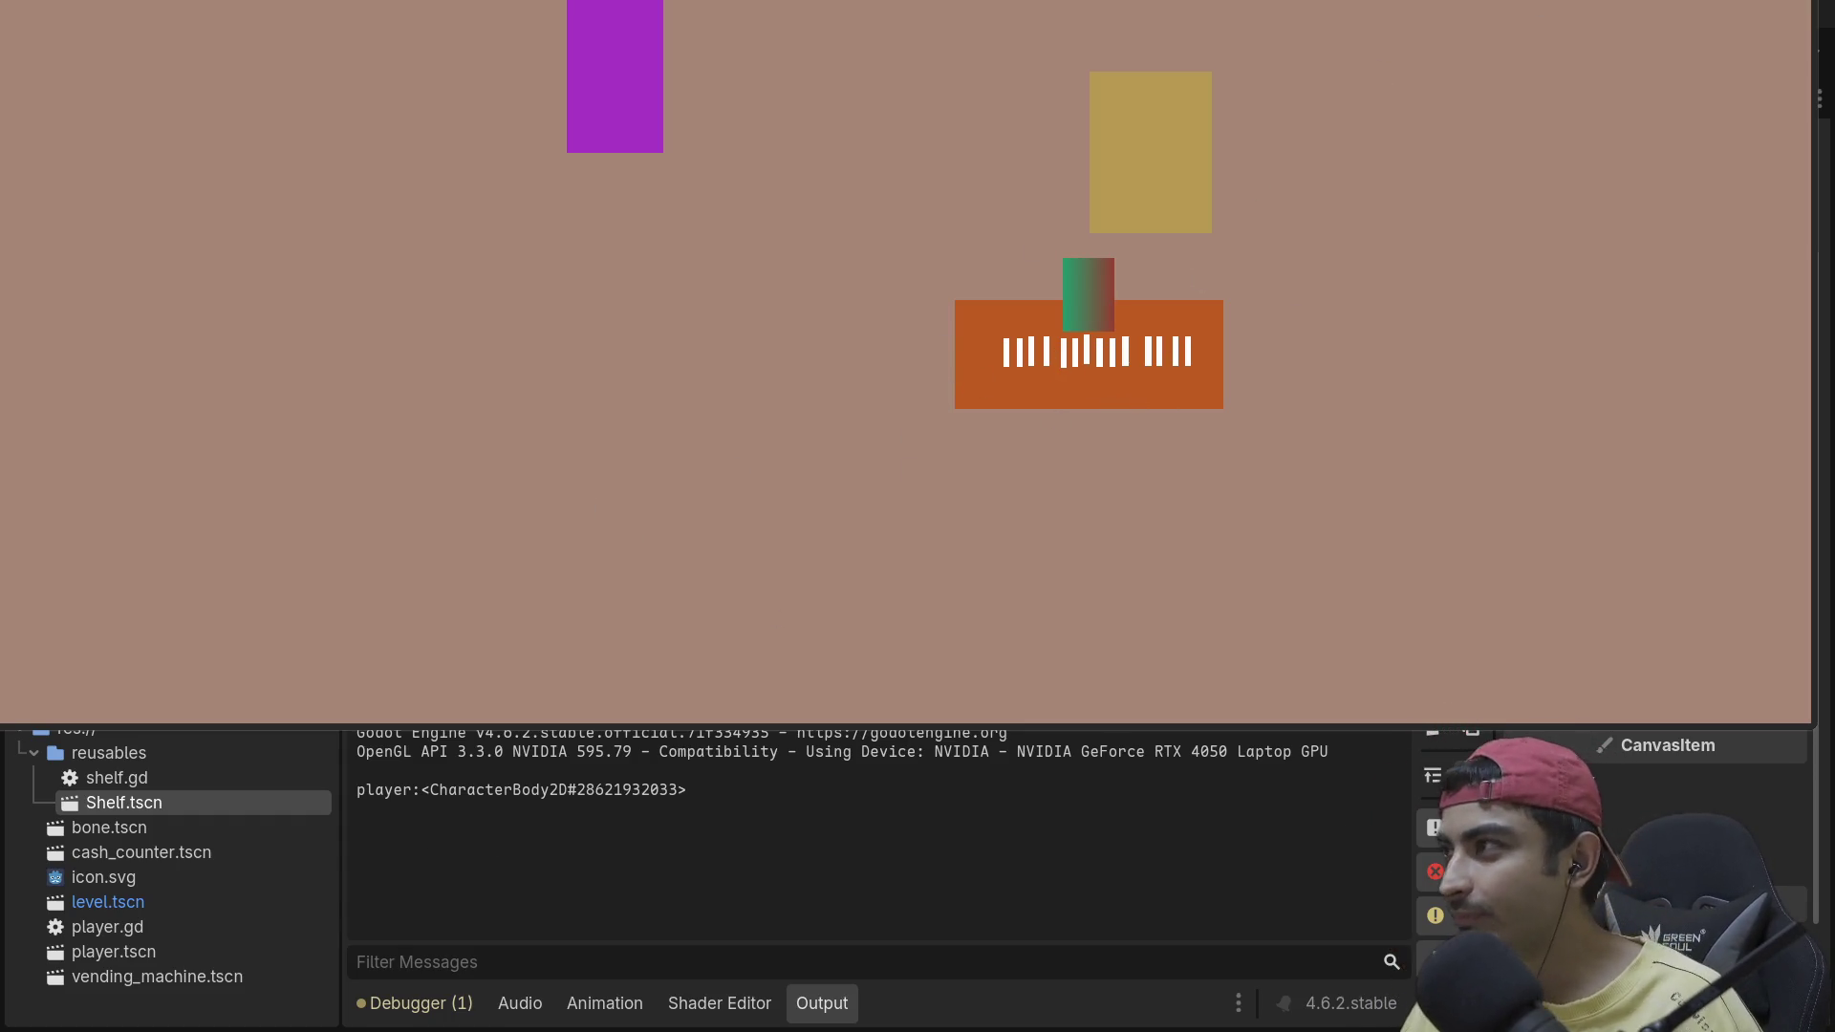
pyautogui.press('F8')
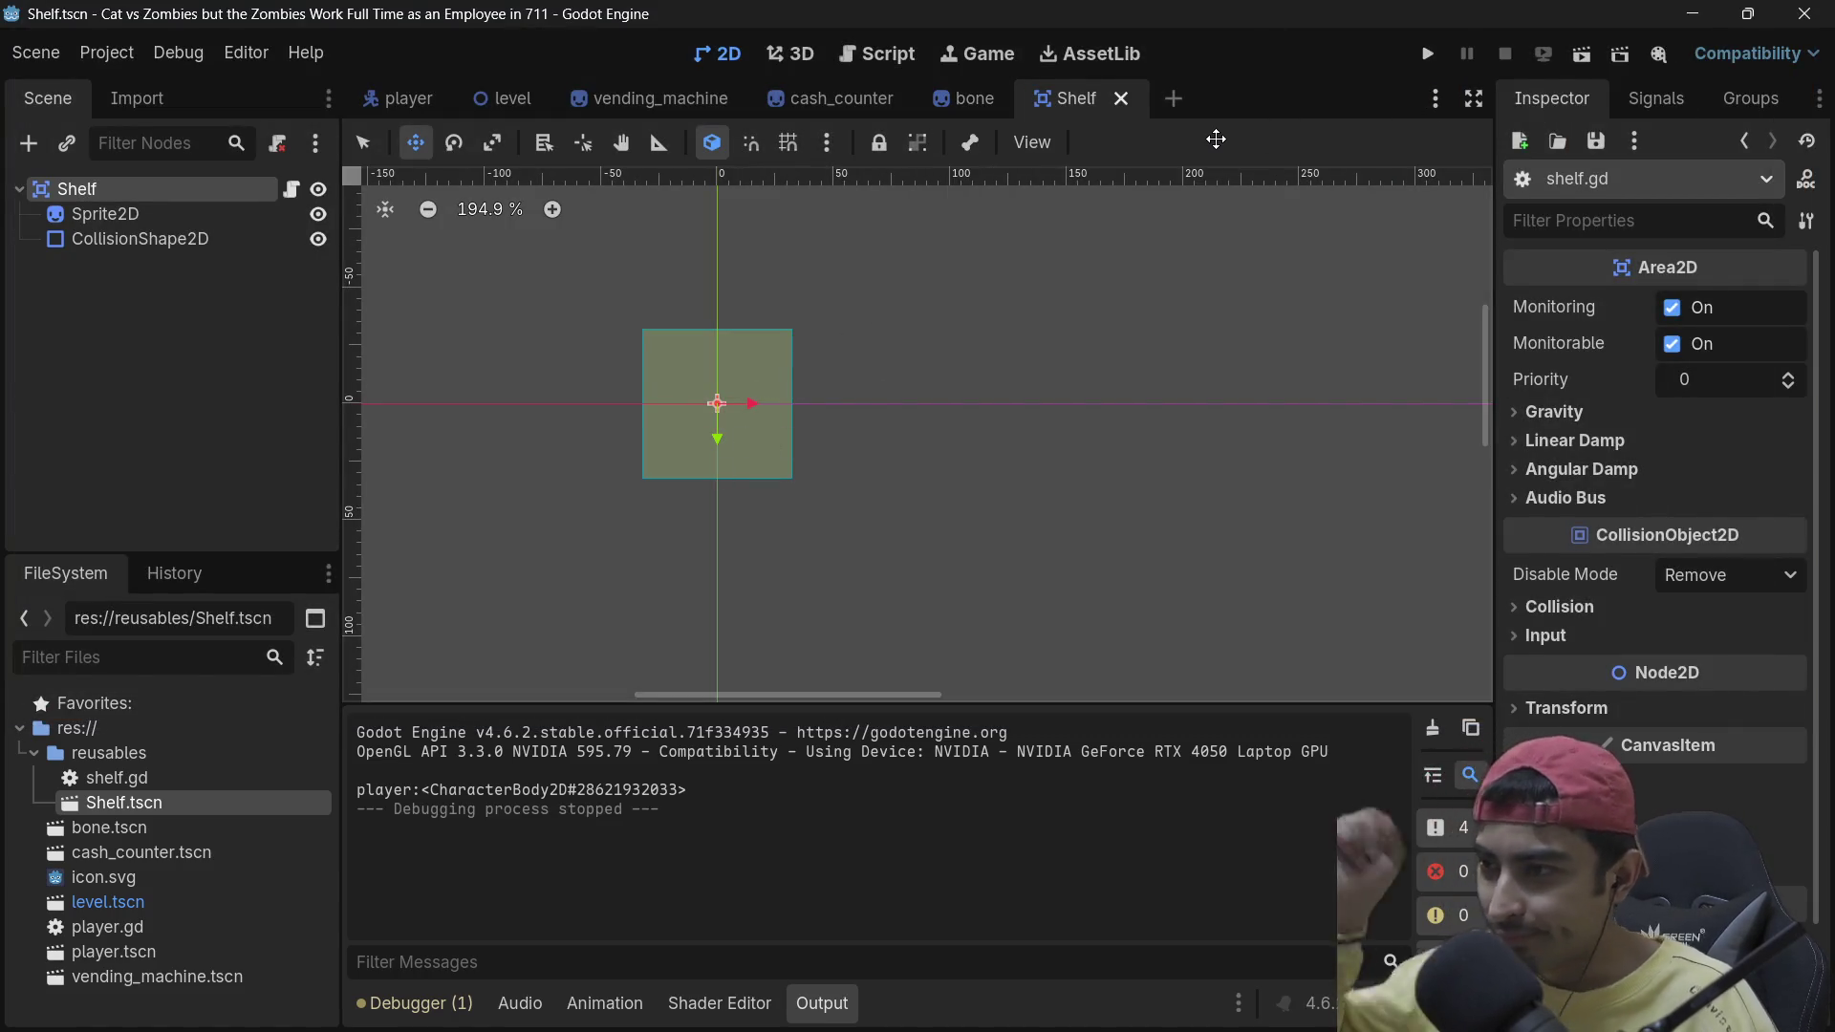
# Step: Try a Player type hint on move_to_player's body, remove it, and open the player scene
pyautogui.click(1001, 60)
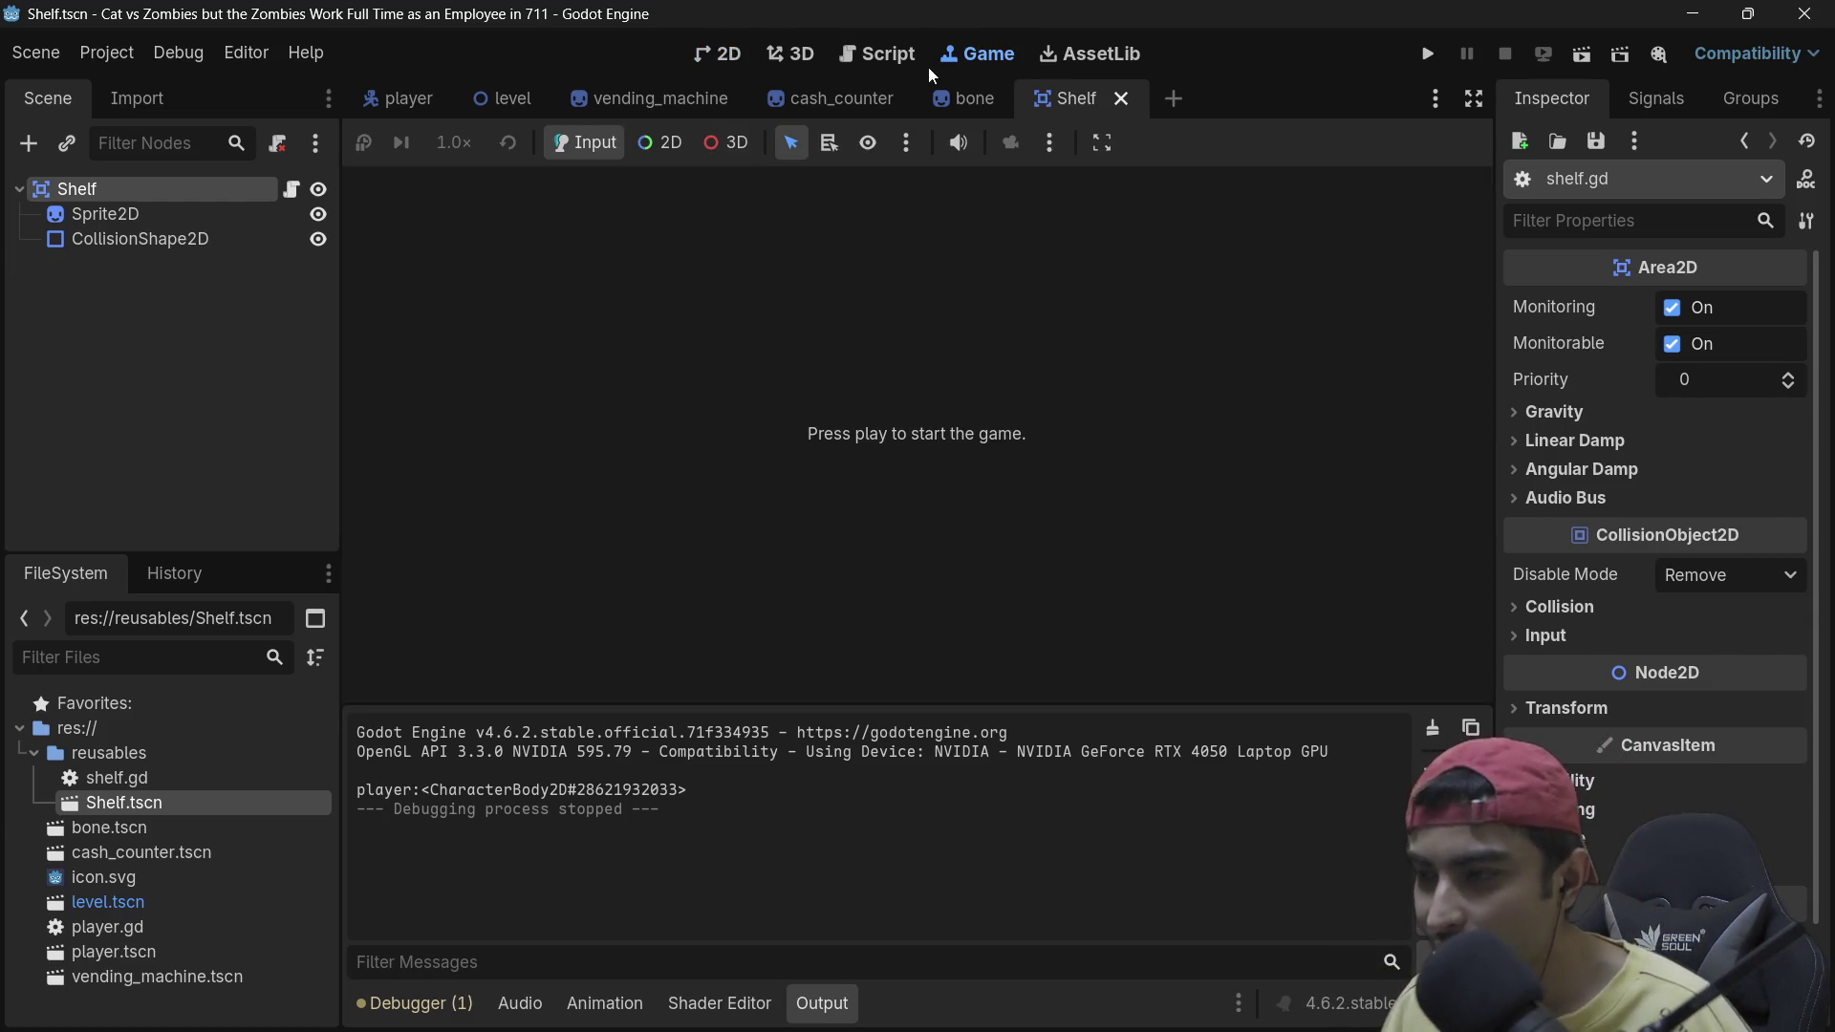
pyautogui.click(892, 57)
pyautogui.scroll(-2, 903, 468)
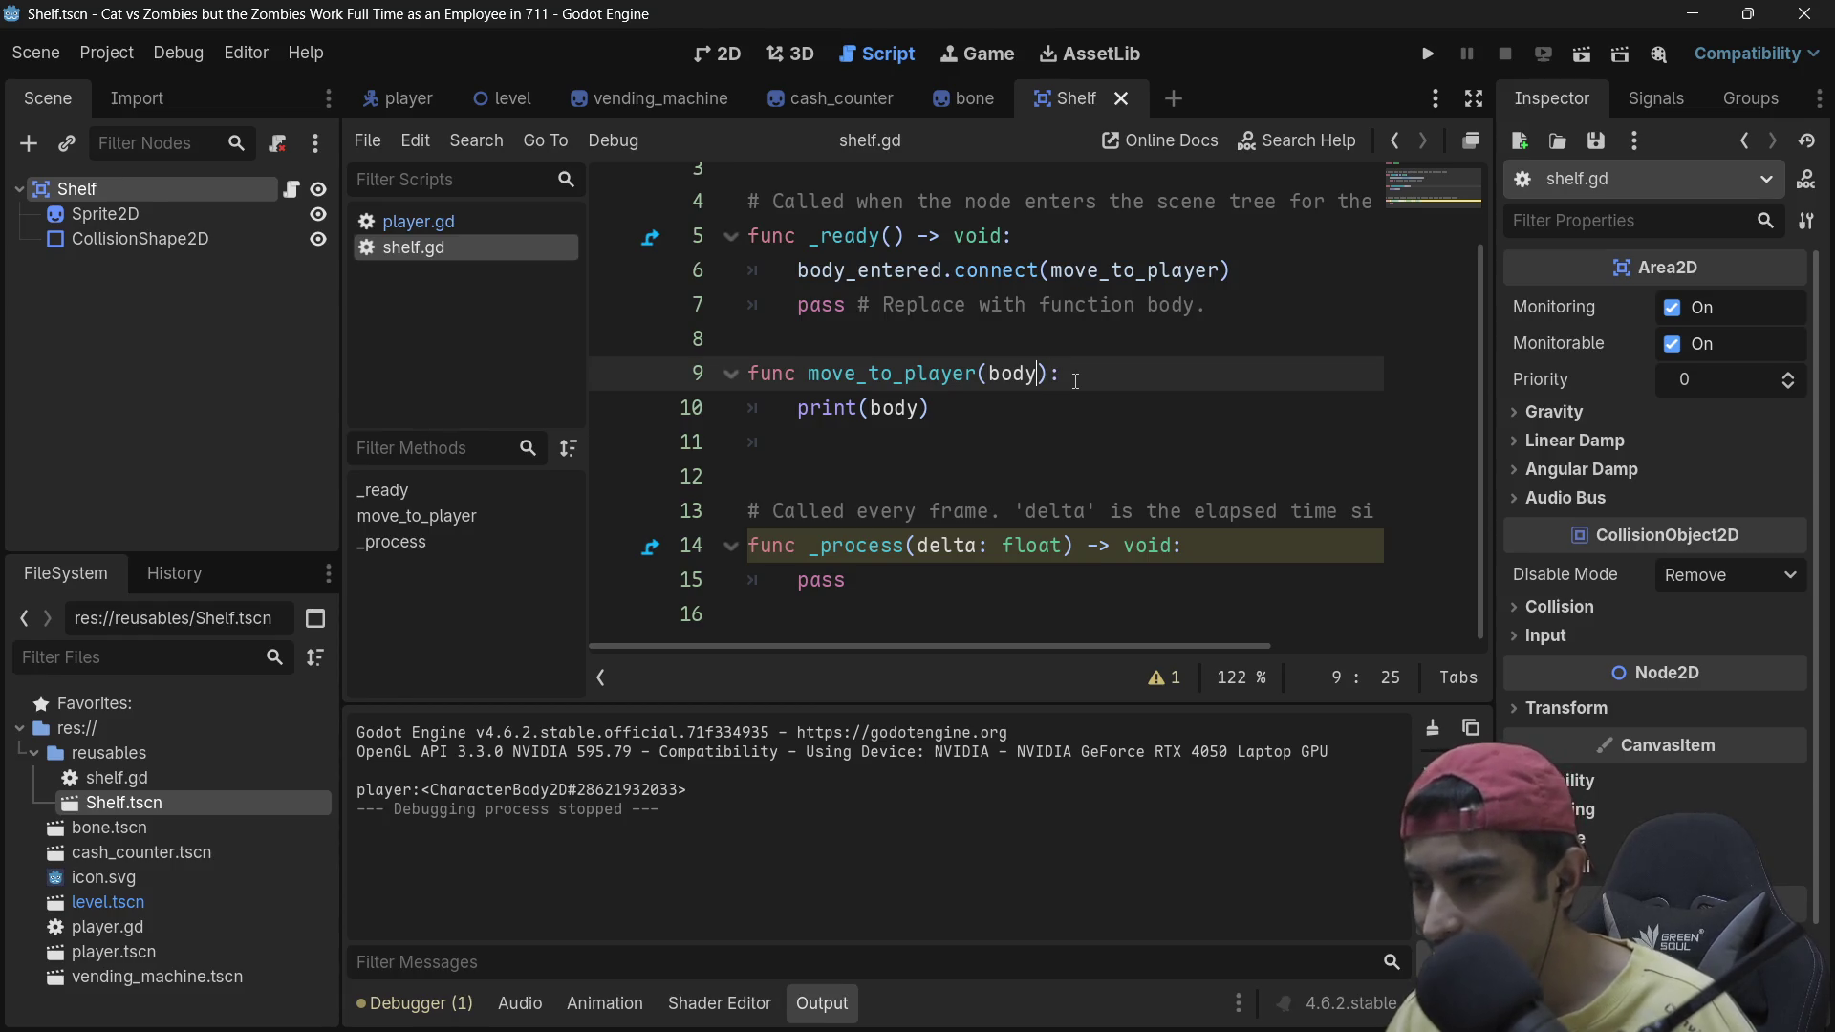
pyautogui.write(':')
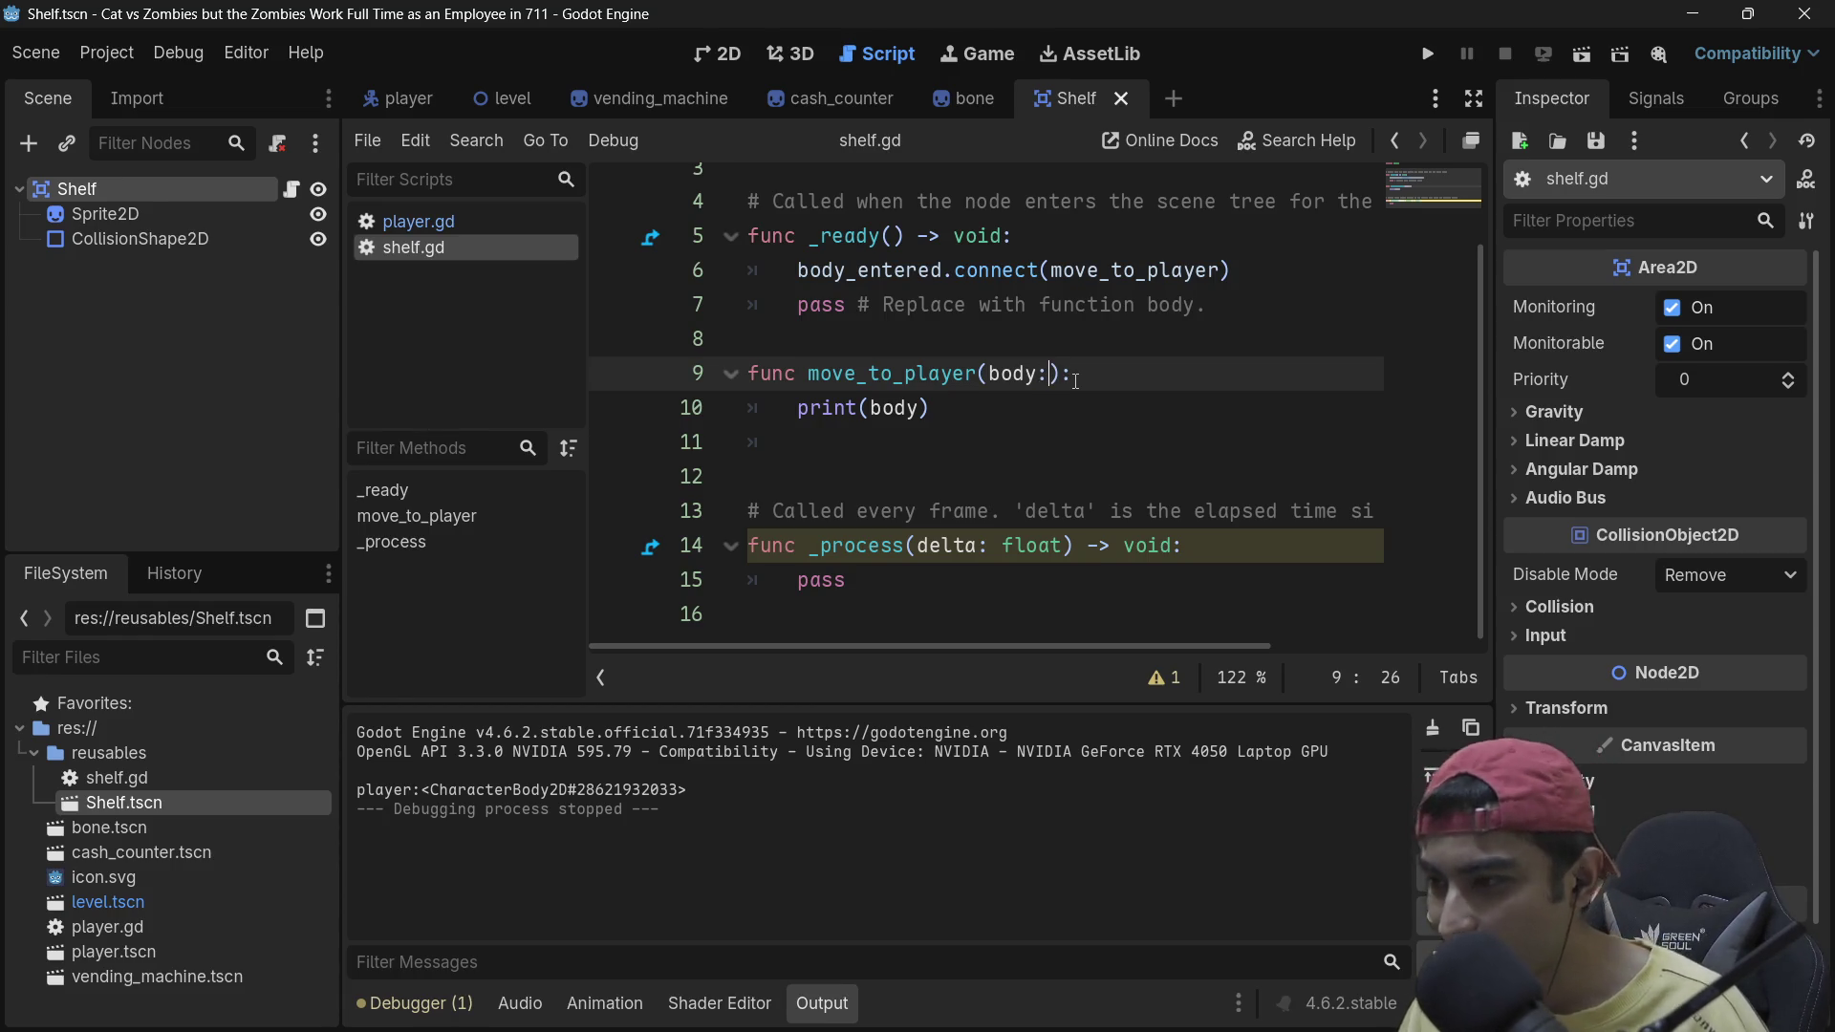
pyautogui.write(' C')
pyautogui.press('BackSpace')
pyautogui.write('Player')
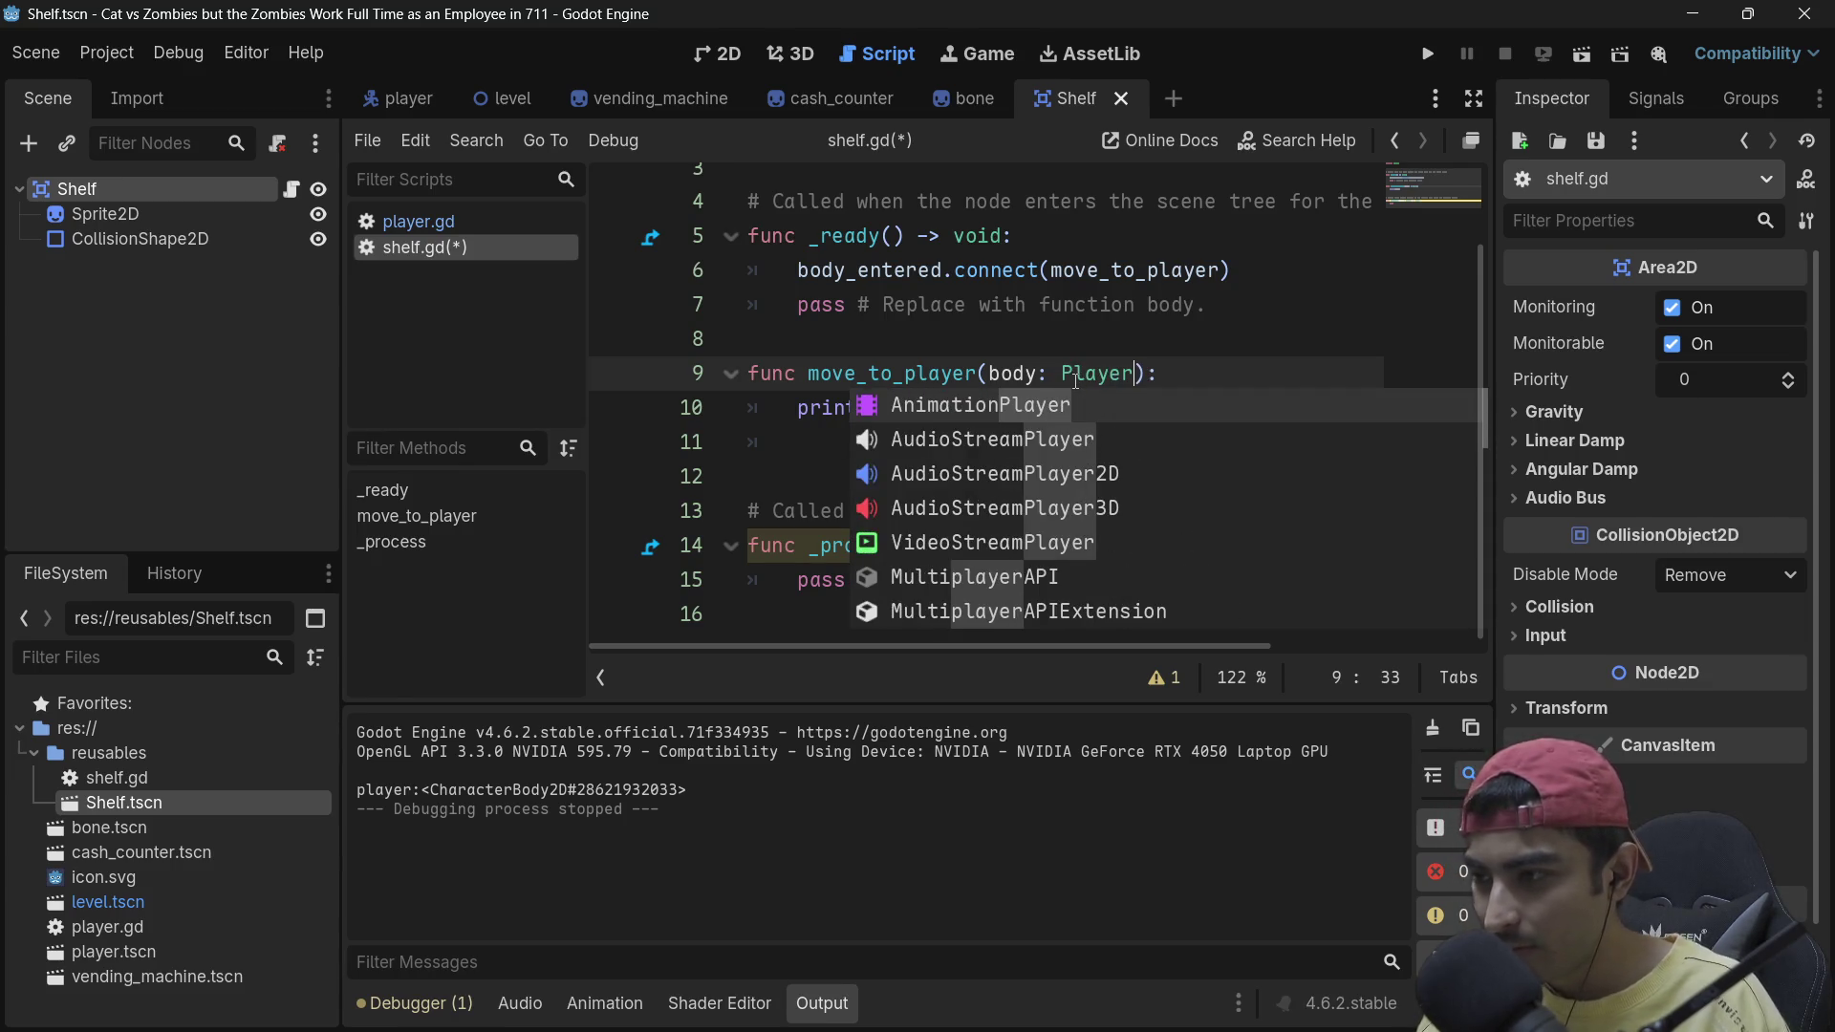
pyautogui.press('BackSpace')
pyautogui.press('BackSpace')
pyautogui.press('BackSpace')
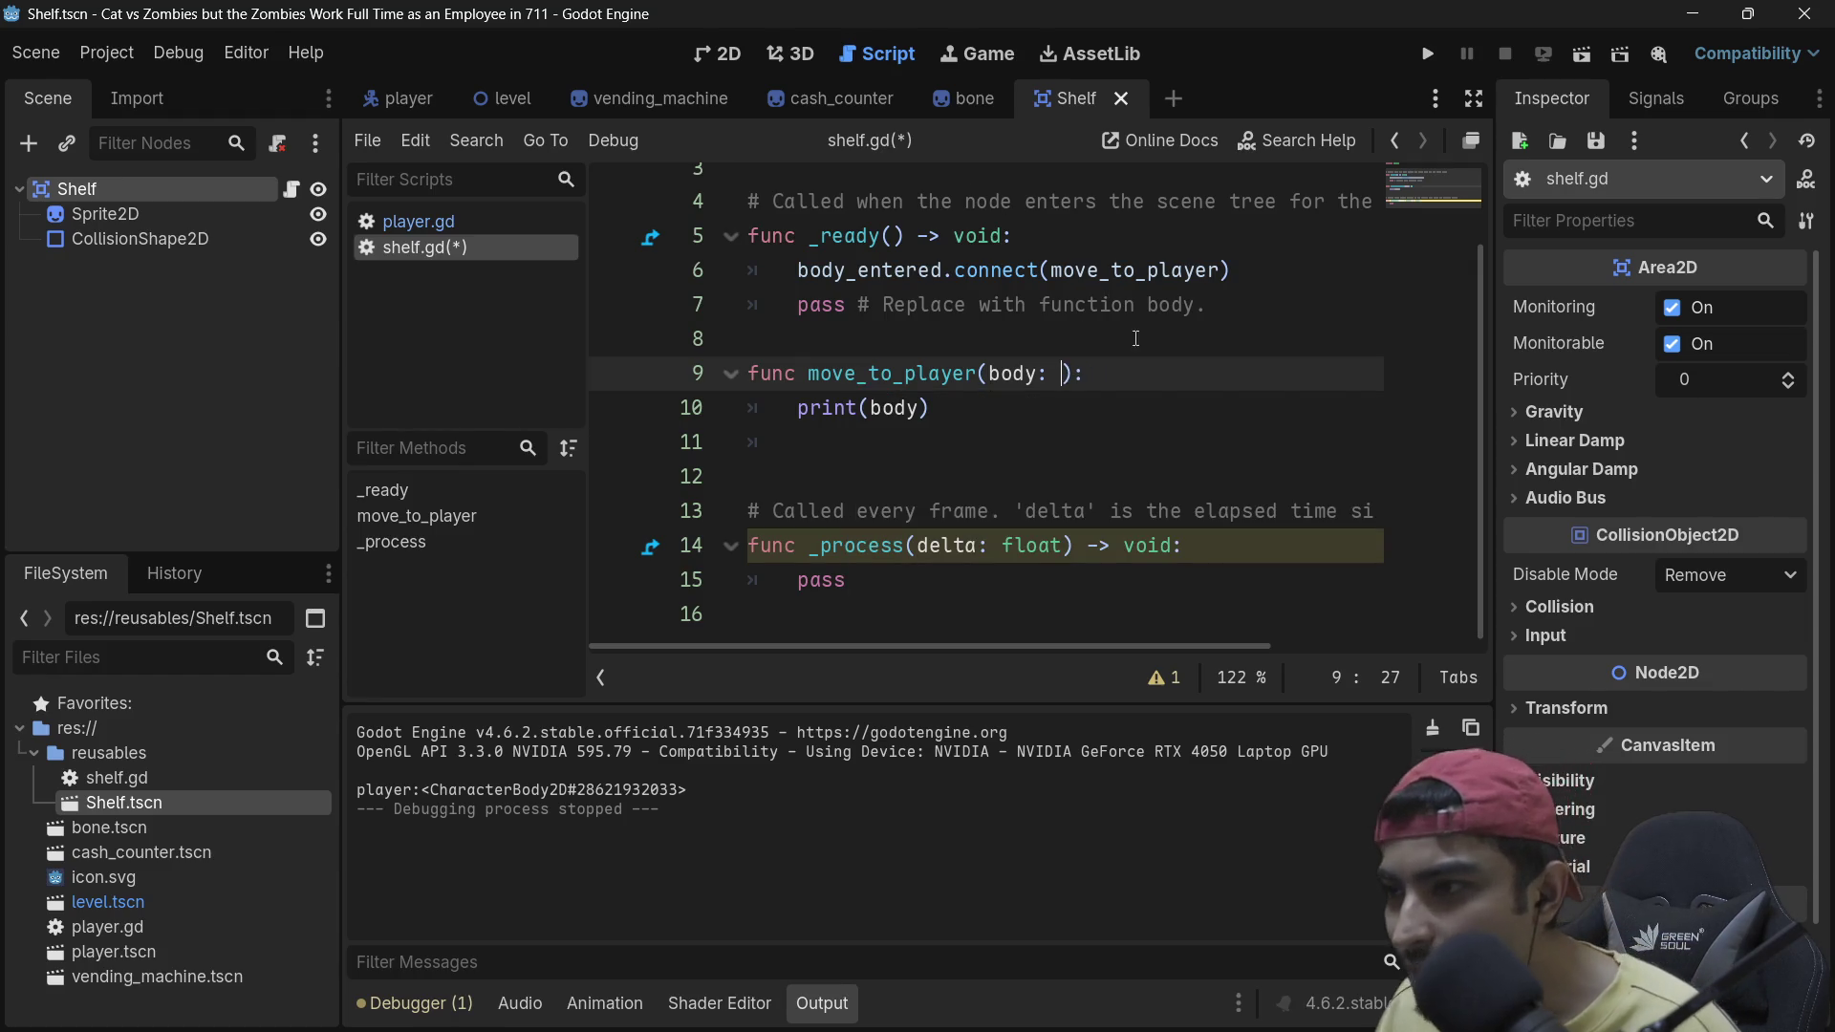
pyautogui.press('BackSpace')
pyautogui.press('BackSpace')
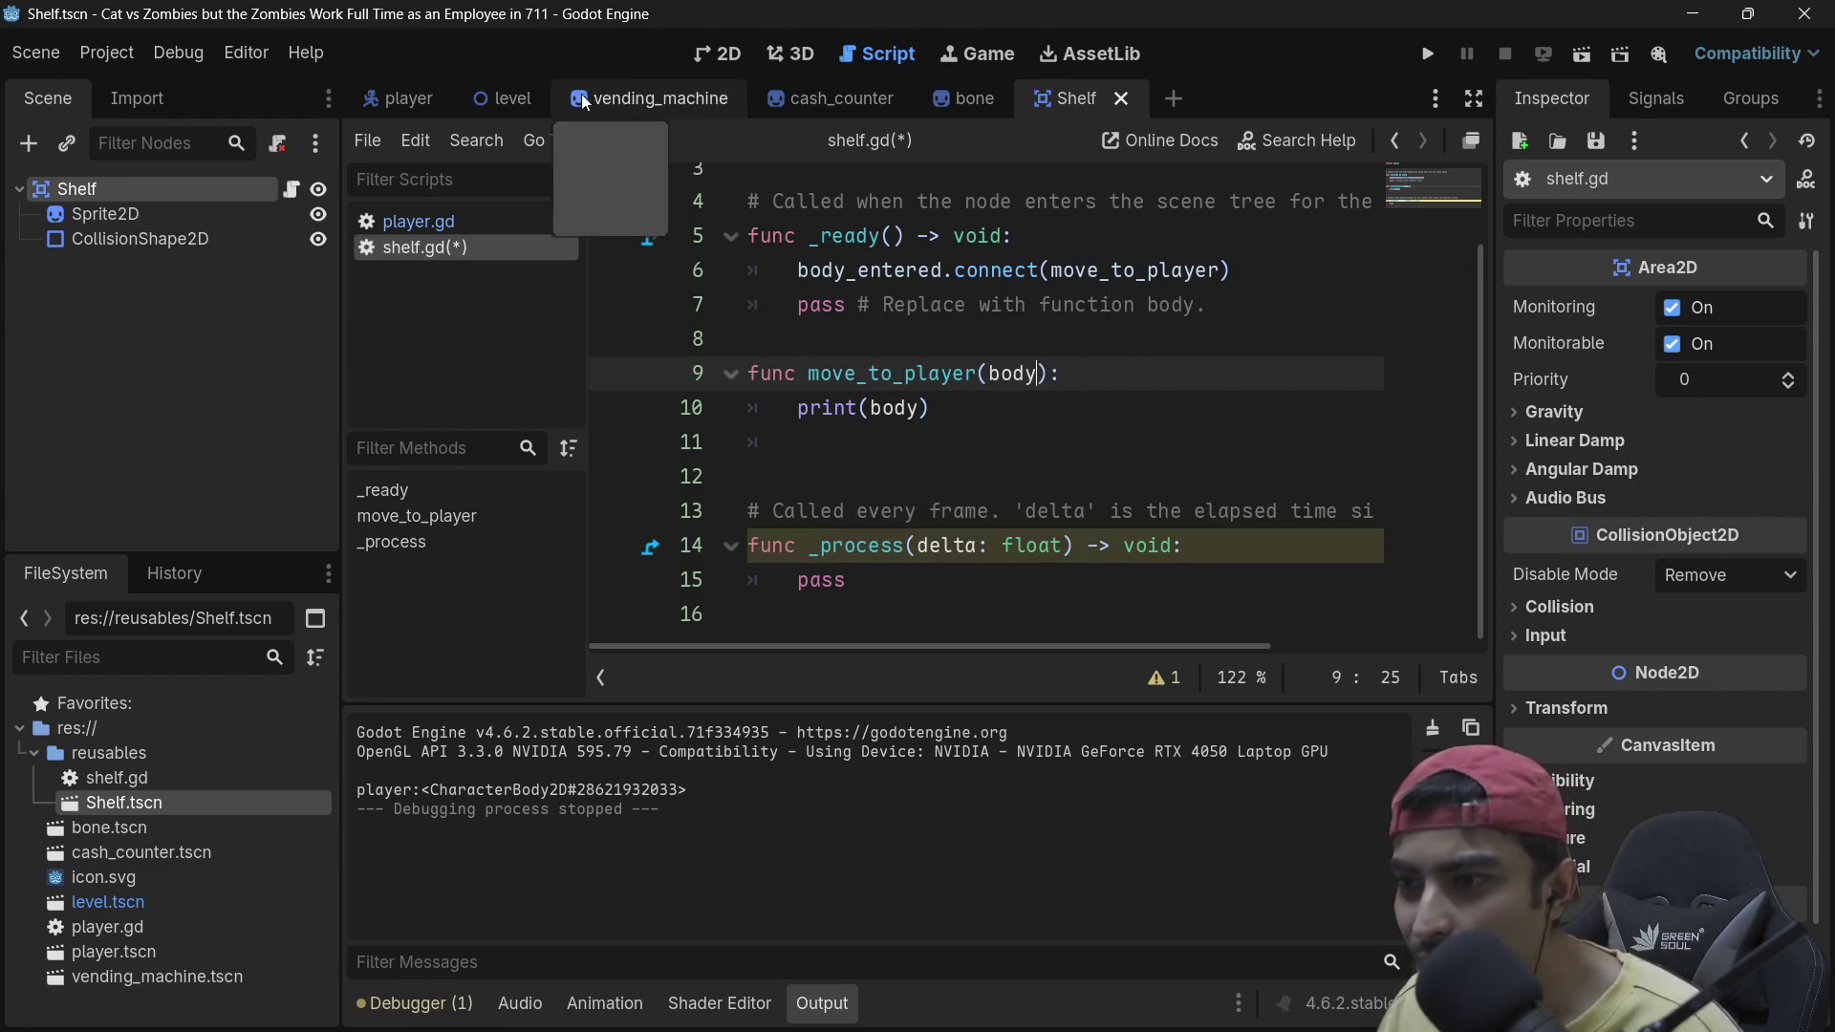
pyautogui.click(372, 100)
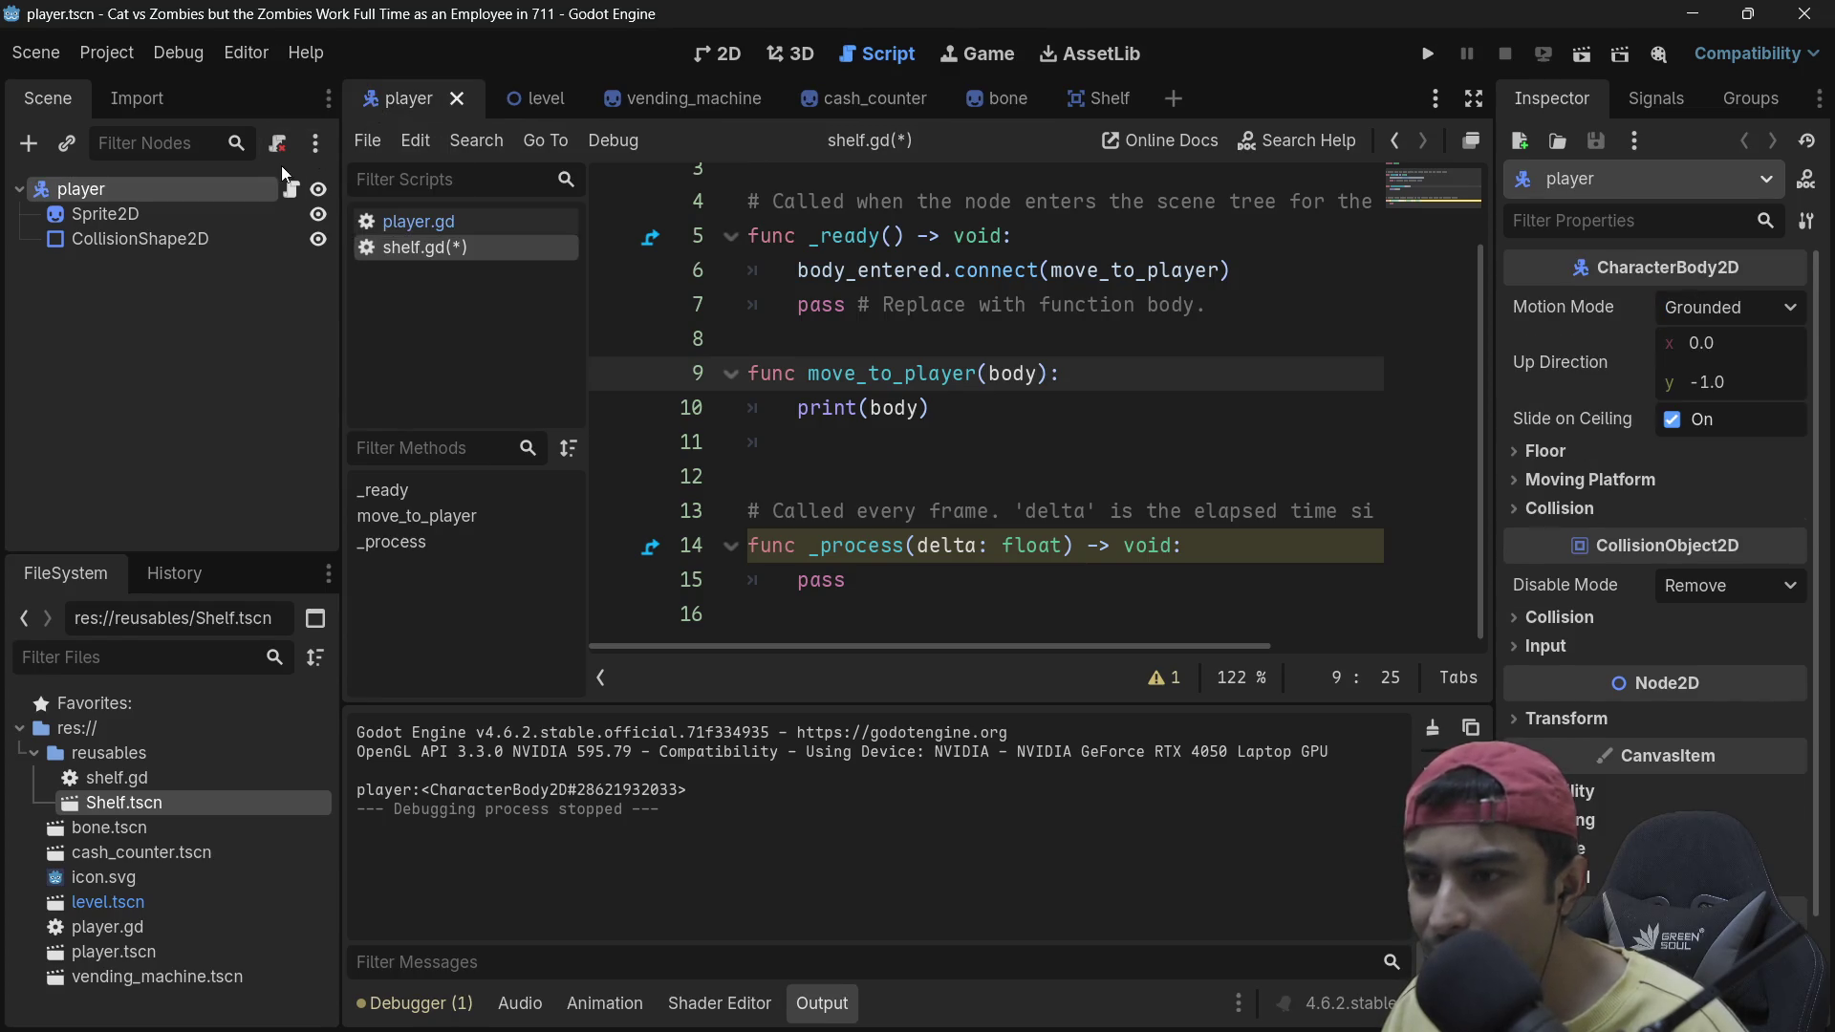
# Step: Open player.gd and add a first line reading 'class PLayer' above extends
pyautogui.click(400, 223)
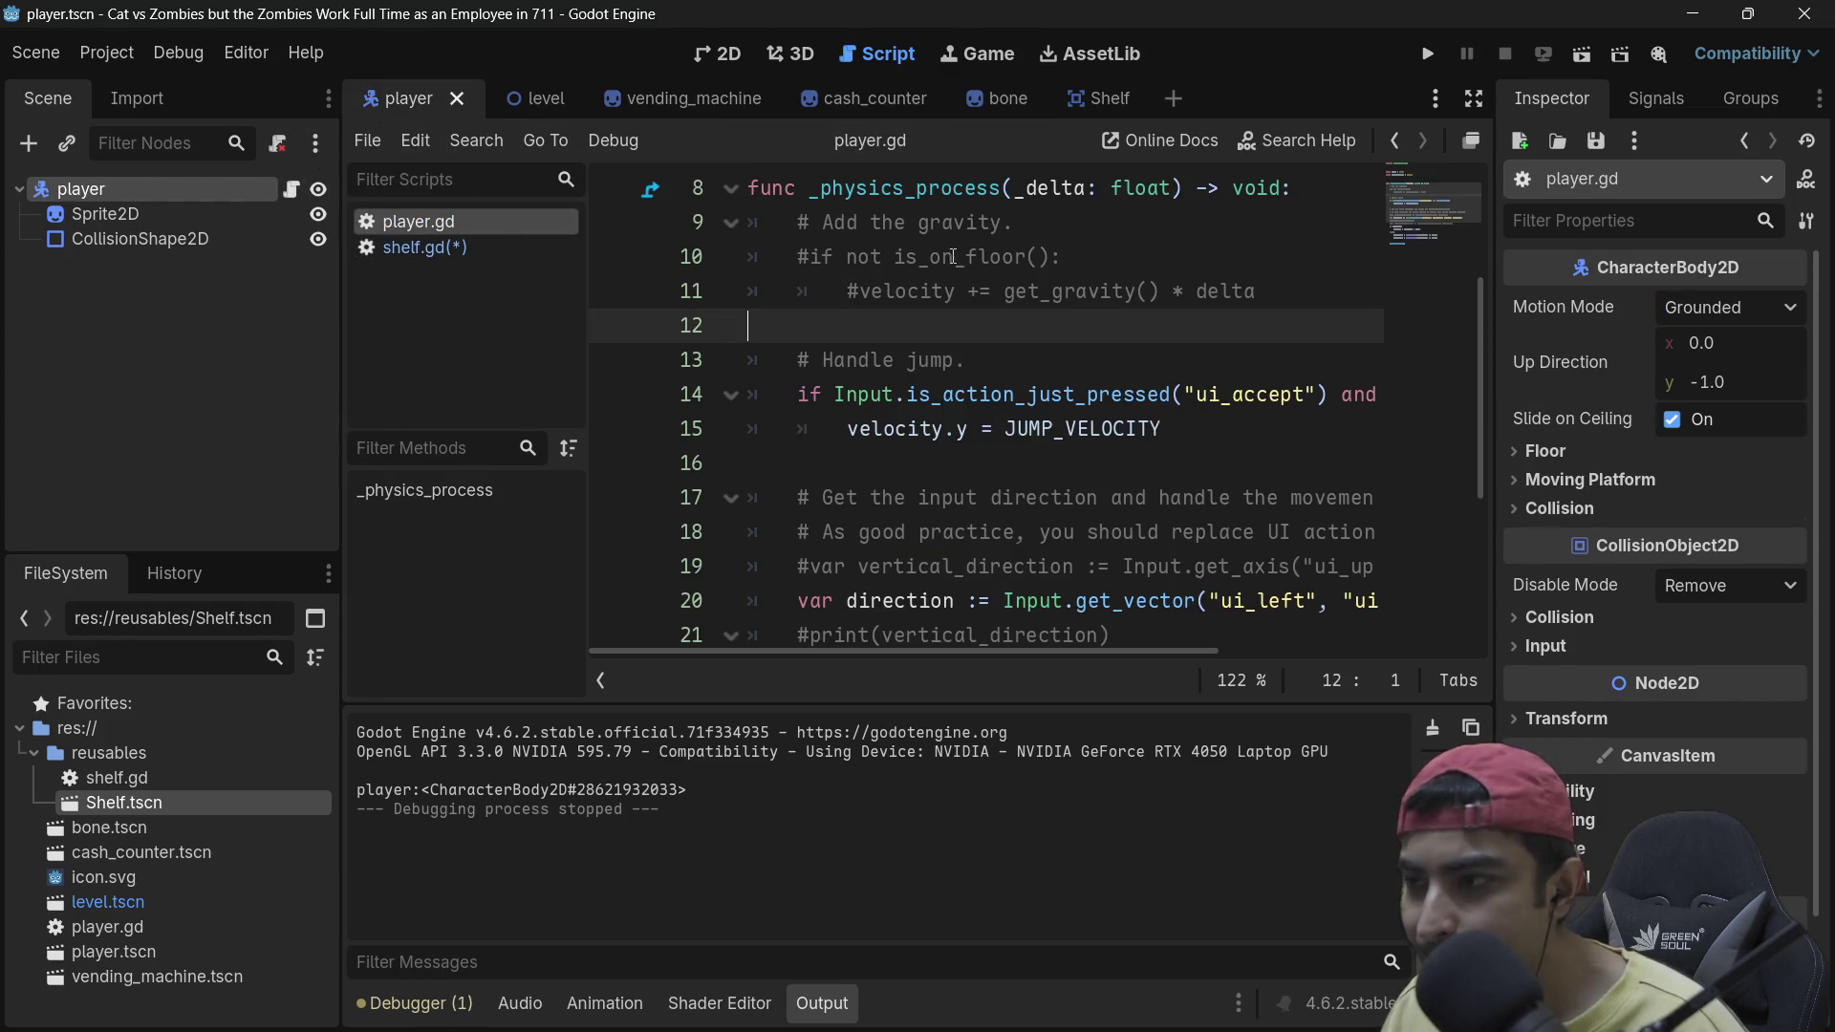
pyautogui.scroll(3, 972, 258)
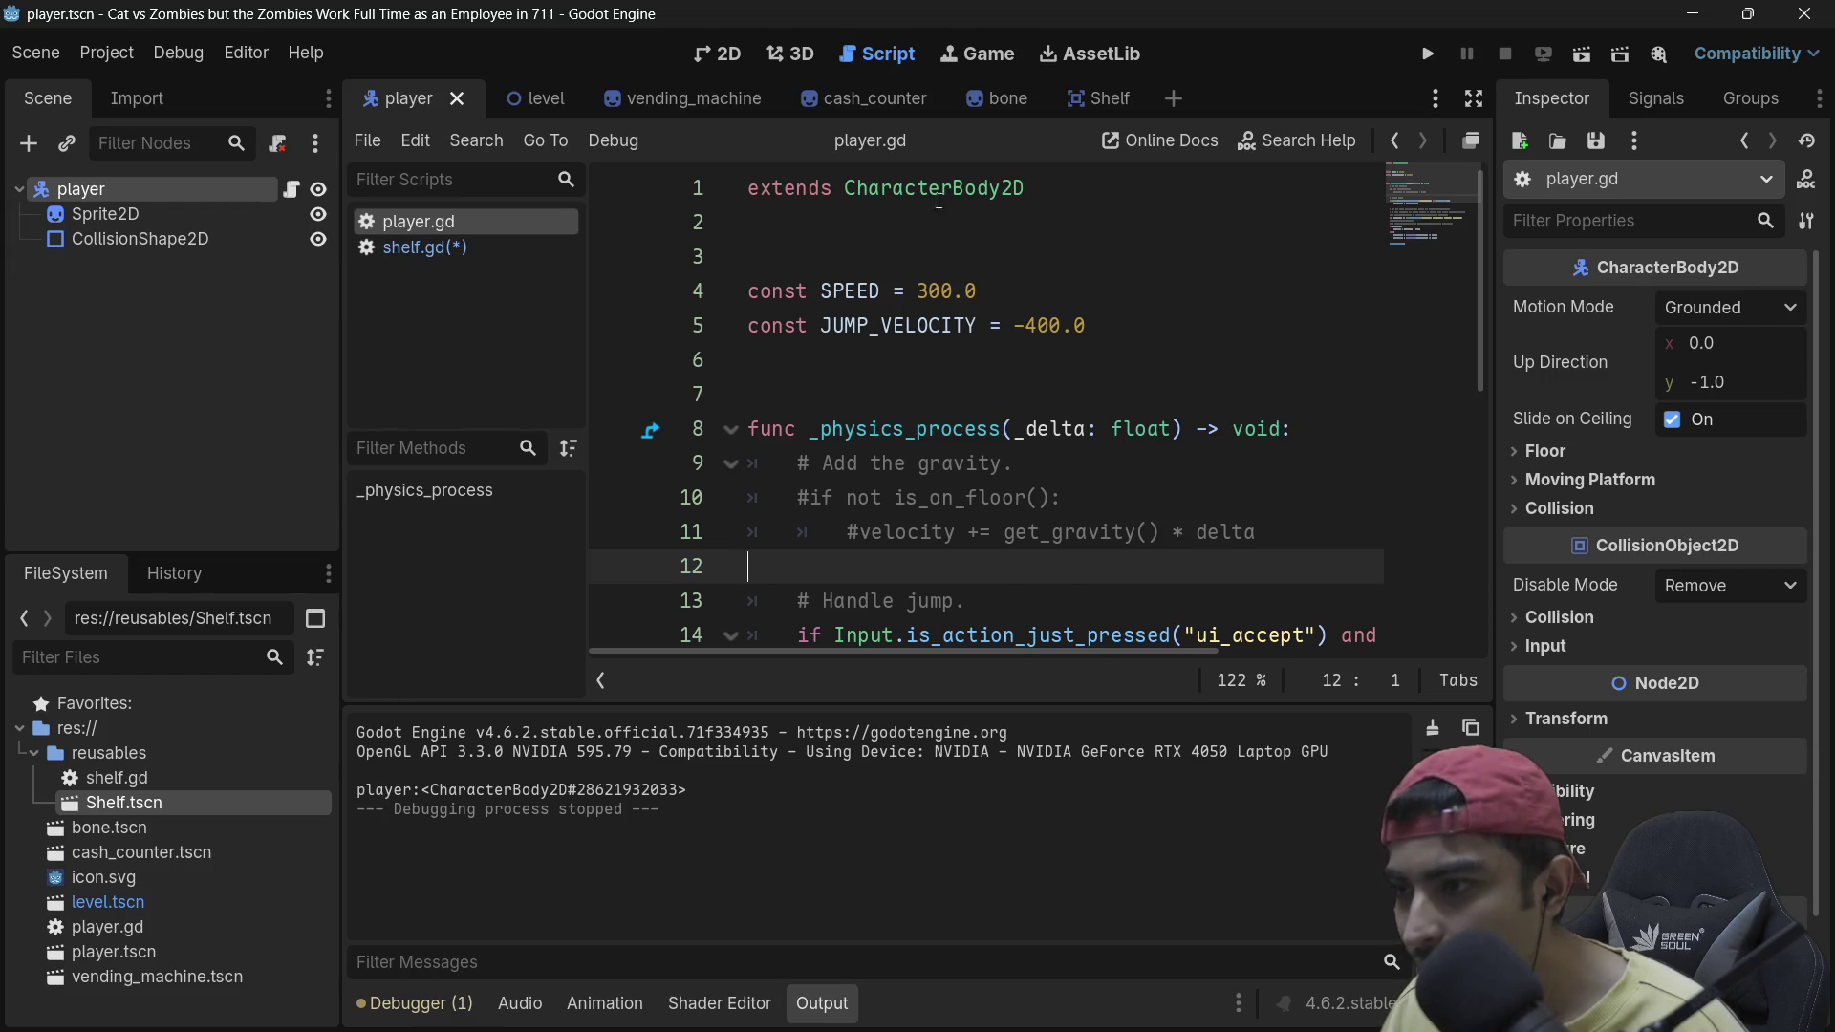
pyautogui.click(753, 188)
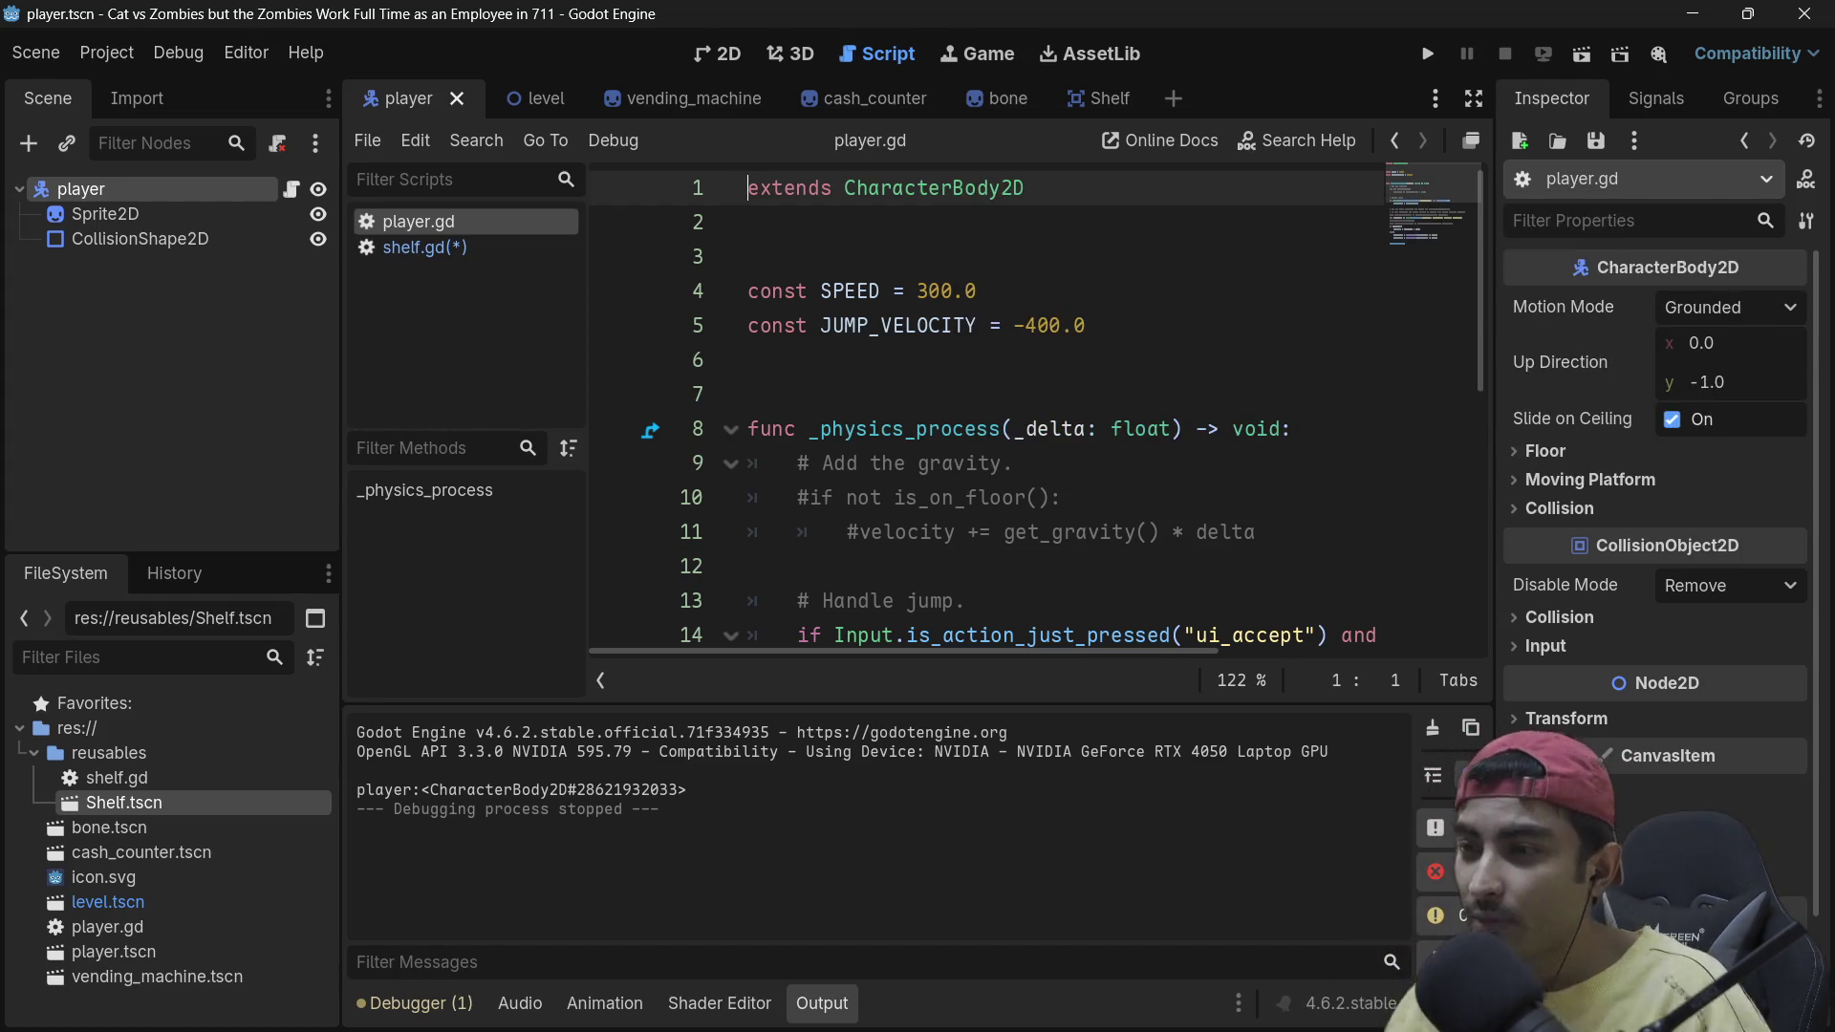
pyautogui.press('Return')
pyautogui.press('Up')
pyautogui.write('class ')
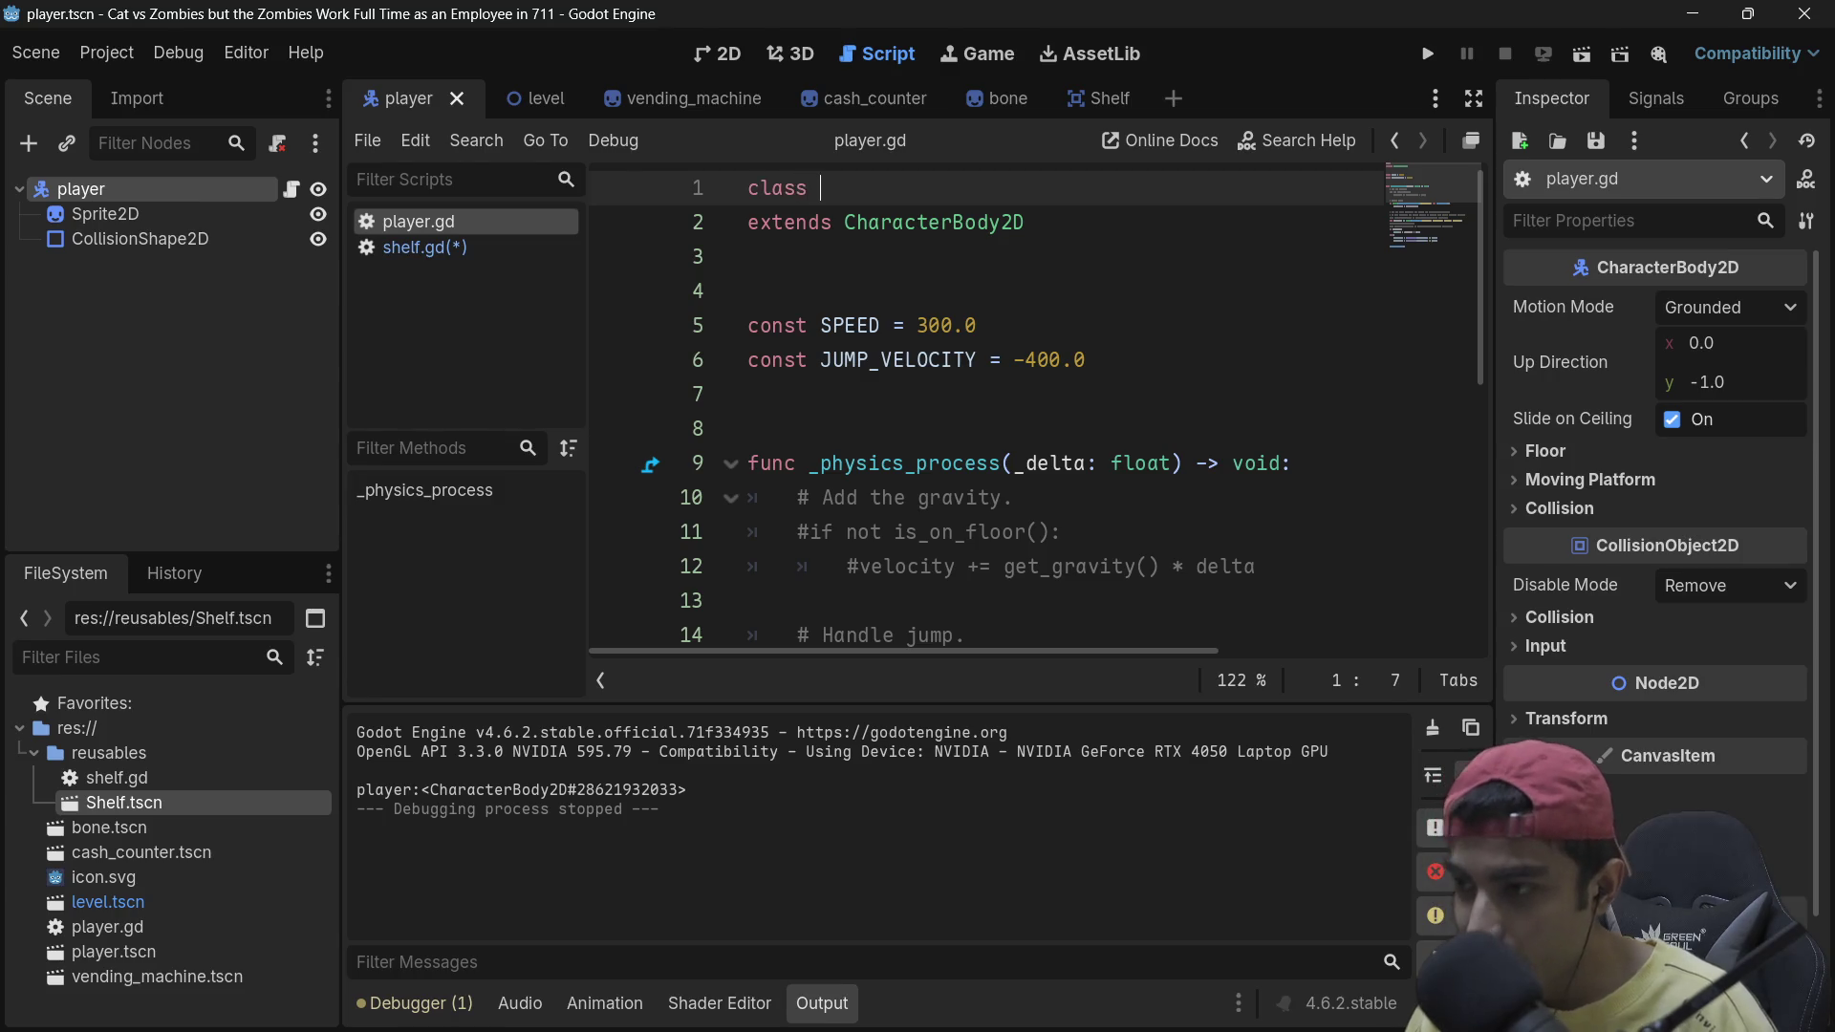
pyautogui.write('PLayter')
pyautogui.press('BackSpace')
pyautogui.press('BackSpace')
pyautogui.press('BackSpace')
pyautogui.write('er')
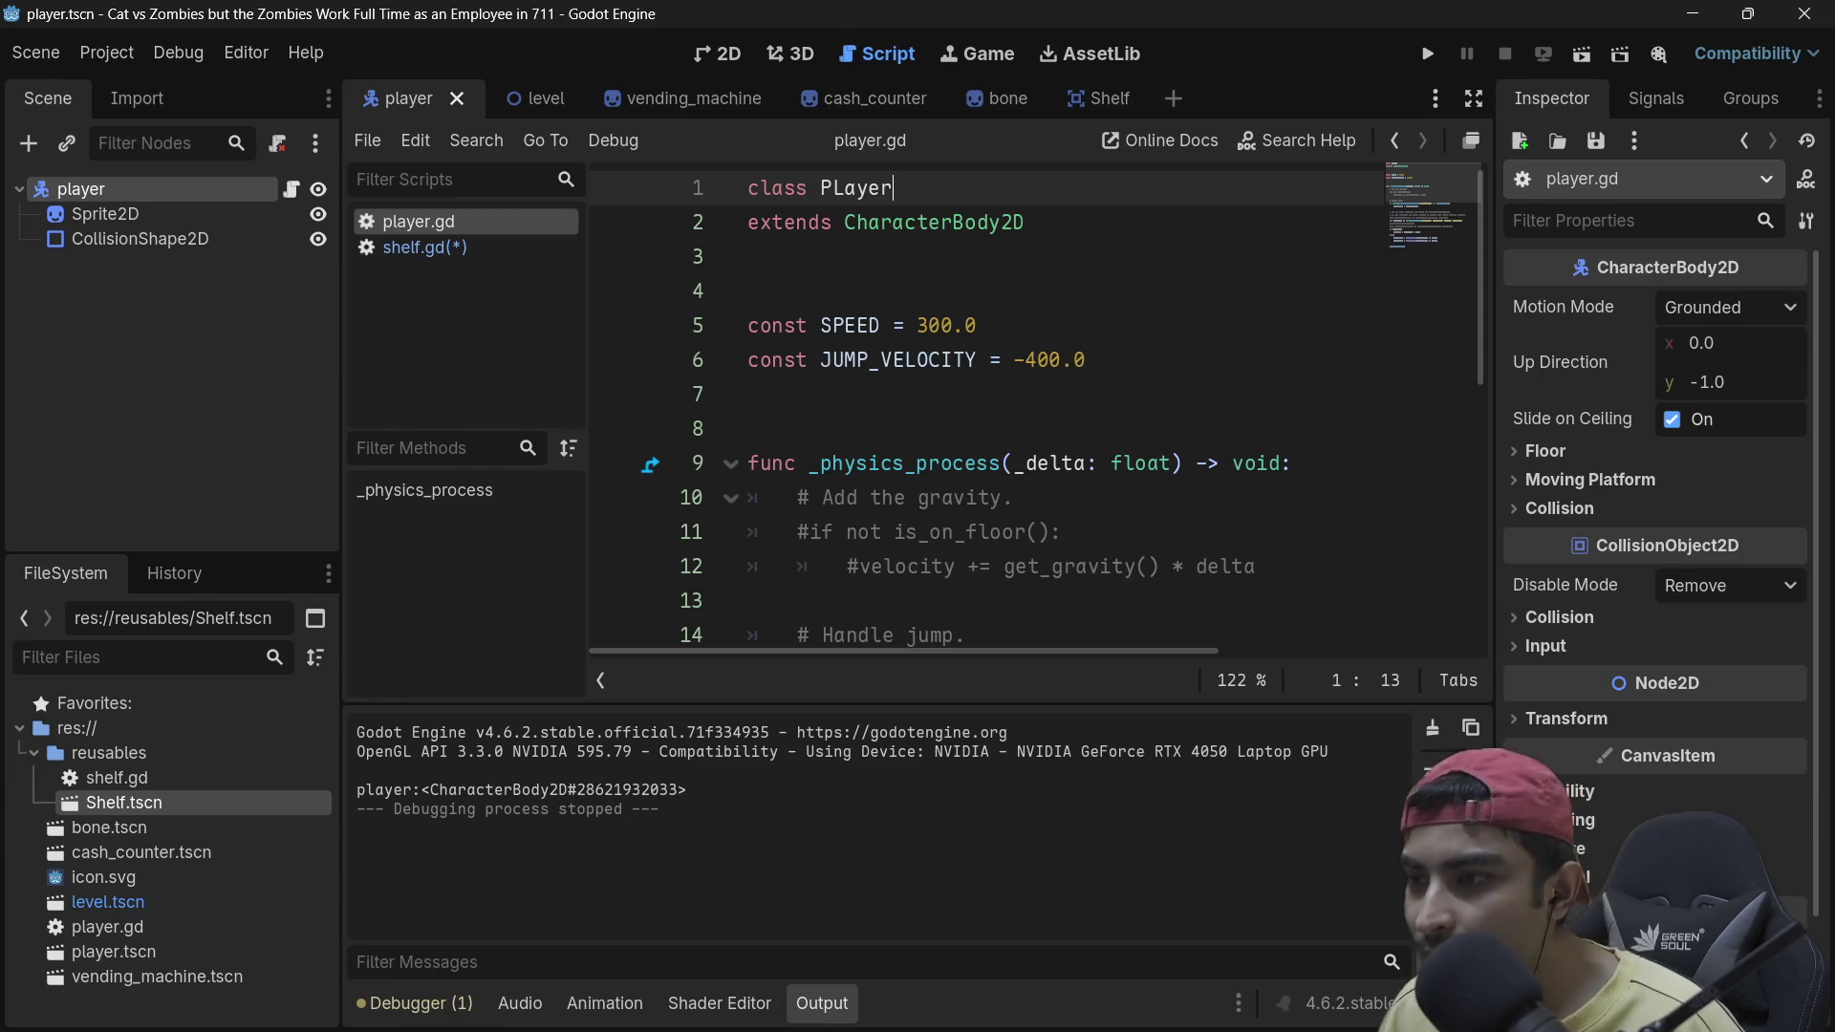
# Step: Correct the line to 'class_name PLayer', save player.gd, and close the player scene
pyautogui.click(845, 187)
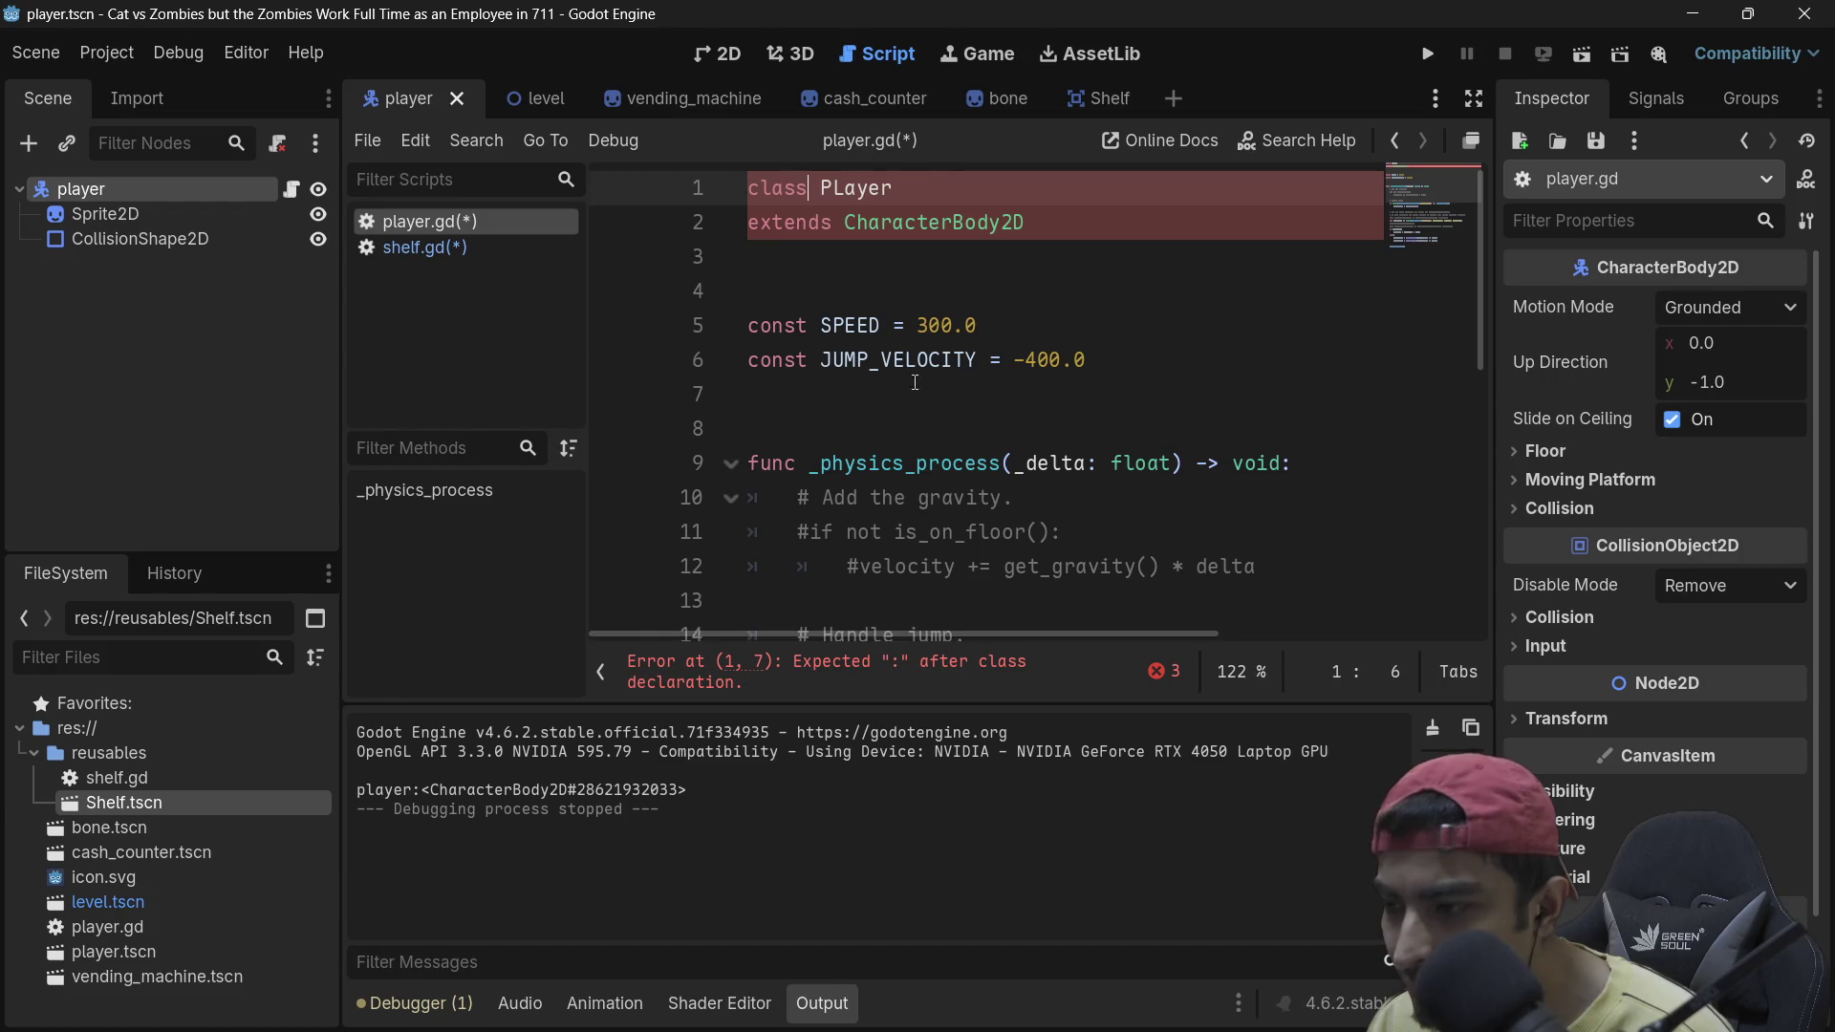
pyautogui.doubleClick(827, 187)
pyautogui.write('Player')
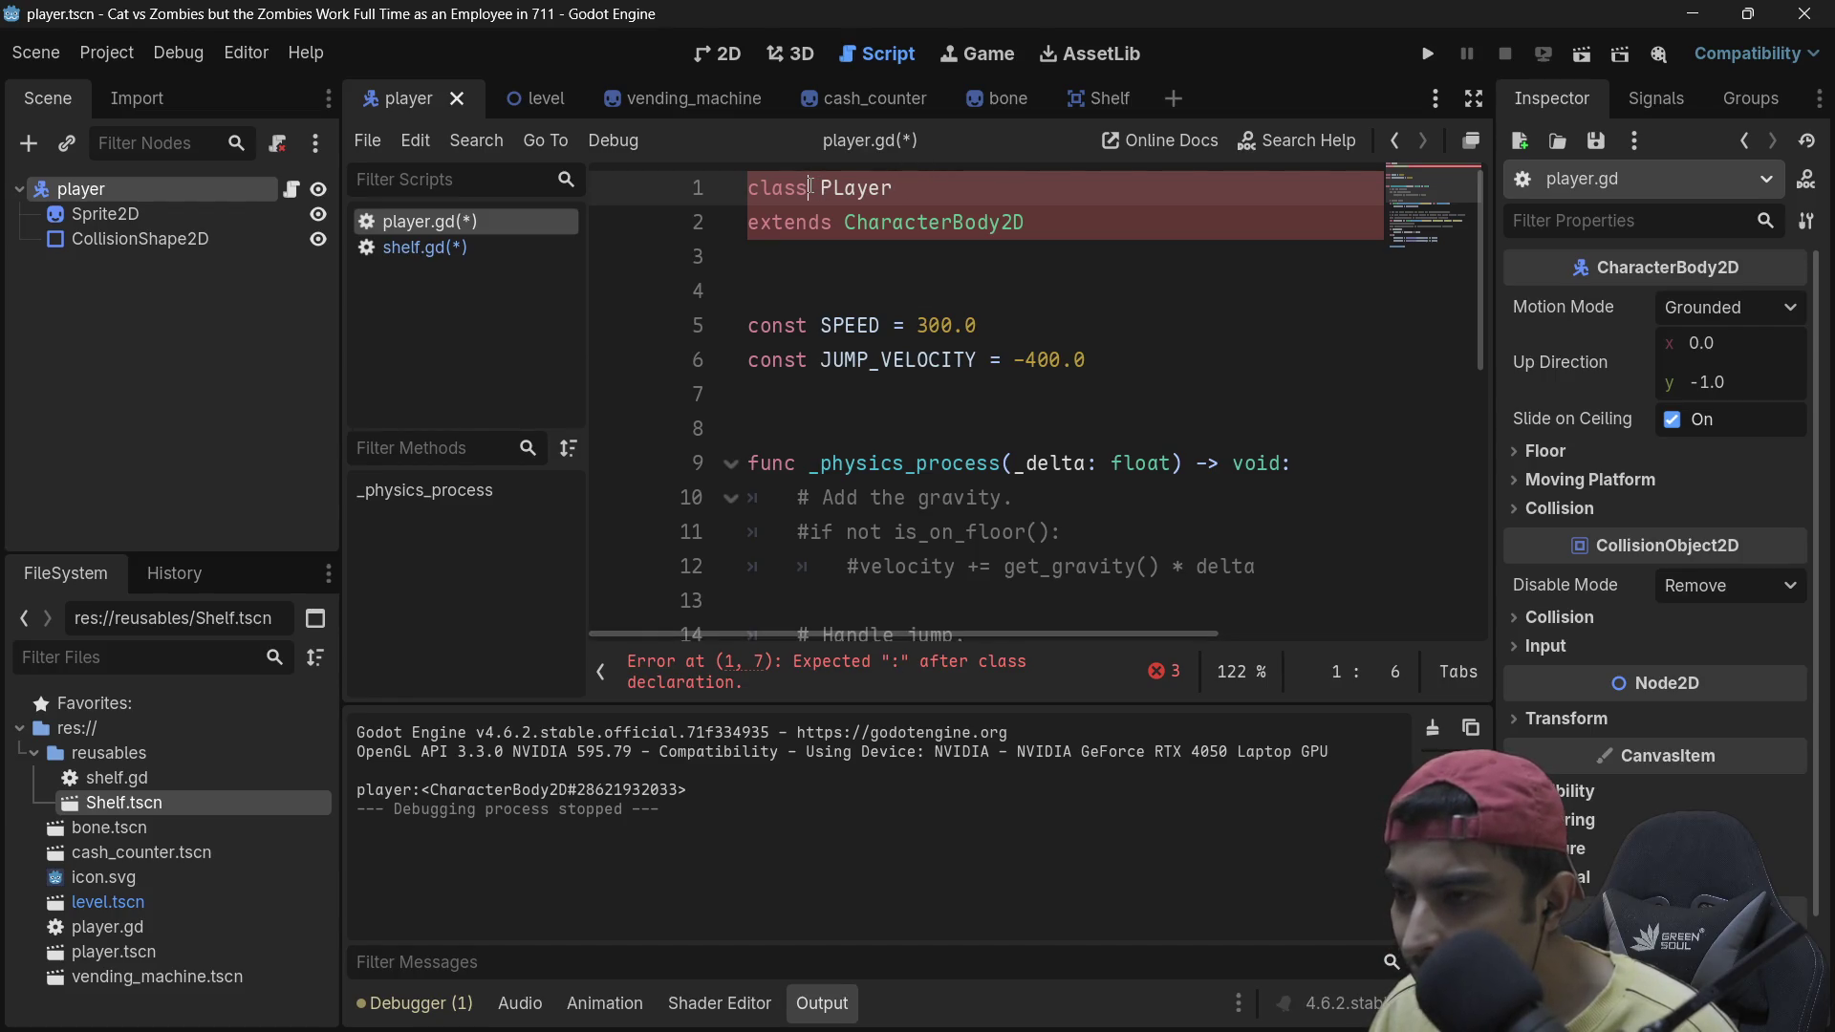
pyautogui.click(809, 187)
pyautogui.write('nam')
pyautogui.press('Return')
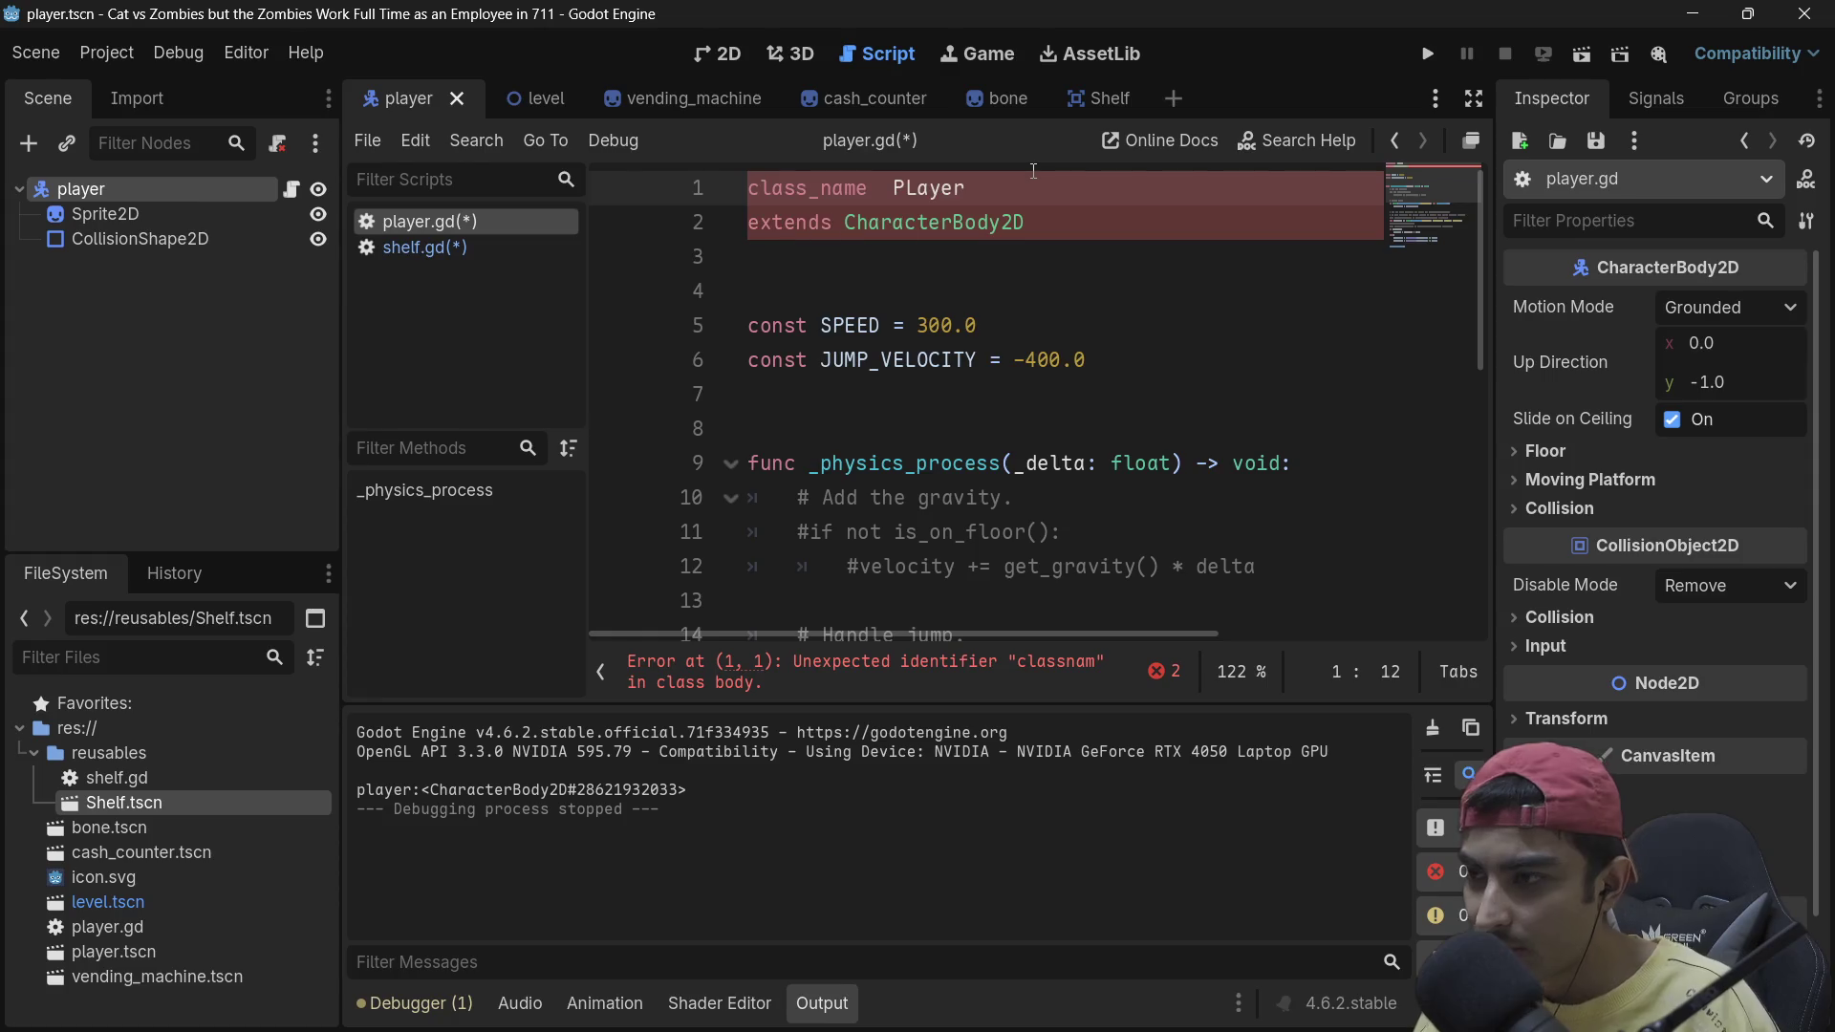
pyautogui.hotkey('ctrl', 's')
pyautogui.press('BackSpace')
pyautogui.hotkey('ctrl', 's')
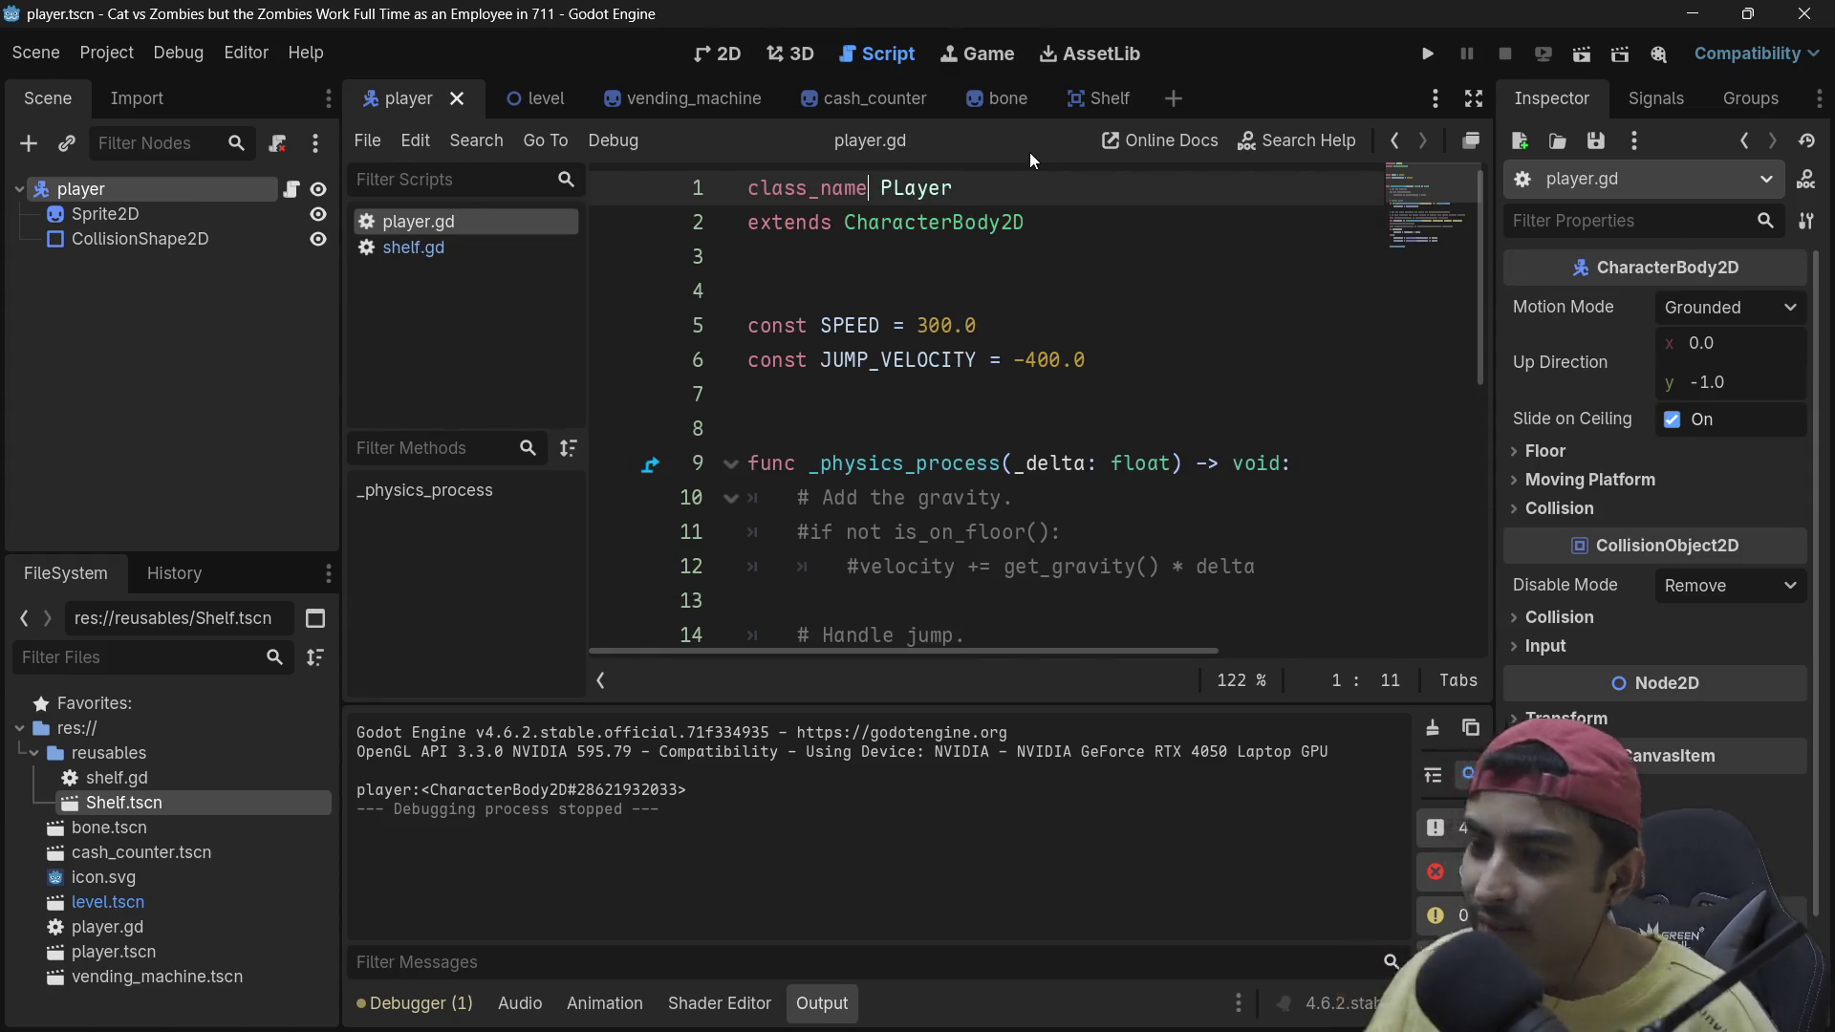
pyautogui.click(459, 99)
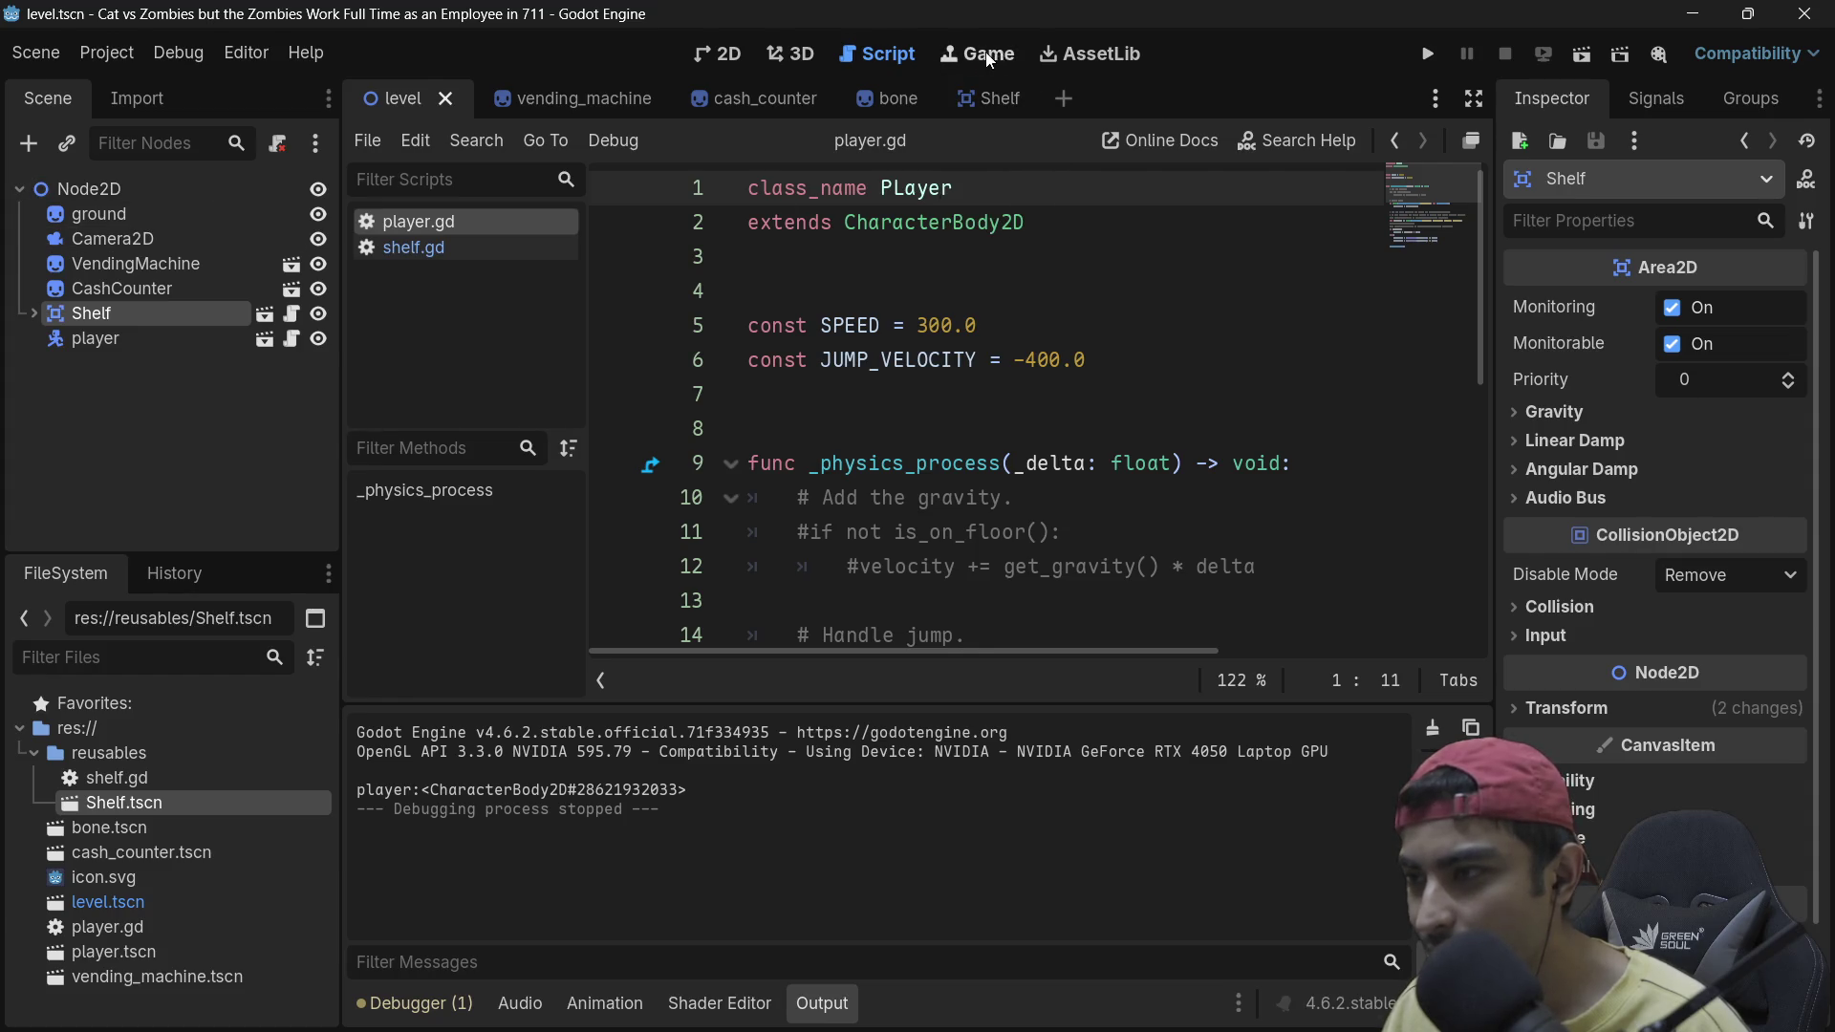
# Step: Briefly run and stop the game, then type body's parameter as PLayer in shelf.gd
pyautogui.click(1427, 54)
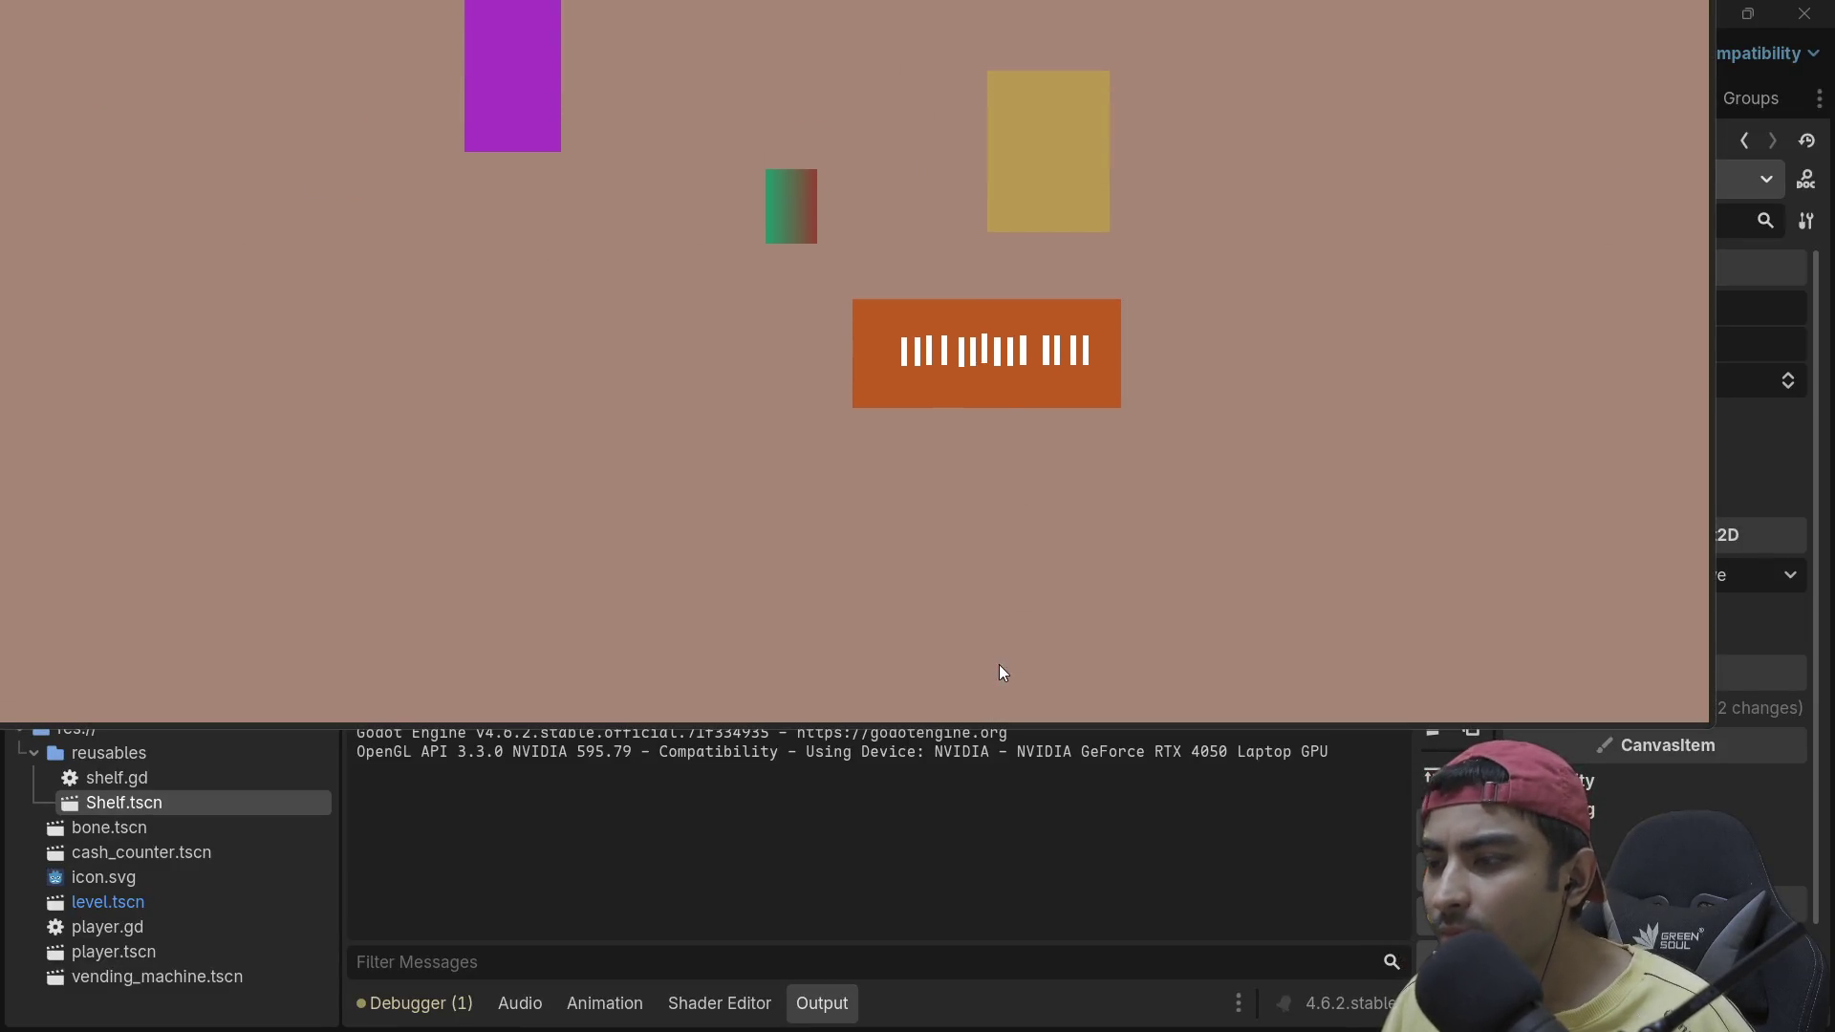
pyautogui.press('F8')
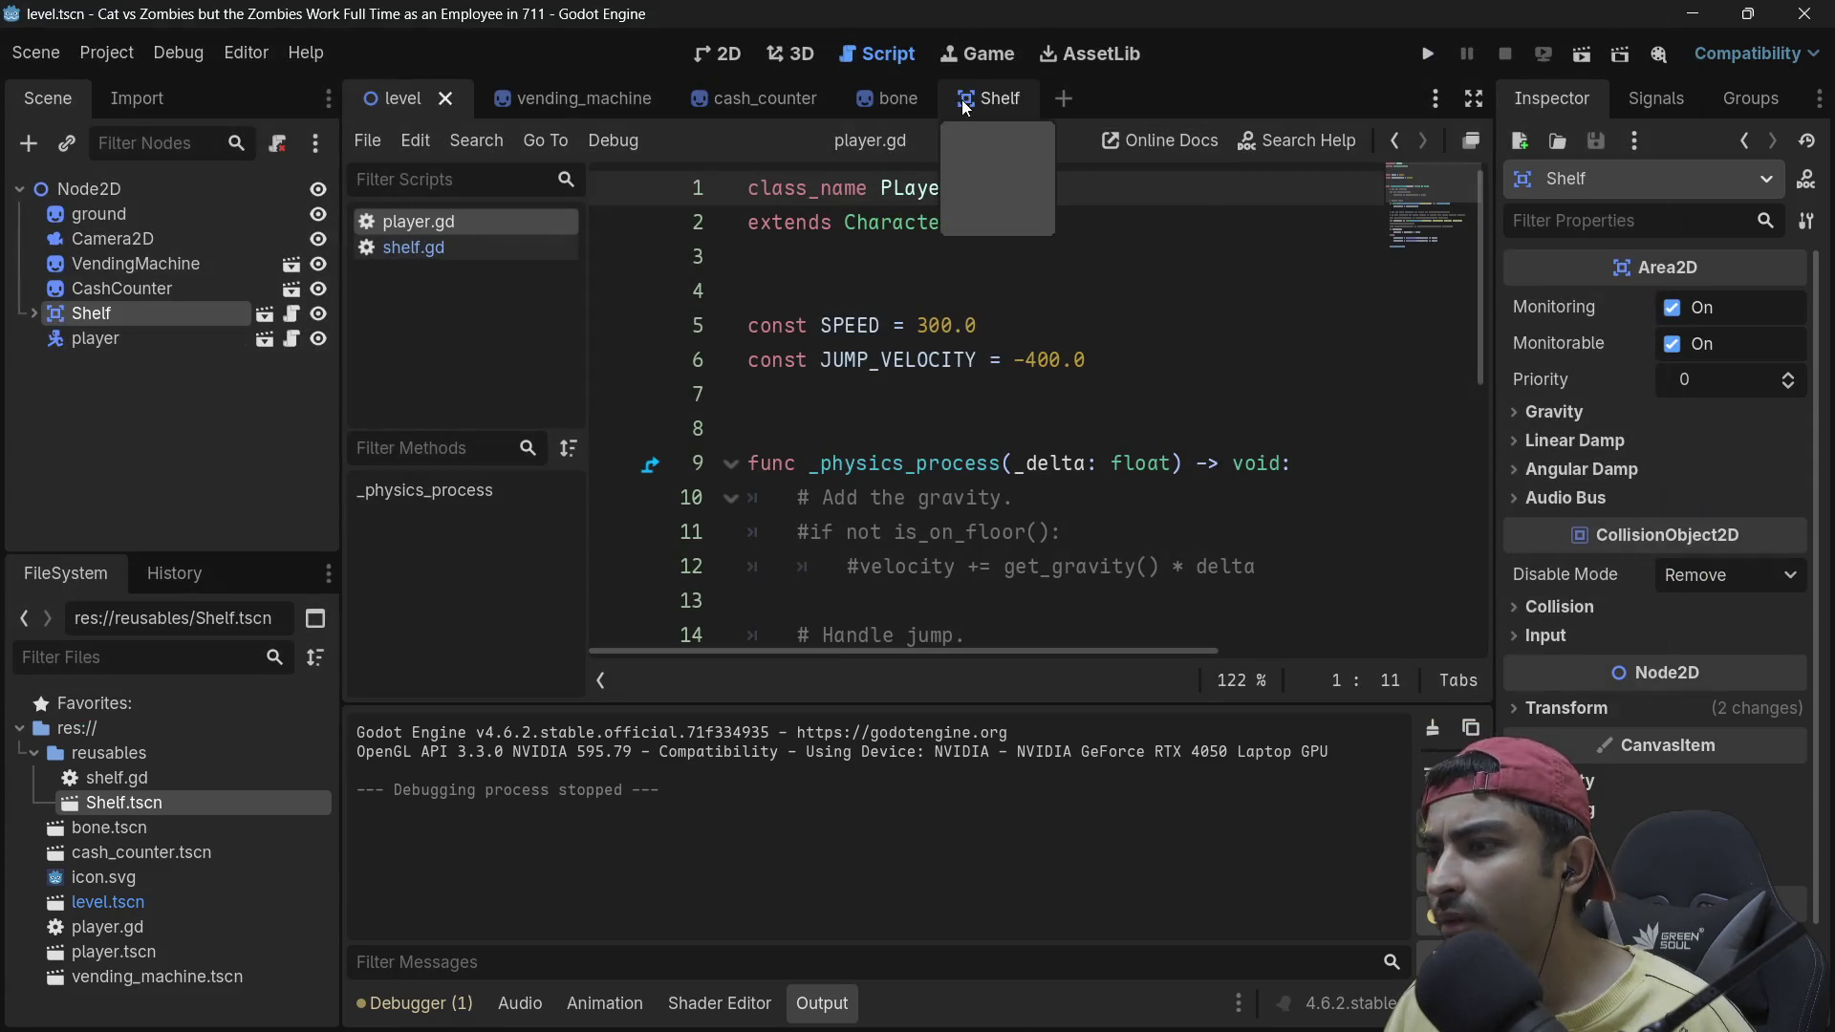
pyautogui.click(474, 244)
pyautogui.write(': PLa):')
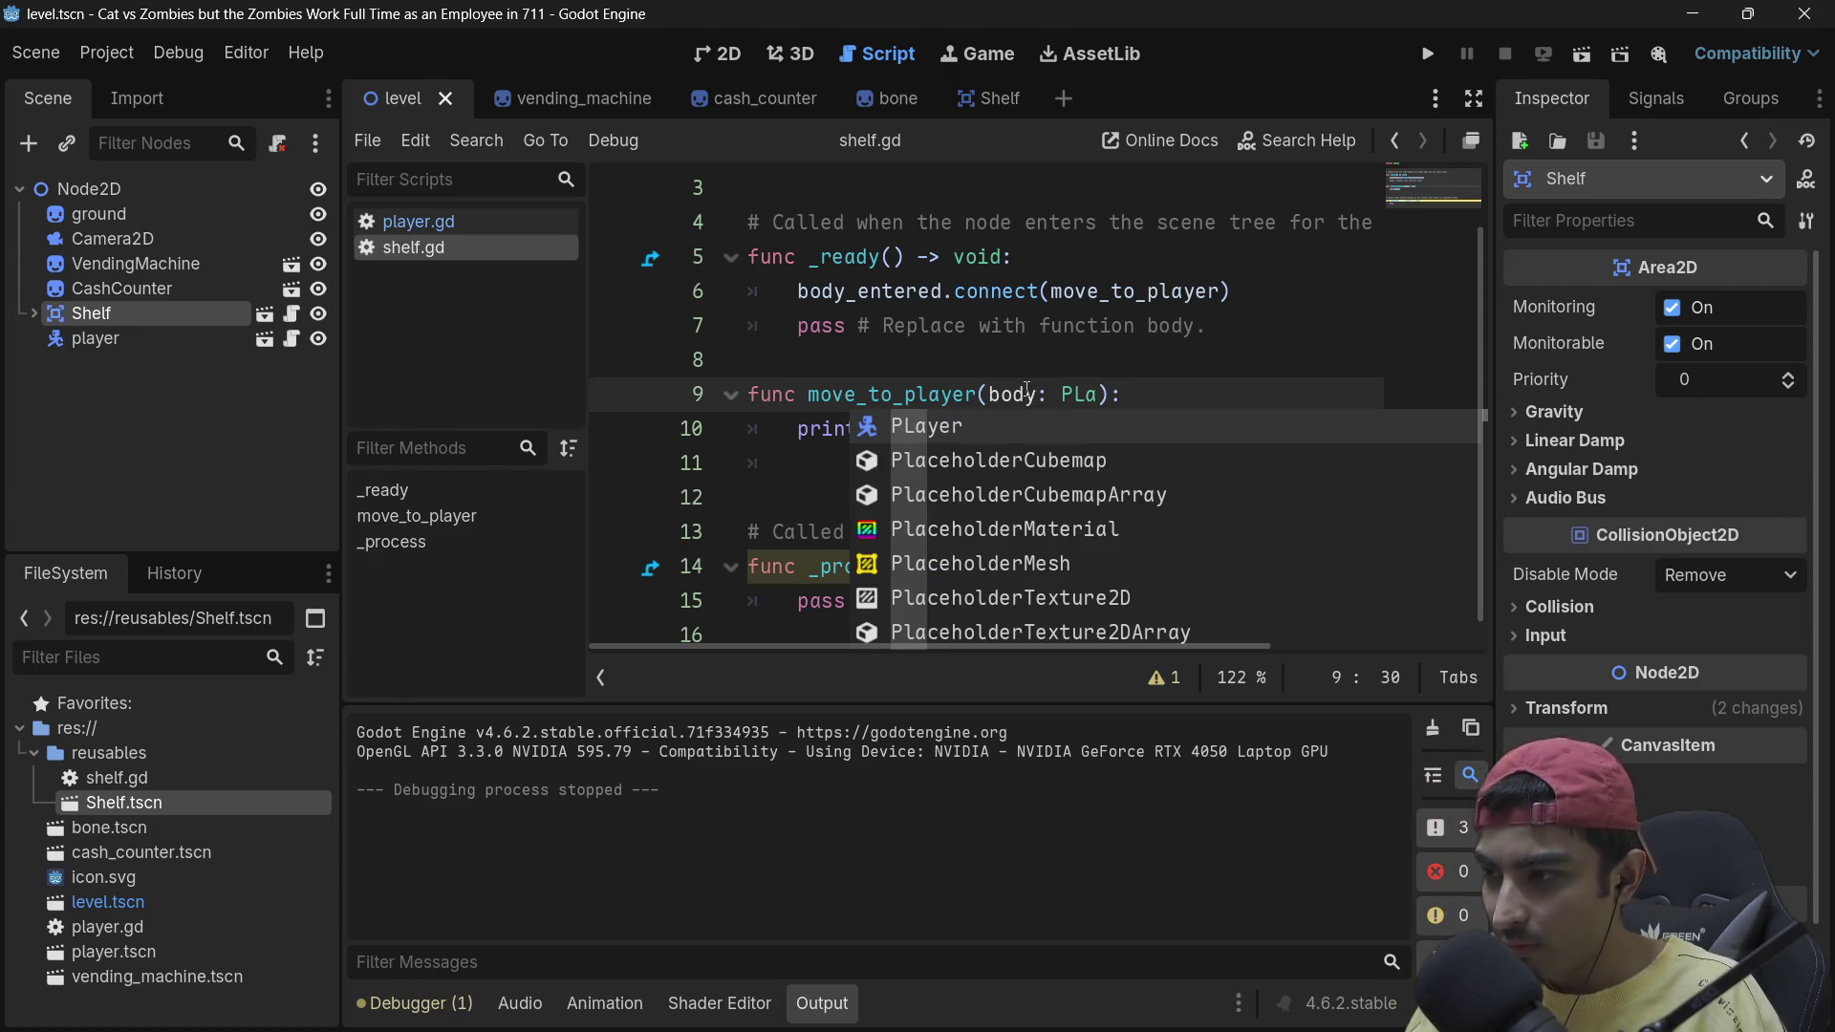
pyautogui.press('Return')
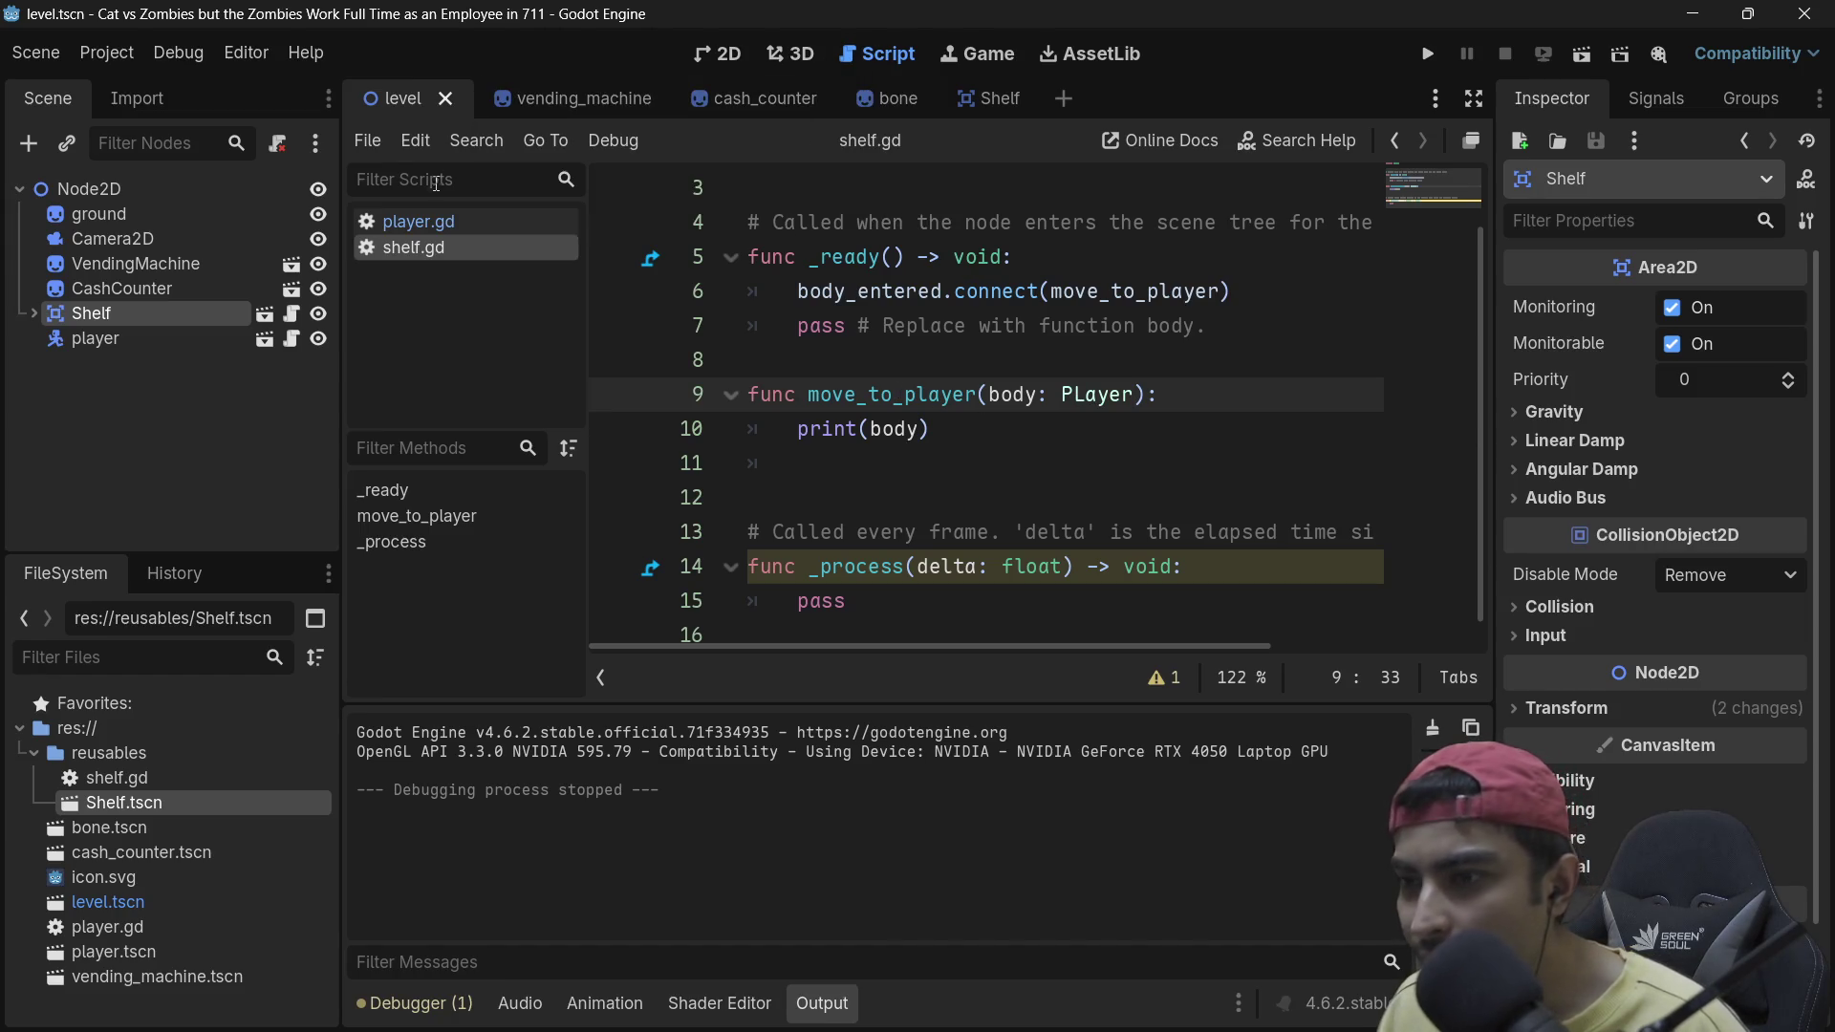
# Step: Fix the spelling to Player in both player.gd and shelf.gd, then run the game
pyautogui.click(432, 221)
pyautogui.click(896, 187)
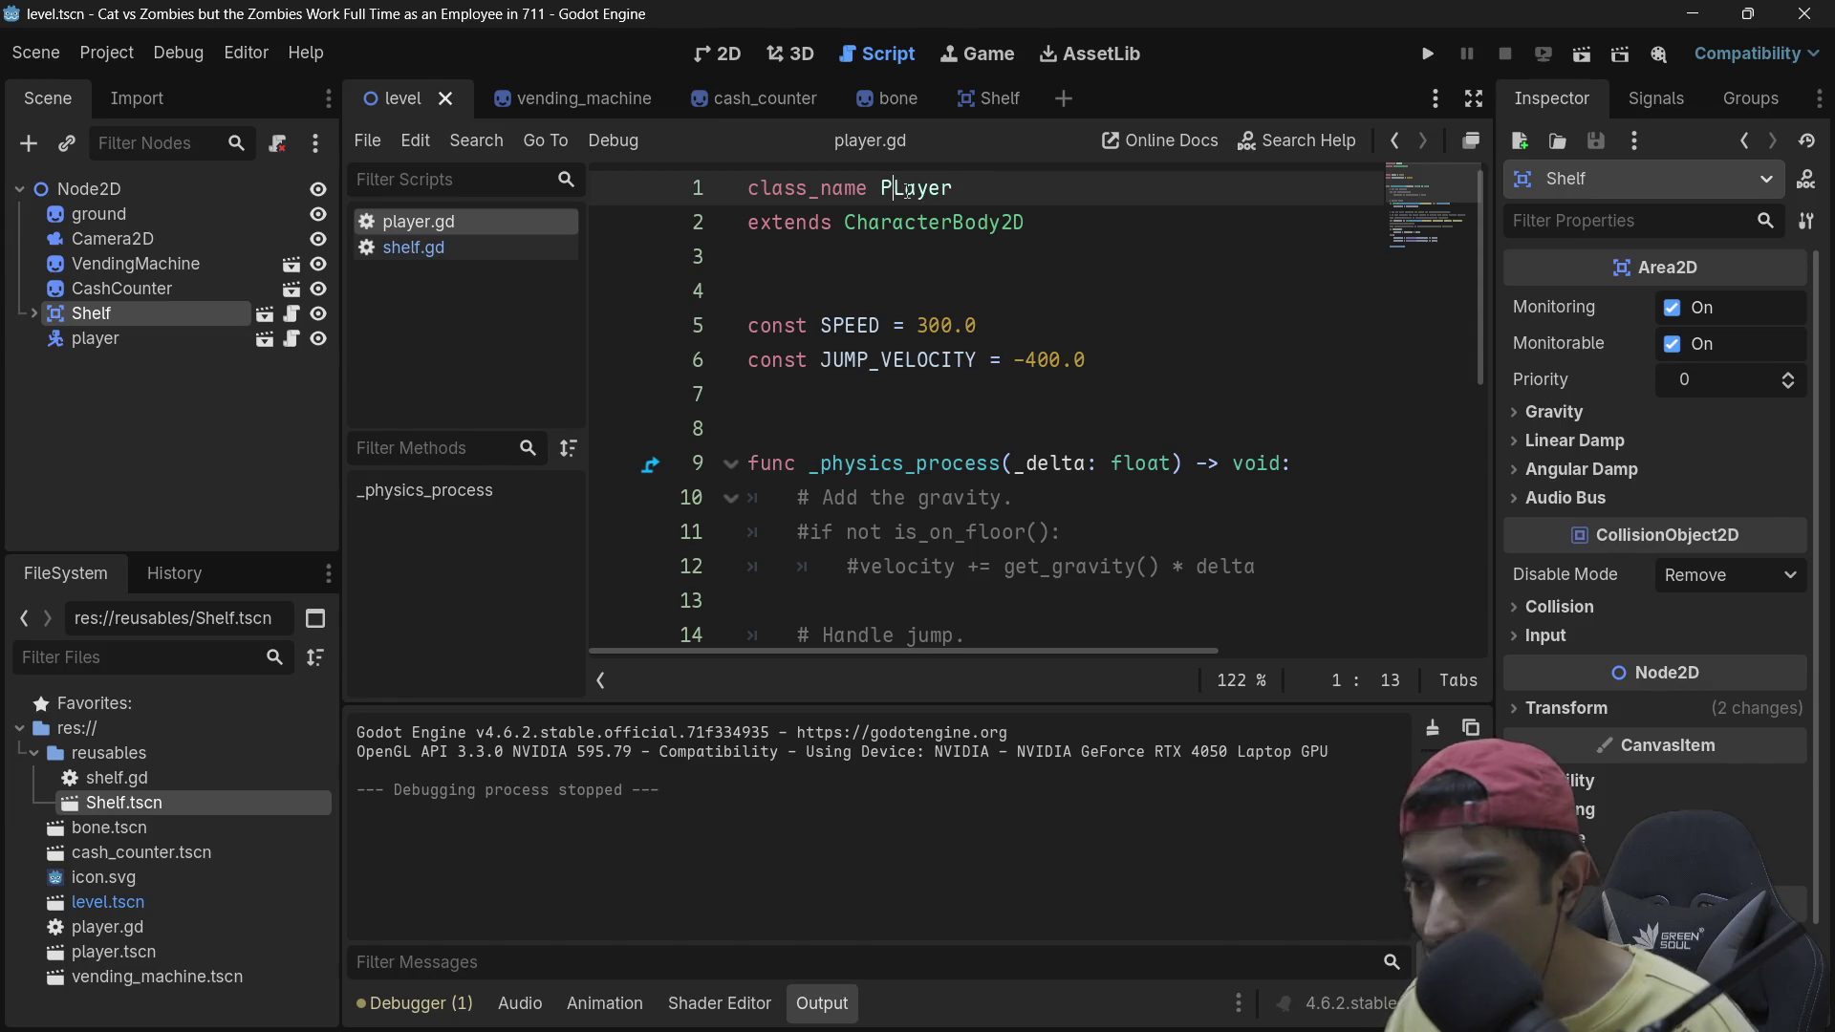
pyautogui.press('Delete')
pyautogui.write('l')
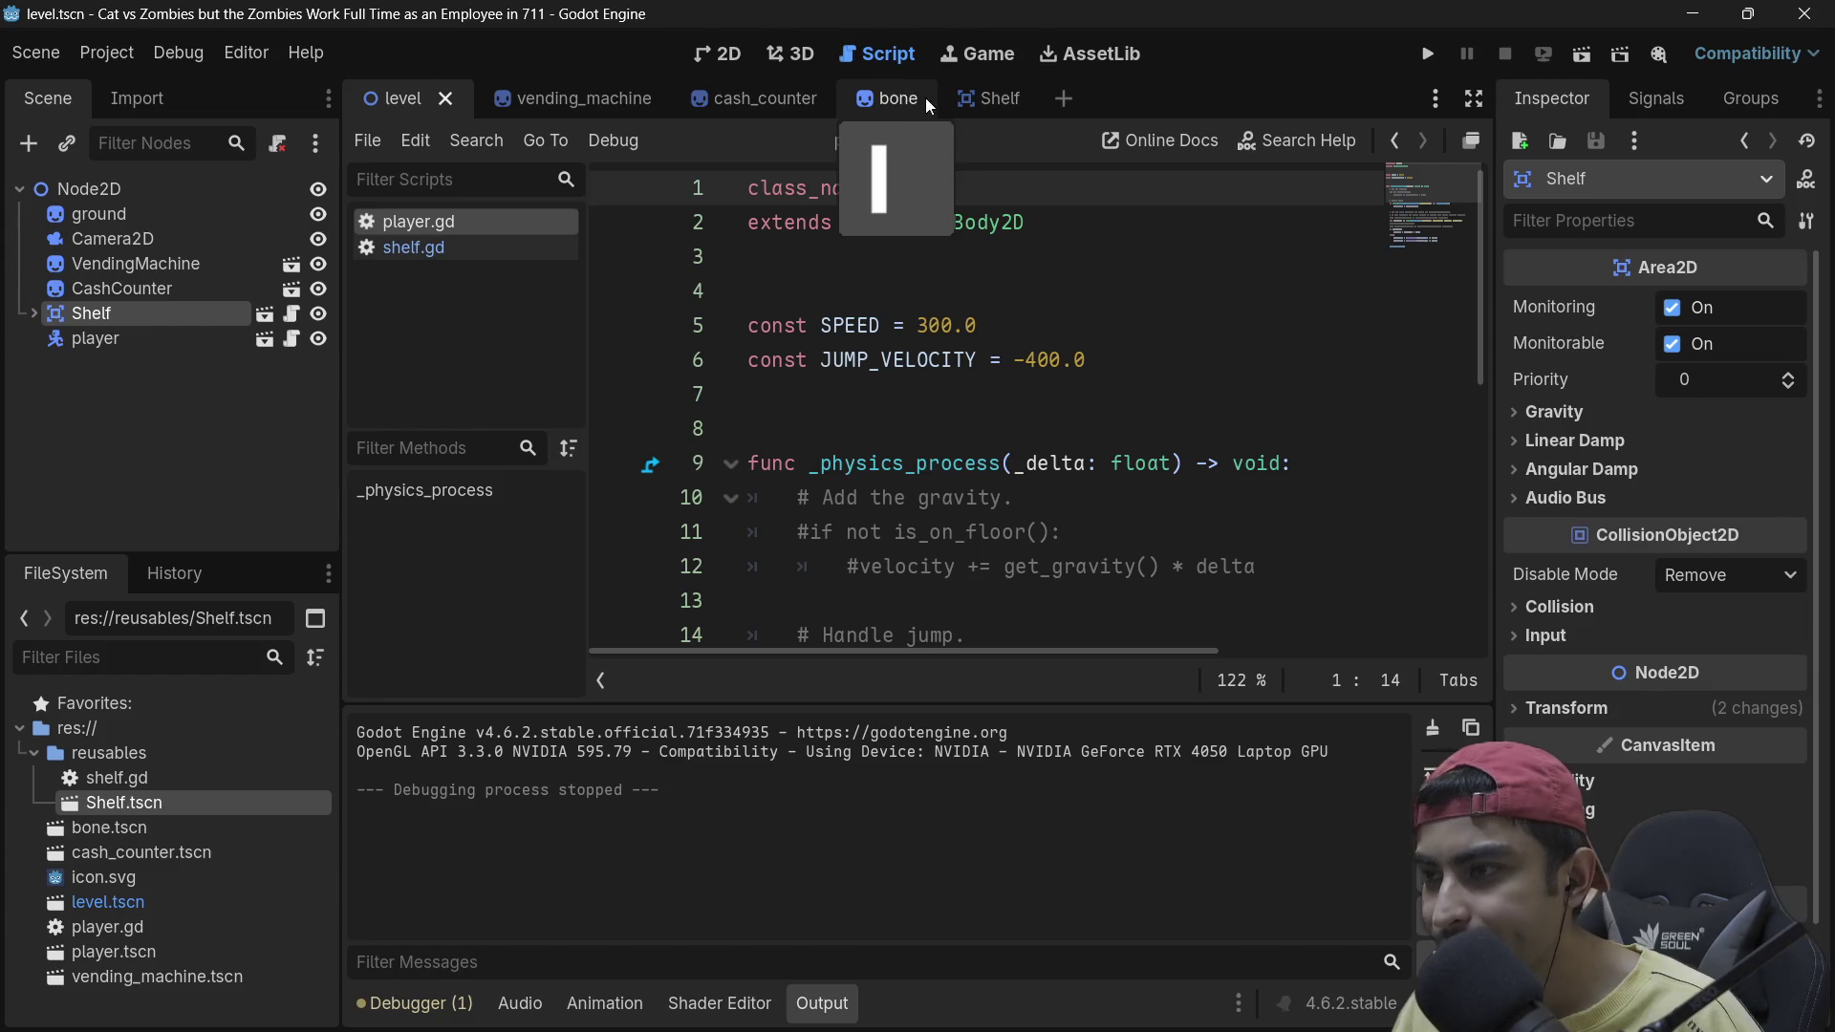
pyautogui.click(445, 249)
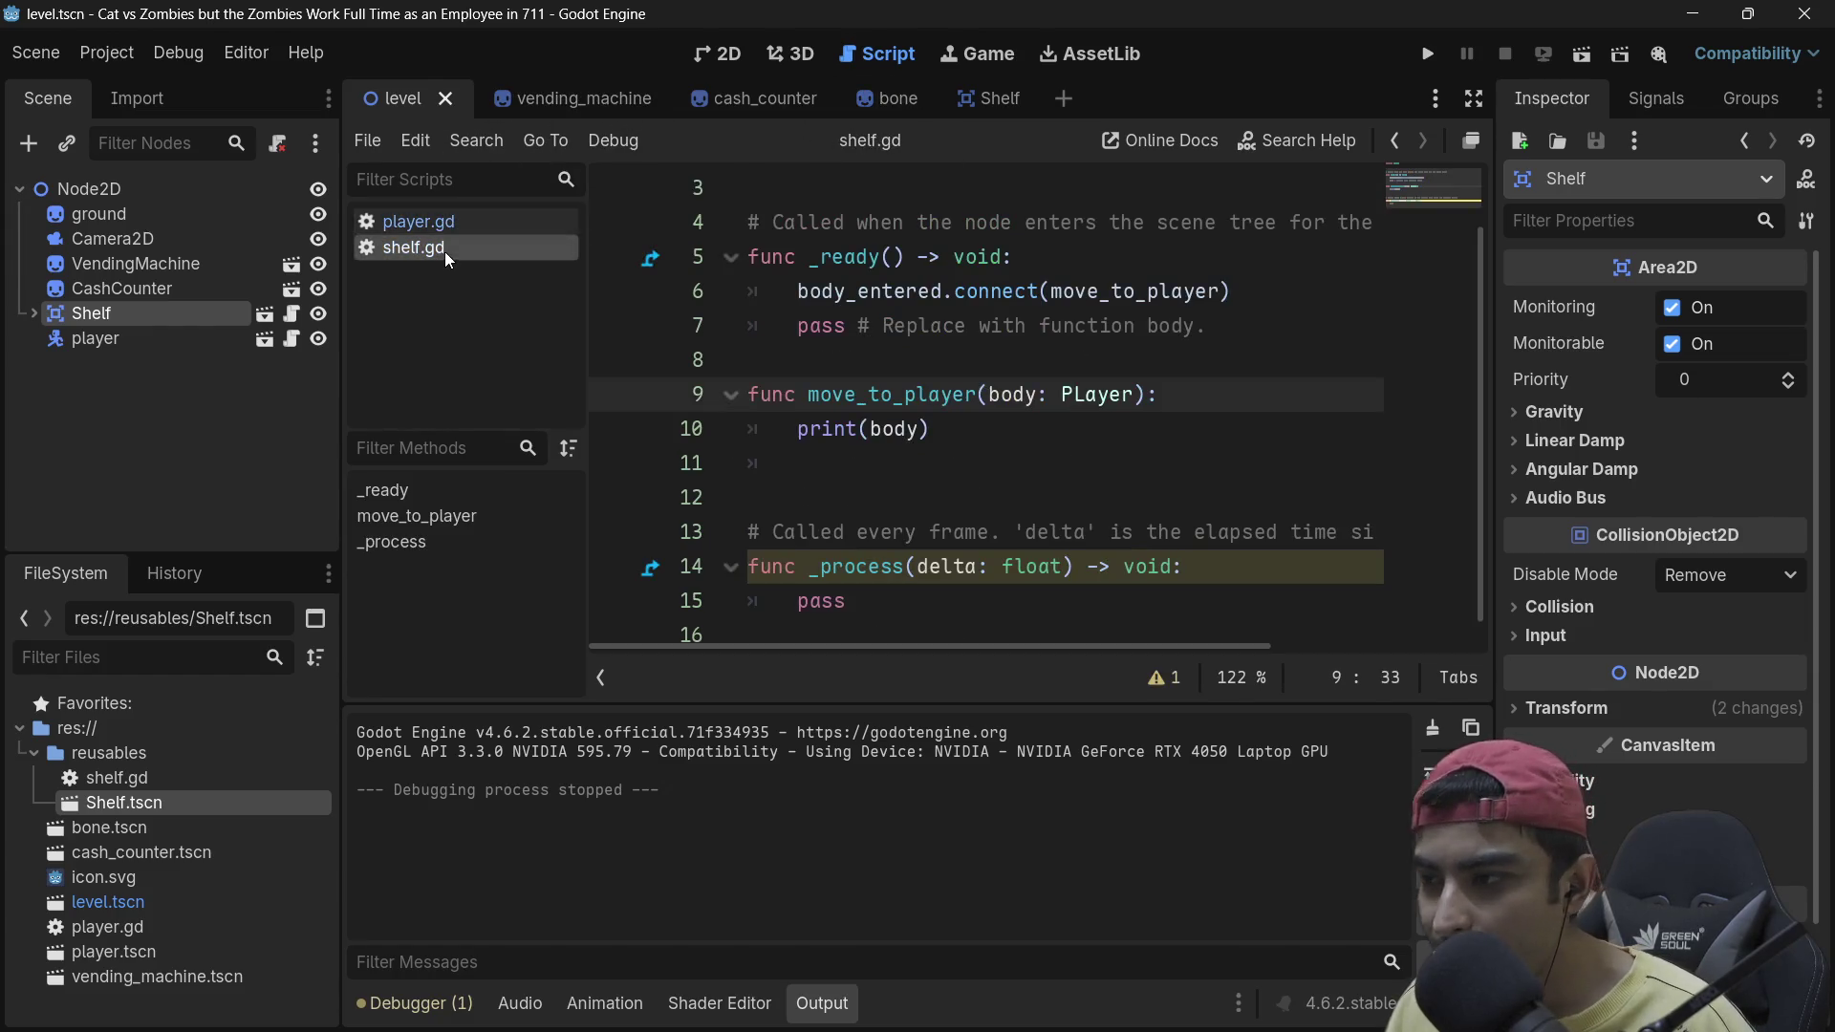
pyautogui.click(1085, 393)
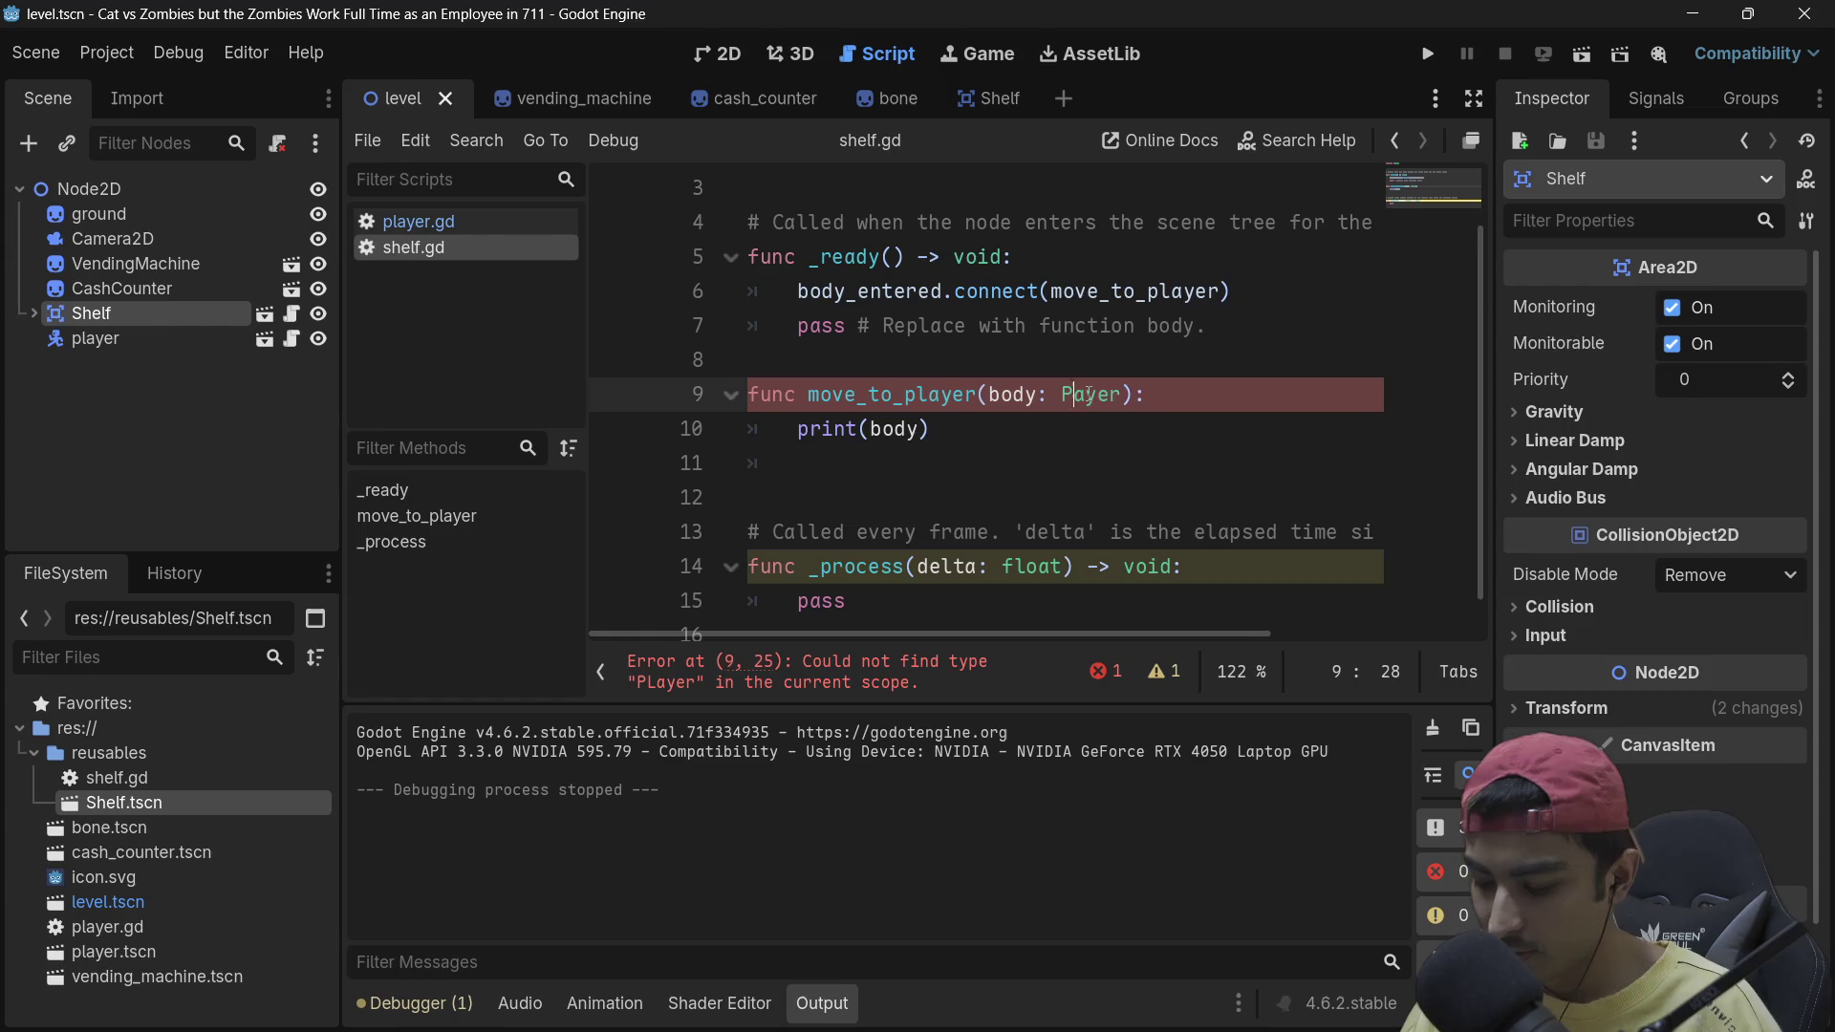
pyautogui.press('BackSpace')
pyautogui.write('l')
pyautogui.click(1428, 55)
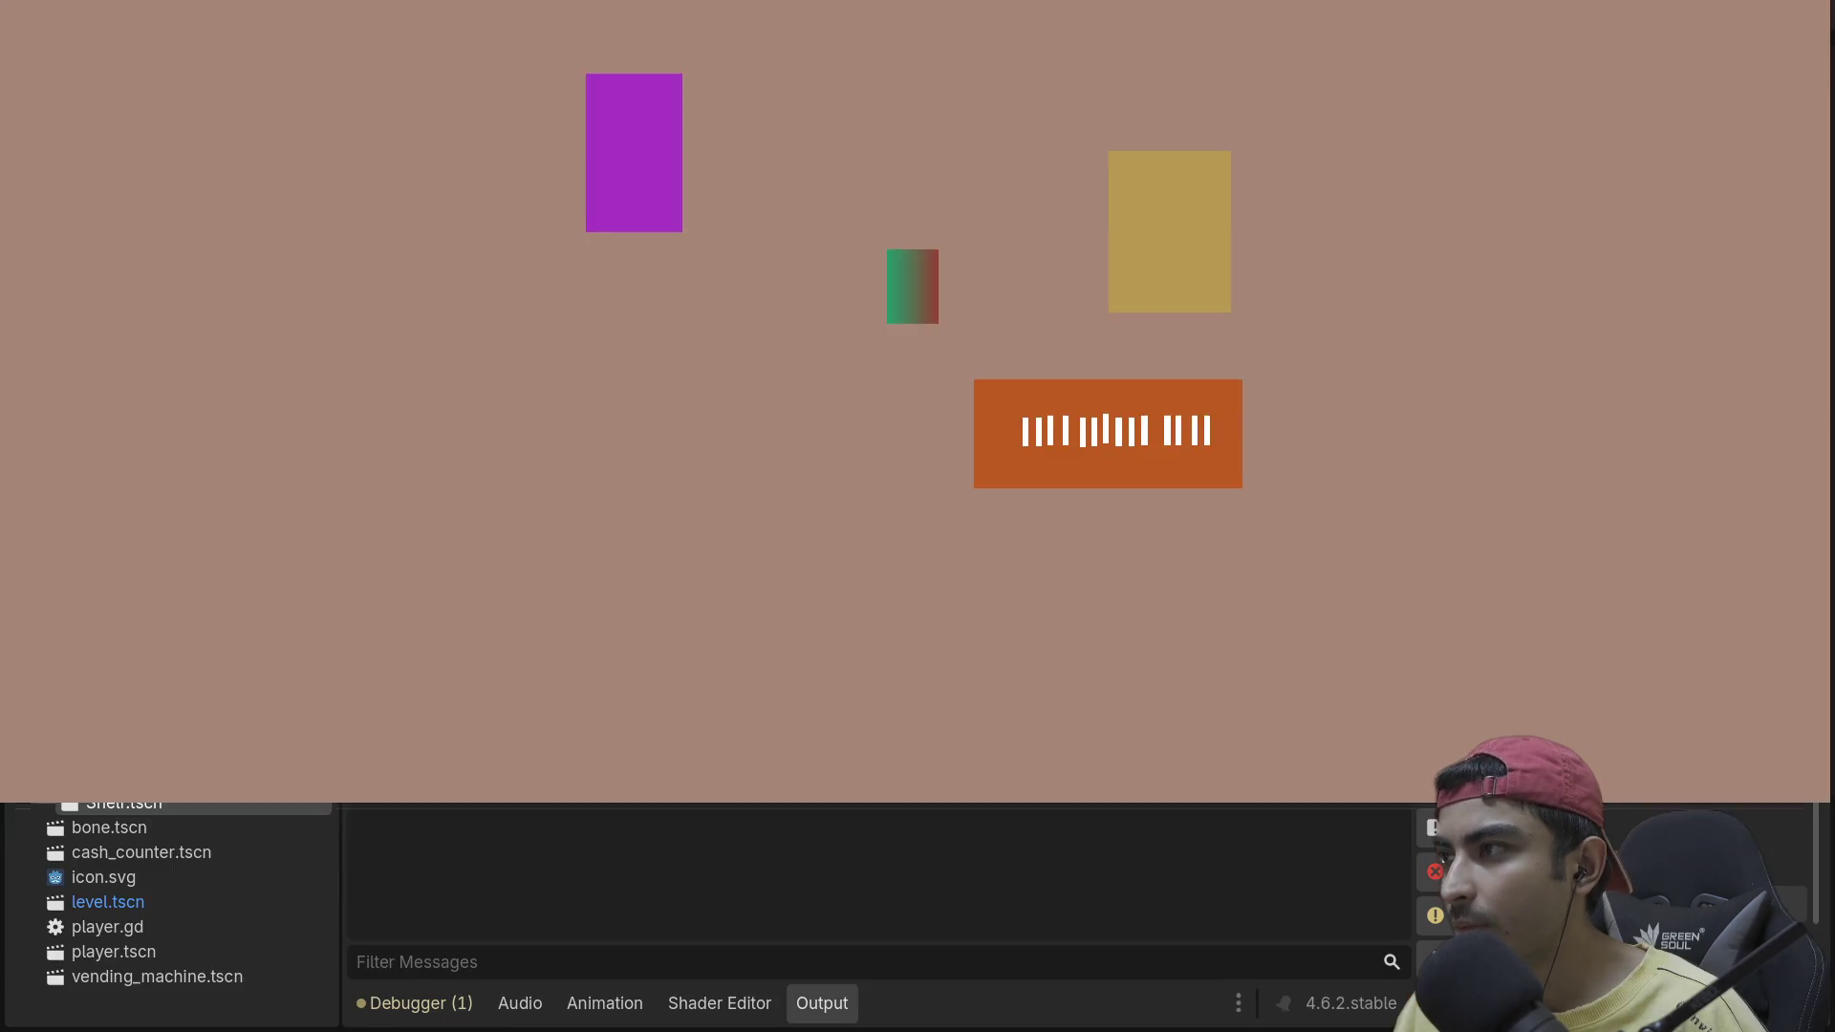
# Step: Walk the player onto the shelf, stop the game, and select the printed CharacterBody2D in Output
pyautogui.press('Right')
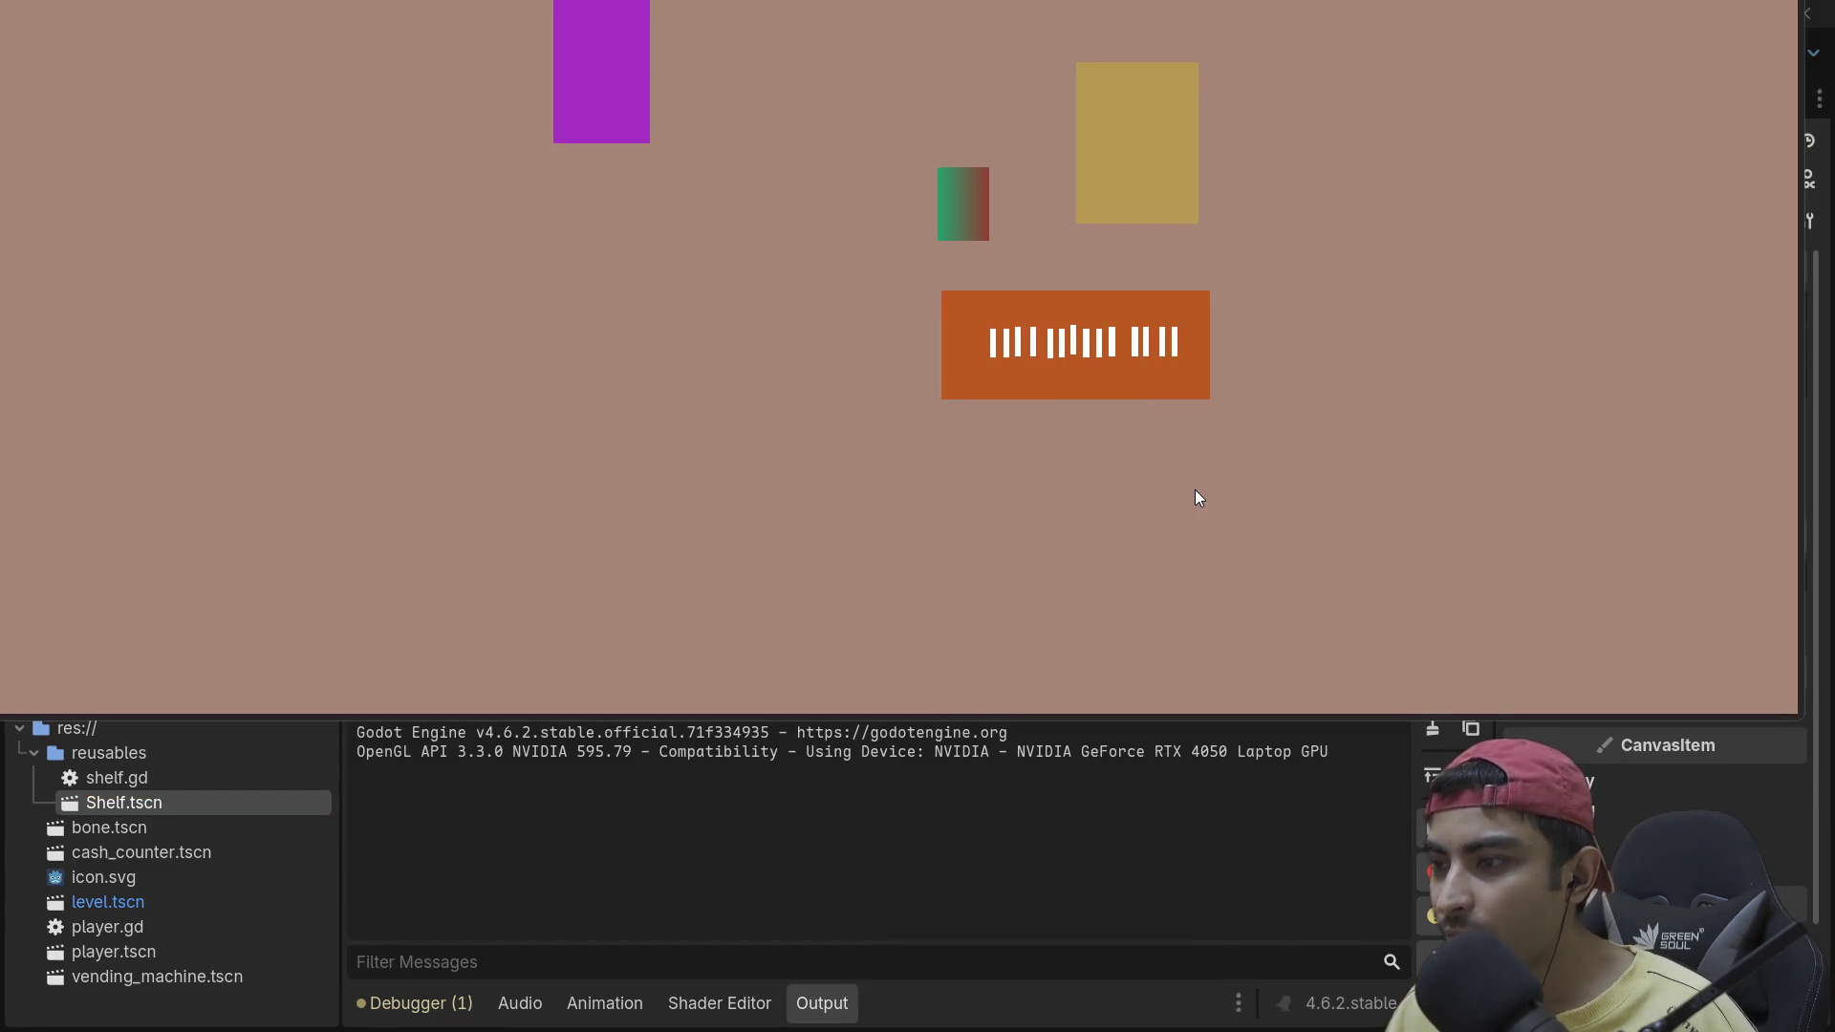
pyautogui.press('Down')
pyautogui.press('Left')
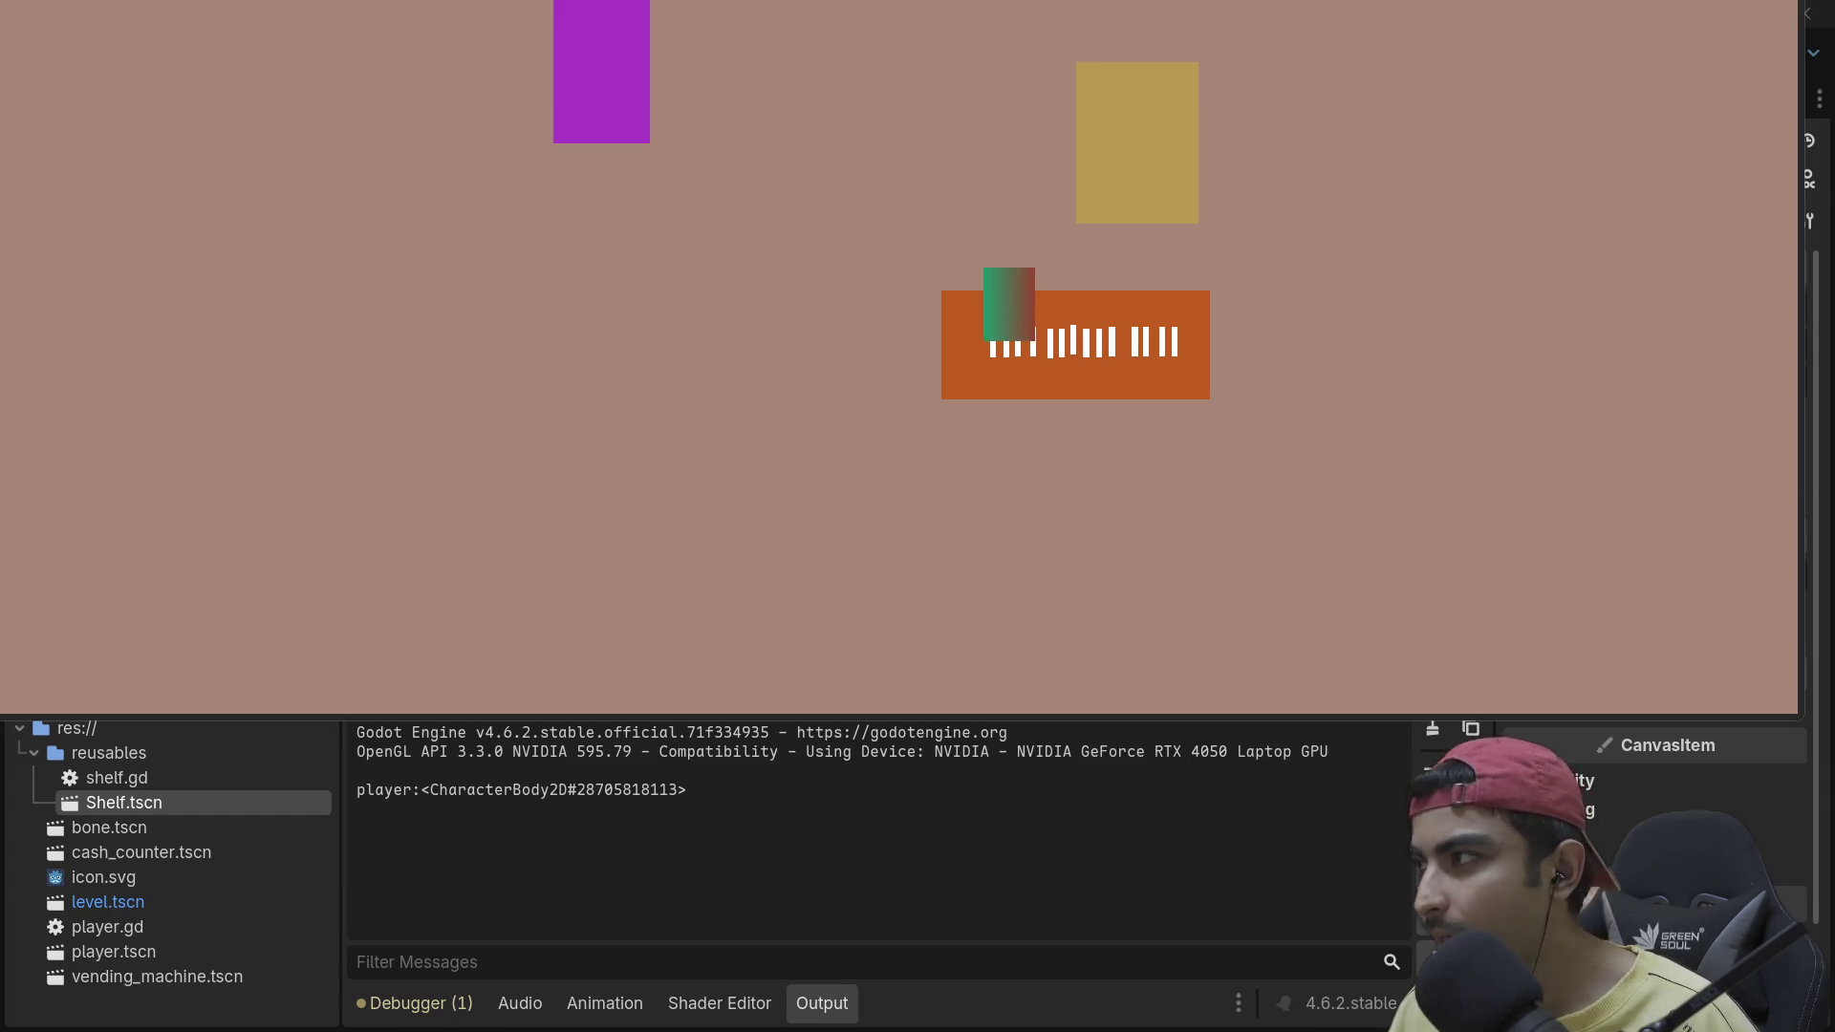
pyautogui.press('F8')
pyautogui.moveTo(427, 793)
pyautogui.mouseDown()
pyautogui.moveTo(688, 793)
pyautogui.moveTo(594, 793)
pyautogui.mouseUp()
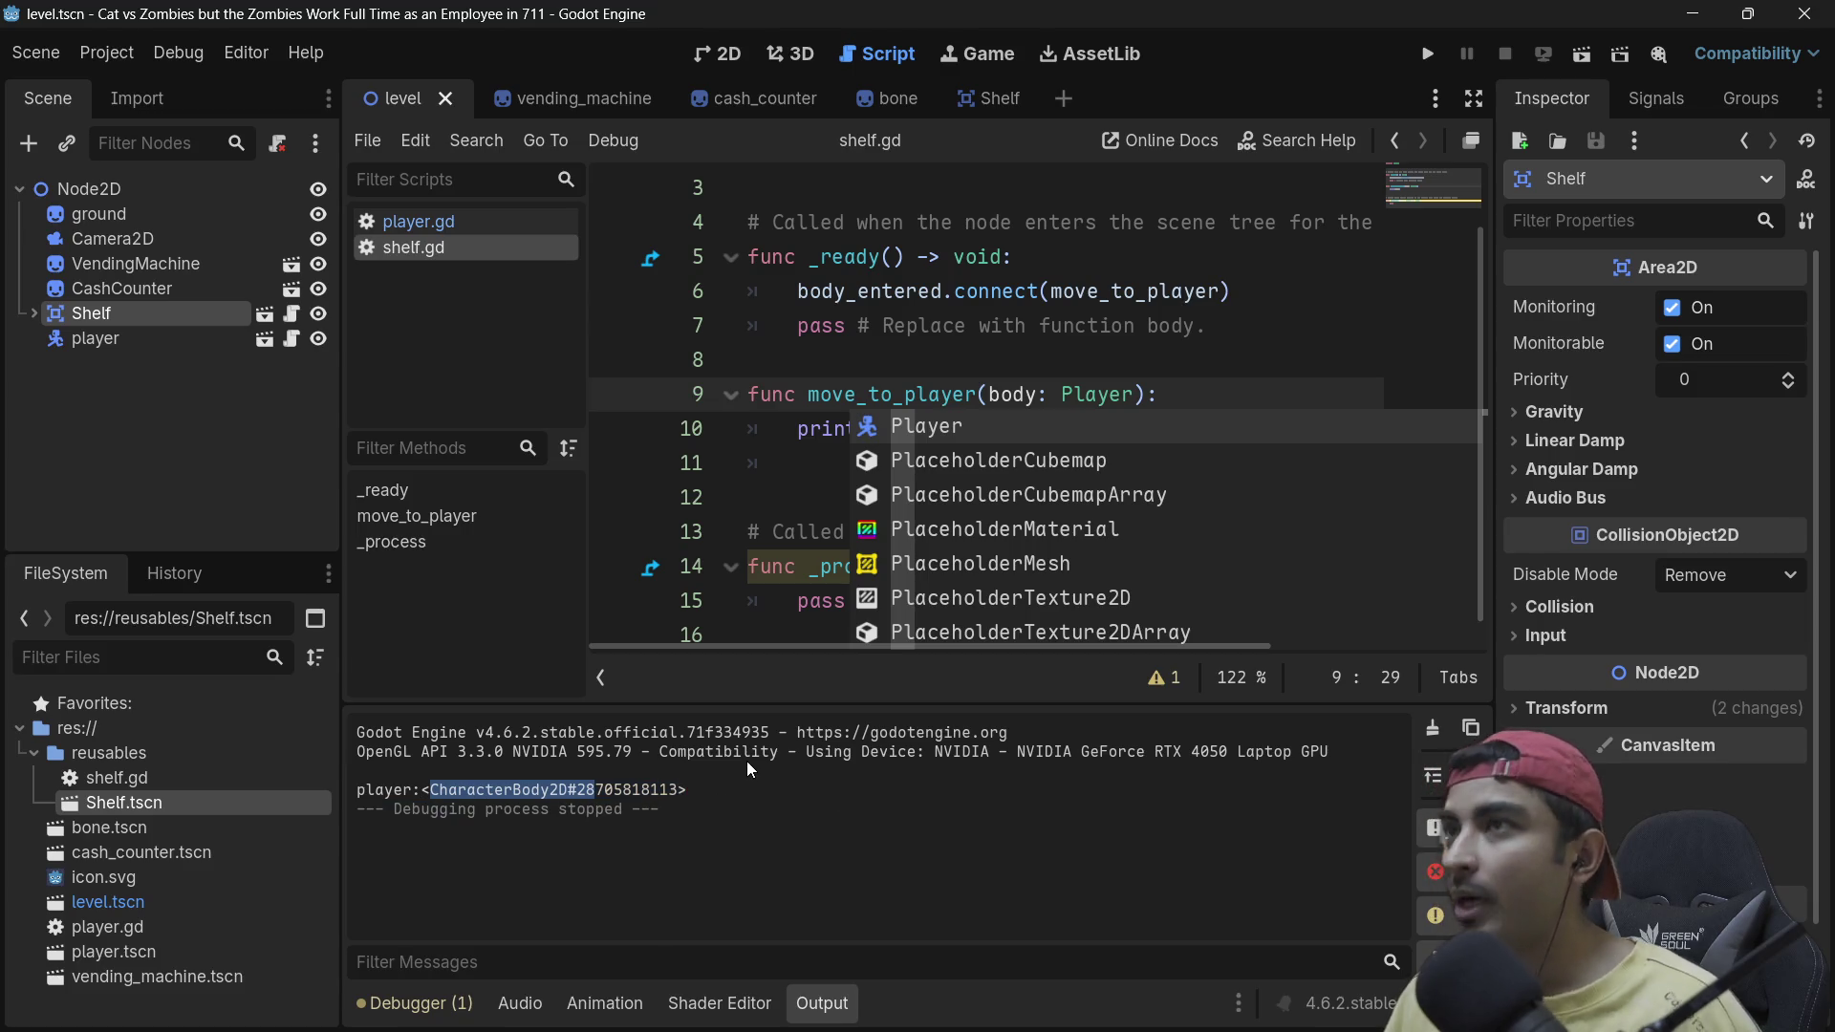
# Step: Open a new line at the end of the move_to_player declaration
pyautogui.press('Escape')
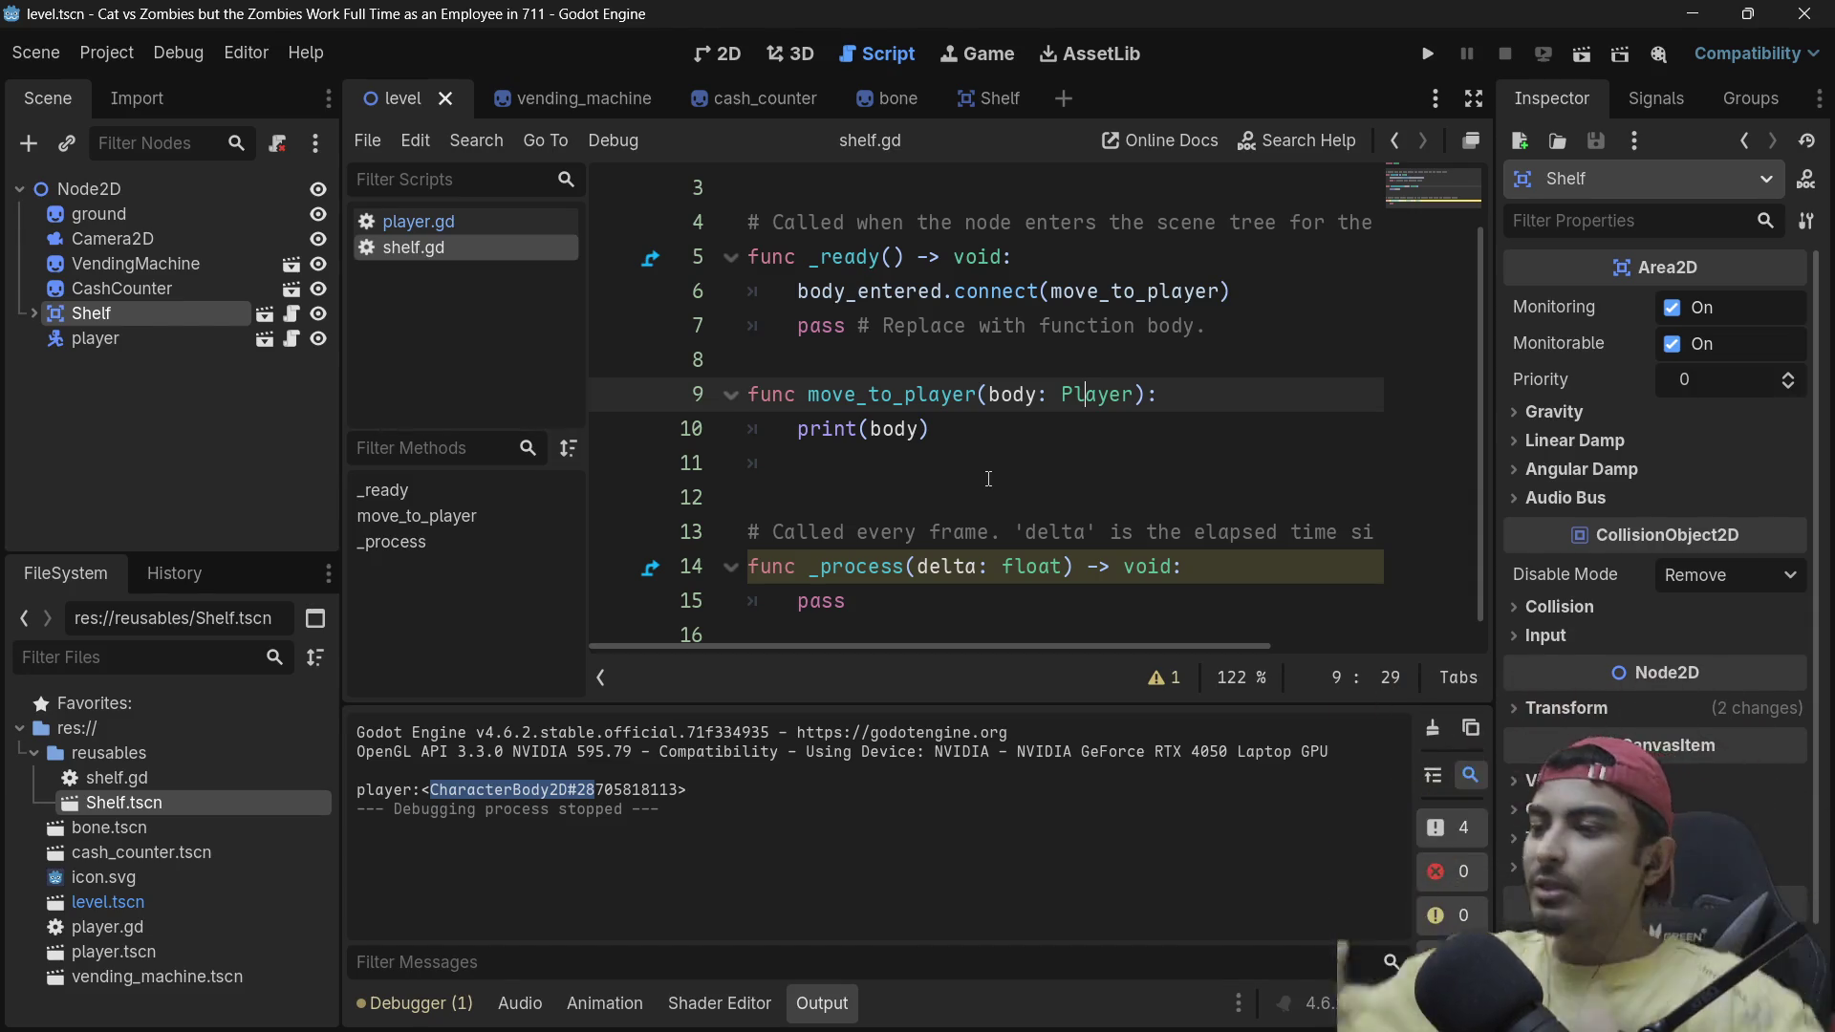
pyautogui.click(1173, 395)
pyautogui.press('Return')
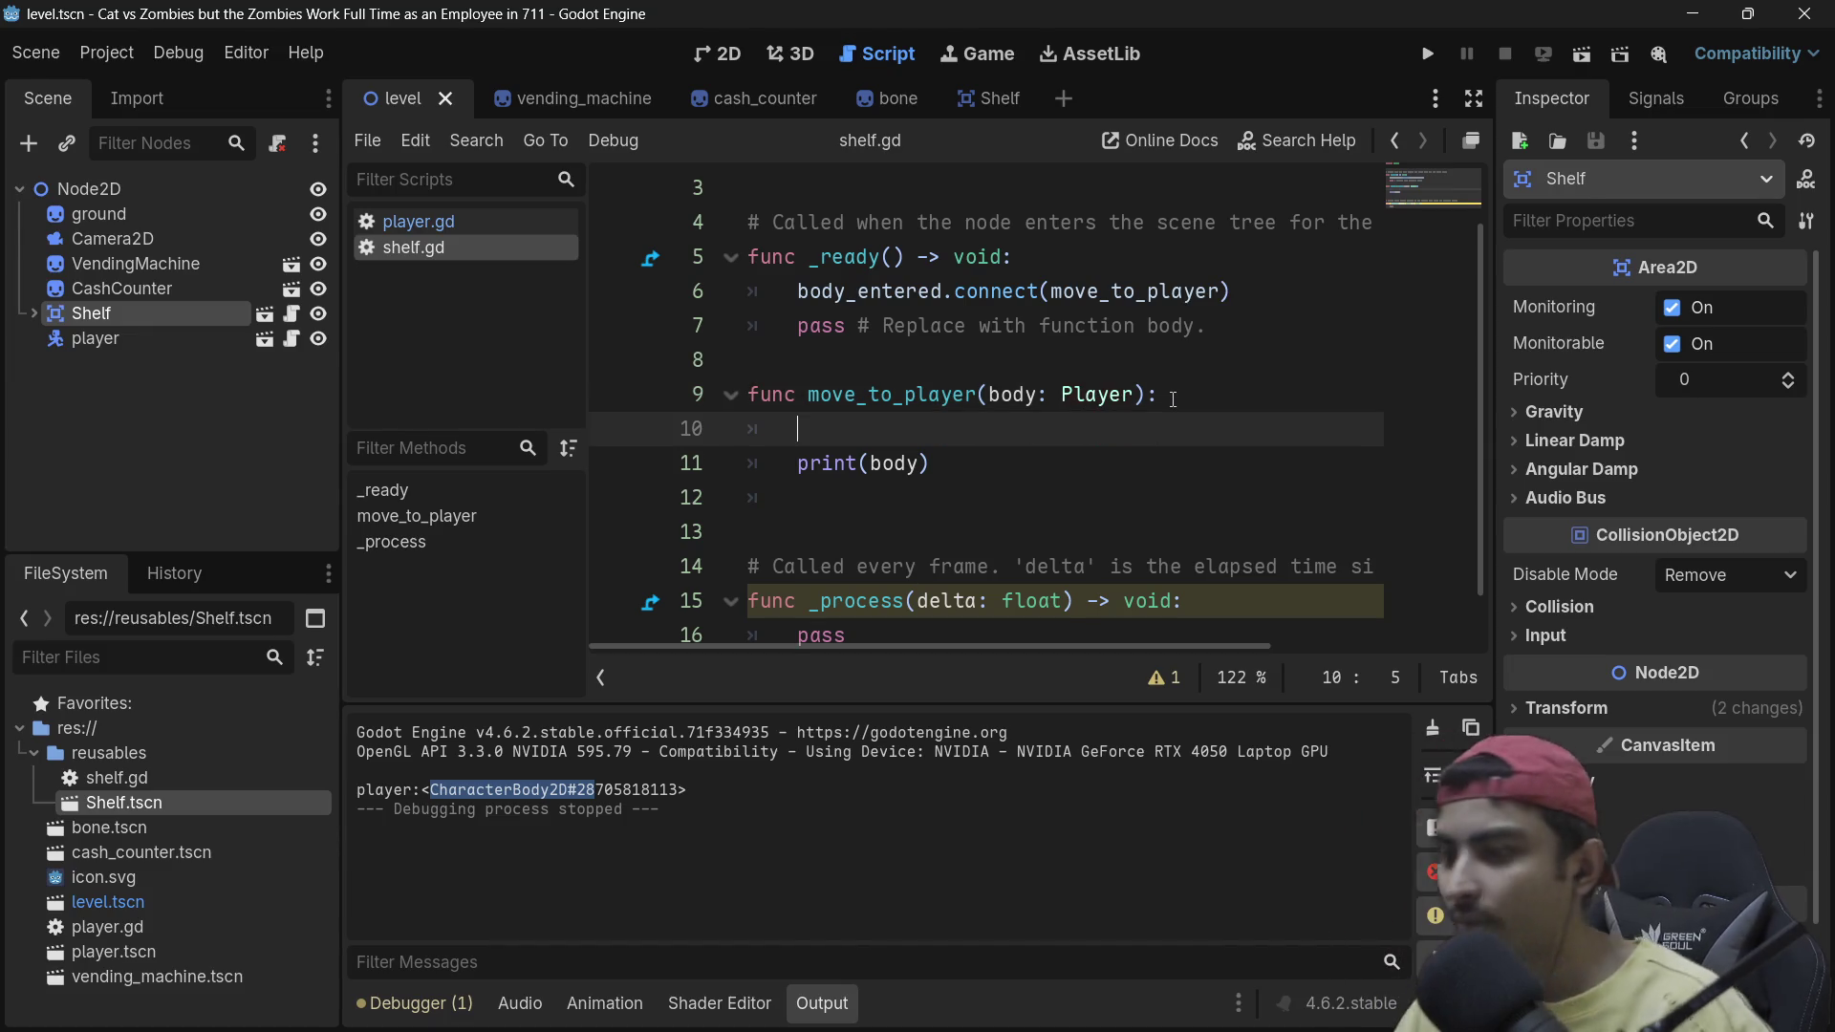
# Step: Remove the stray body word from line 10 and switch to the 'tween godot' search in Brave
pyautogui.write('body')
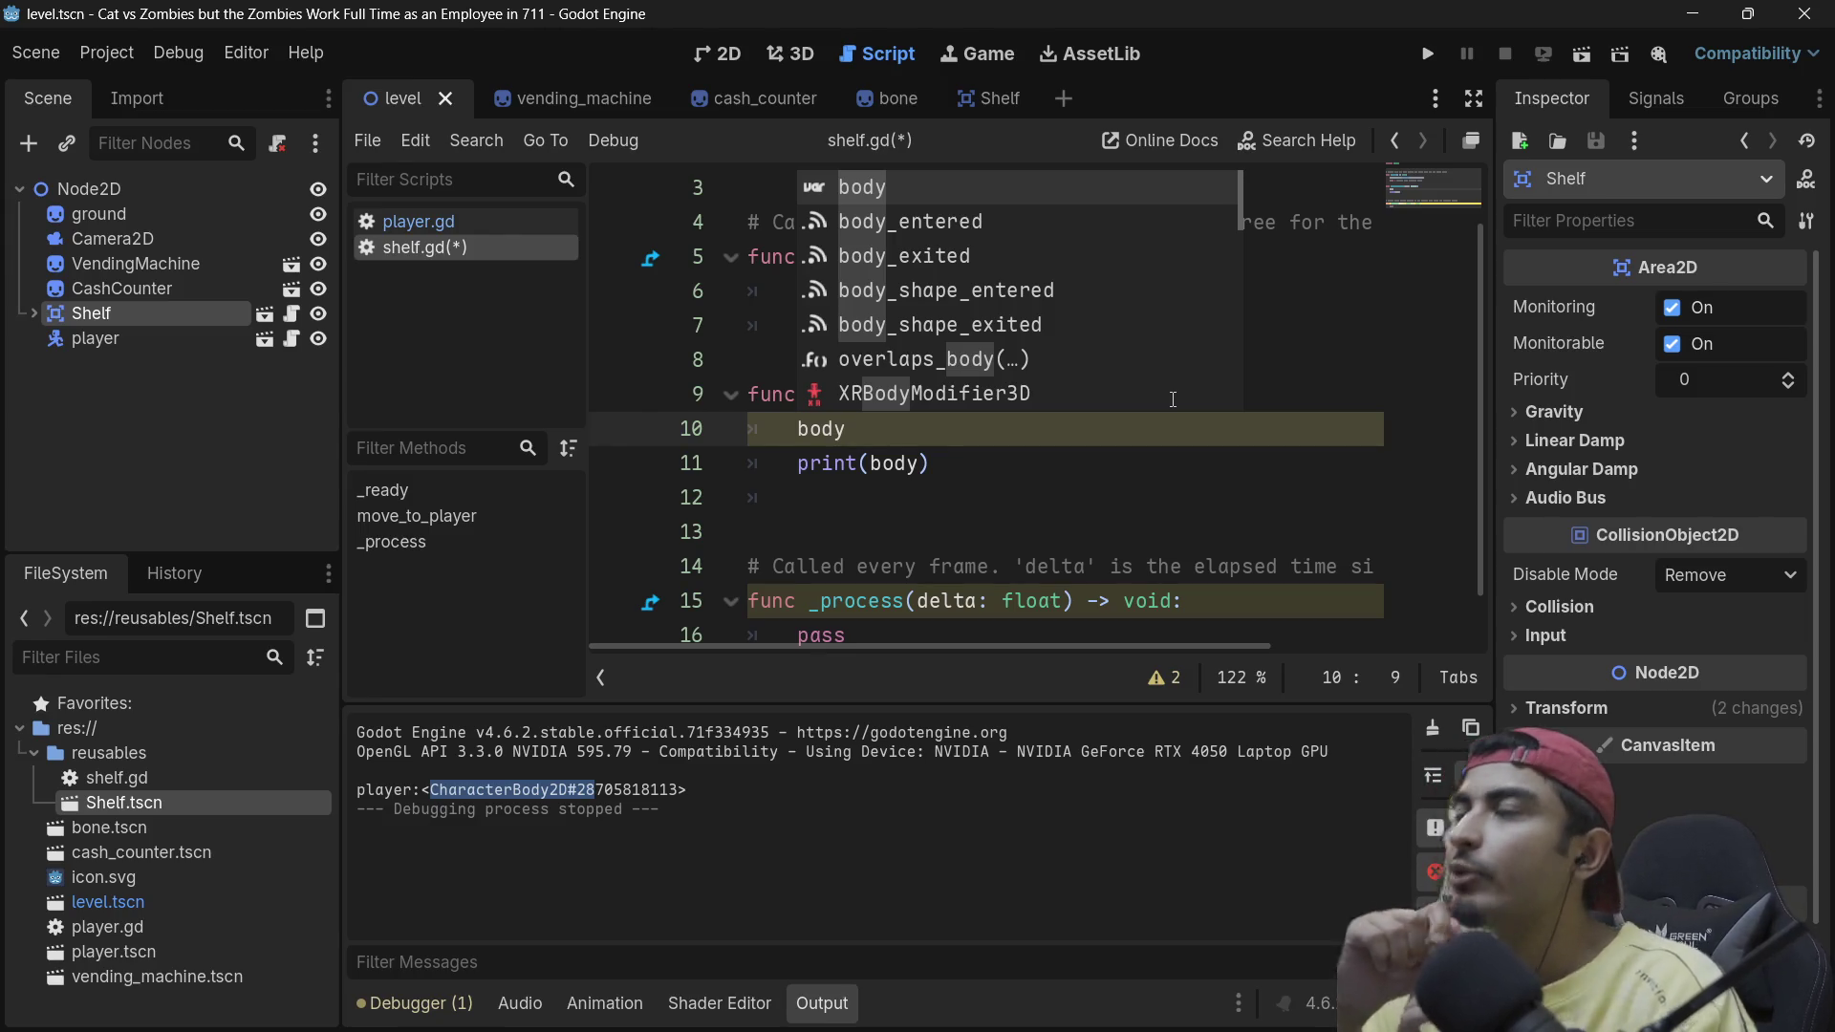
pyautogui.press('Escape')
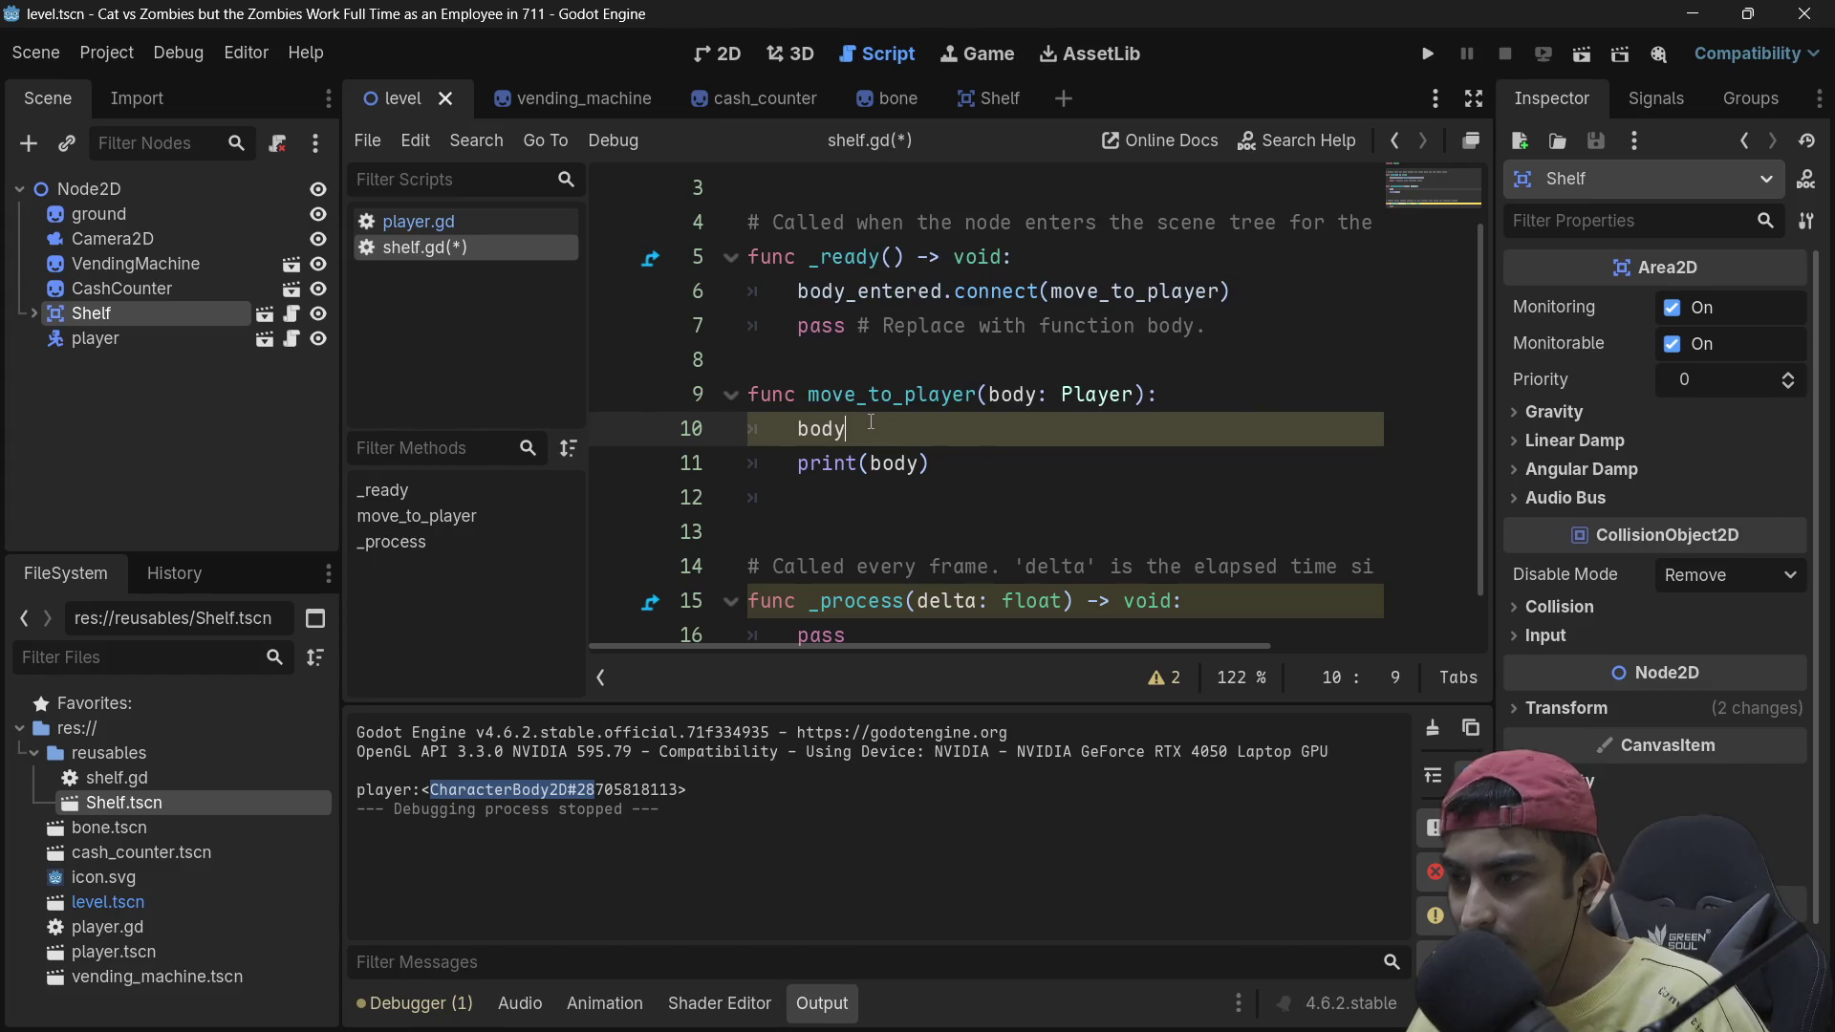
pyautogui.press('BackSpace')
pyautogui.press('BackSpace')
pyautogui.press('BackSpace')
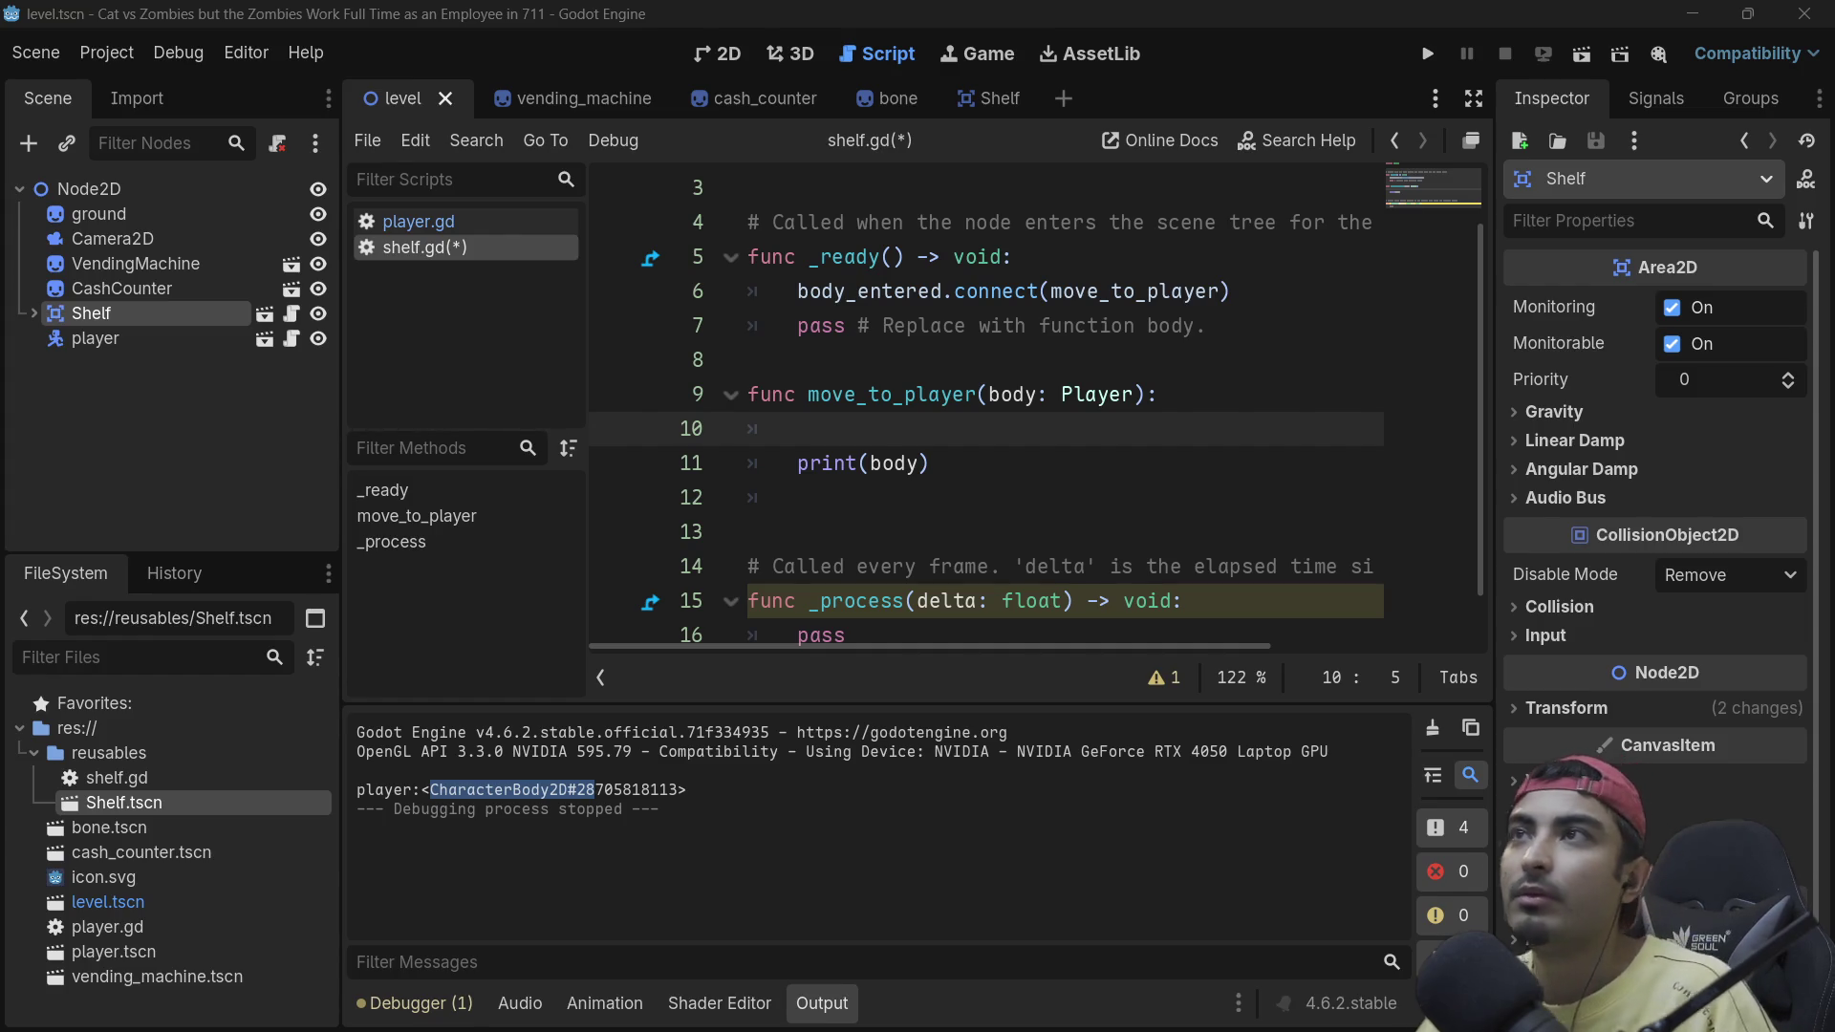
pyautogui.hotkey('alt', 'Tab')
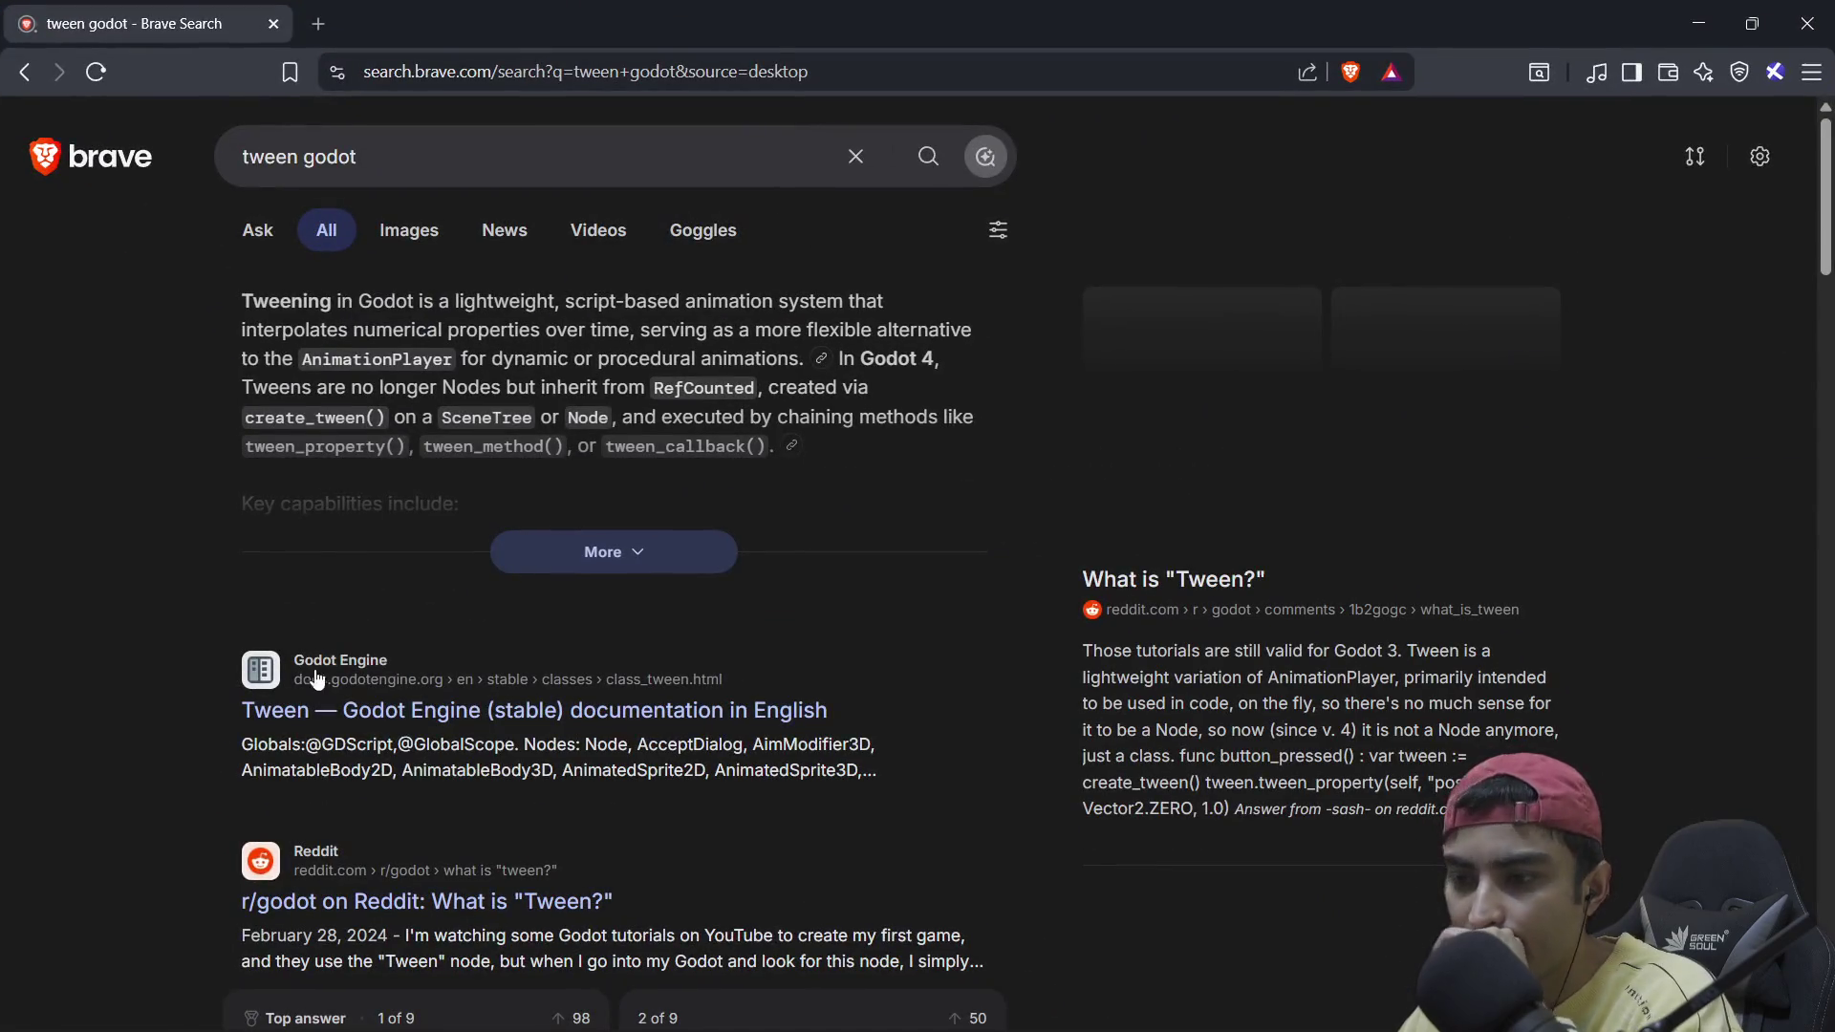
# Step: Open Godot's Tween class docs and examine the create_tween and tween_property example values
pyautogui.click(415, 722)
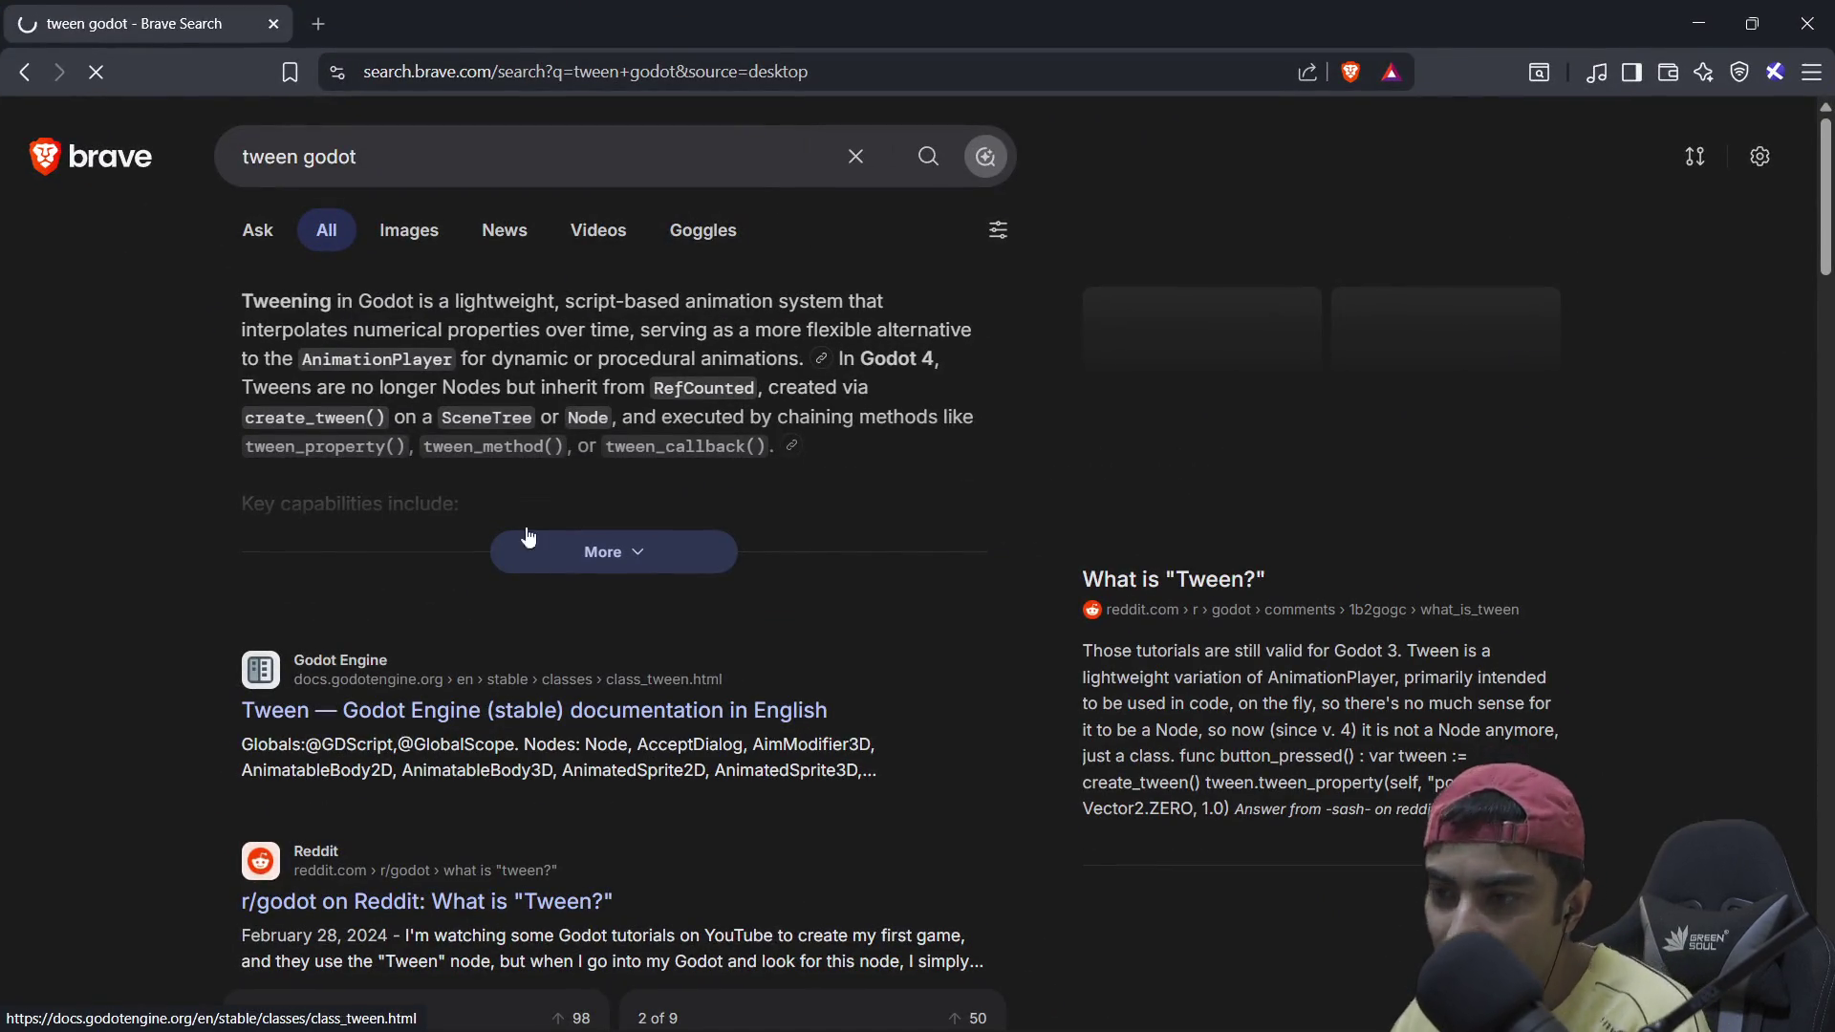
pyautogui.scroll(-5, 746, 605)
pyautogui.scroll(-5, 745, 605)
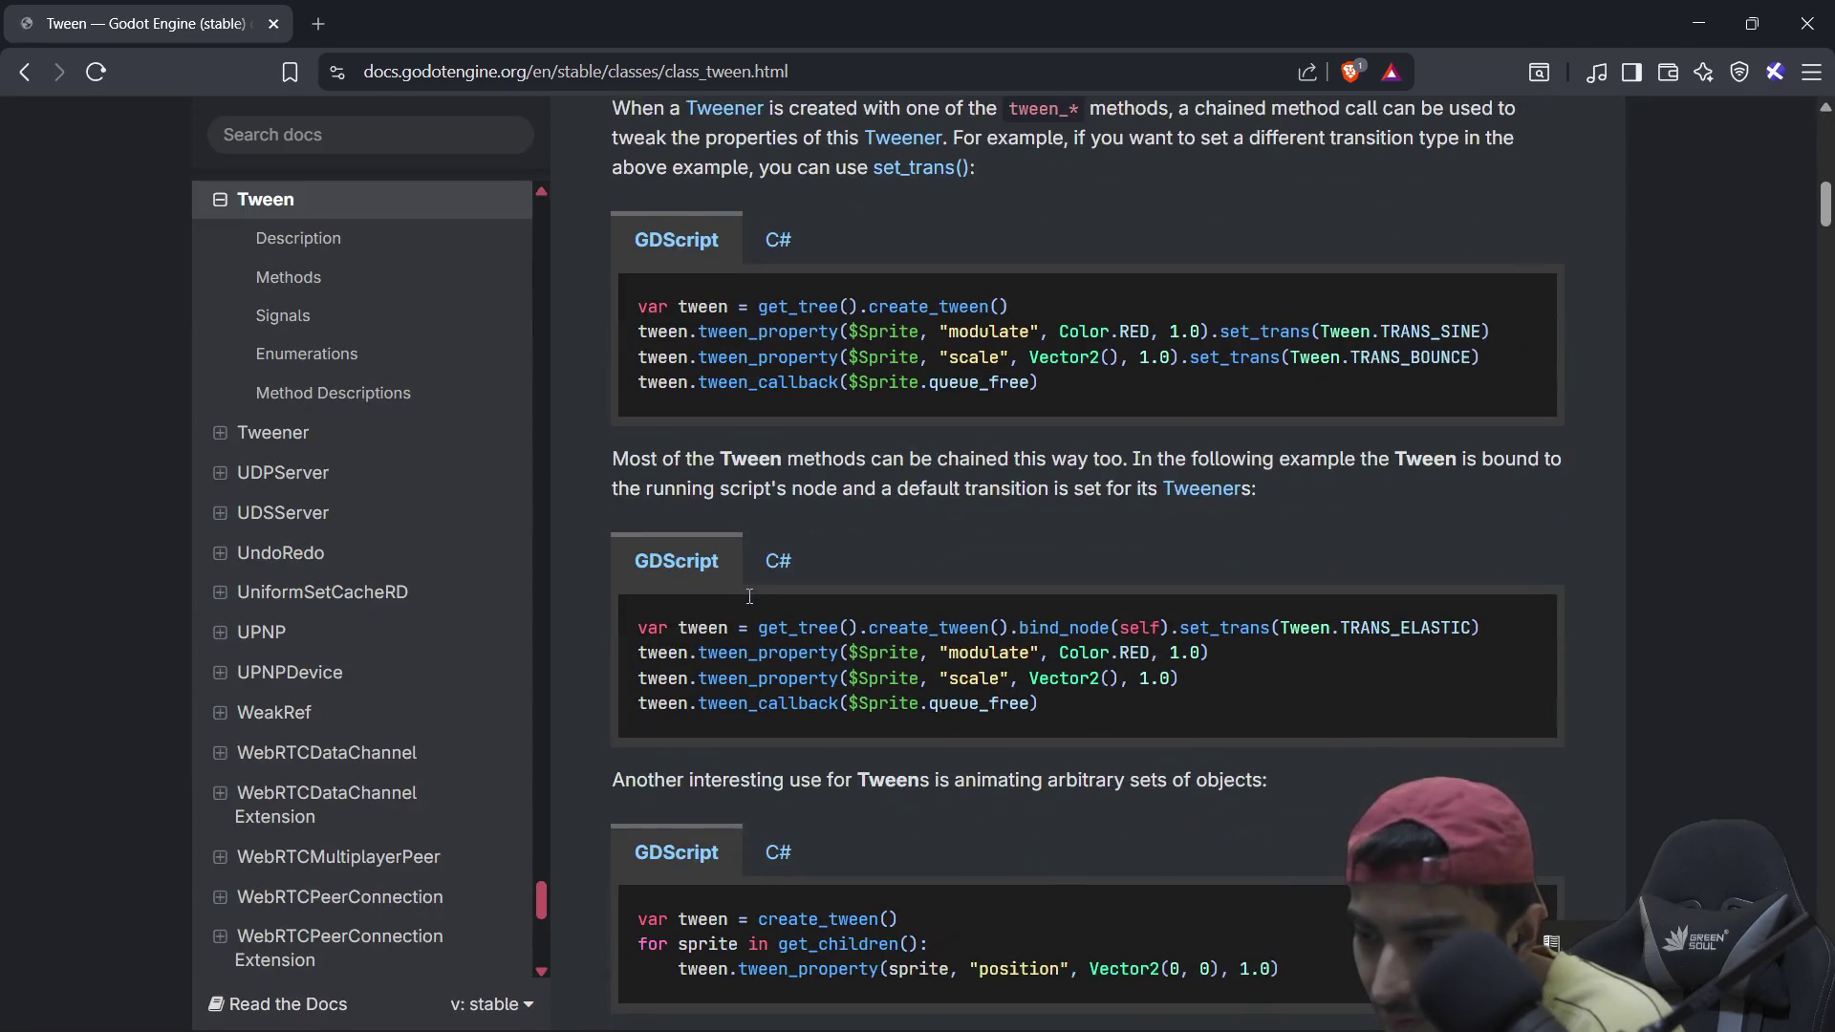
pyautogui.moveTo(1010, 427); pyautogui.dragTo(751, 425)
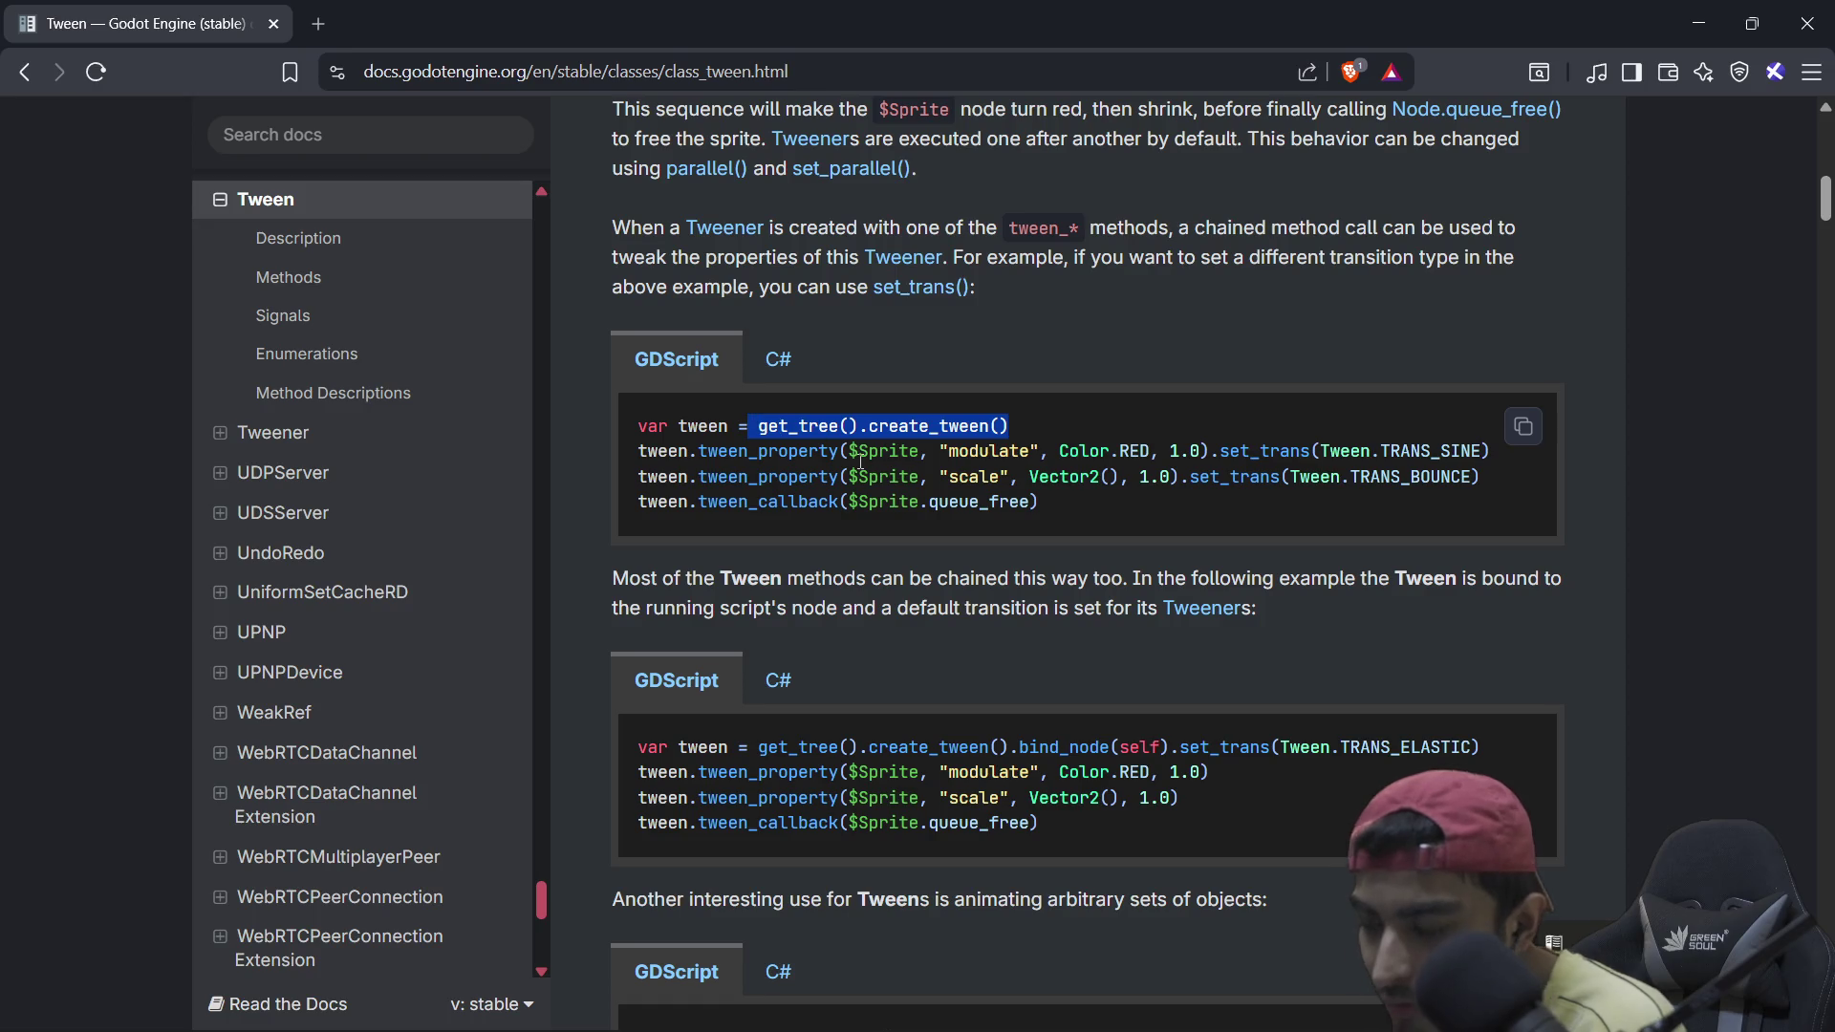
pyautogui.doubleClick(902, 452)
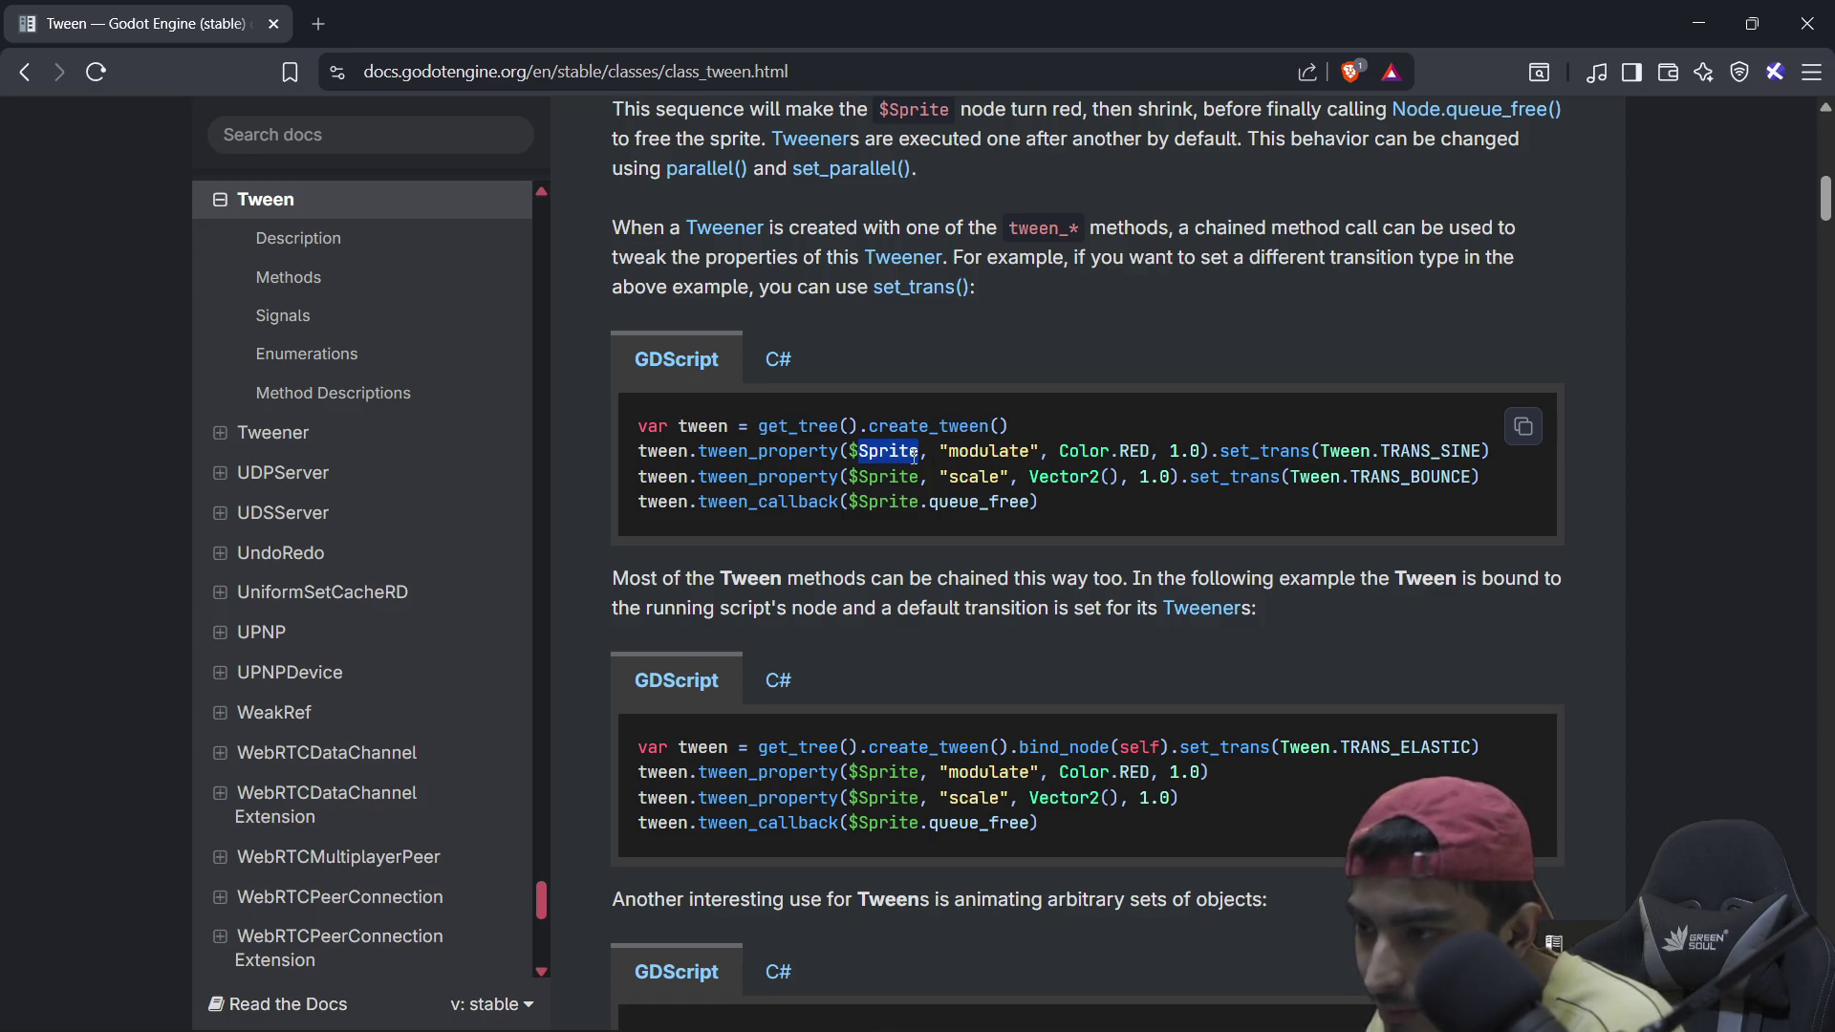
pyautogui.doubleClick(1021, 452)
pyautogui.doubleClick(975, 476)
pyautogui.moveTo(1039, 451); pyautogui.dragTo(1188, 450)
pyautogui.doubleClick(1185, 450)
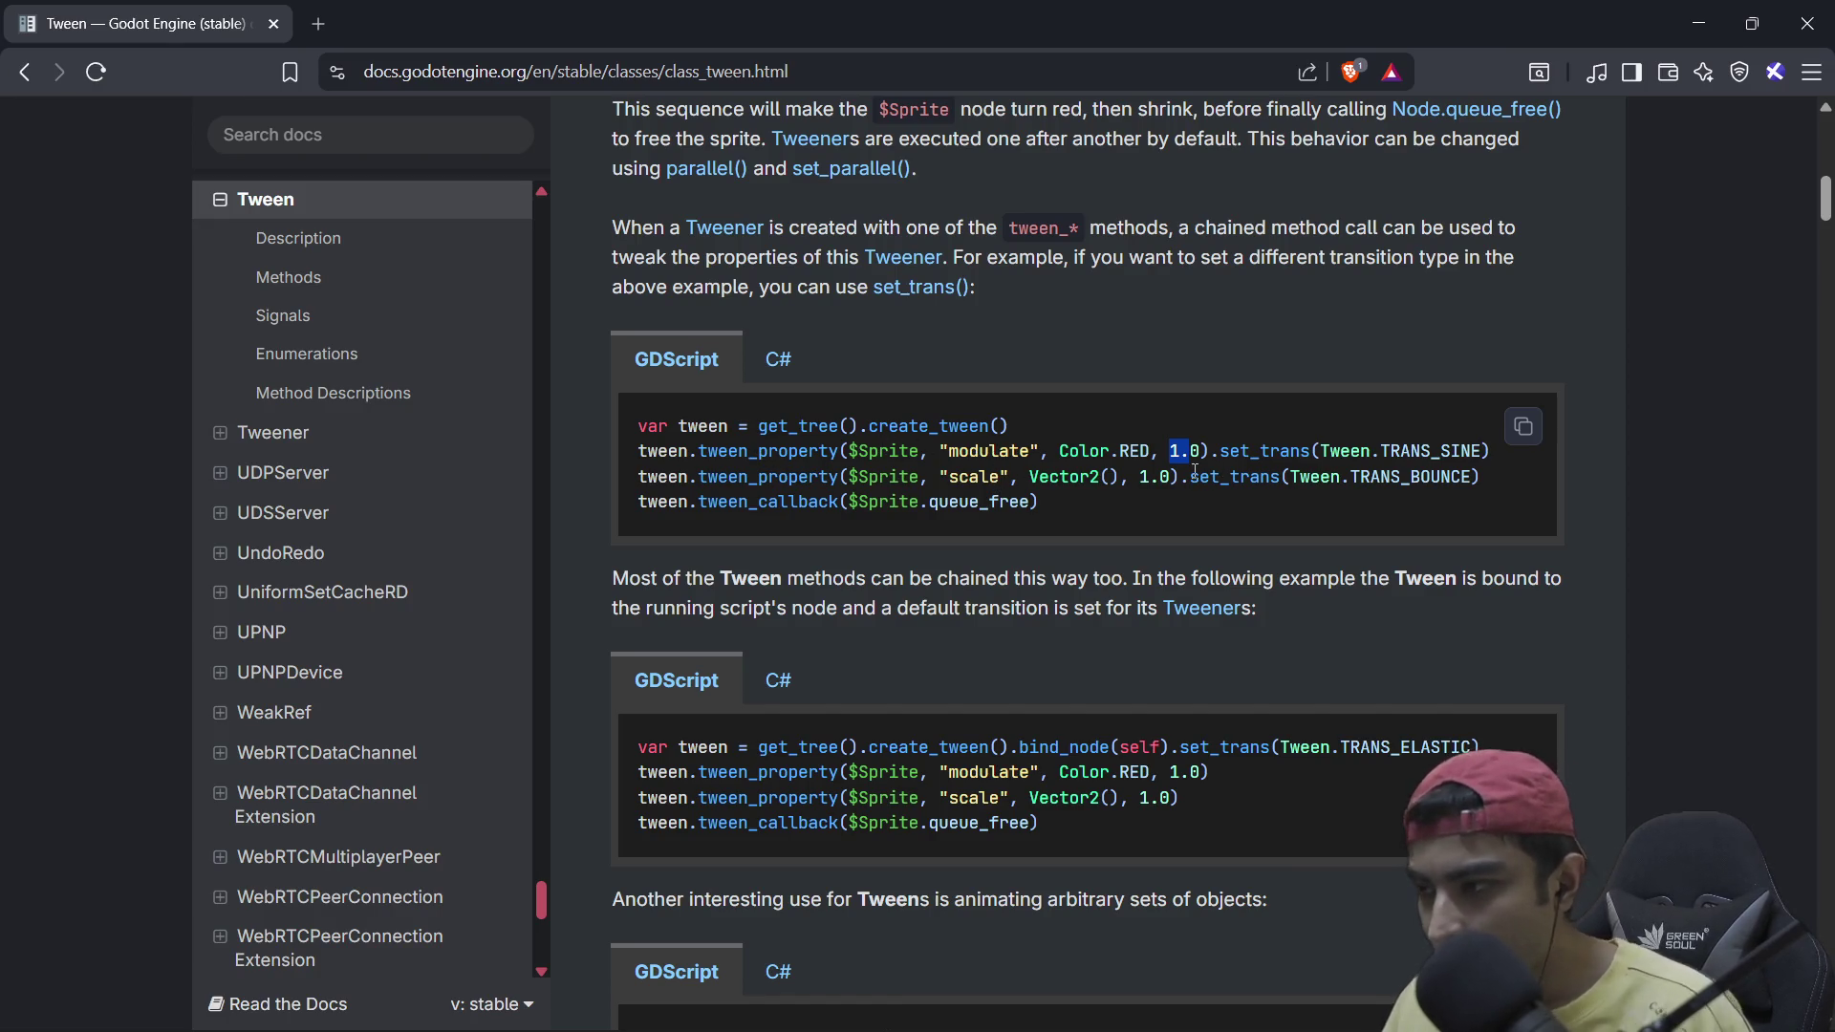
# Step: Copy the first two example code lines and return to Godot
pyautogui.moveTo(1209, 450); pyautogui.dragTo(761, 432)
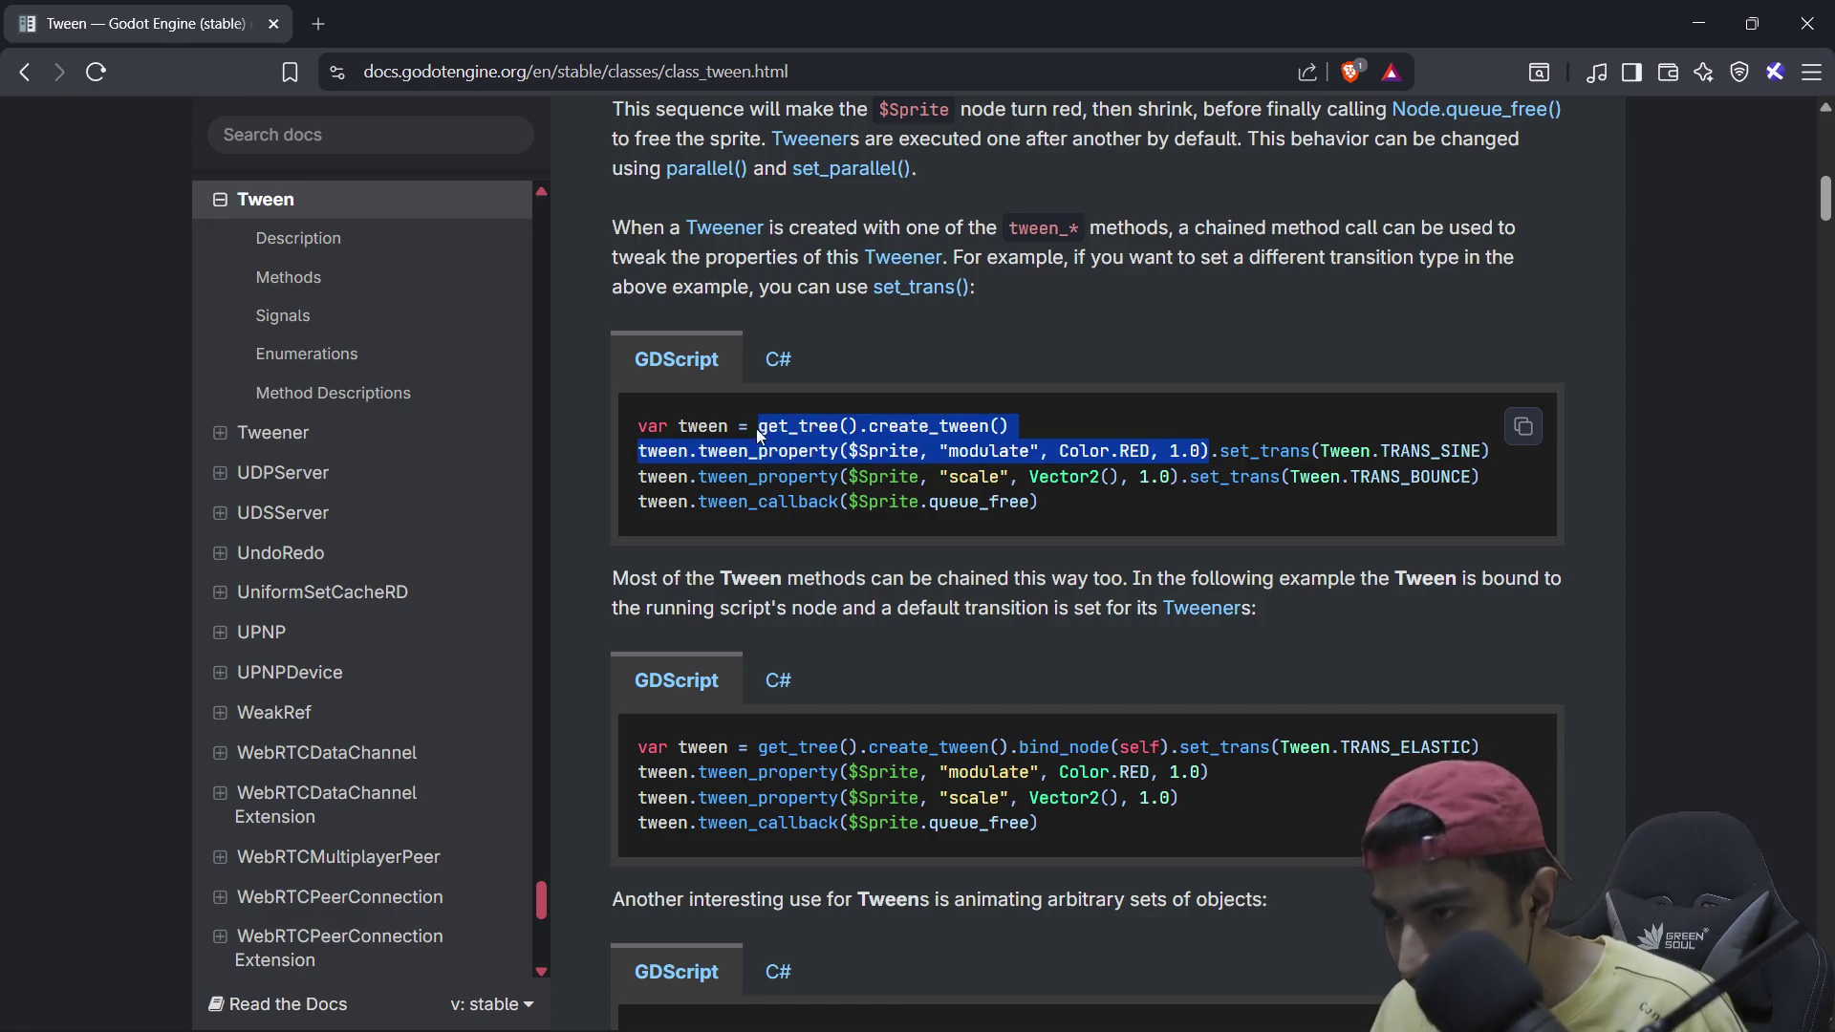
pyautogui.hotkey('ctrl', 'c')
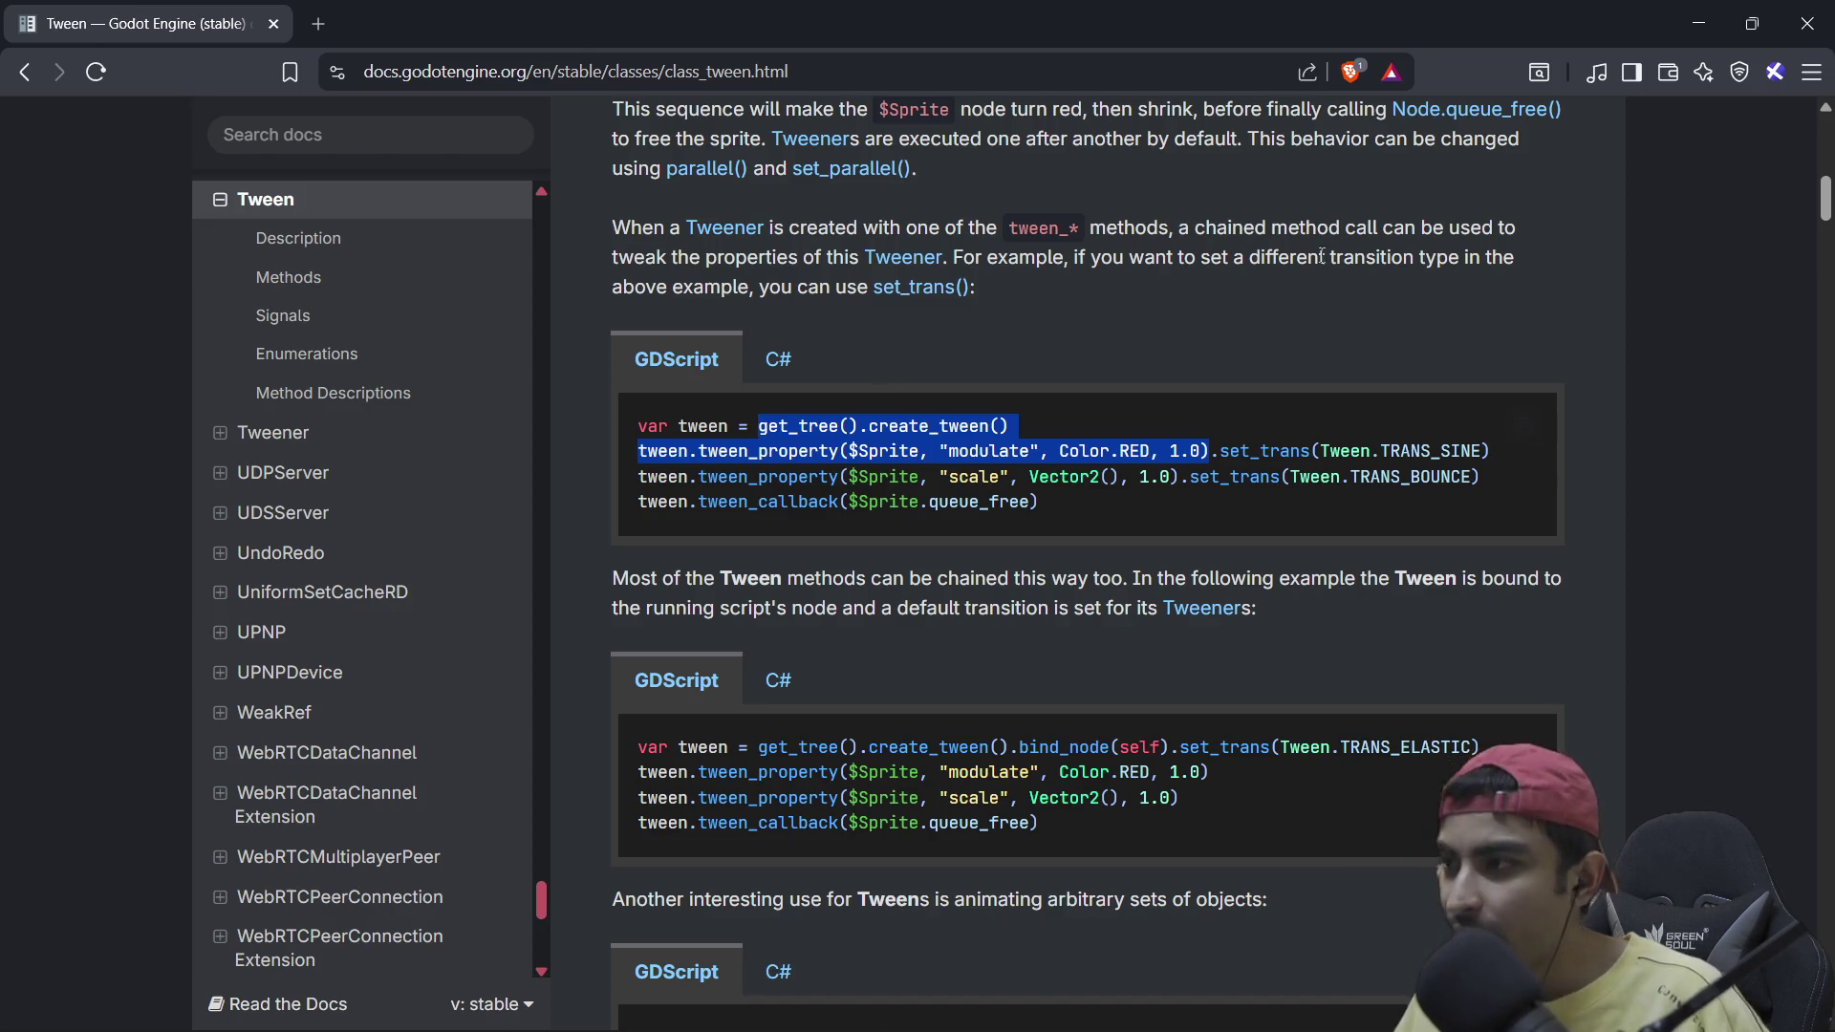
pyautogui.hotkey('alt', 'Tab')
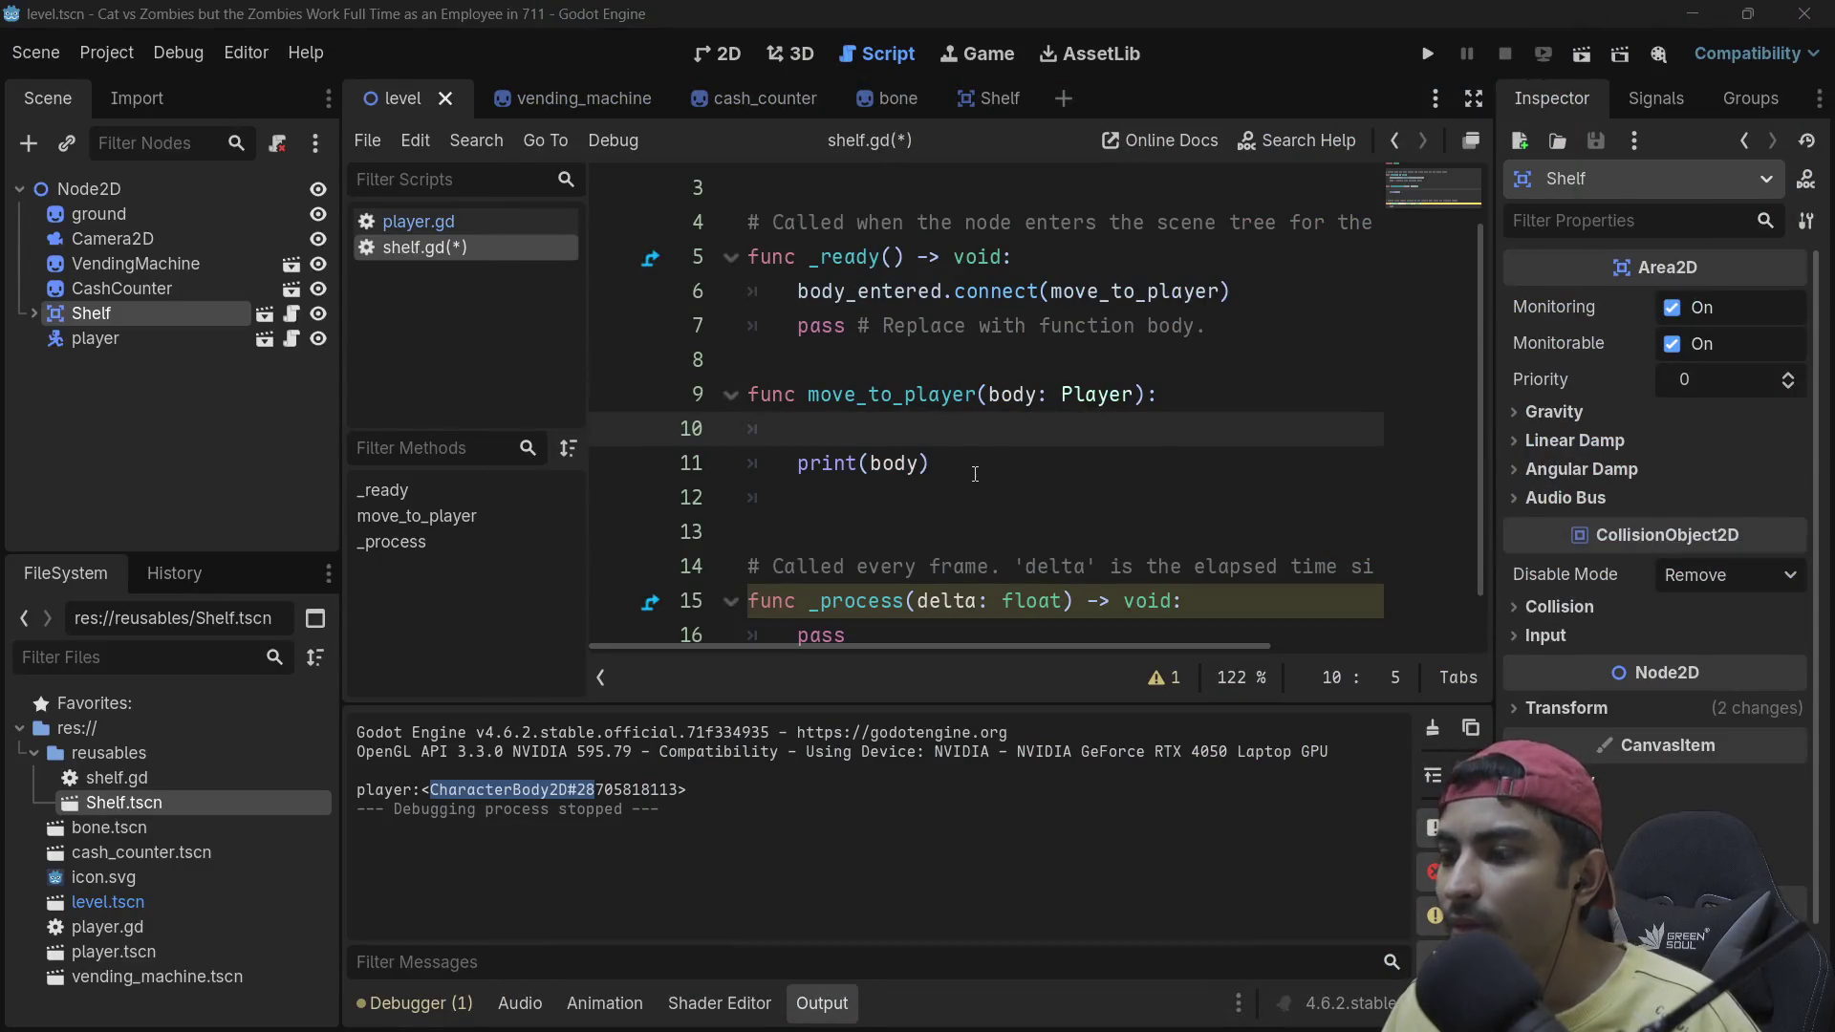
# Step: Paste the tween example code onto empty line 10 of move_to_player
pyautogui.click(975, 474)
pyautogui.click(915, 432)
pyautogui.hotkey('ctrl', 'v')
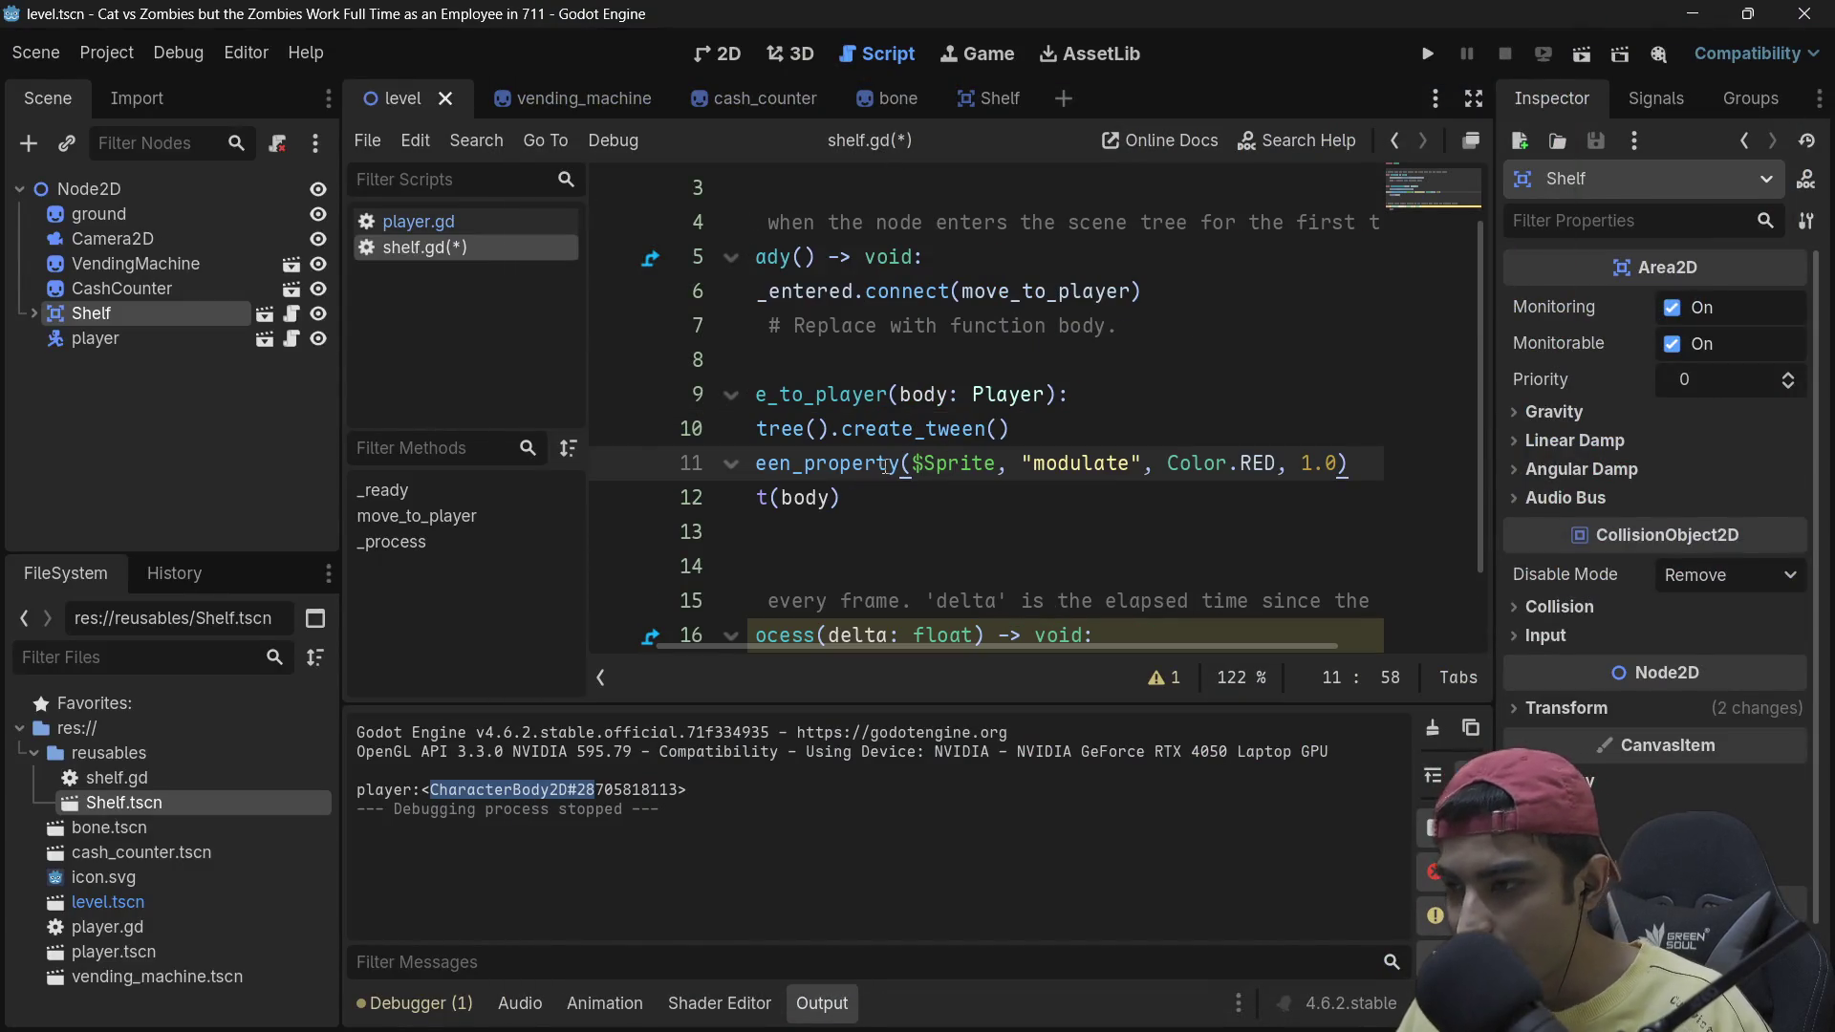
pyautogui.scroll(1, 774, 449)
# Step: Join the tween lines and delete the extra 'tween' so the calls chain, then float the editor
pyautogui.moveTo(839, 567)
pyautogui.mouseDown()
pyautogui.moveTo(726, 506)
pyautogui.moveTo(553, 500)
pyautogui.mouseUp()
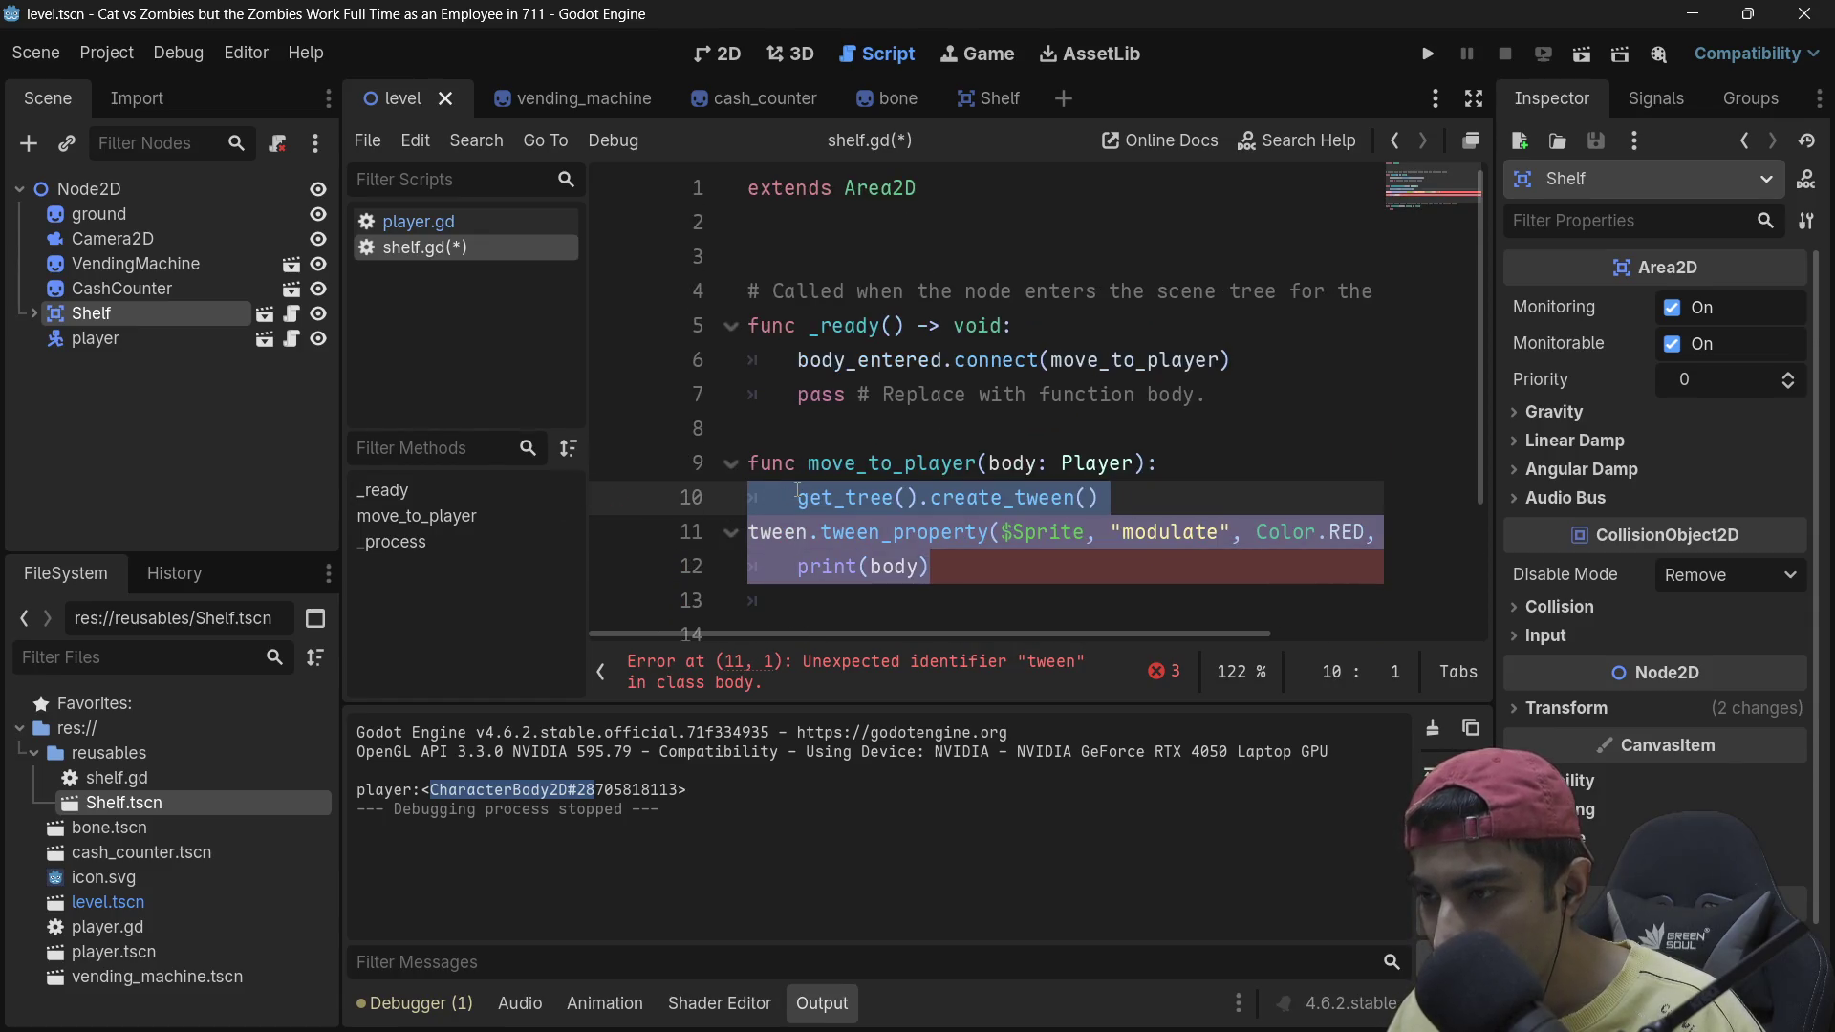
pyautogui.press('Home')
pyautogui.click(752, 531)
pyautogui.moveTo(1016, 498)
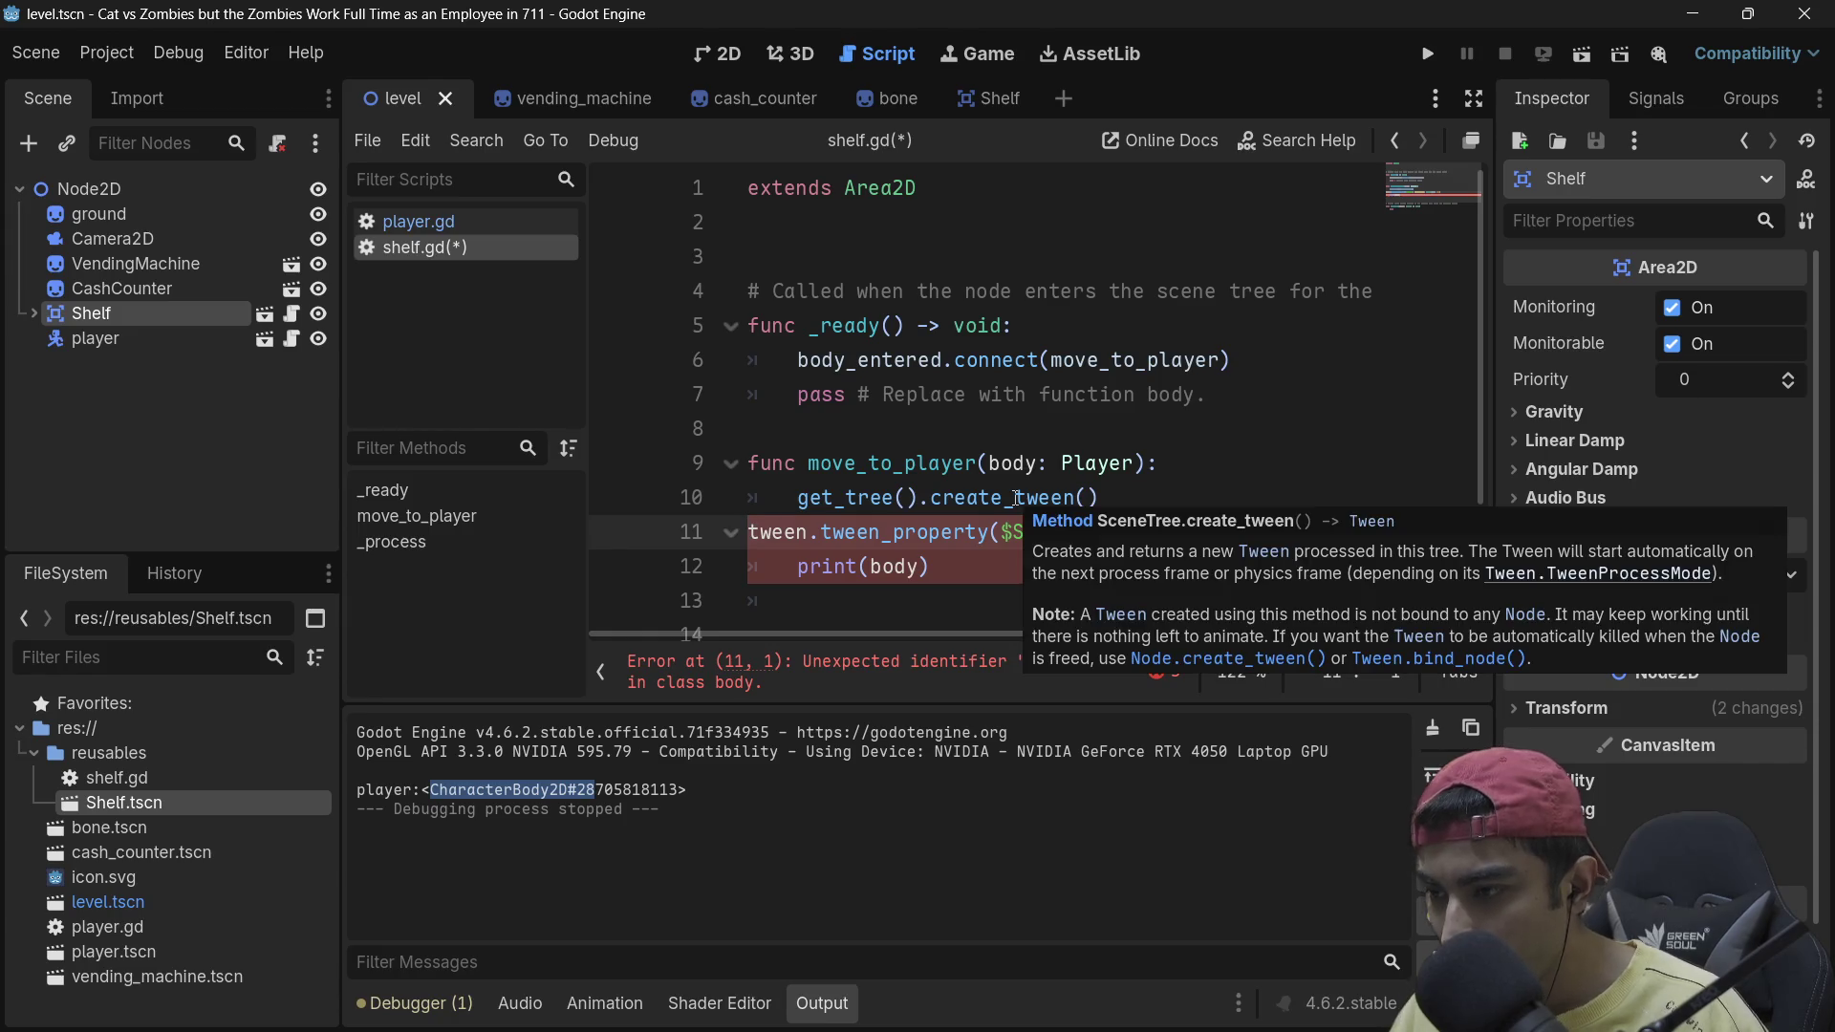
pyautogui.press('BackSpace')
pyautogui.press('Right')
pyautogui.press('Right')
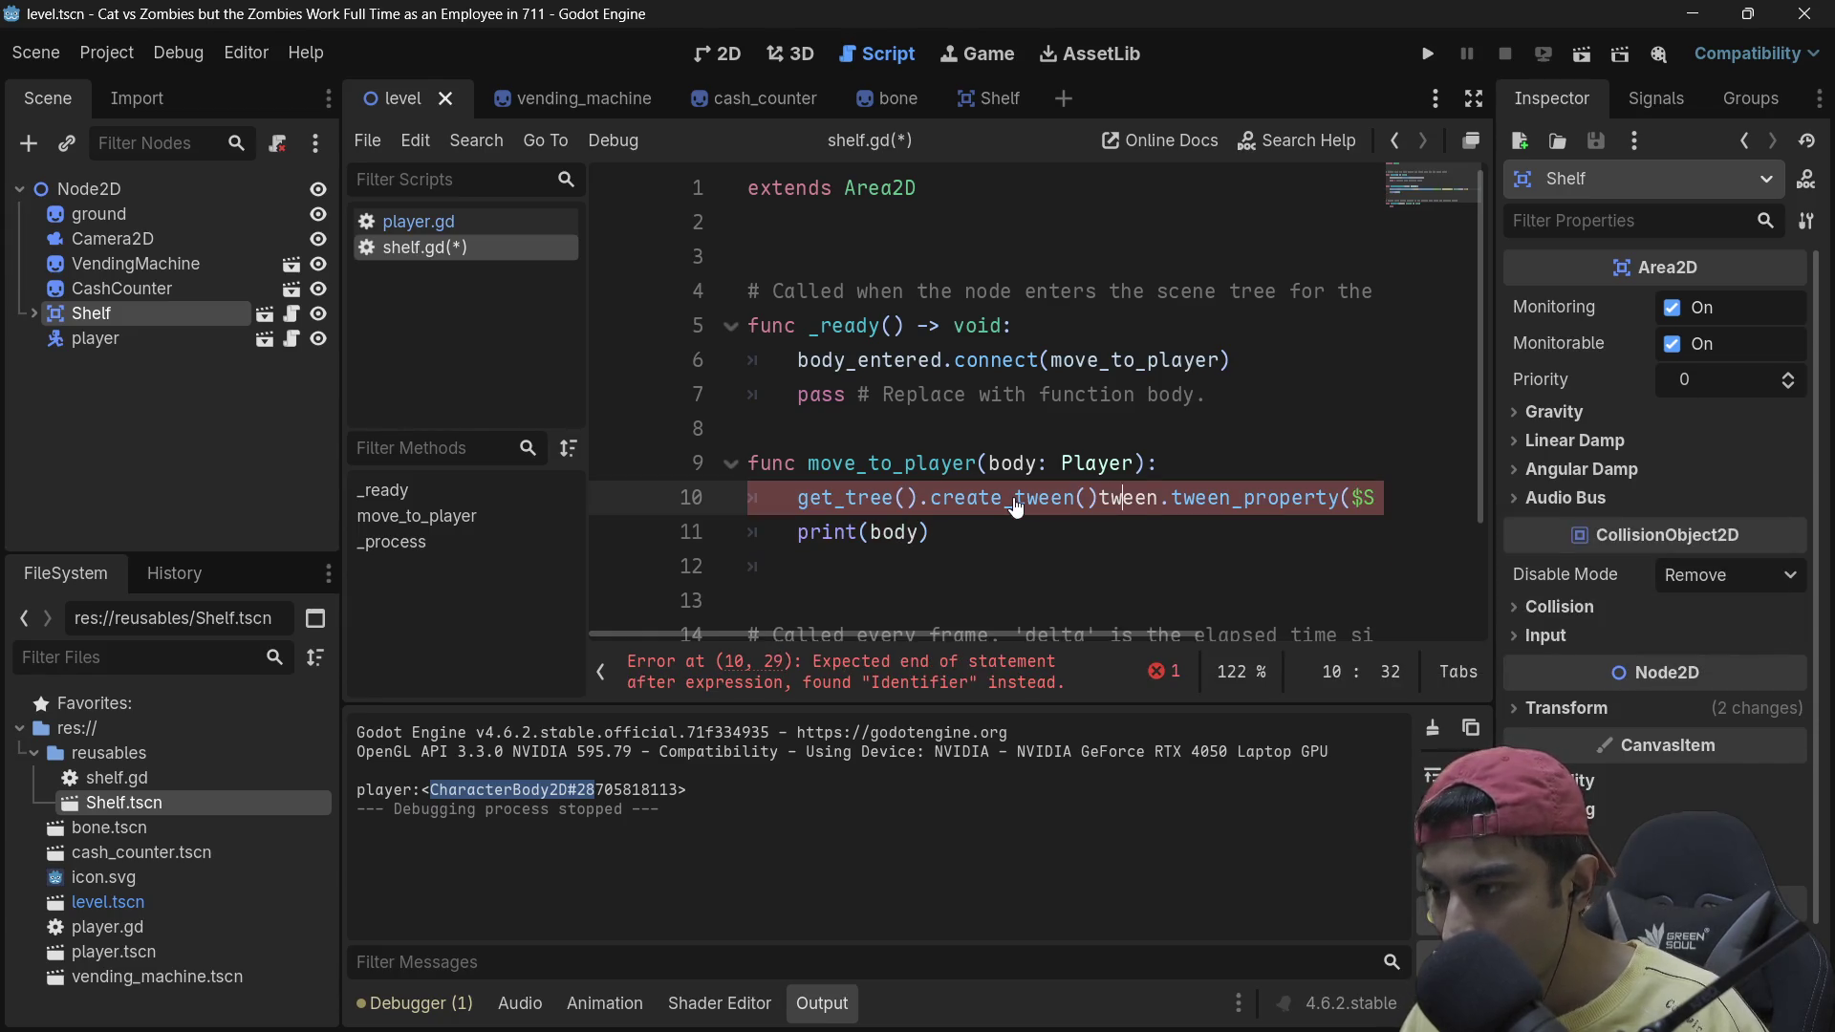
pyautogui.press('BackSpace')
pyautogui.press('BackSpace')
pyautogui.press('BackSpace')
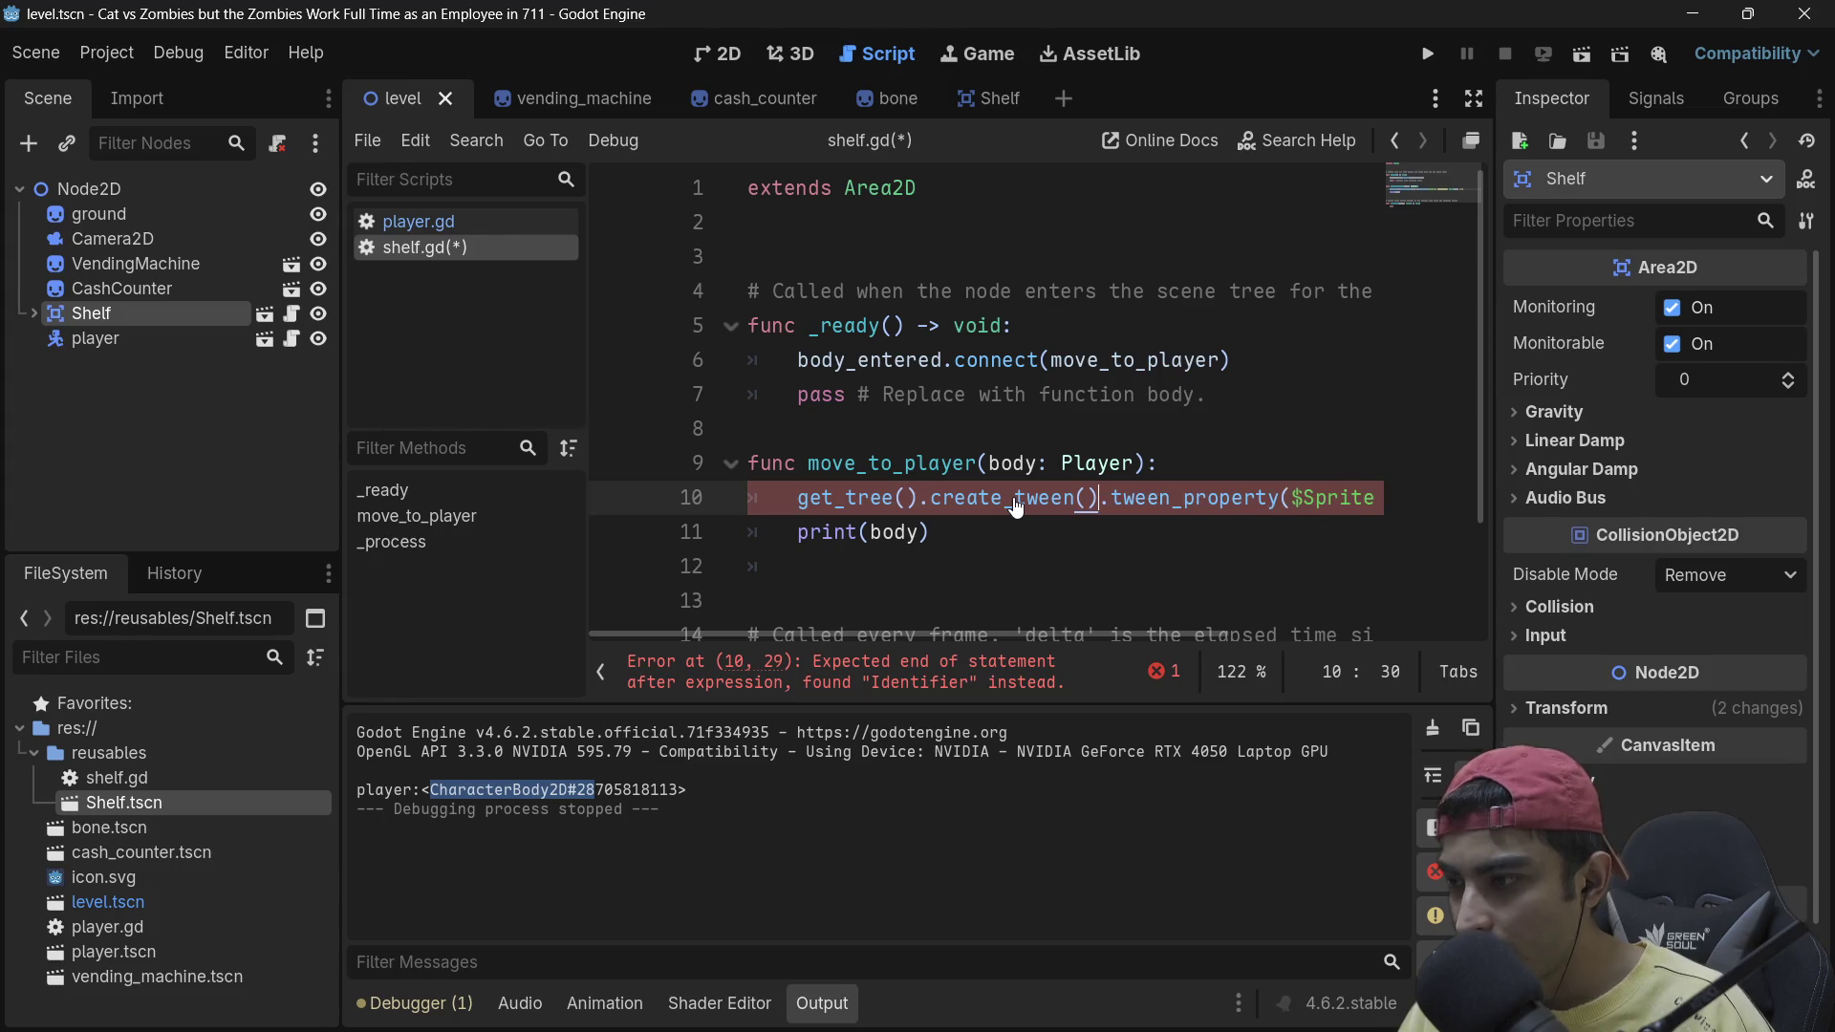
pyautogui.moveTo(935, 644); pyautogui.dragTo(1111, 648)
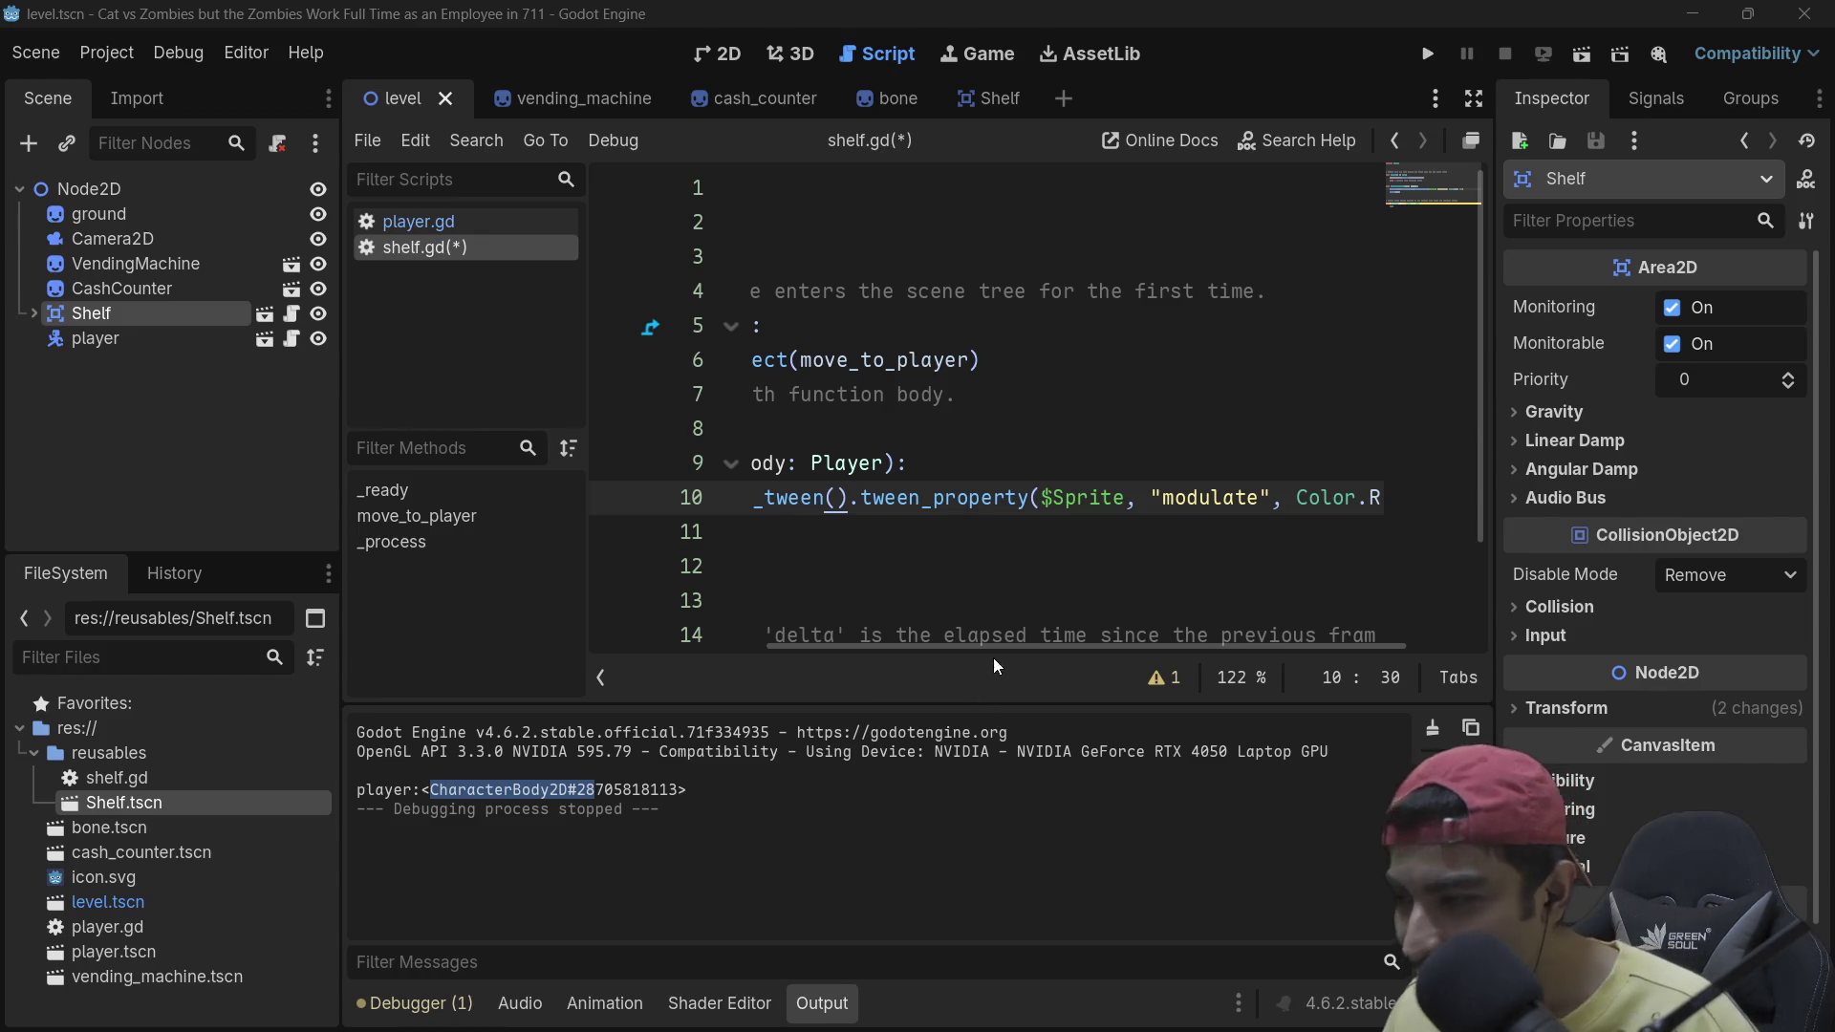
pyautogui.click(1472, 98)
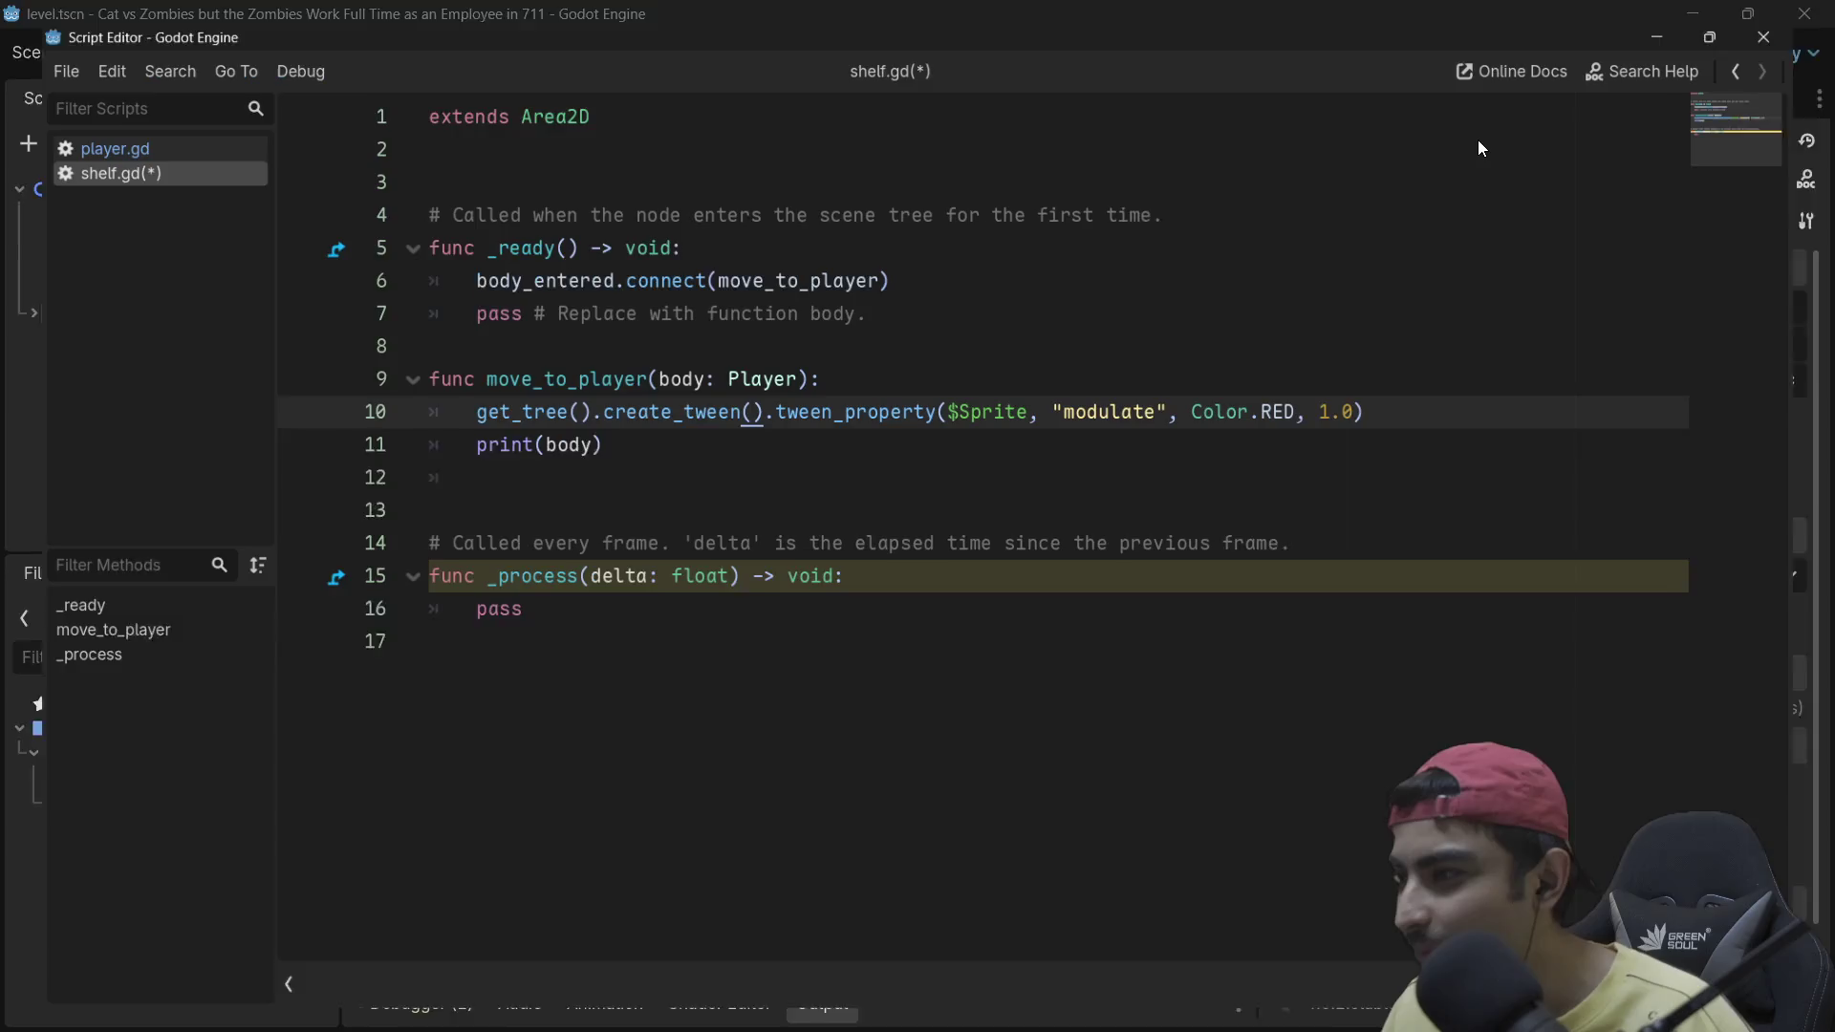
# Step: Replace $Sprite with body as the tween target
pyautogui.doubleClick(1114, 407)
pyautogui.click(1034, 406)
pyautogui.moveTo(1034, 406); pyautogui.dragTo(951, 406)
pyautogui.write('body')
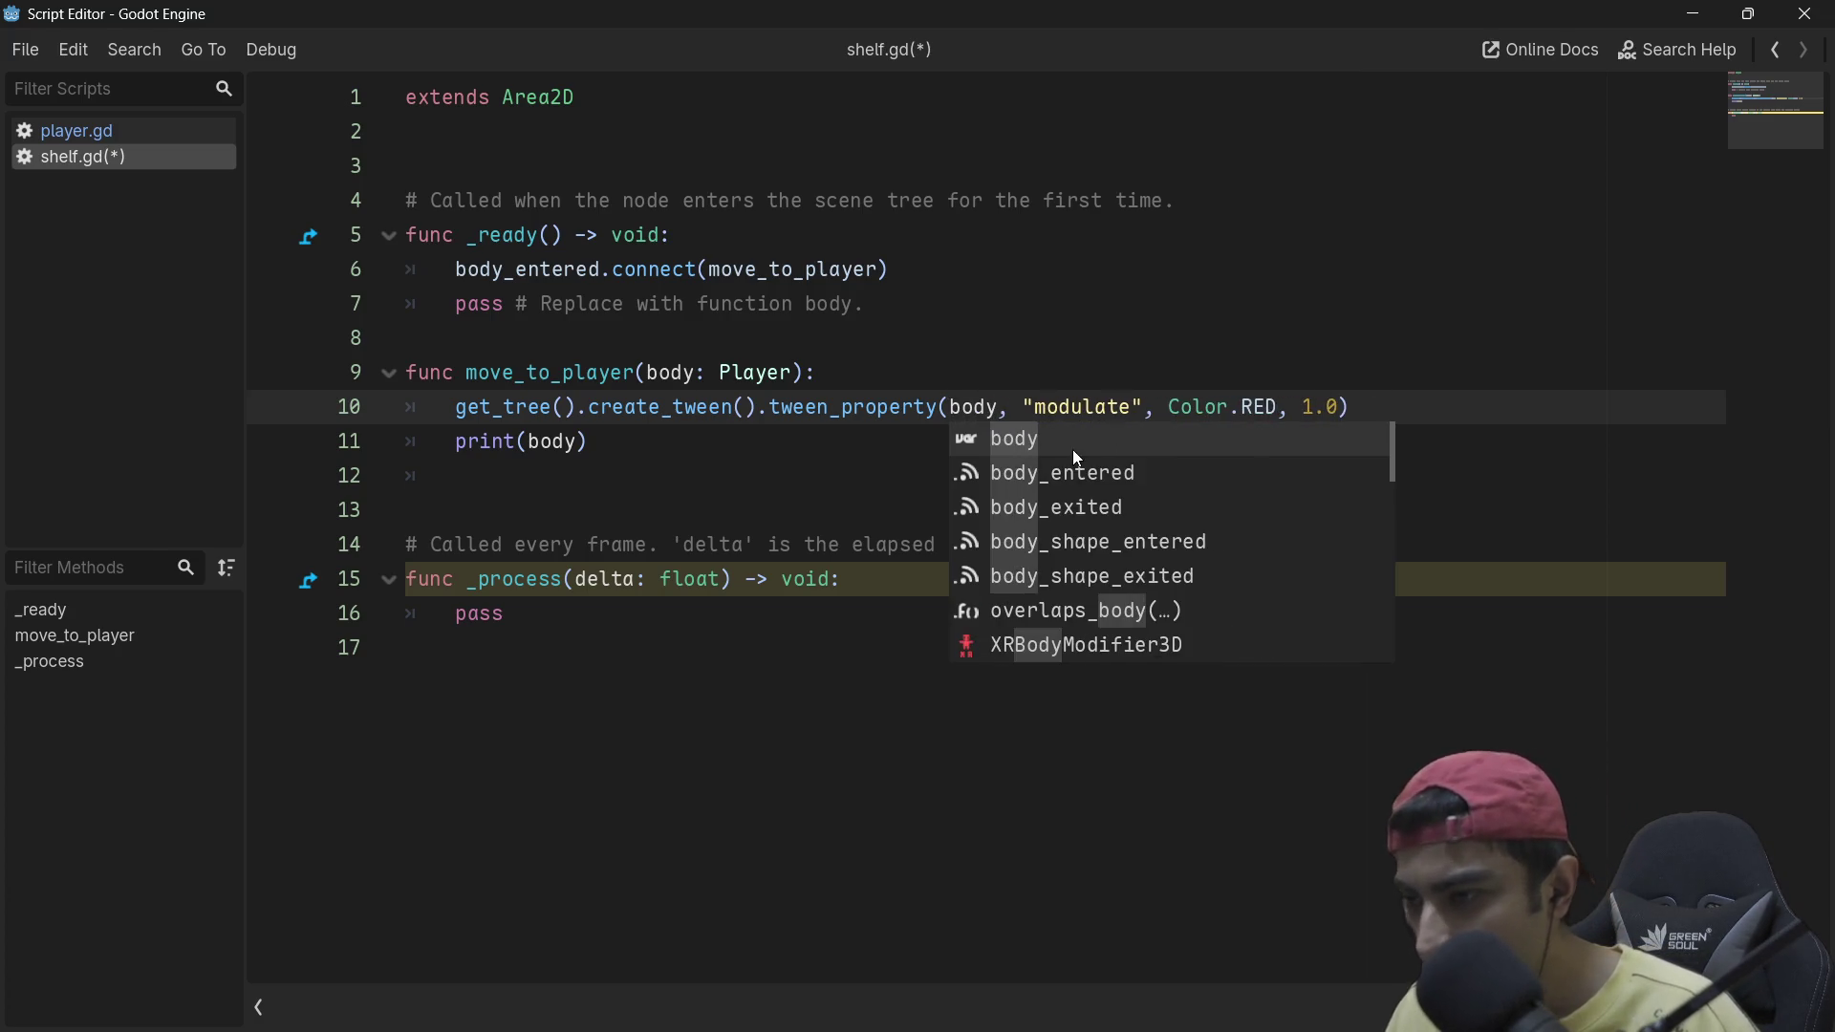
pyautogui.click(1144, 407)
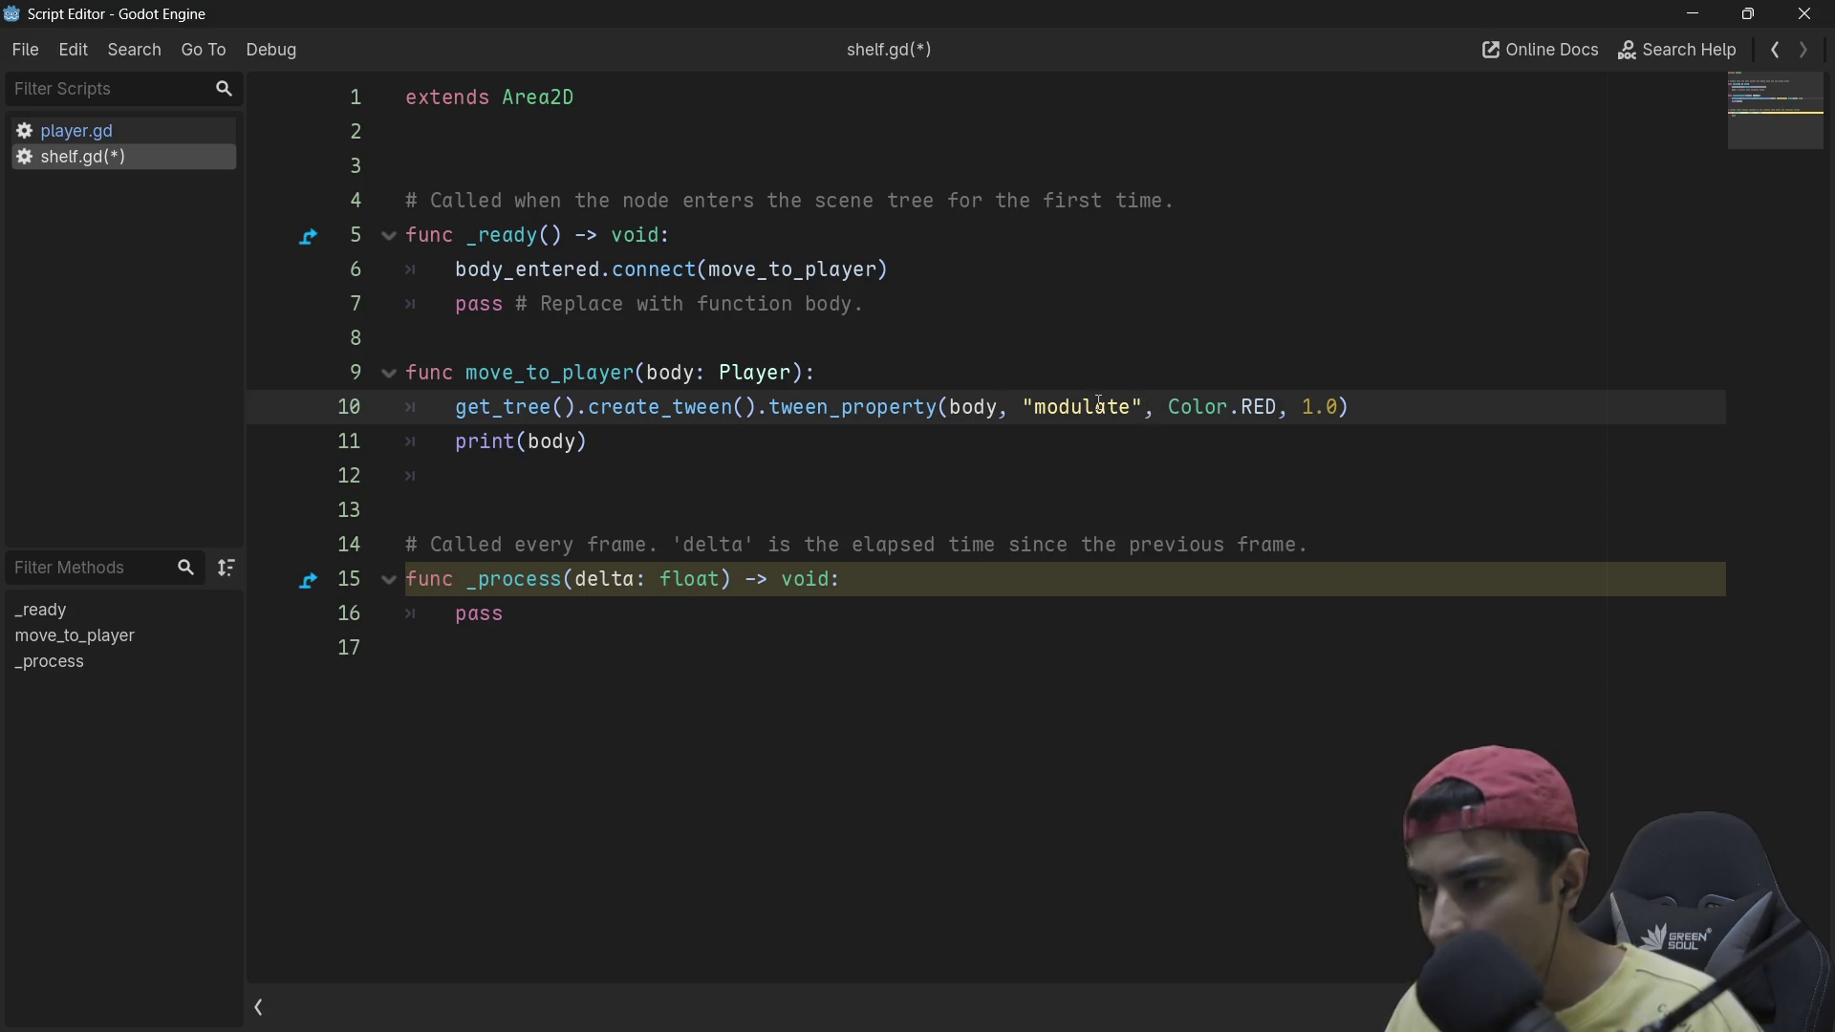
# Step: Change the tweened property from "modulate" to "global_position"
pyautogui.moveTo(1080, 408)
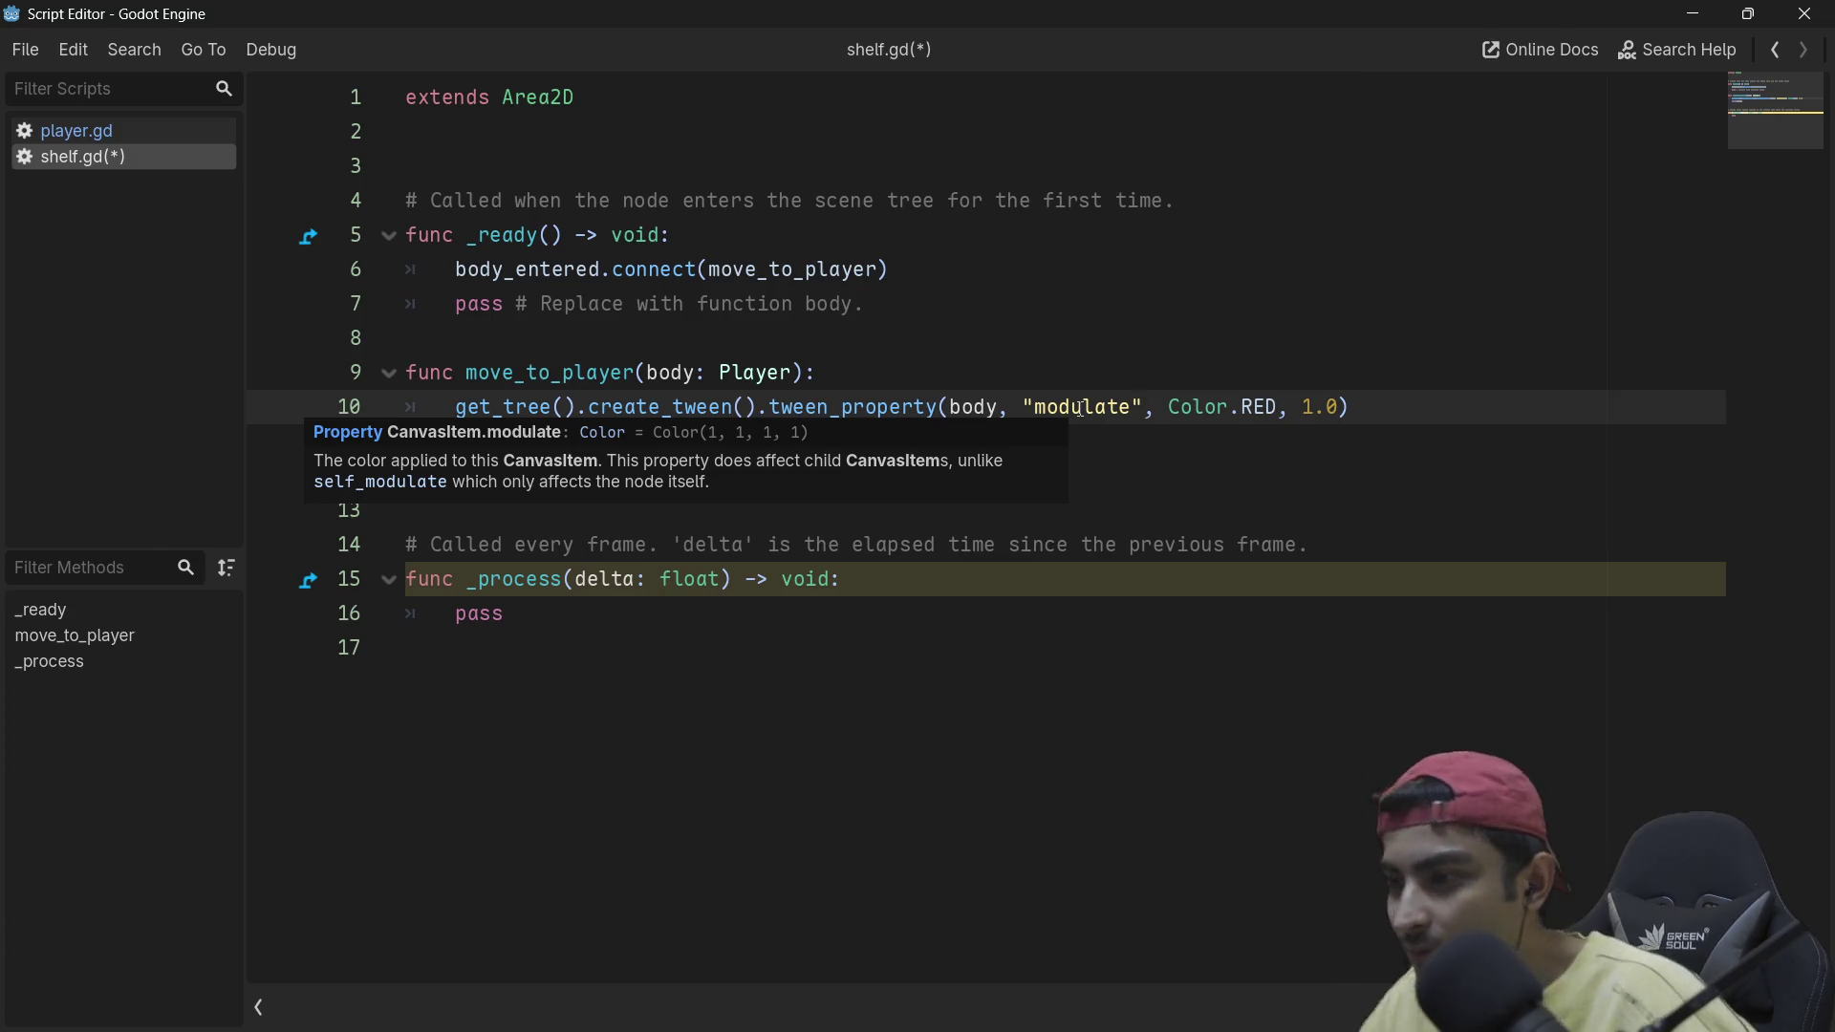
pyautogui.doubleClick(1081, 408)
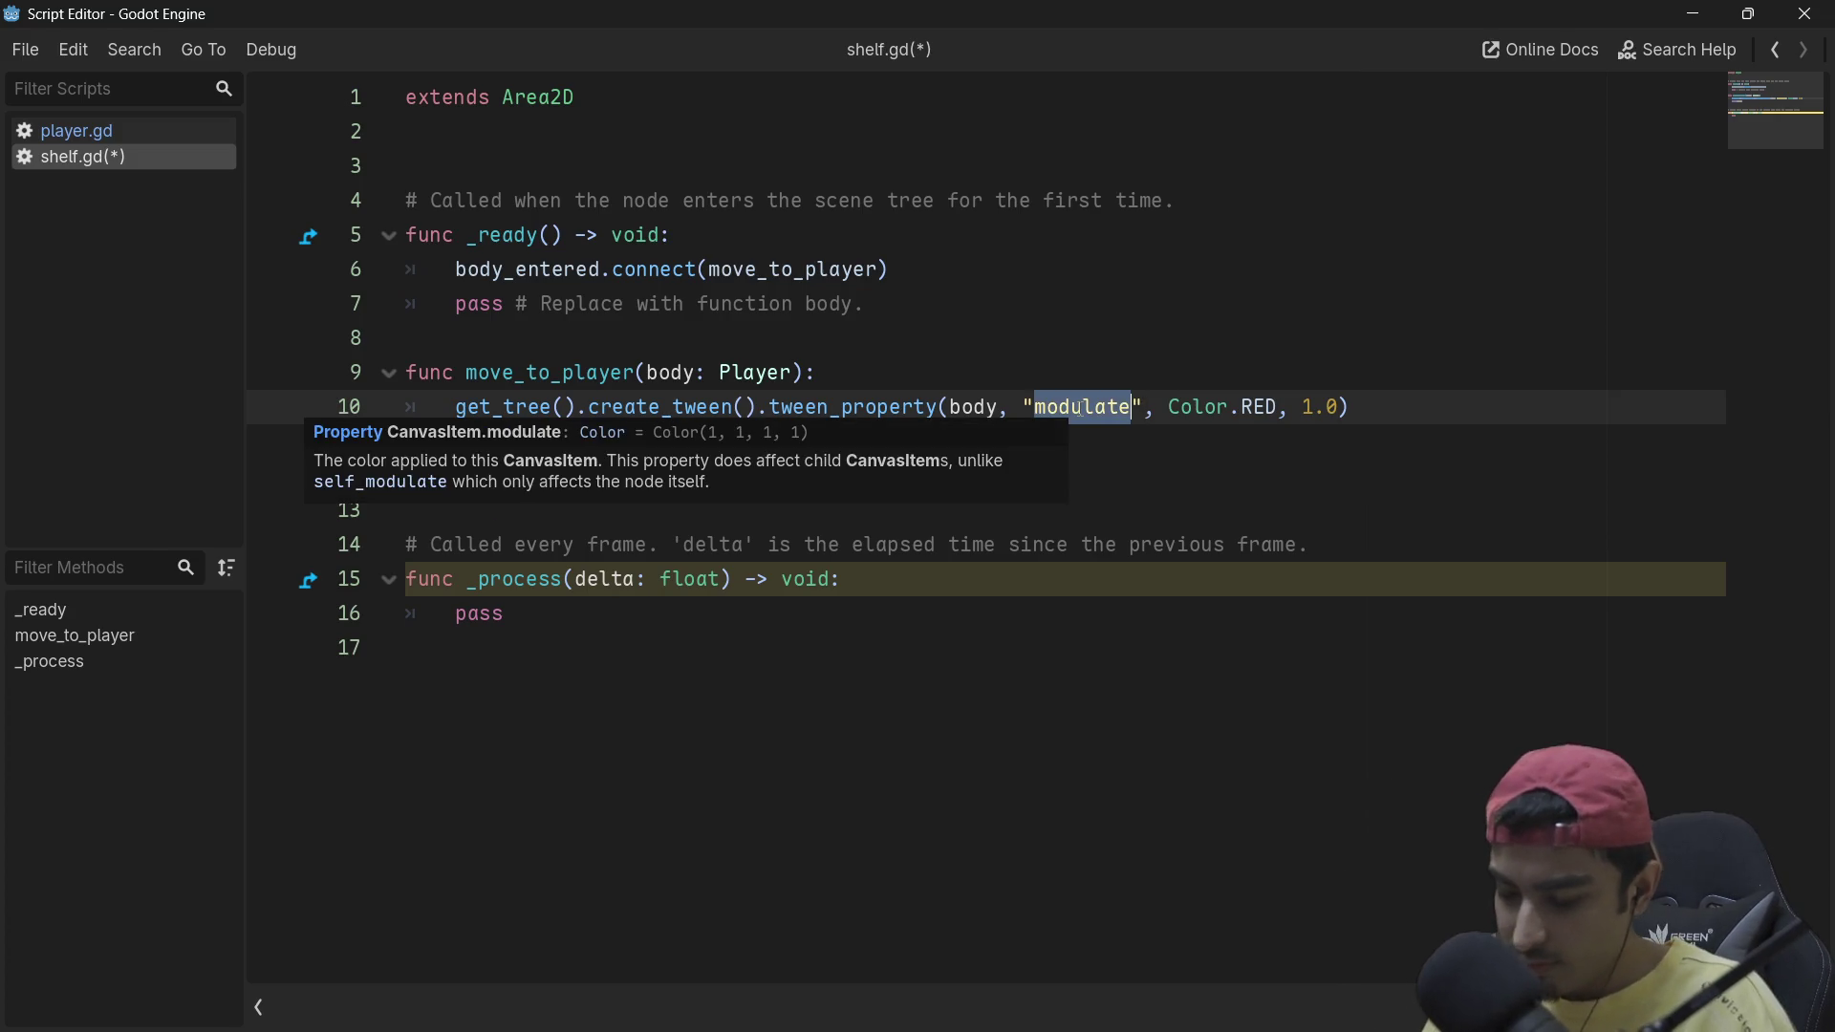
pyautogui.write('glop')
pyautogui.press('BackSpace')
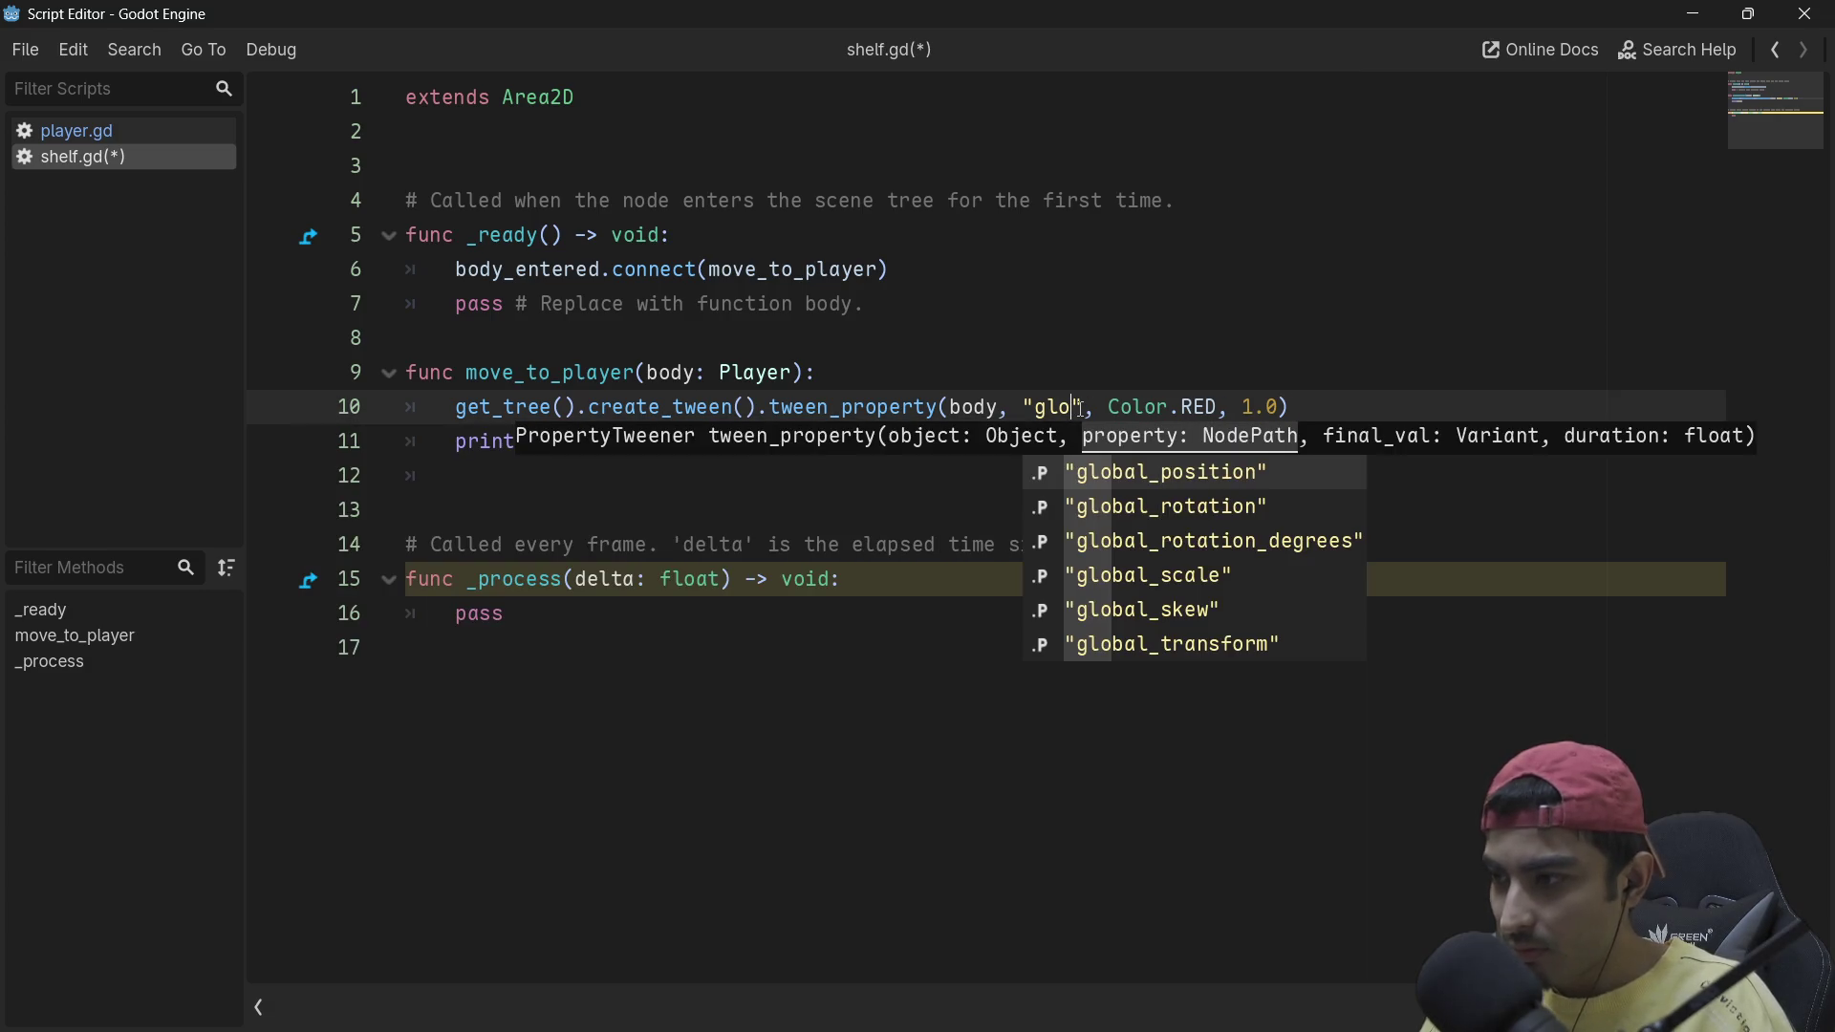
pyautogui.press('Return')
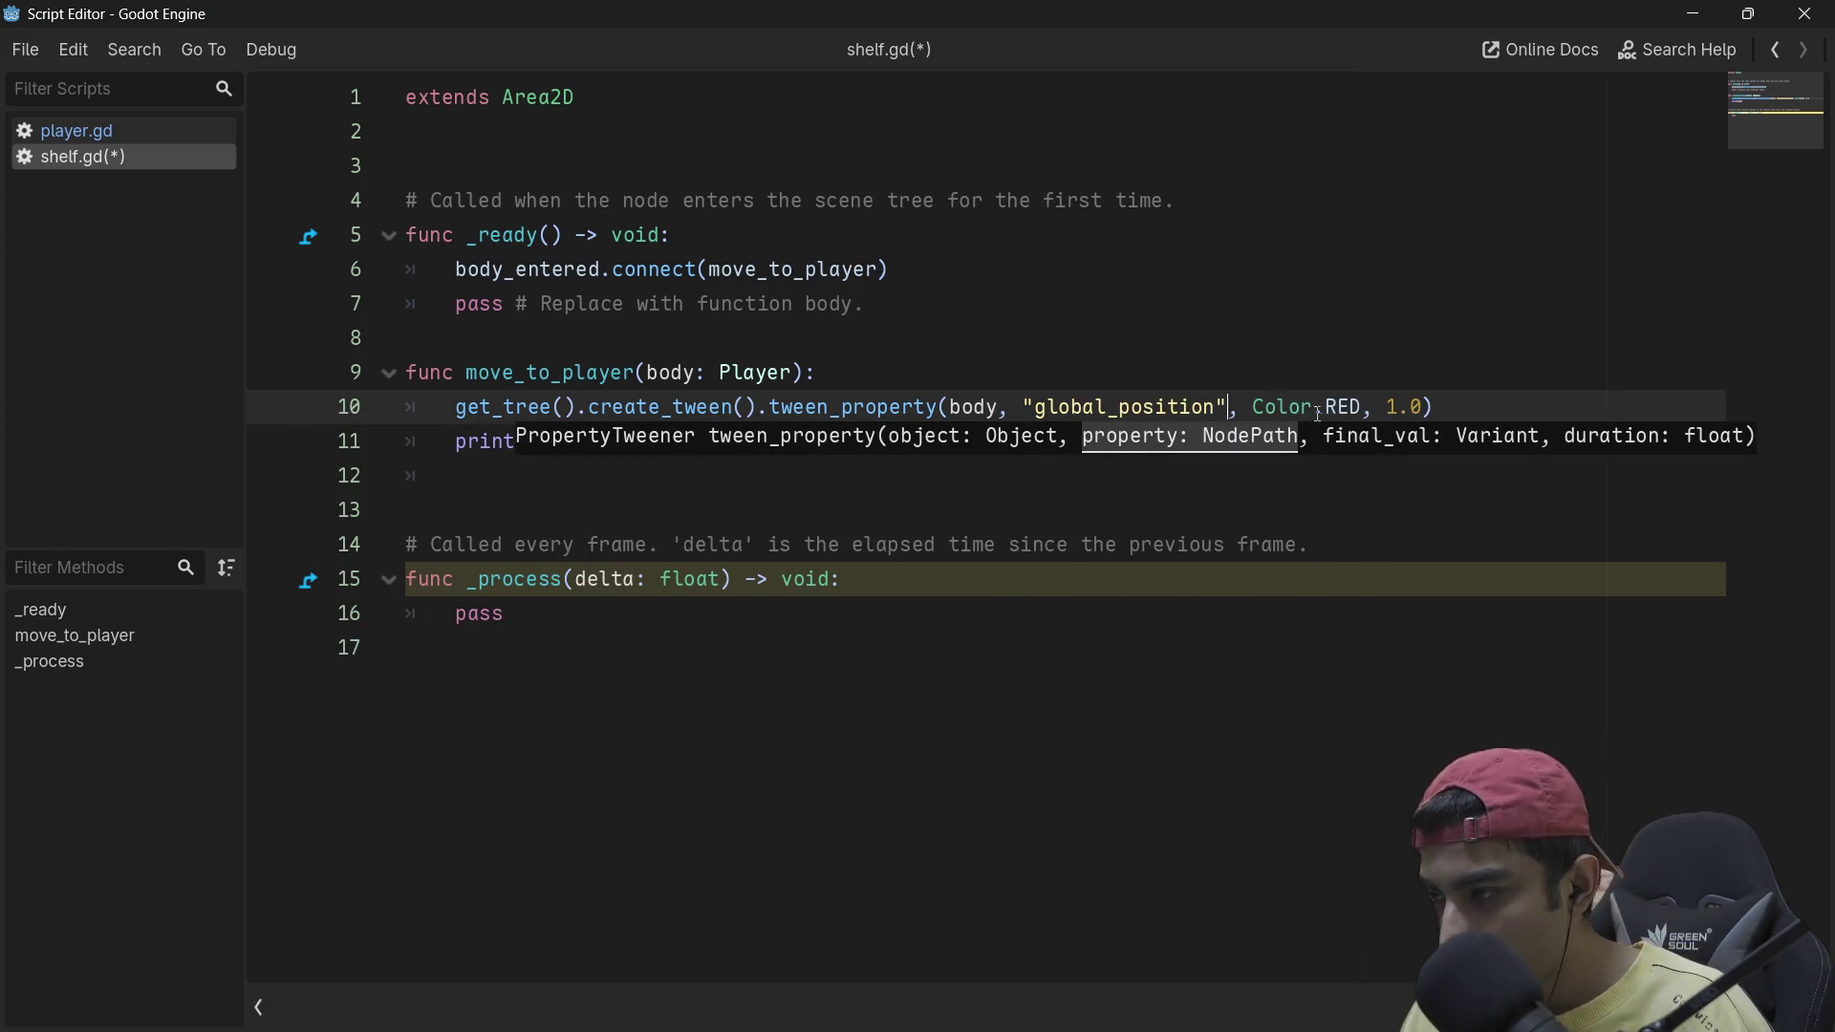
# Step: Replace Color.RED with global_position as the final value and save shelf.gd
pyautogui.moveTo(1361, 408); pyautogui.dragTo(1257, 409)
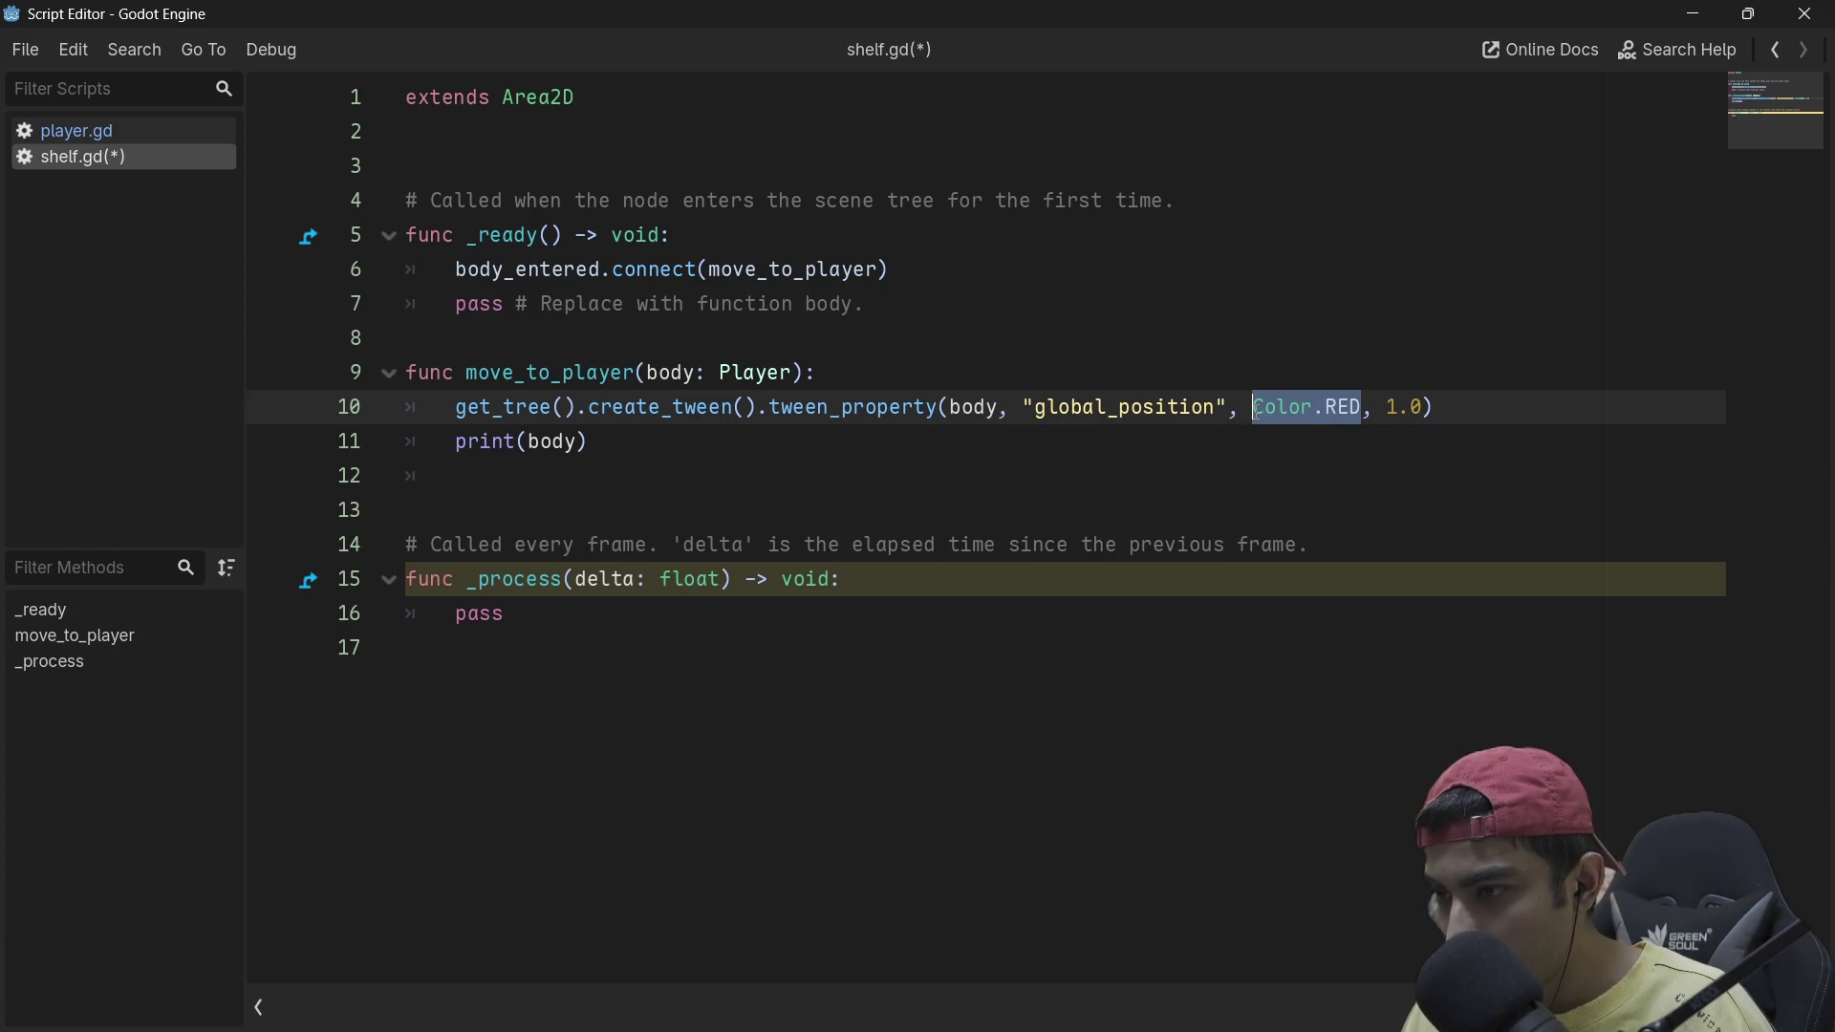
pyautogui.press('BackSpace')
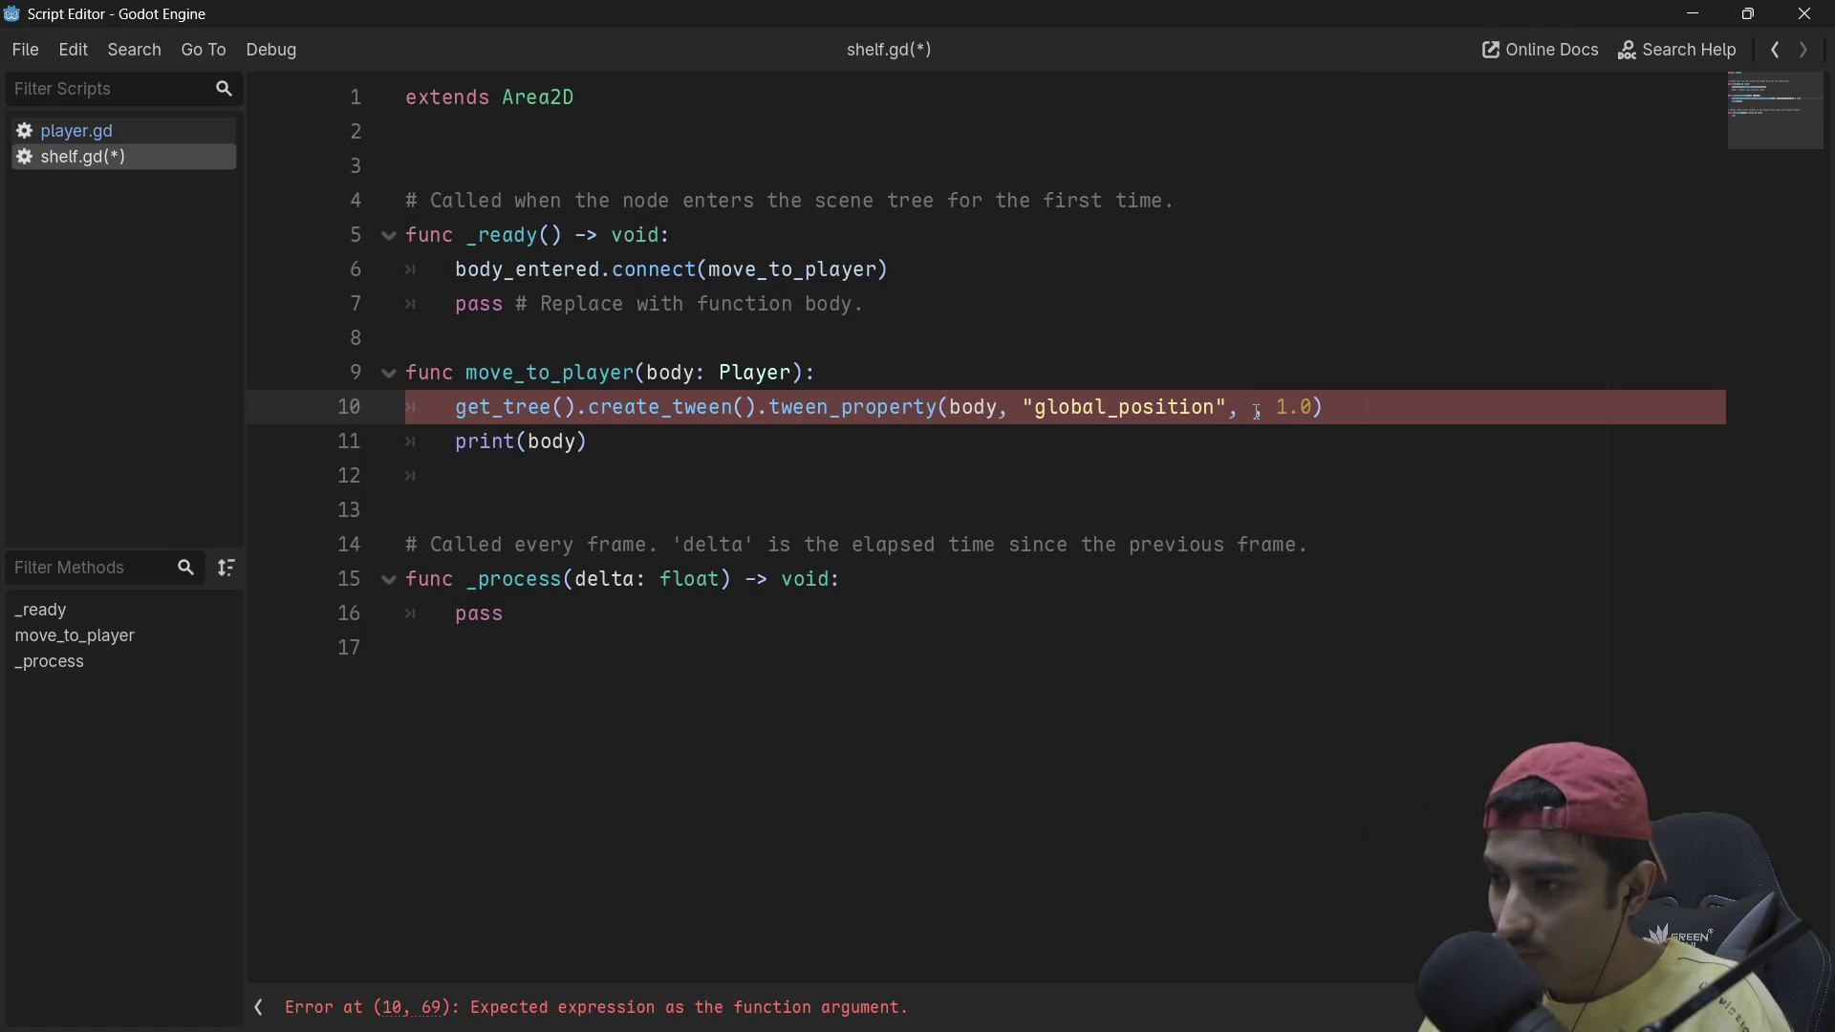
pyautogui.write('globa')
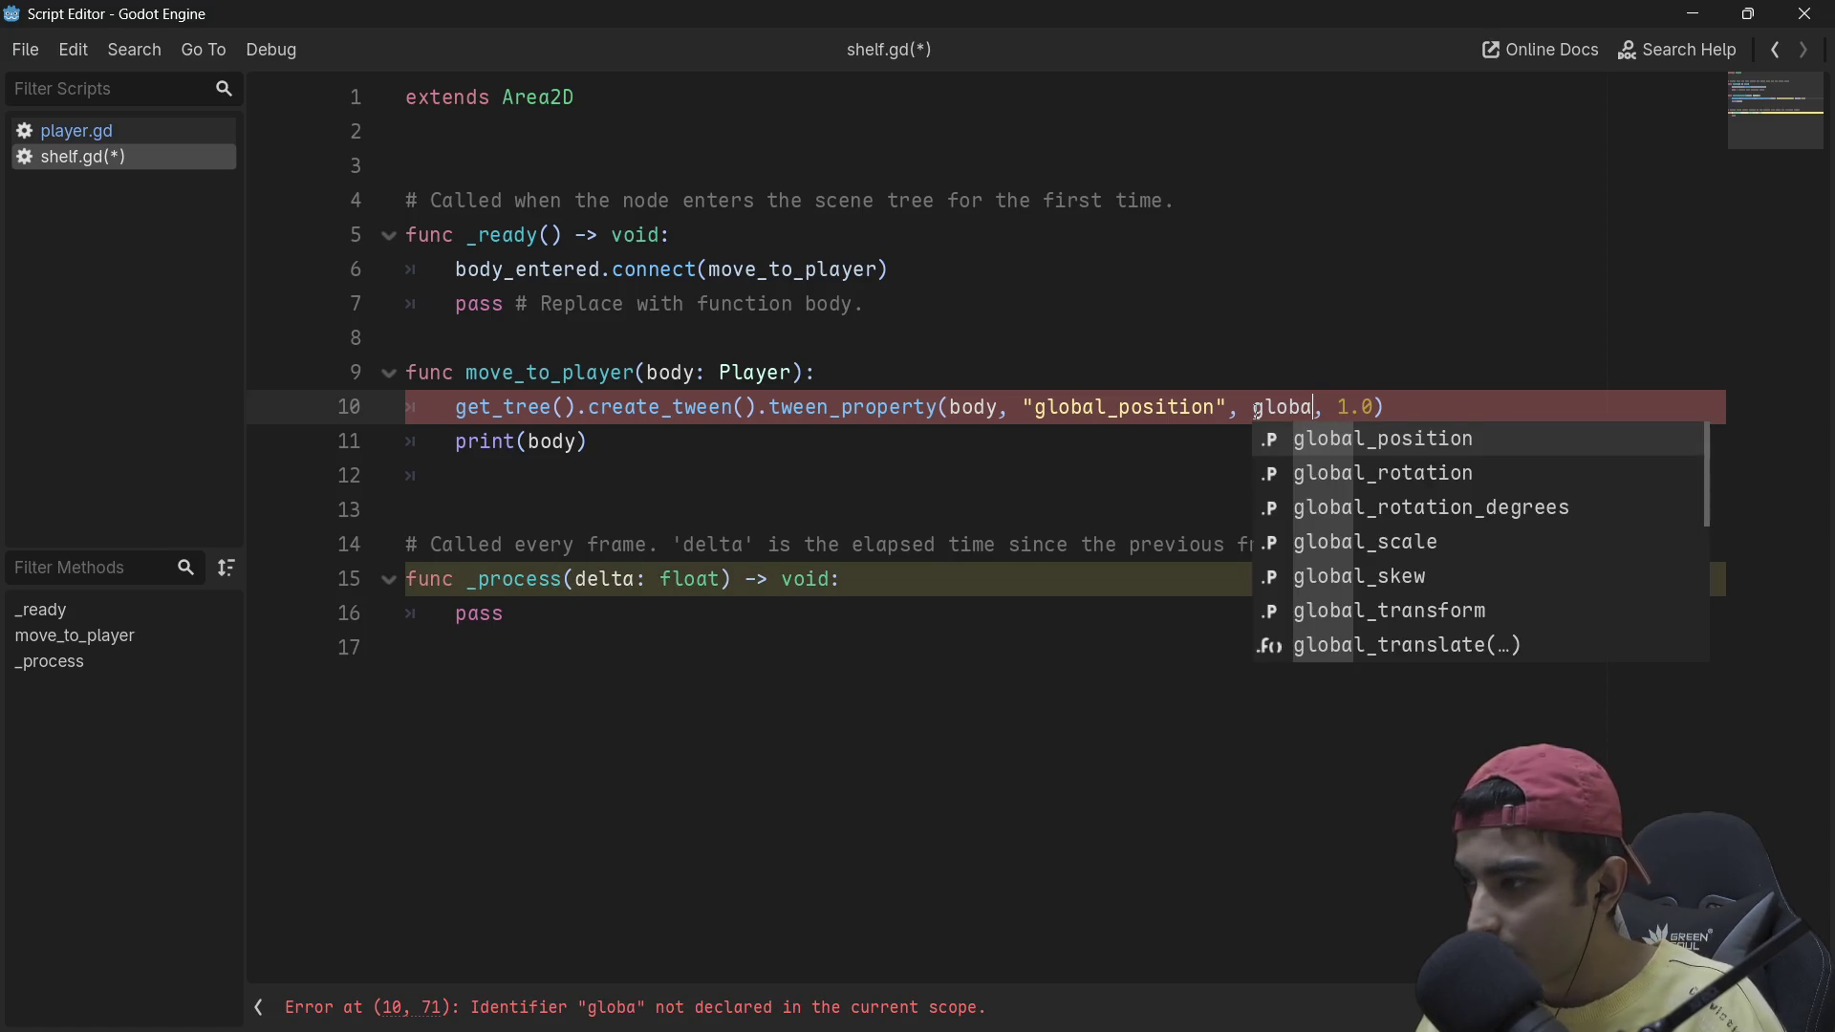
pyautogui.press('Return')
pyautogui.hotkey('ctrl', 's')
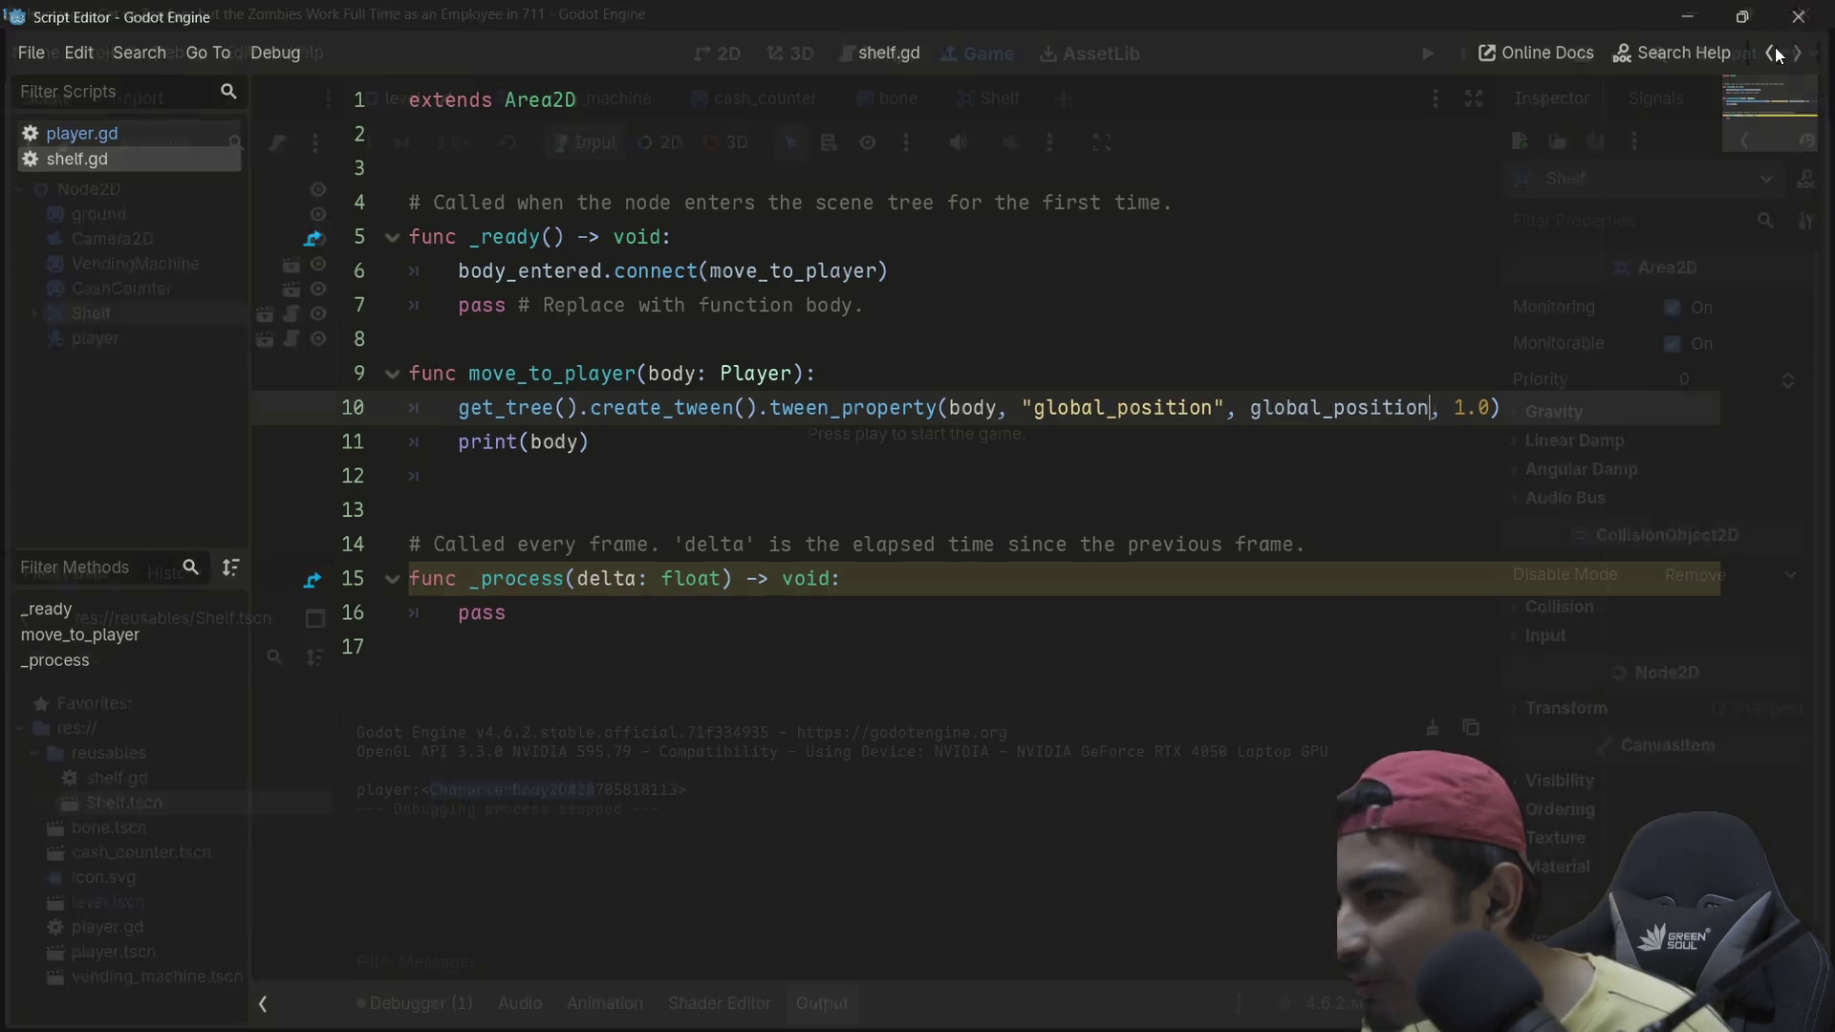
# Step: Run the project, walk the player block right onto the orange platform, then stop the game
pyautogui.click(1805, 13)
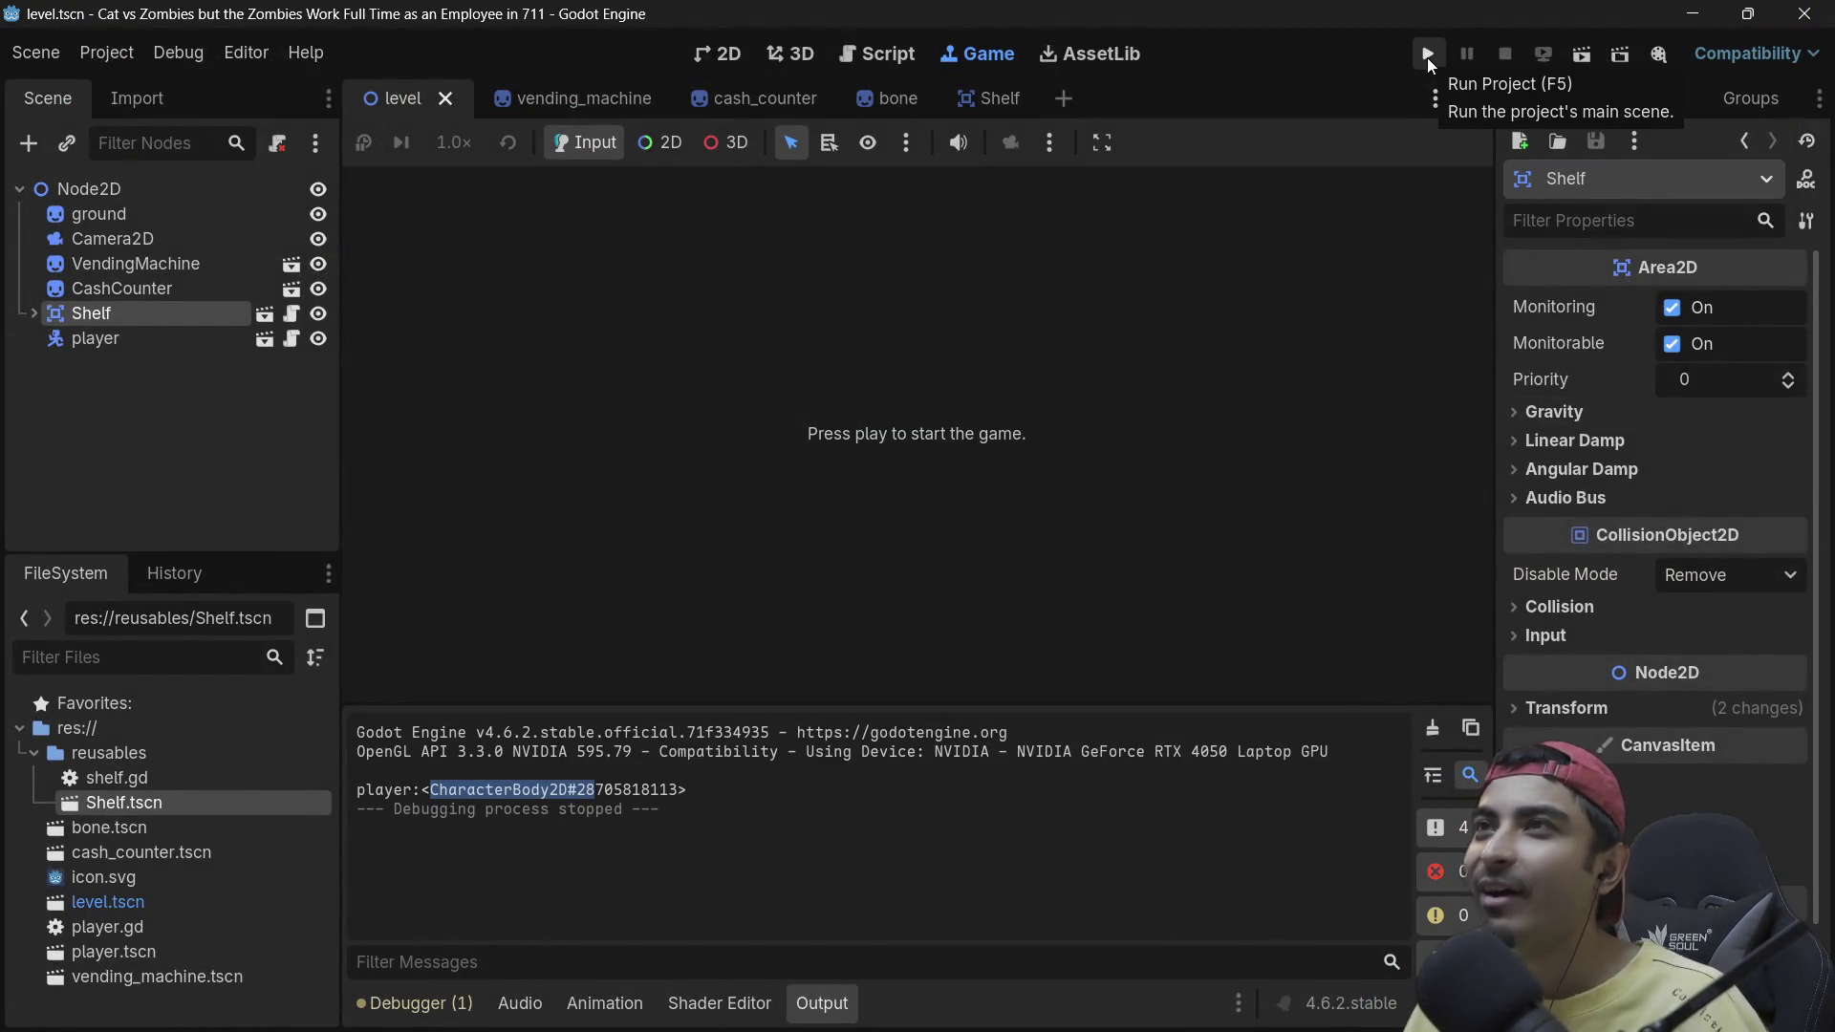
pyautogui.click(1427, 56)
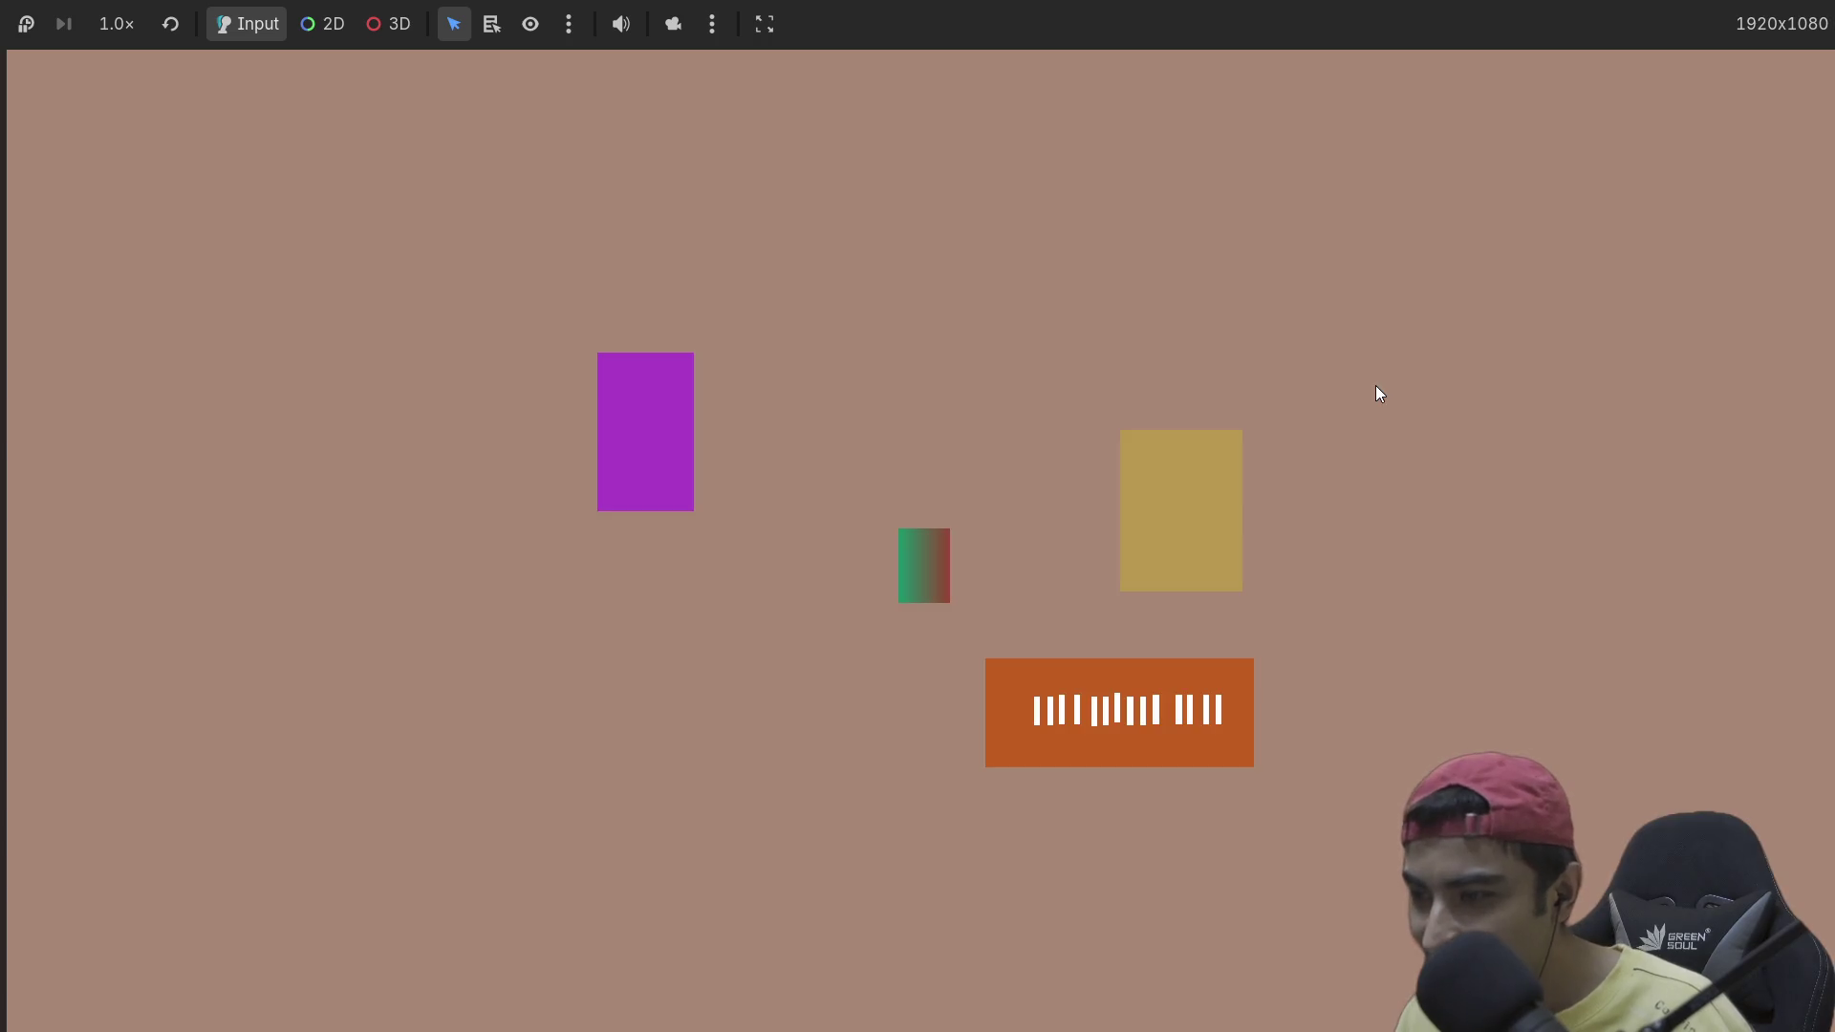
pyautogui.press('Right')
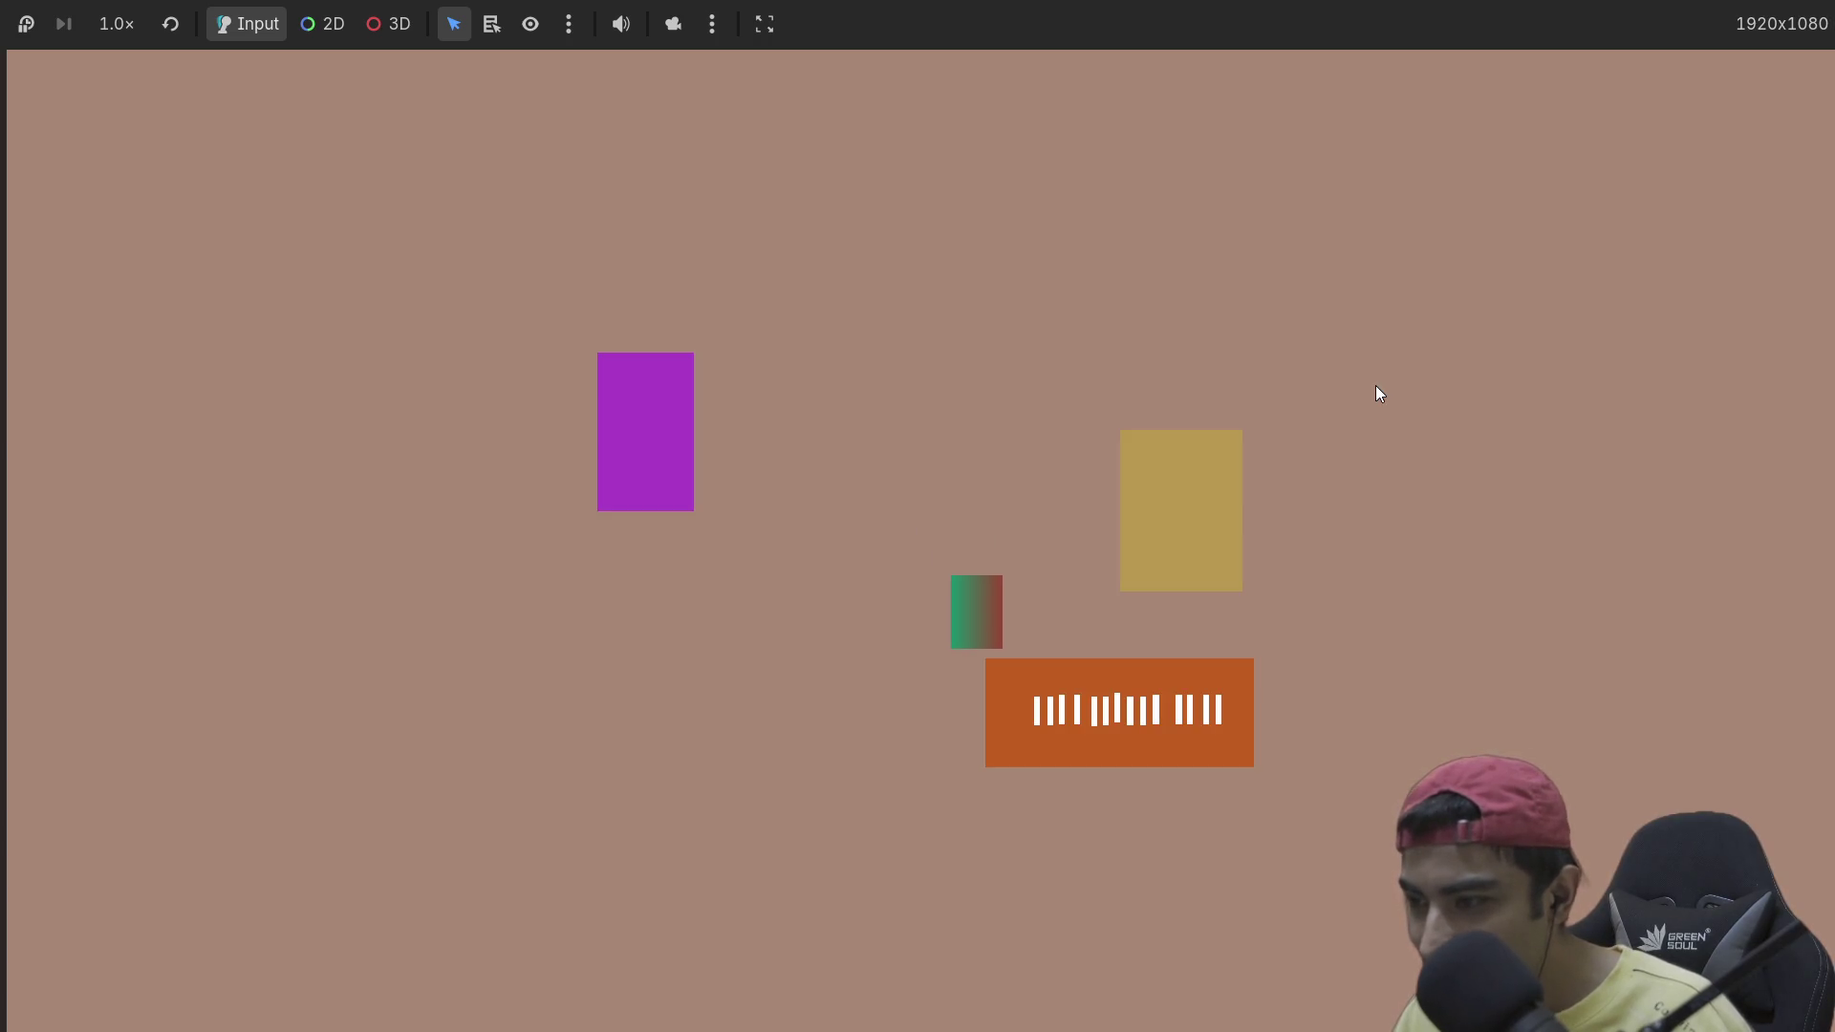
pyautogui.press('Right')
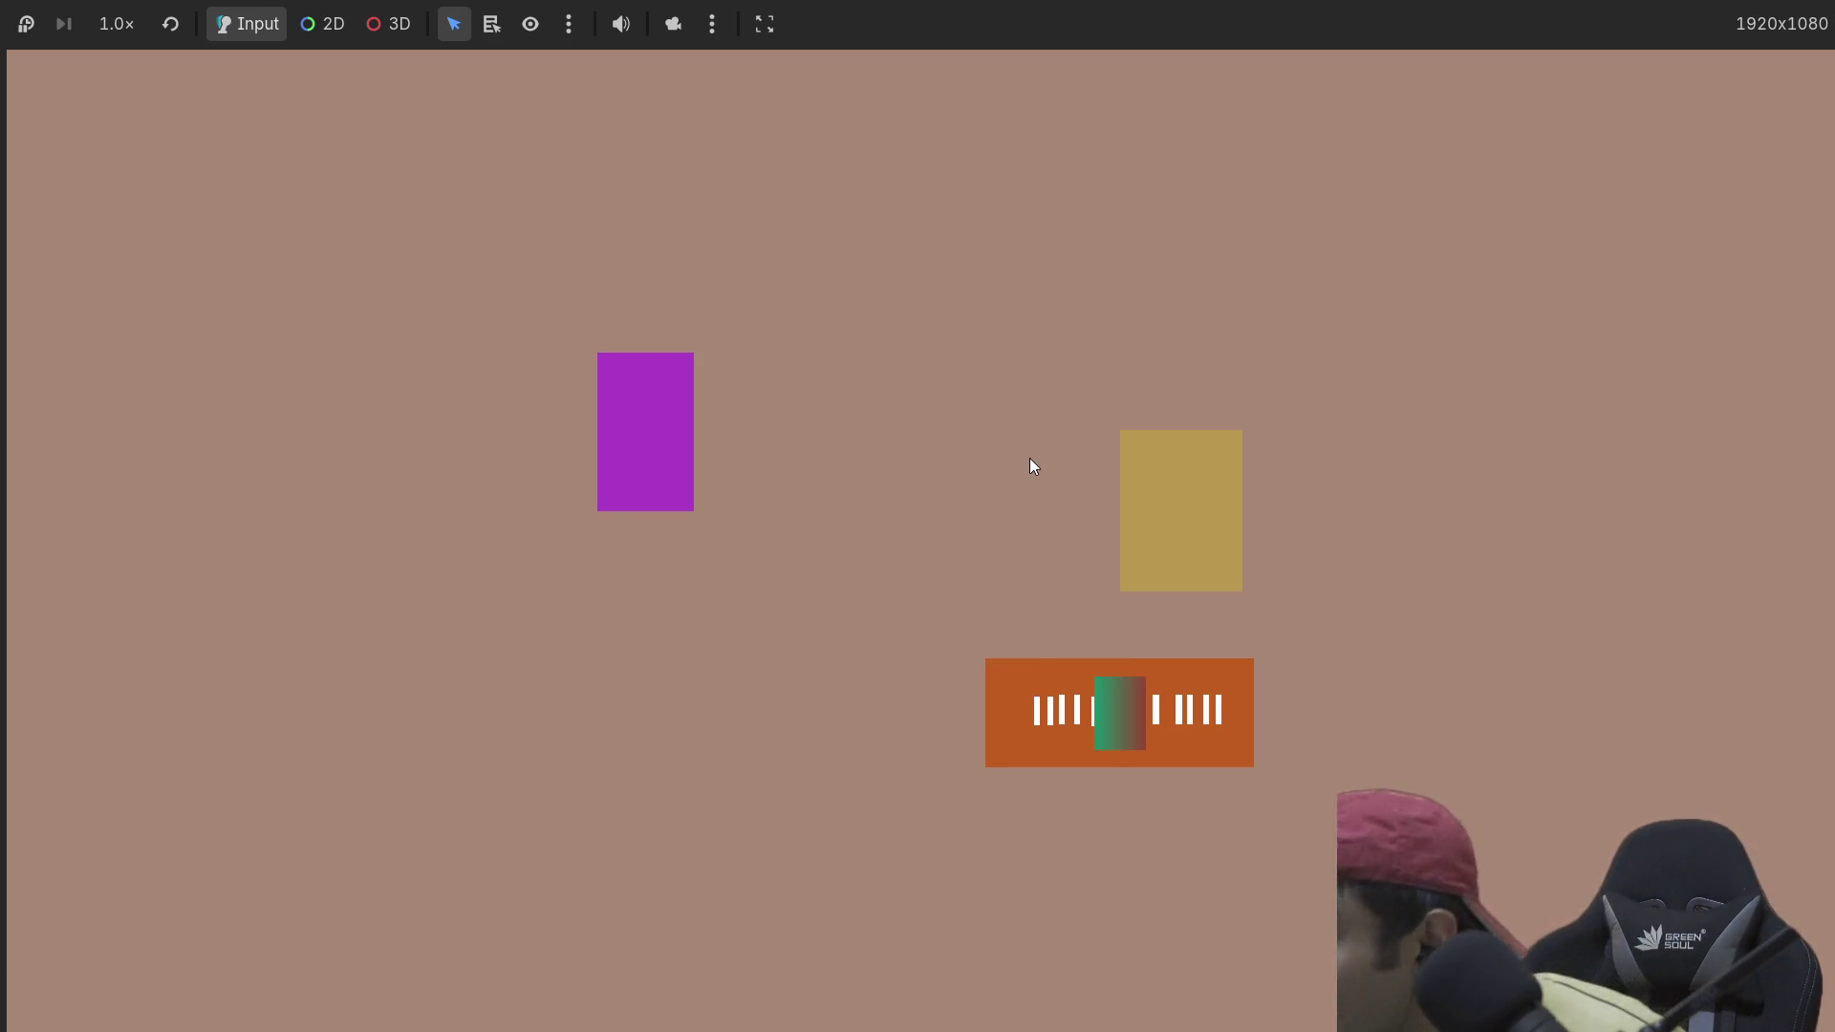
pyautogui.press('F8')
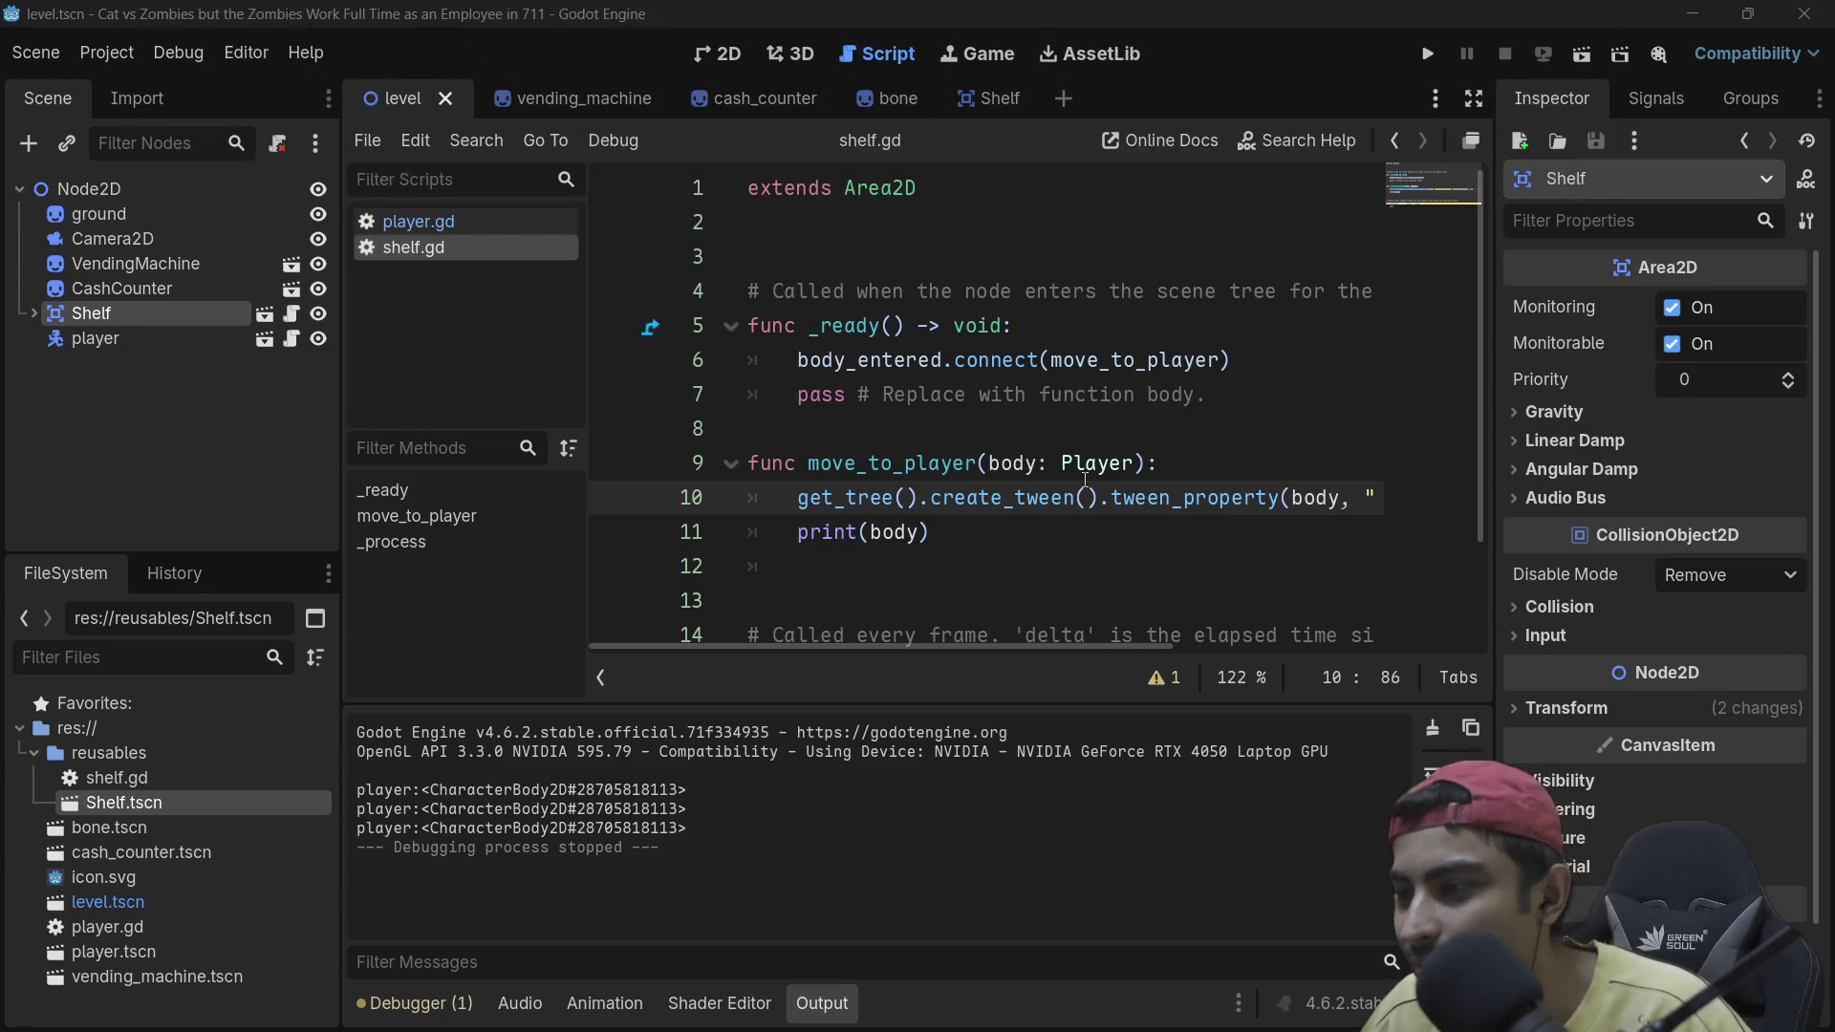
# Step: Finish the tween call with ', 1.0)' after global_position and detach the script editor
pyautogui.moveTo(1025, 646); pyautogui.dragTo(1279, 651)
pyautogui.write(', global_position')
pyautogui.doubleClick(1274, 499)
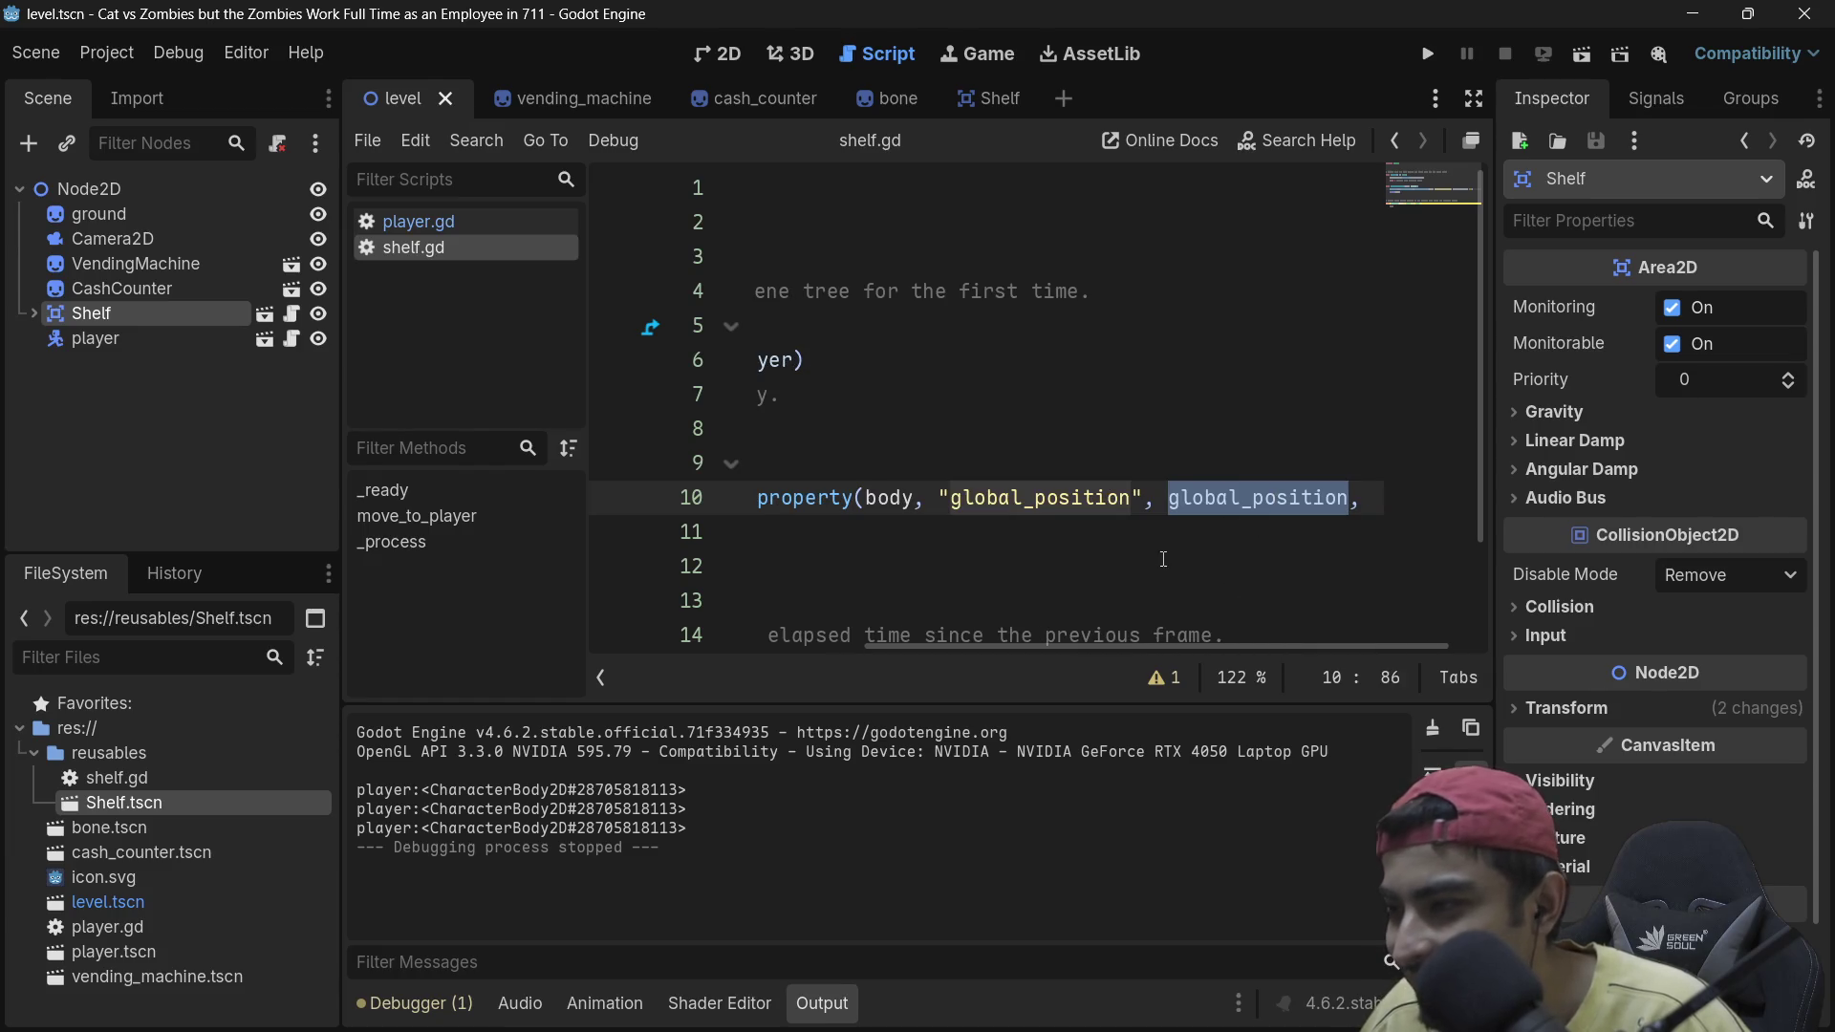
pyautogui.write('1.0)')
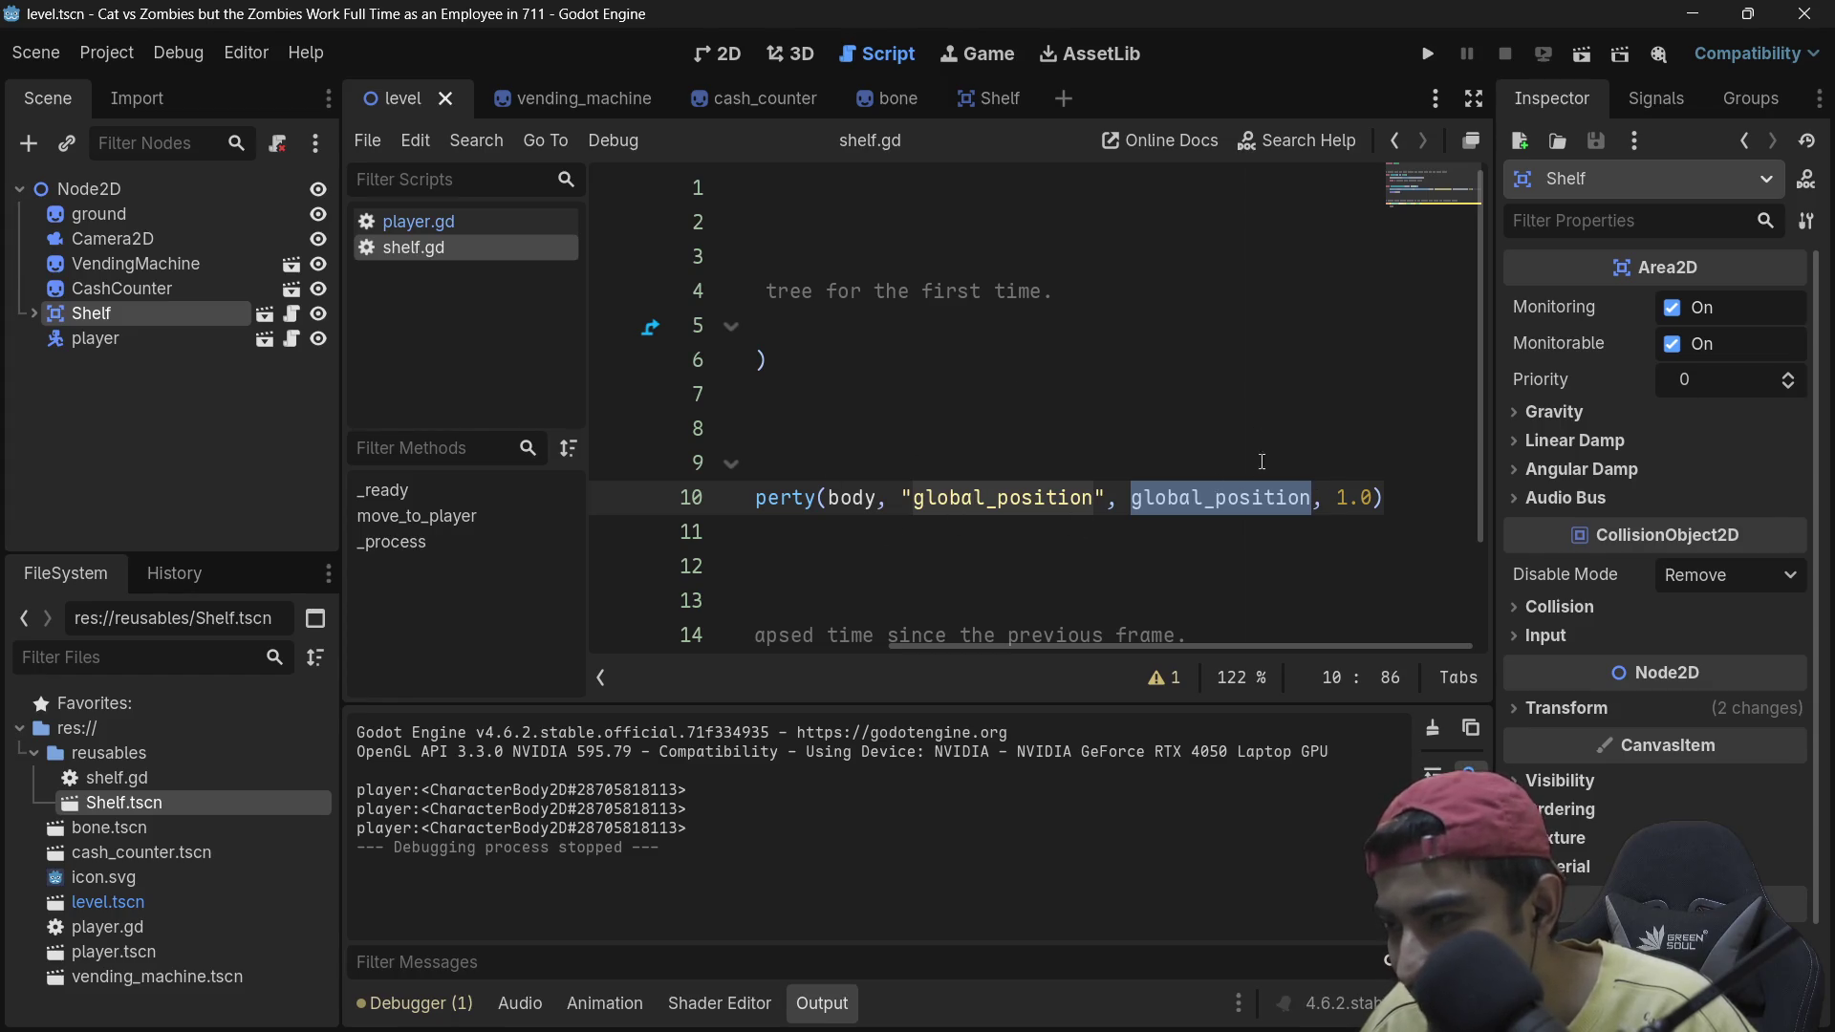
pyautogui.click(1472, 142)
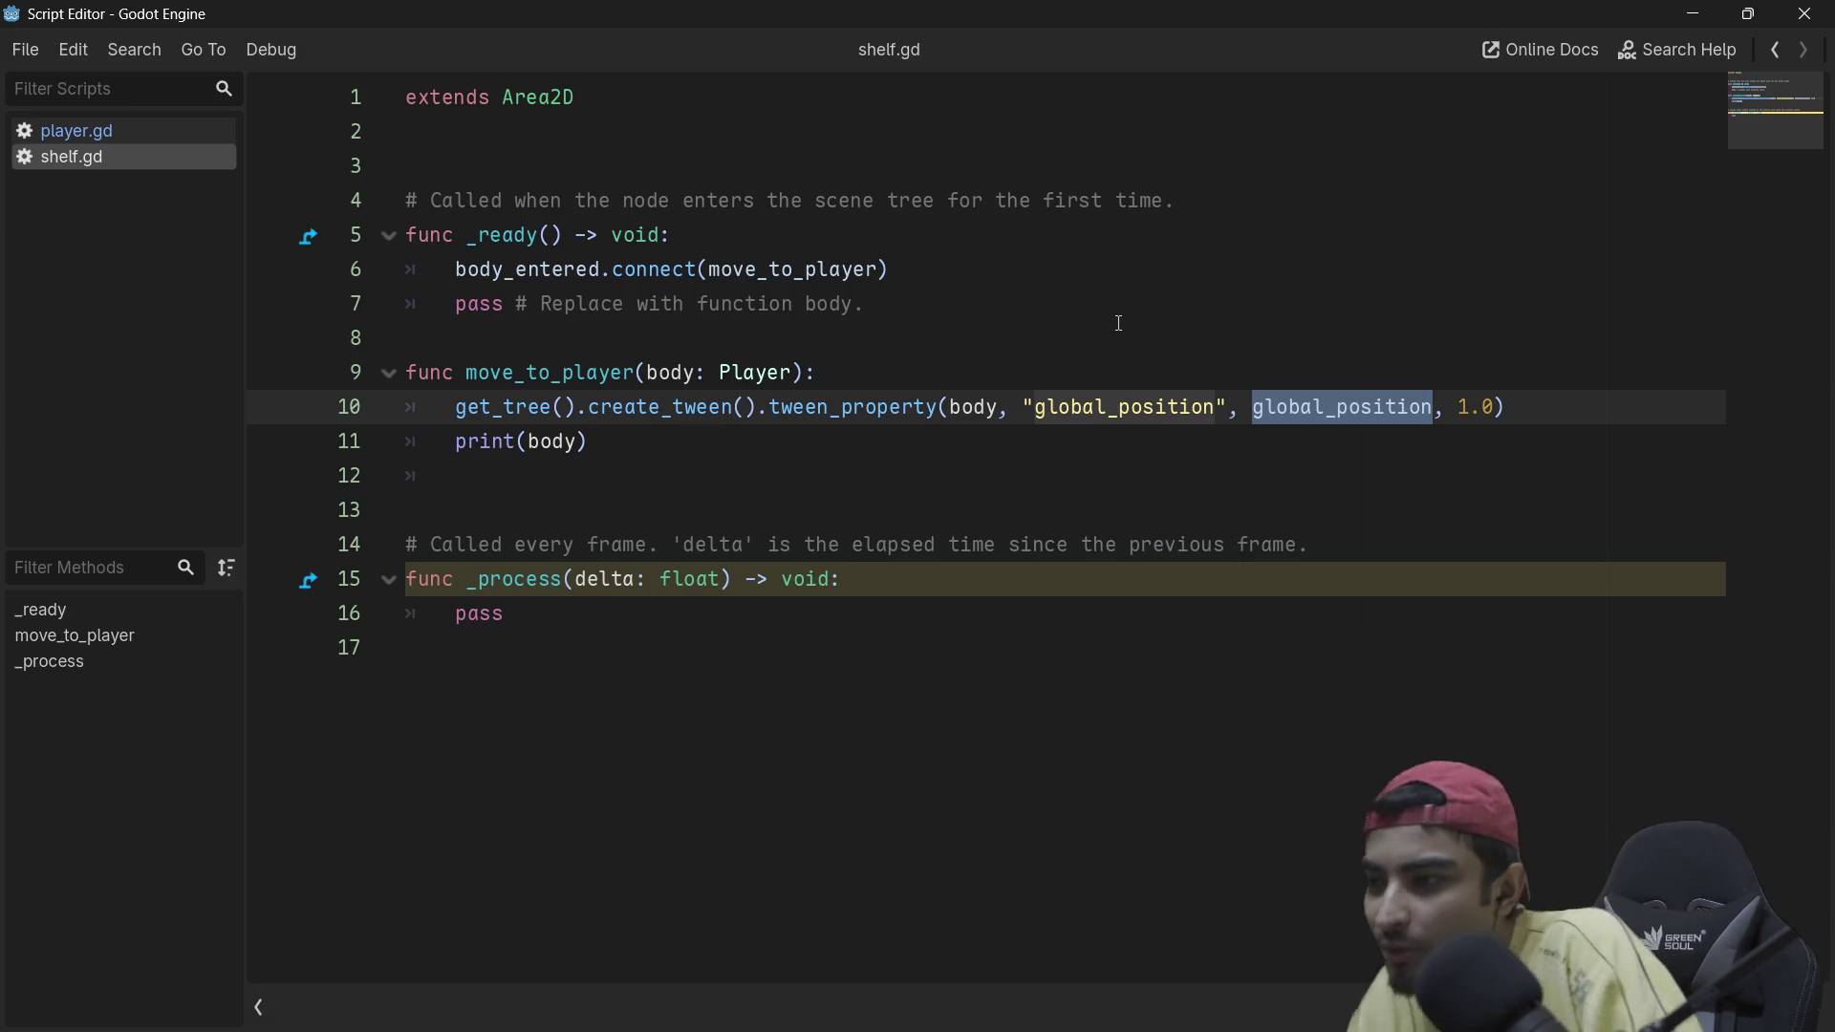
pyautogui.doubleClick(988, 408)
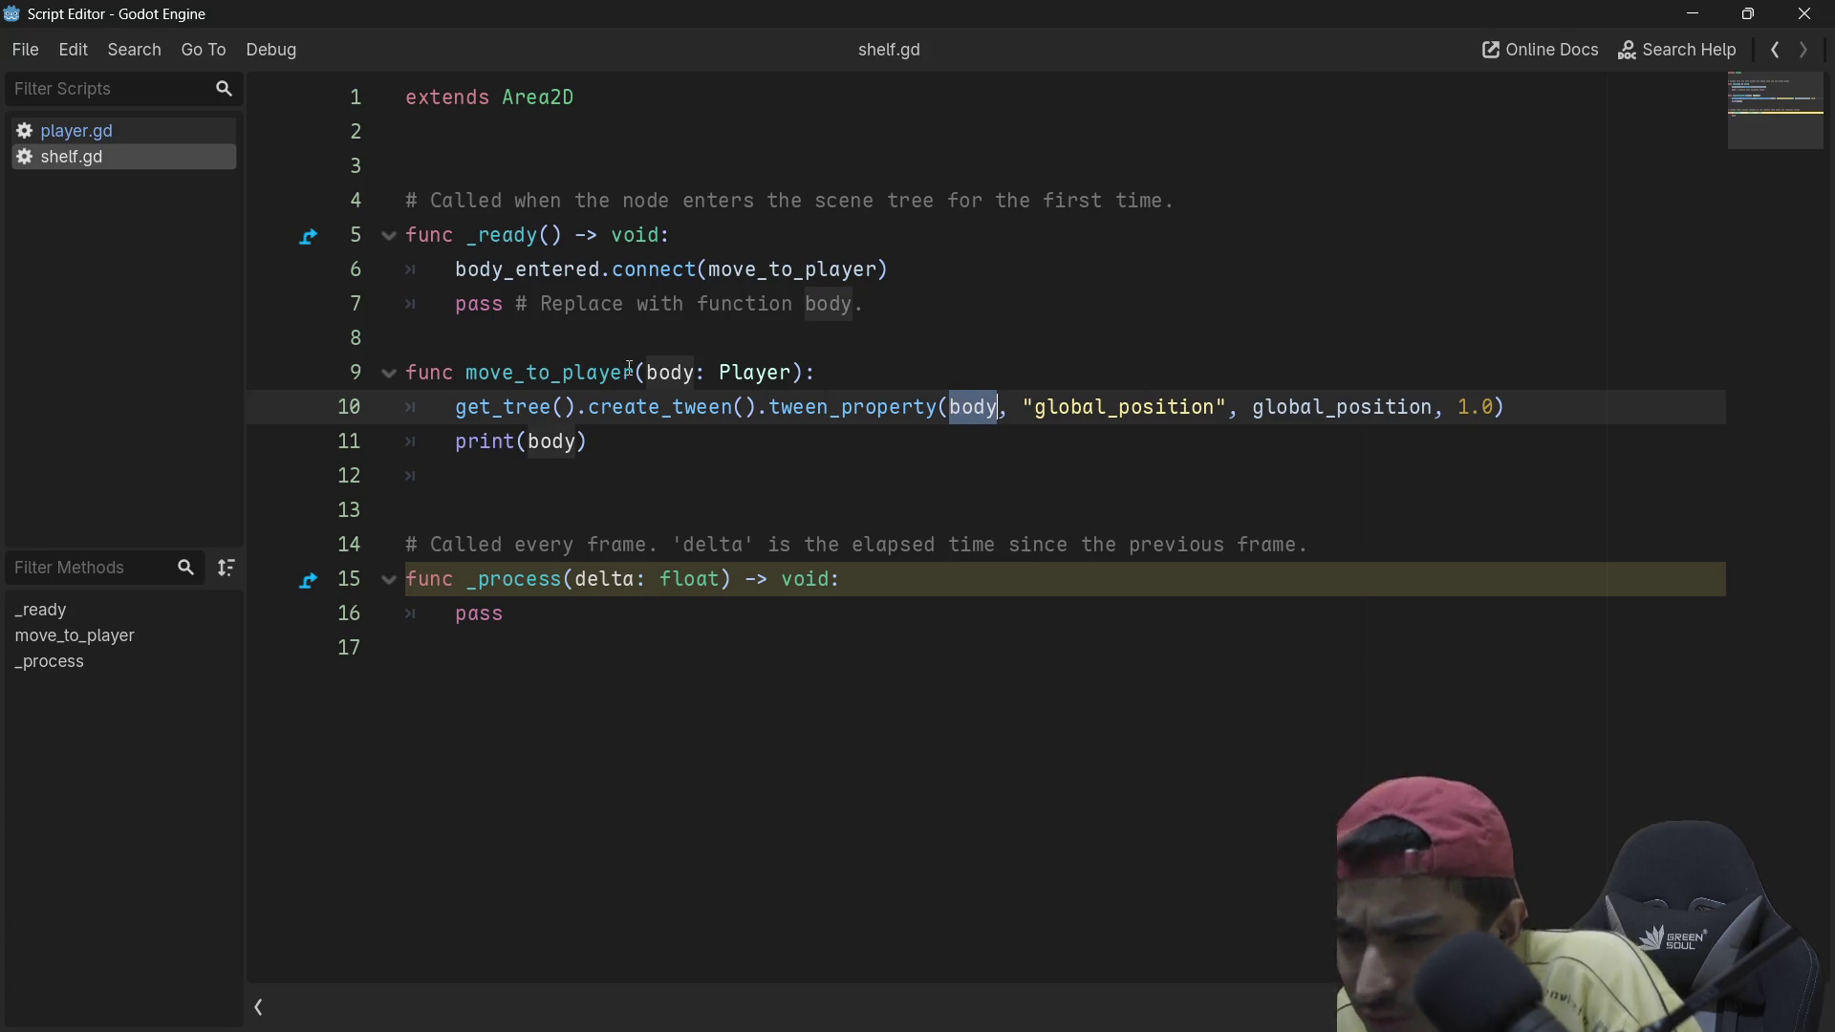
pyautogui.doubleClick(664, 373)
pyautogui.doubleClick(1140, 406)
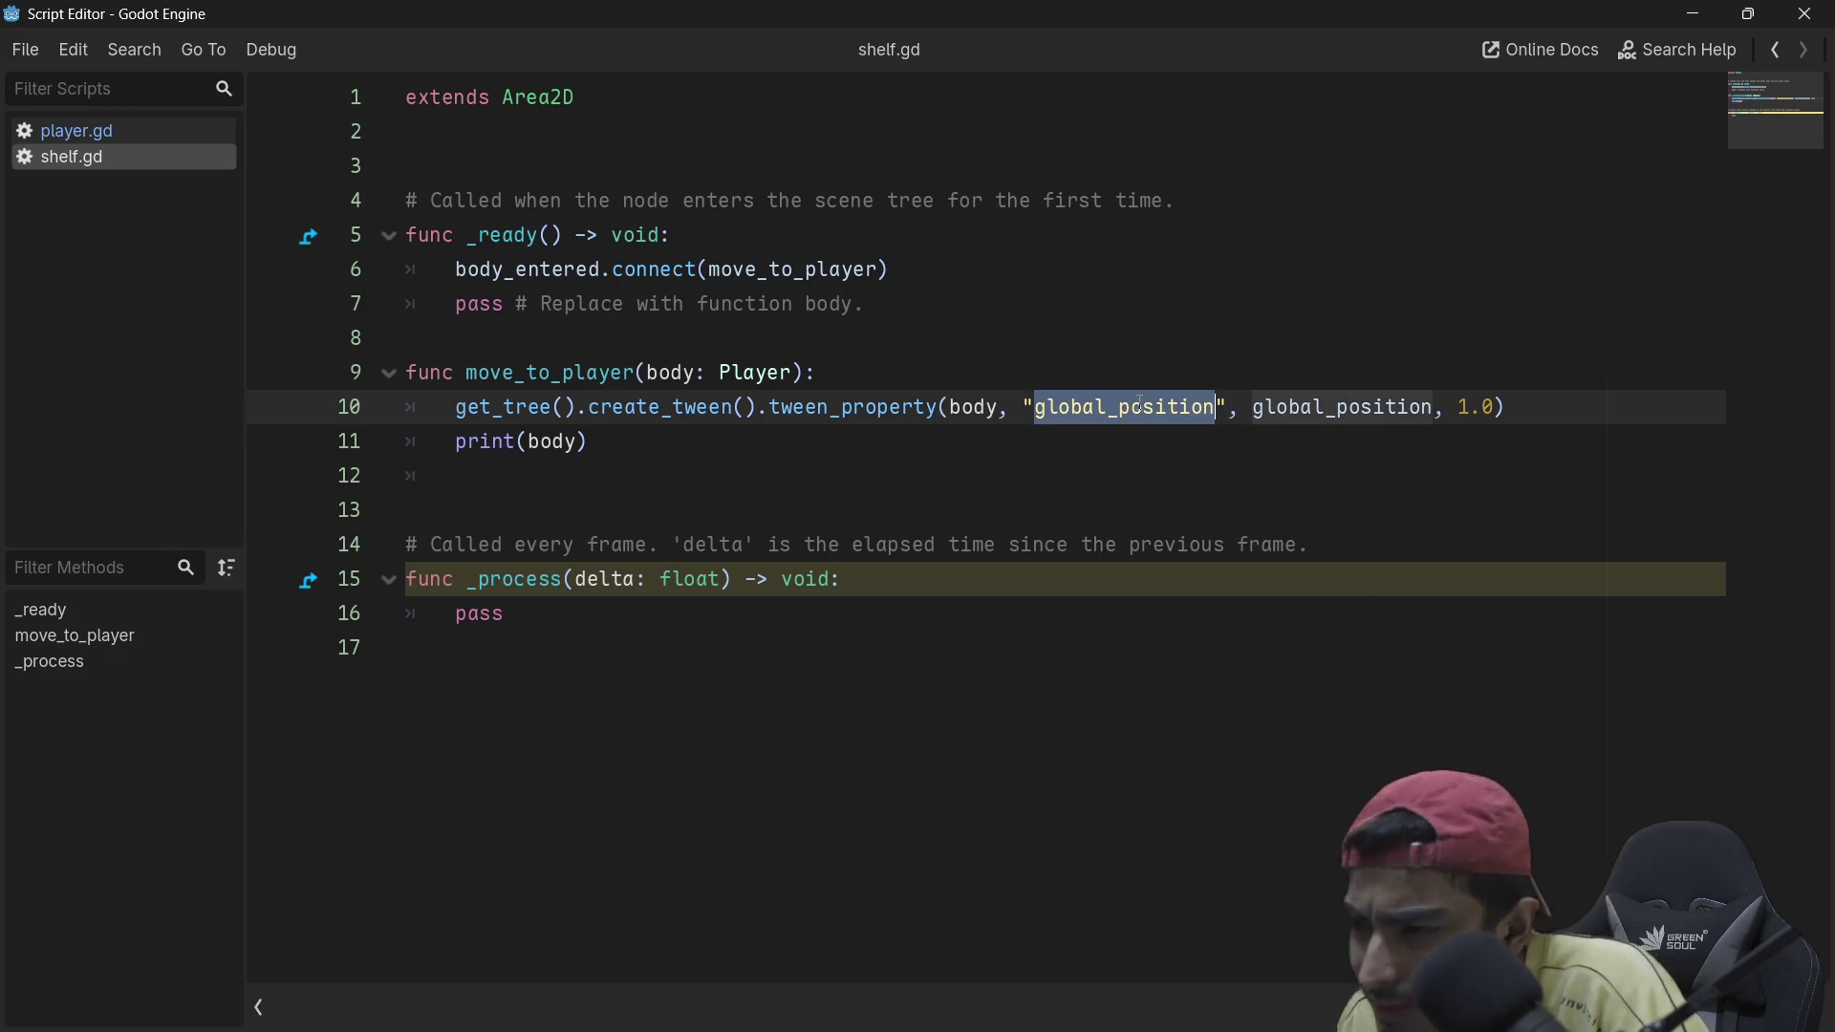
pyautogui.doubleClick(1325, 409)
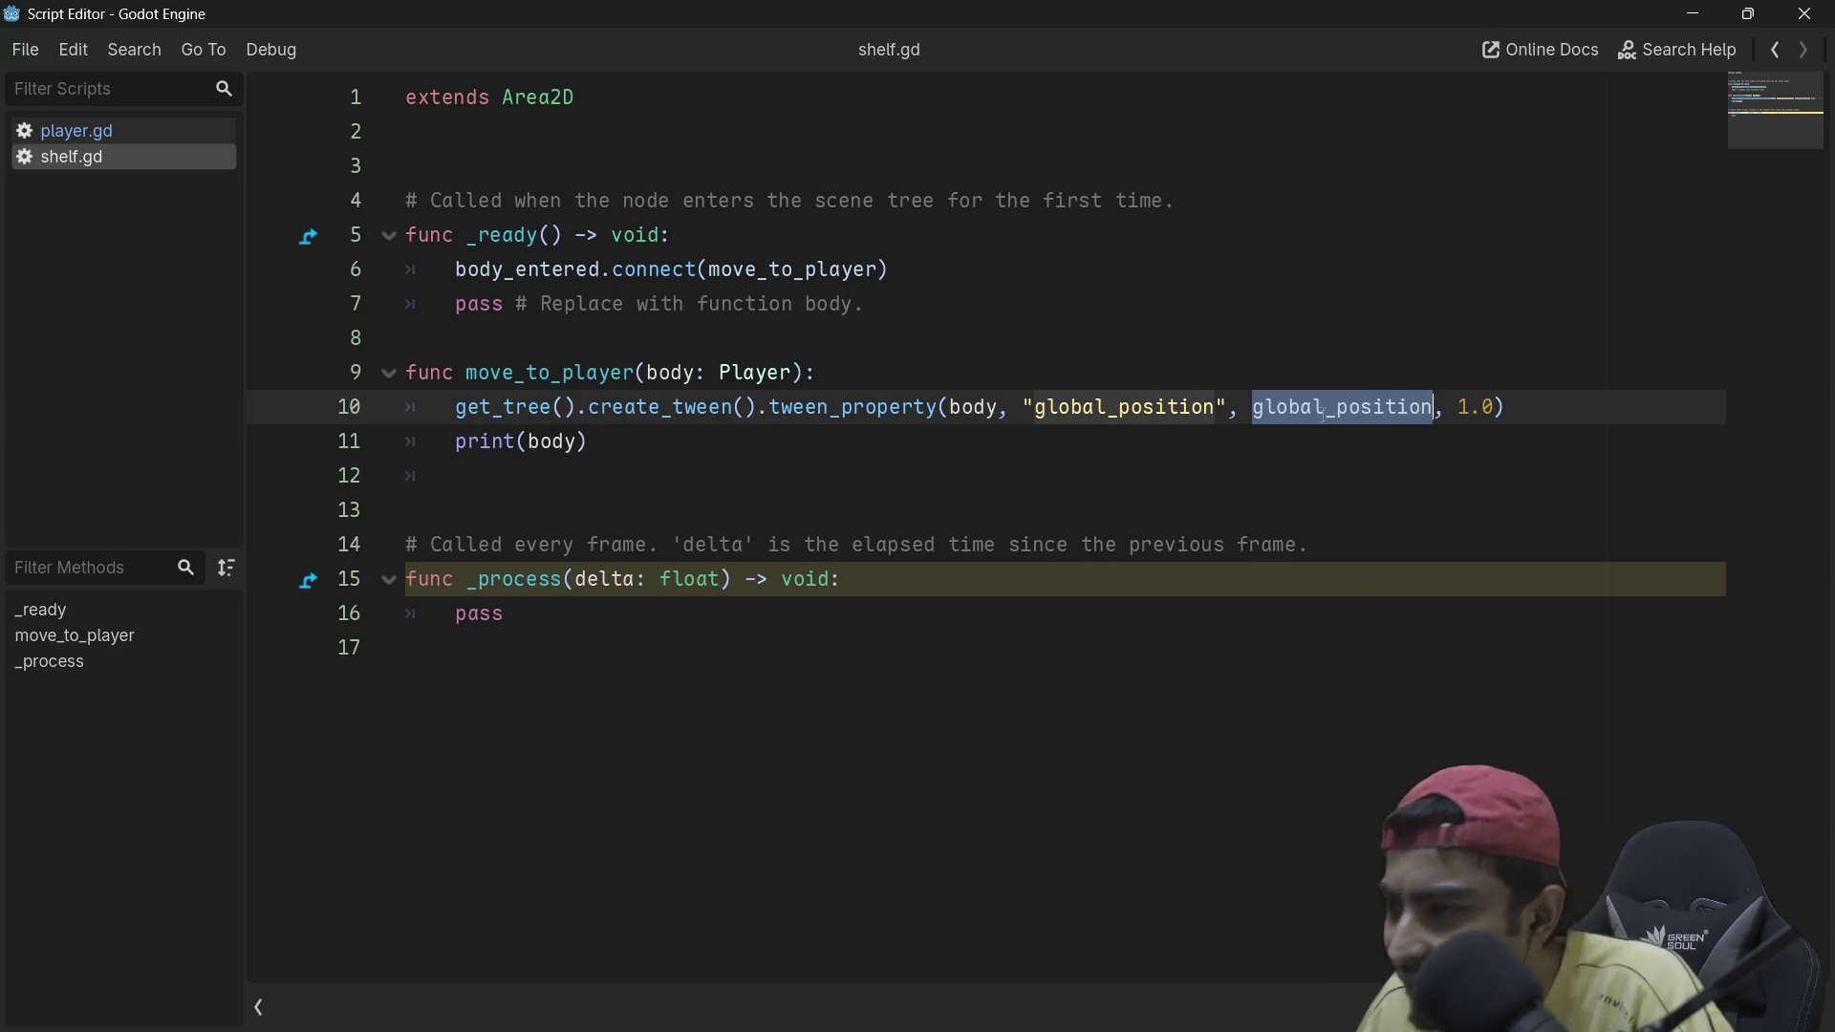
pyautogui.moveTo(1319, 409)
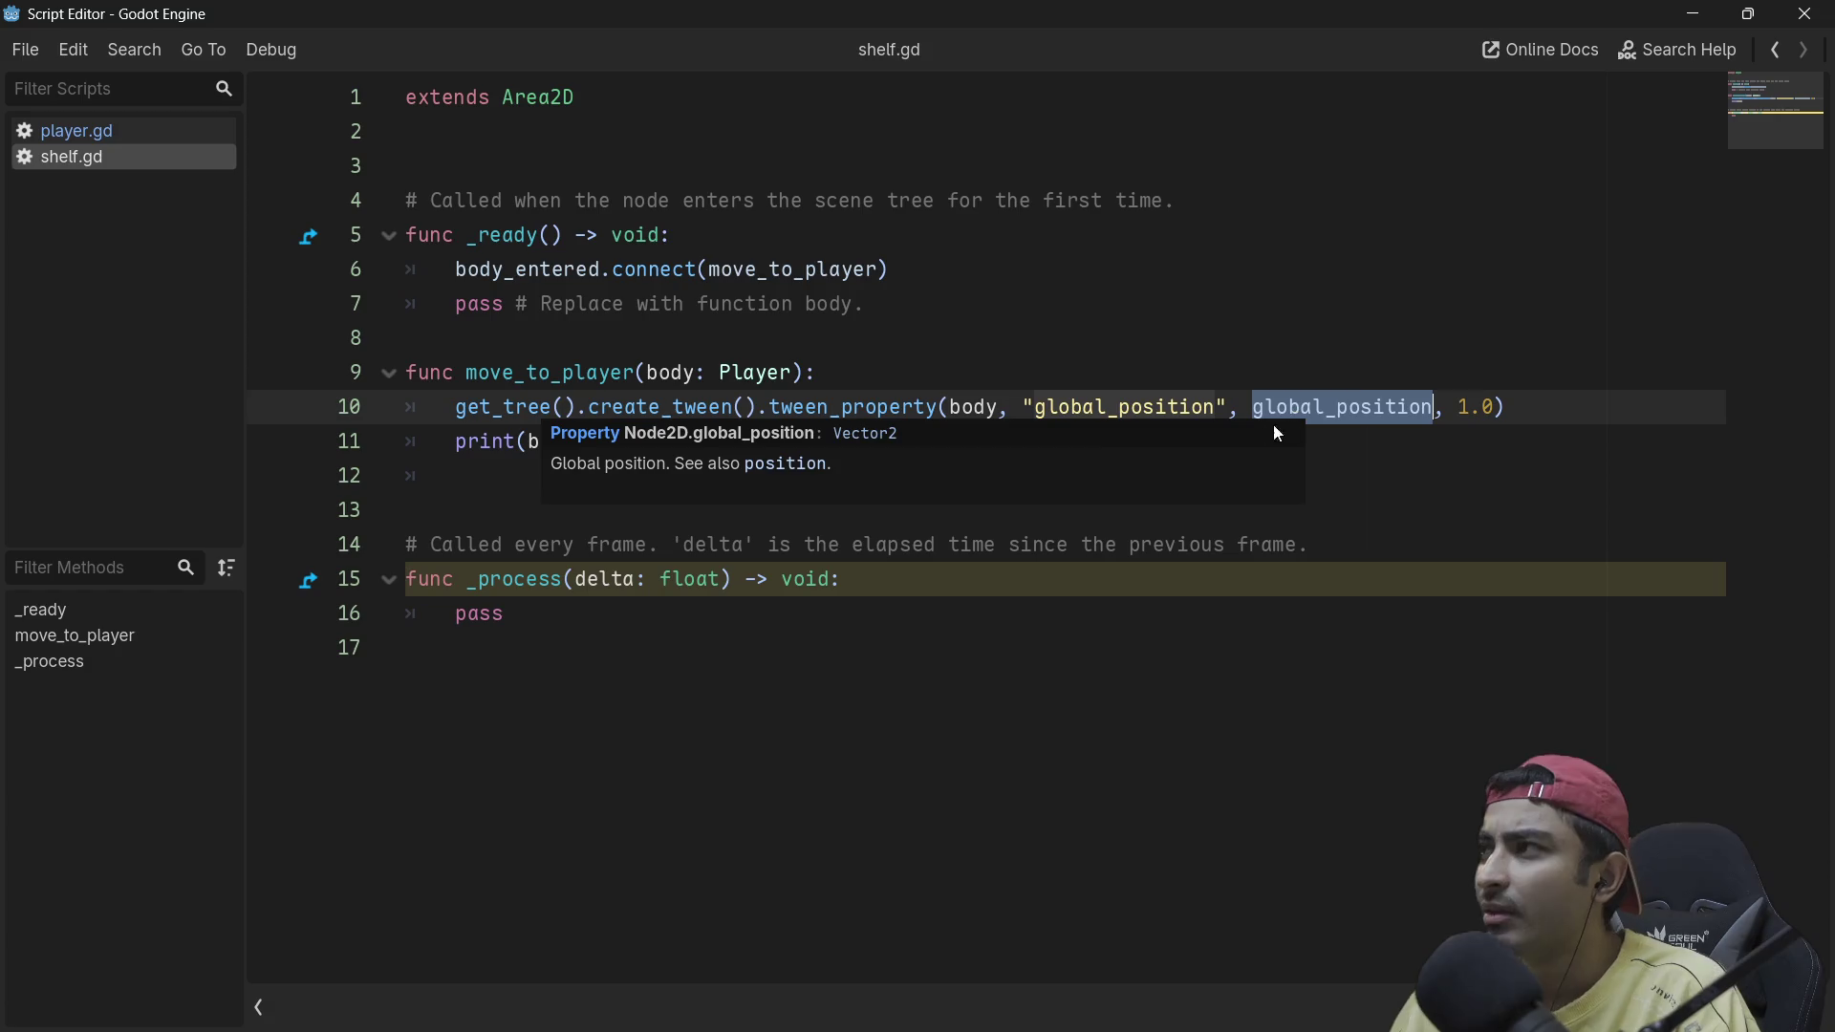
pyautogui.click(1010, 375)
pyautogui.doubleClick(845, 409)
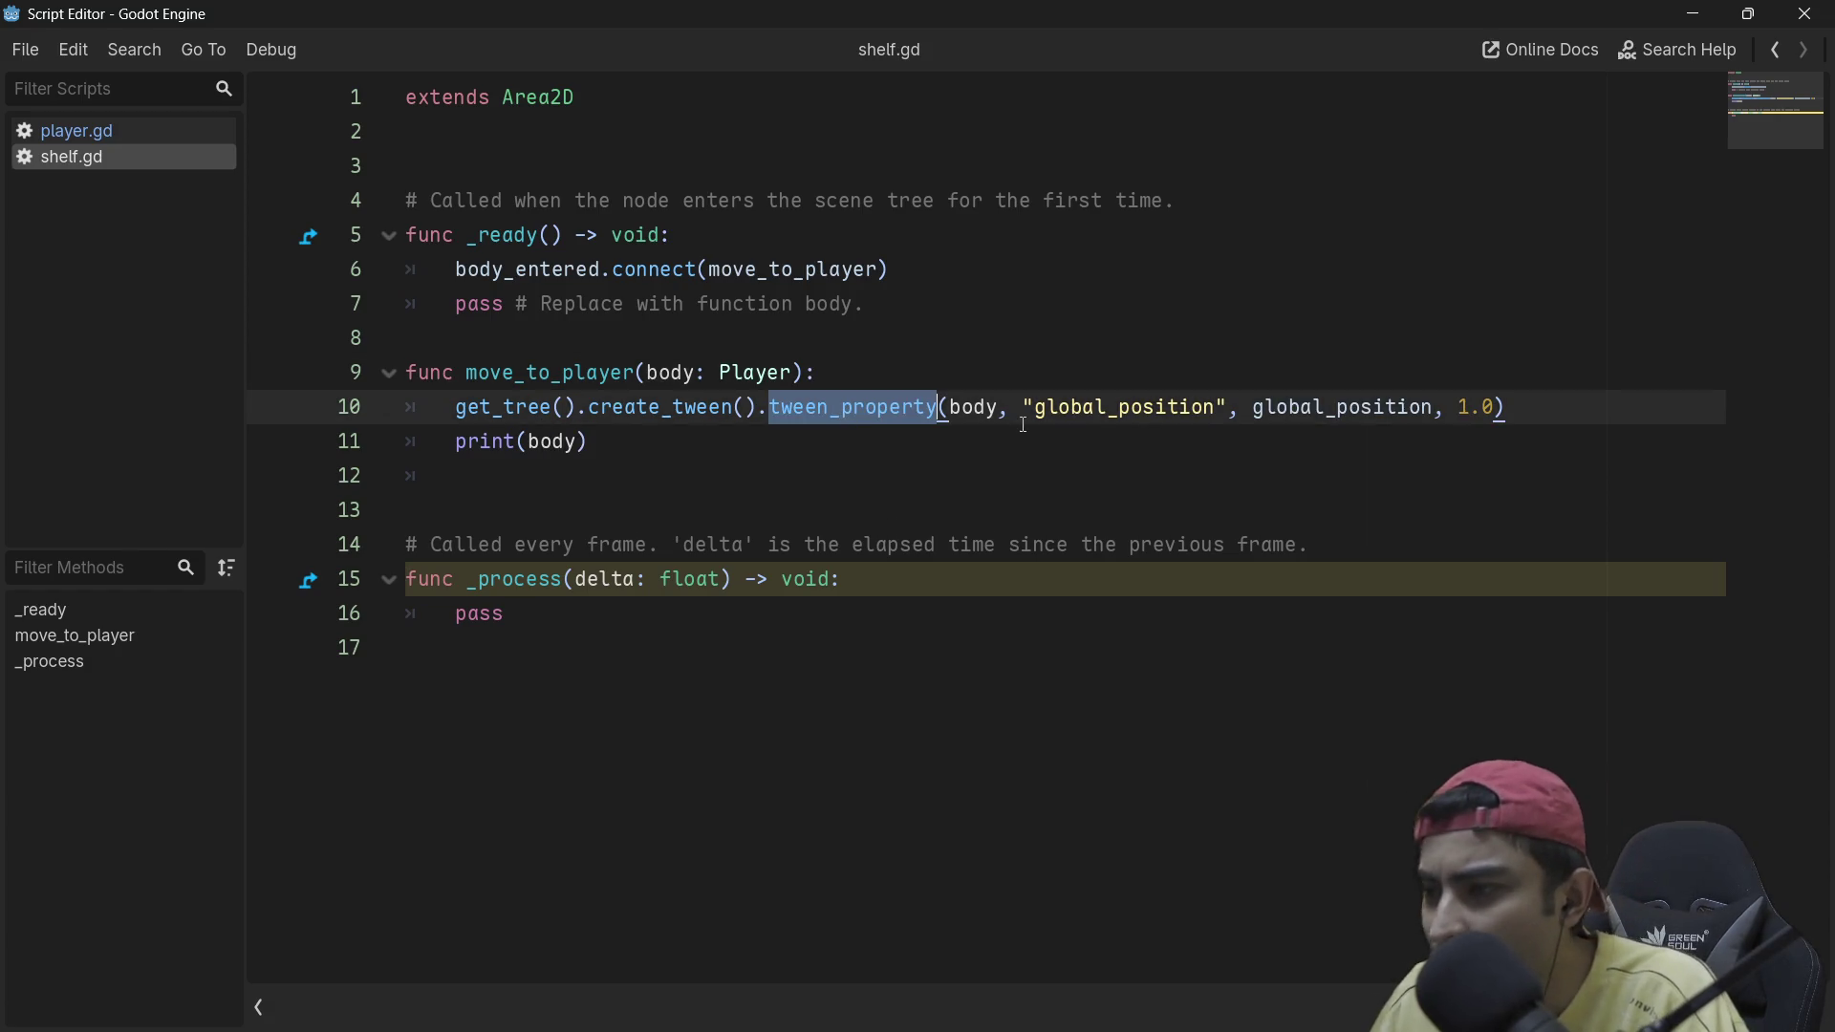
pyautogui.tripleClick(1385, 409)
pyautogui.doubleClick(968, 409)
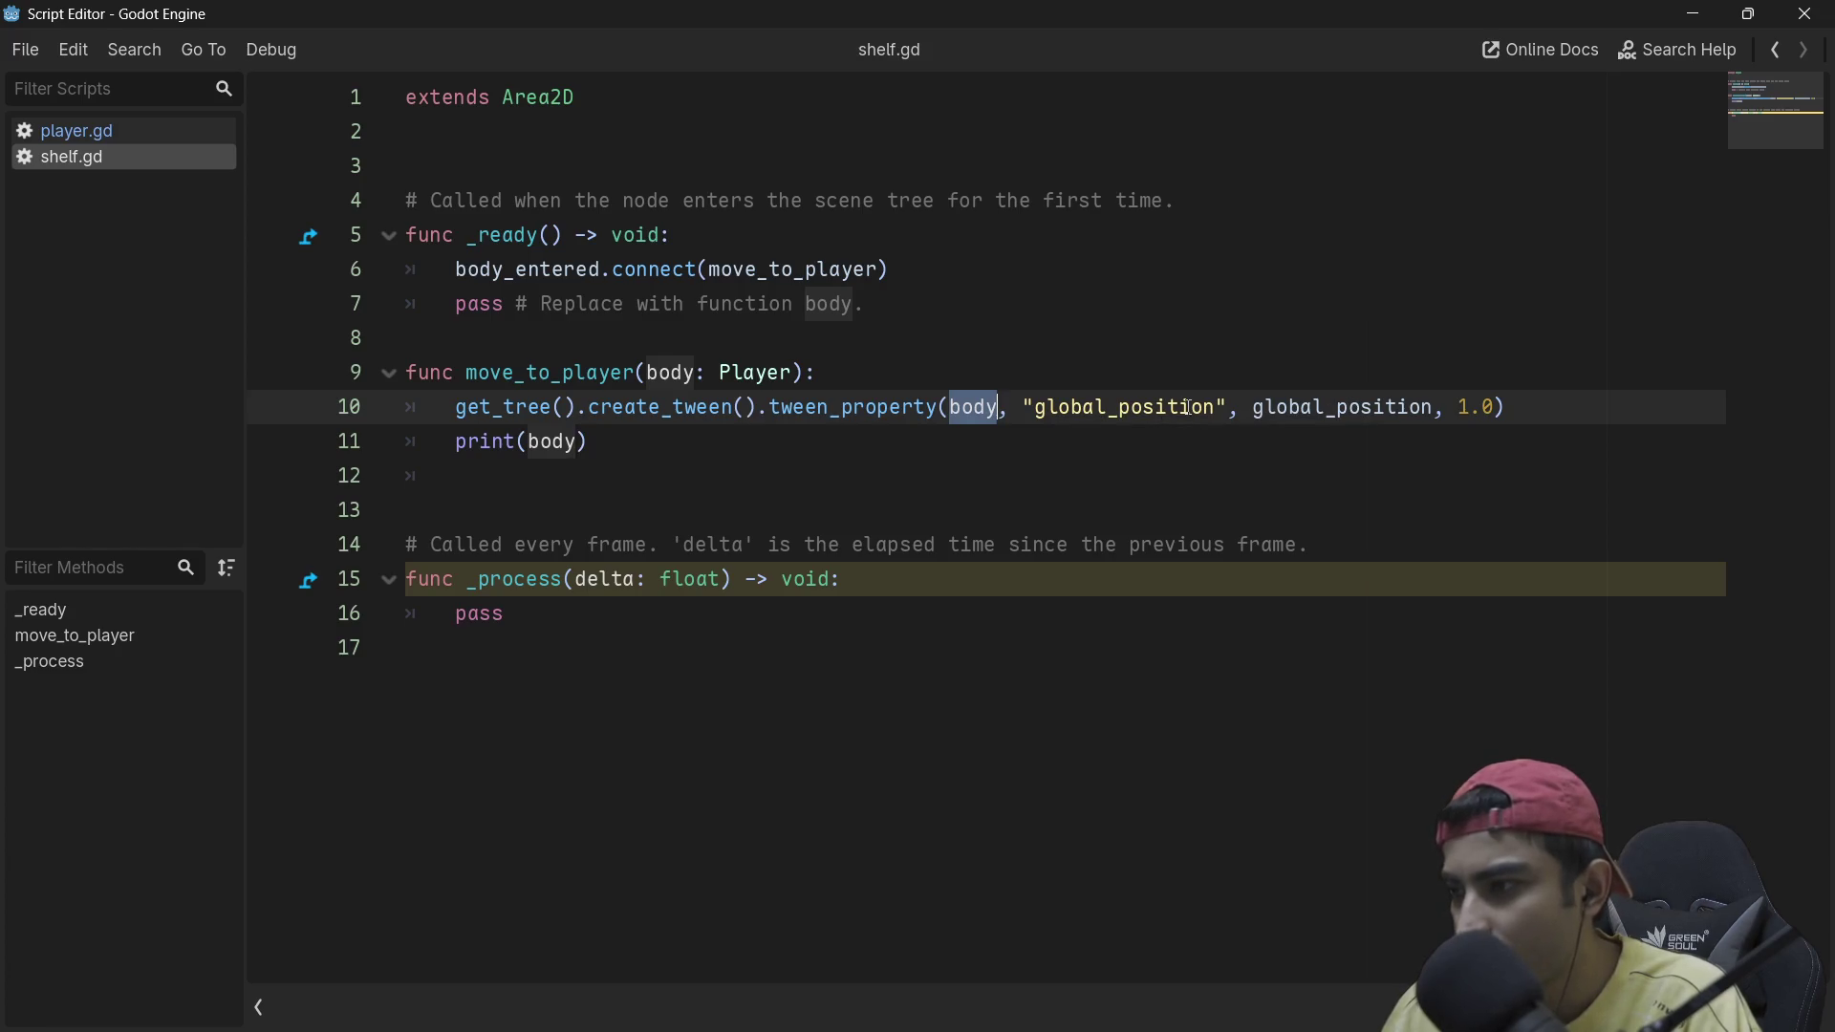
pyautogui.moveTo(1282, 408)
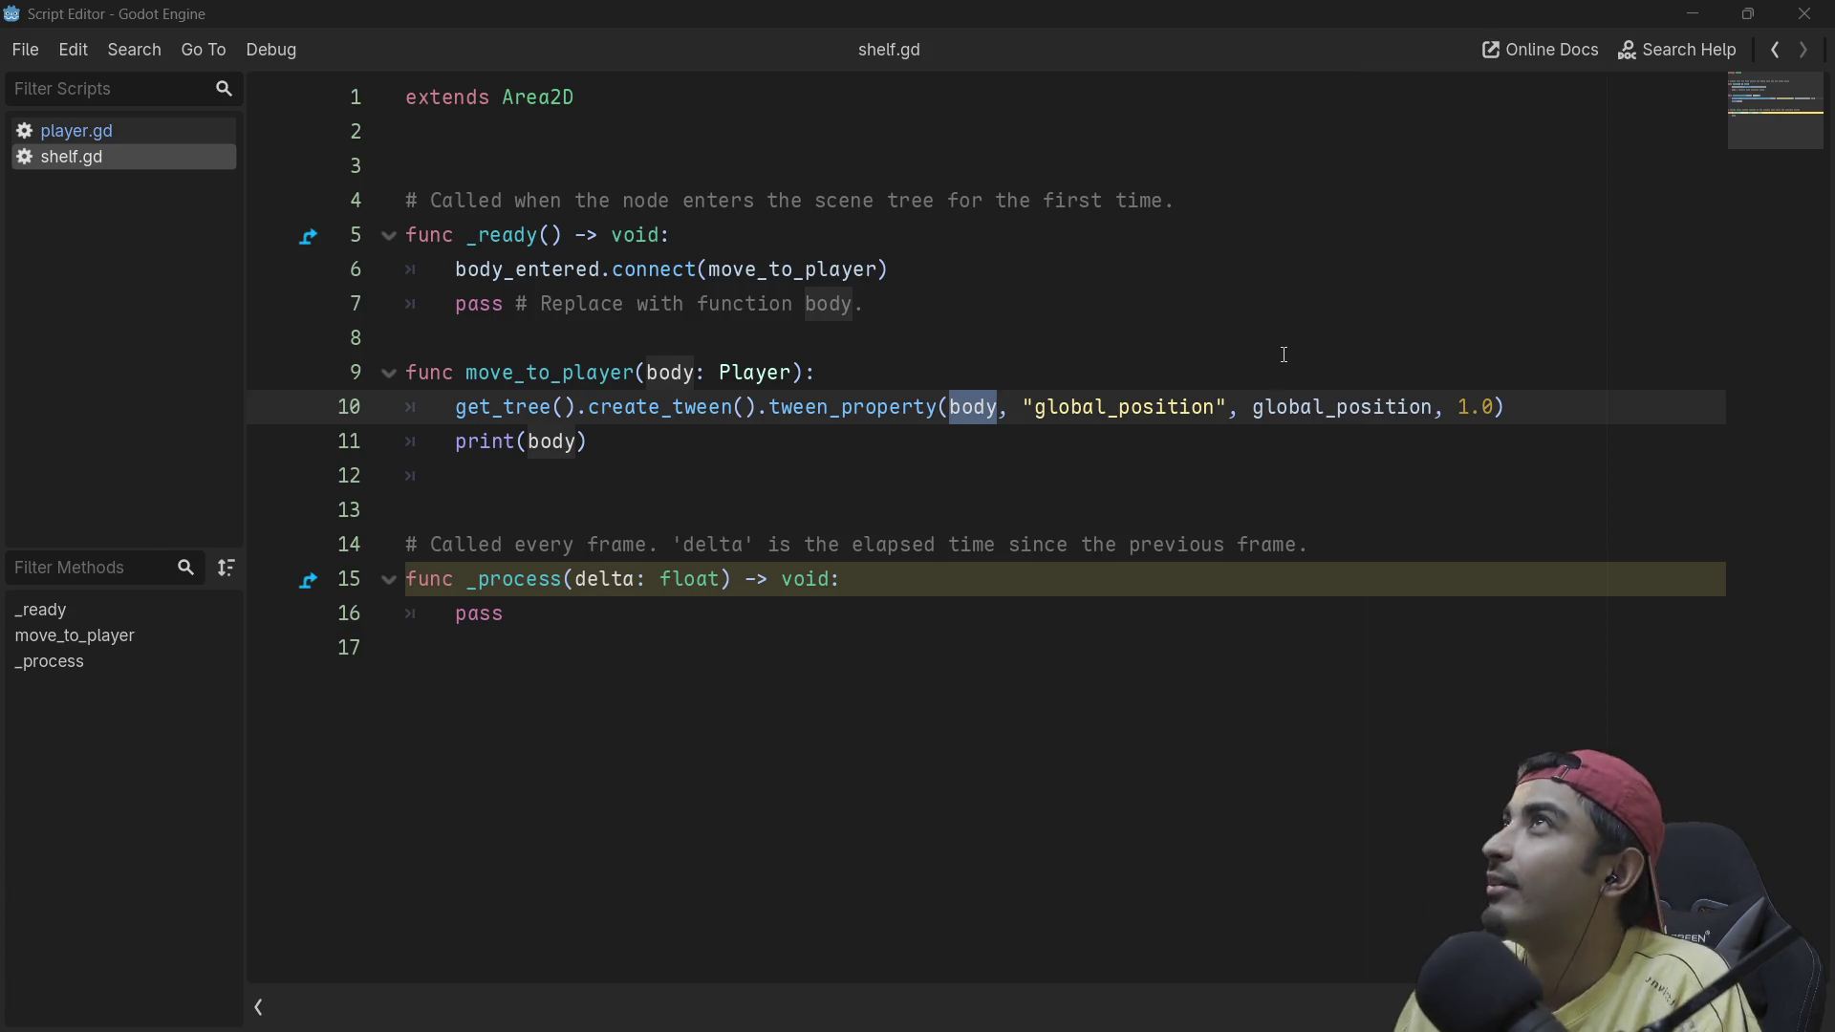
pyautogui.doubleClick(1312, 411)
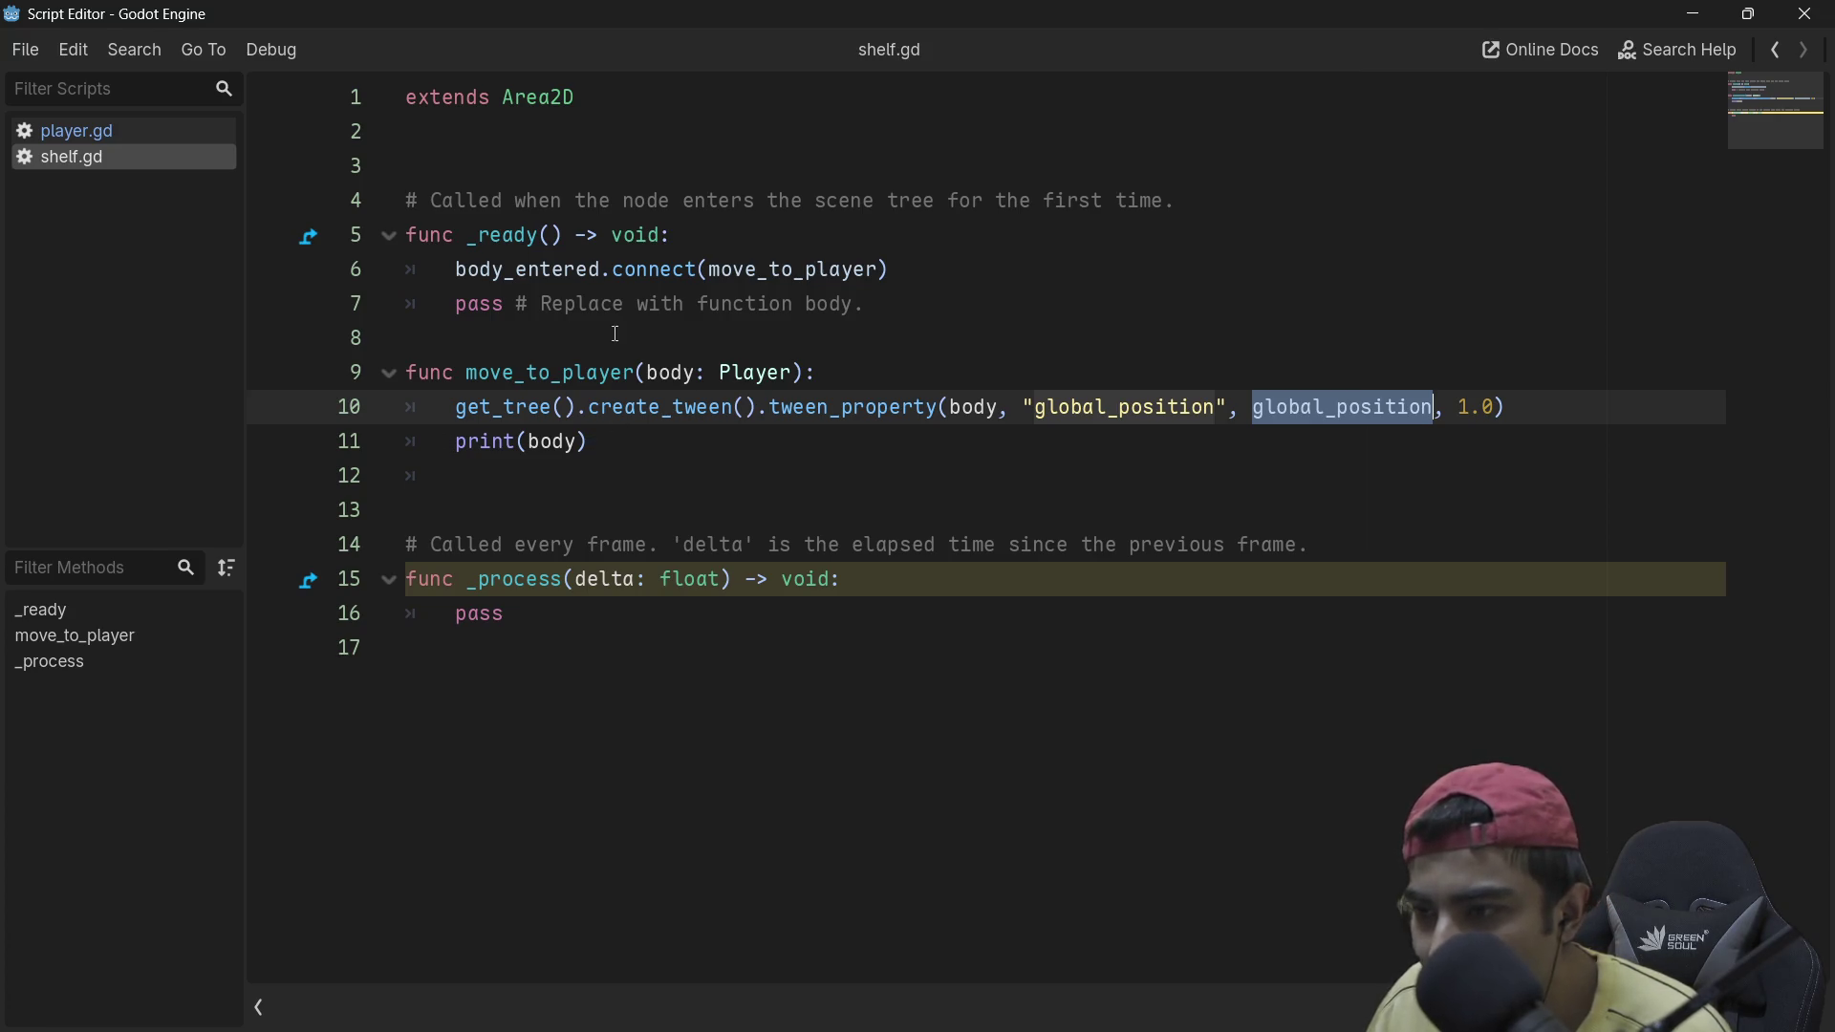
pyautogui.click(631, 145)
pyautogui.press('Return')
pyautogui.write('var ')
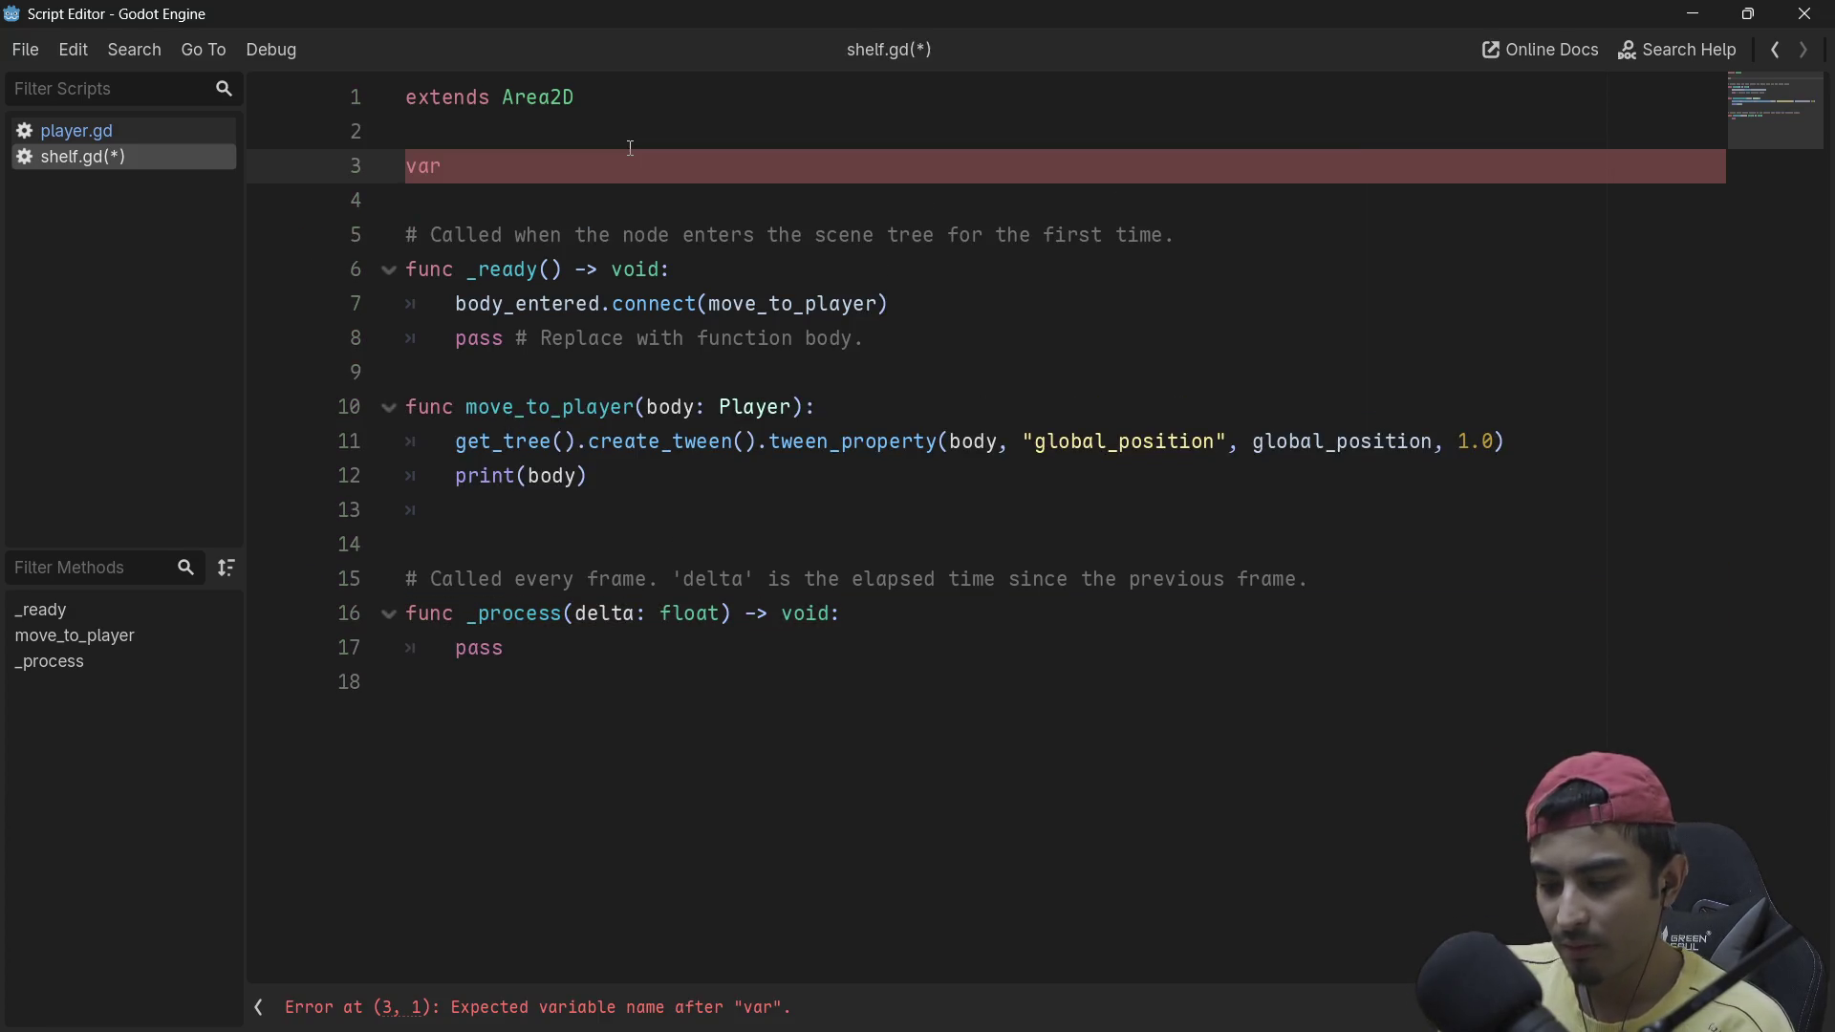
pyautogui.write('mov')
# Step: Declare var is_move: bool = true and add is_move = true as move_to_player's first line
pyautogui.press('BackSpace')
pyautogui.press('BackSpace')
pyautogui.press('BackSpace')
pyautogui.write('is')
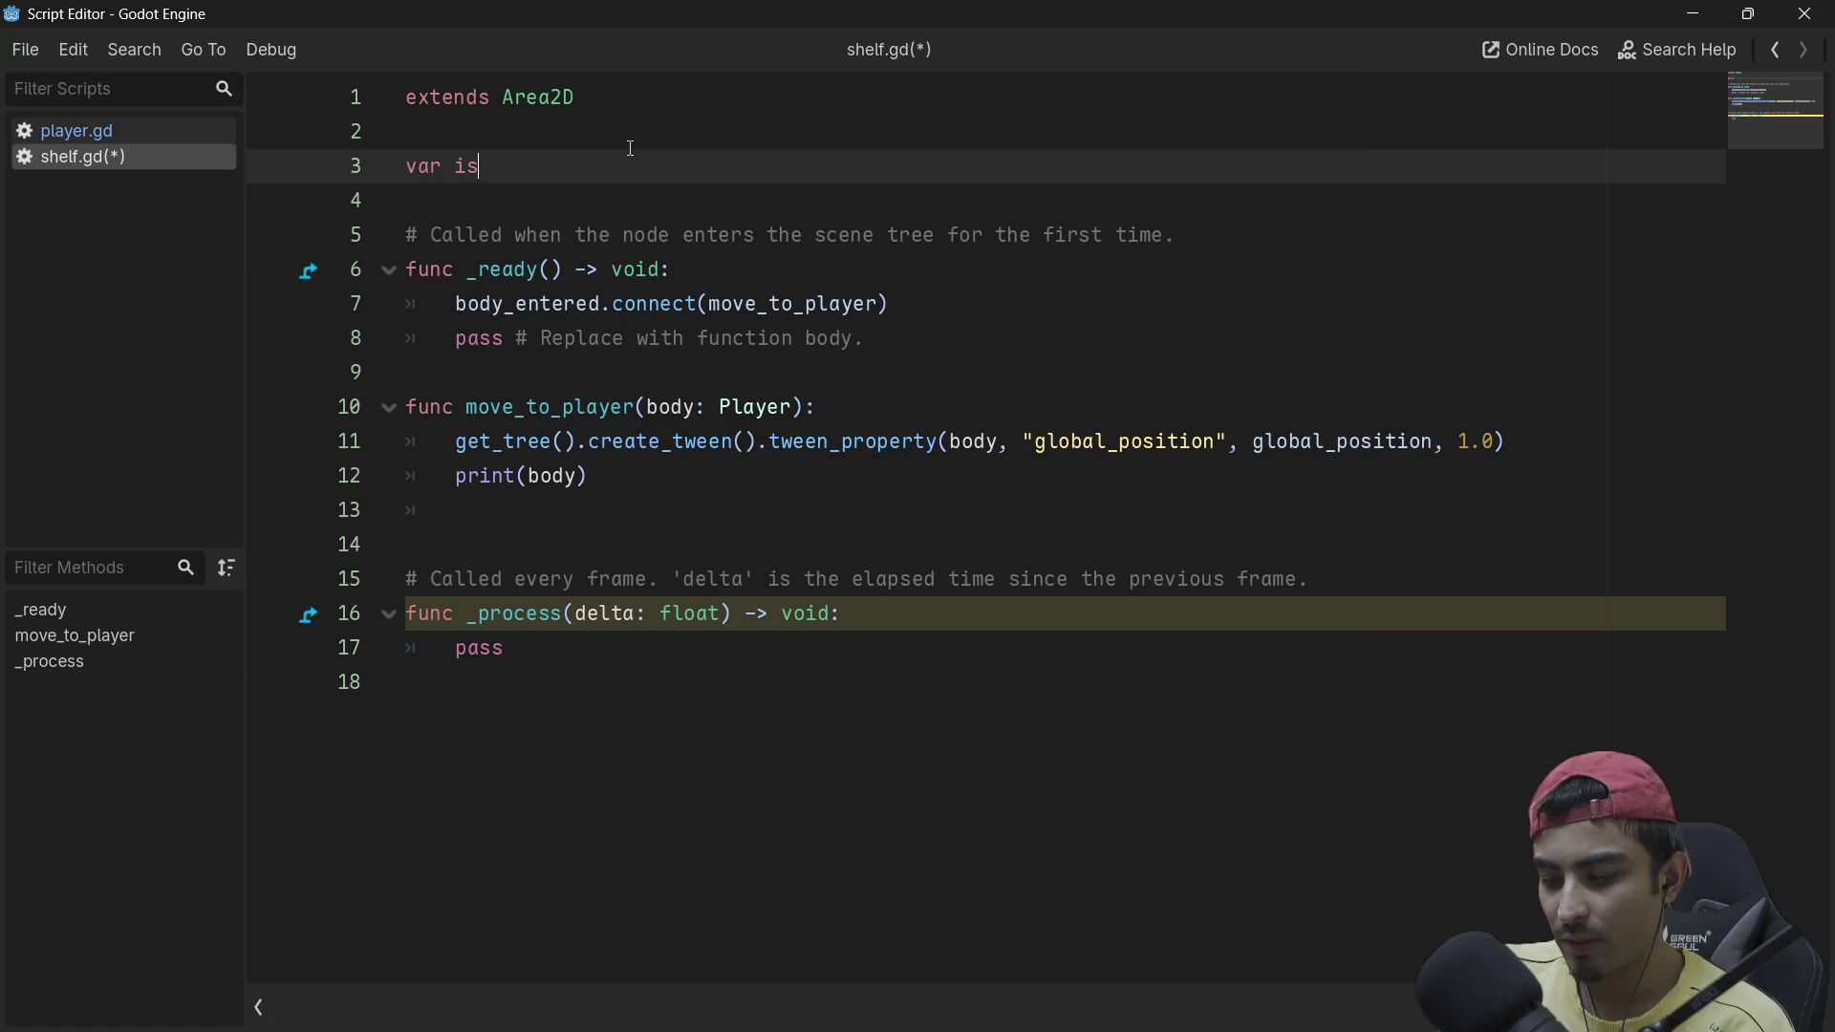
pyautogui.write('_move')
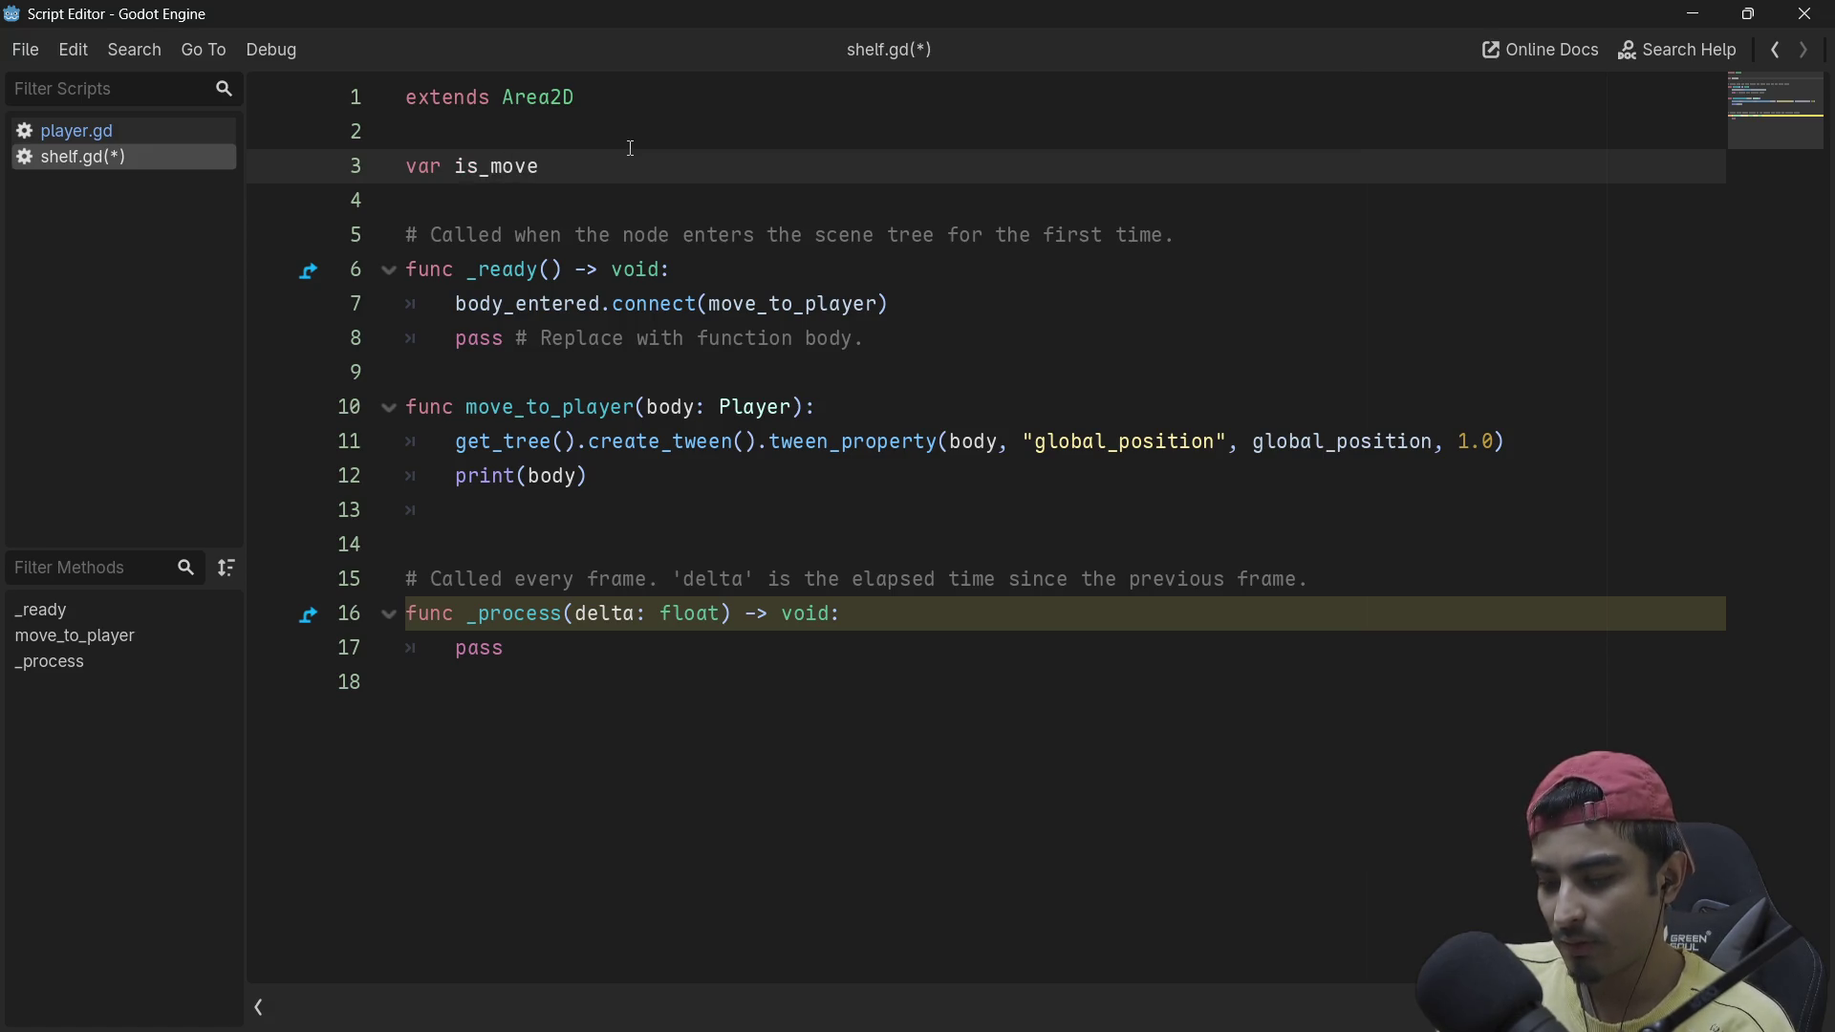
pyautogui.write(': bool ')
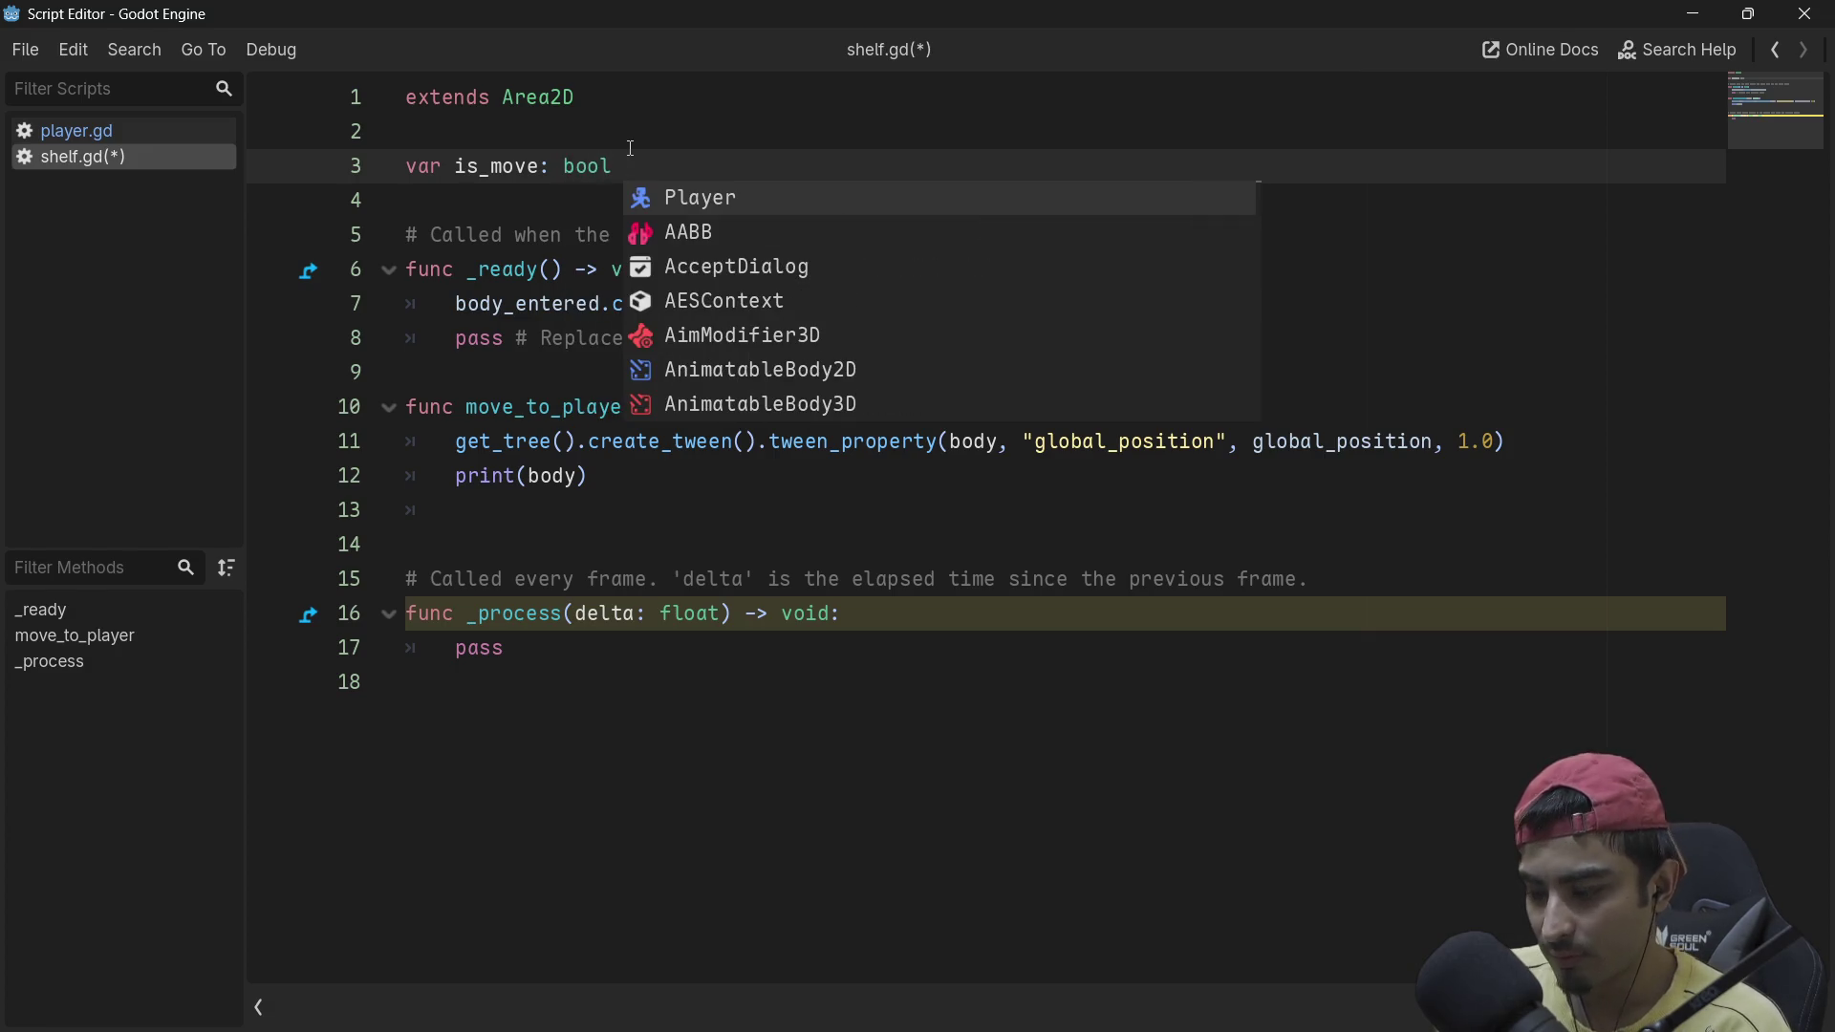
pyautogui.write('= true')
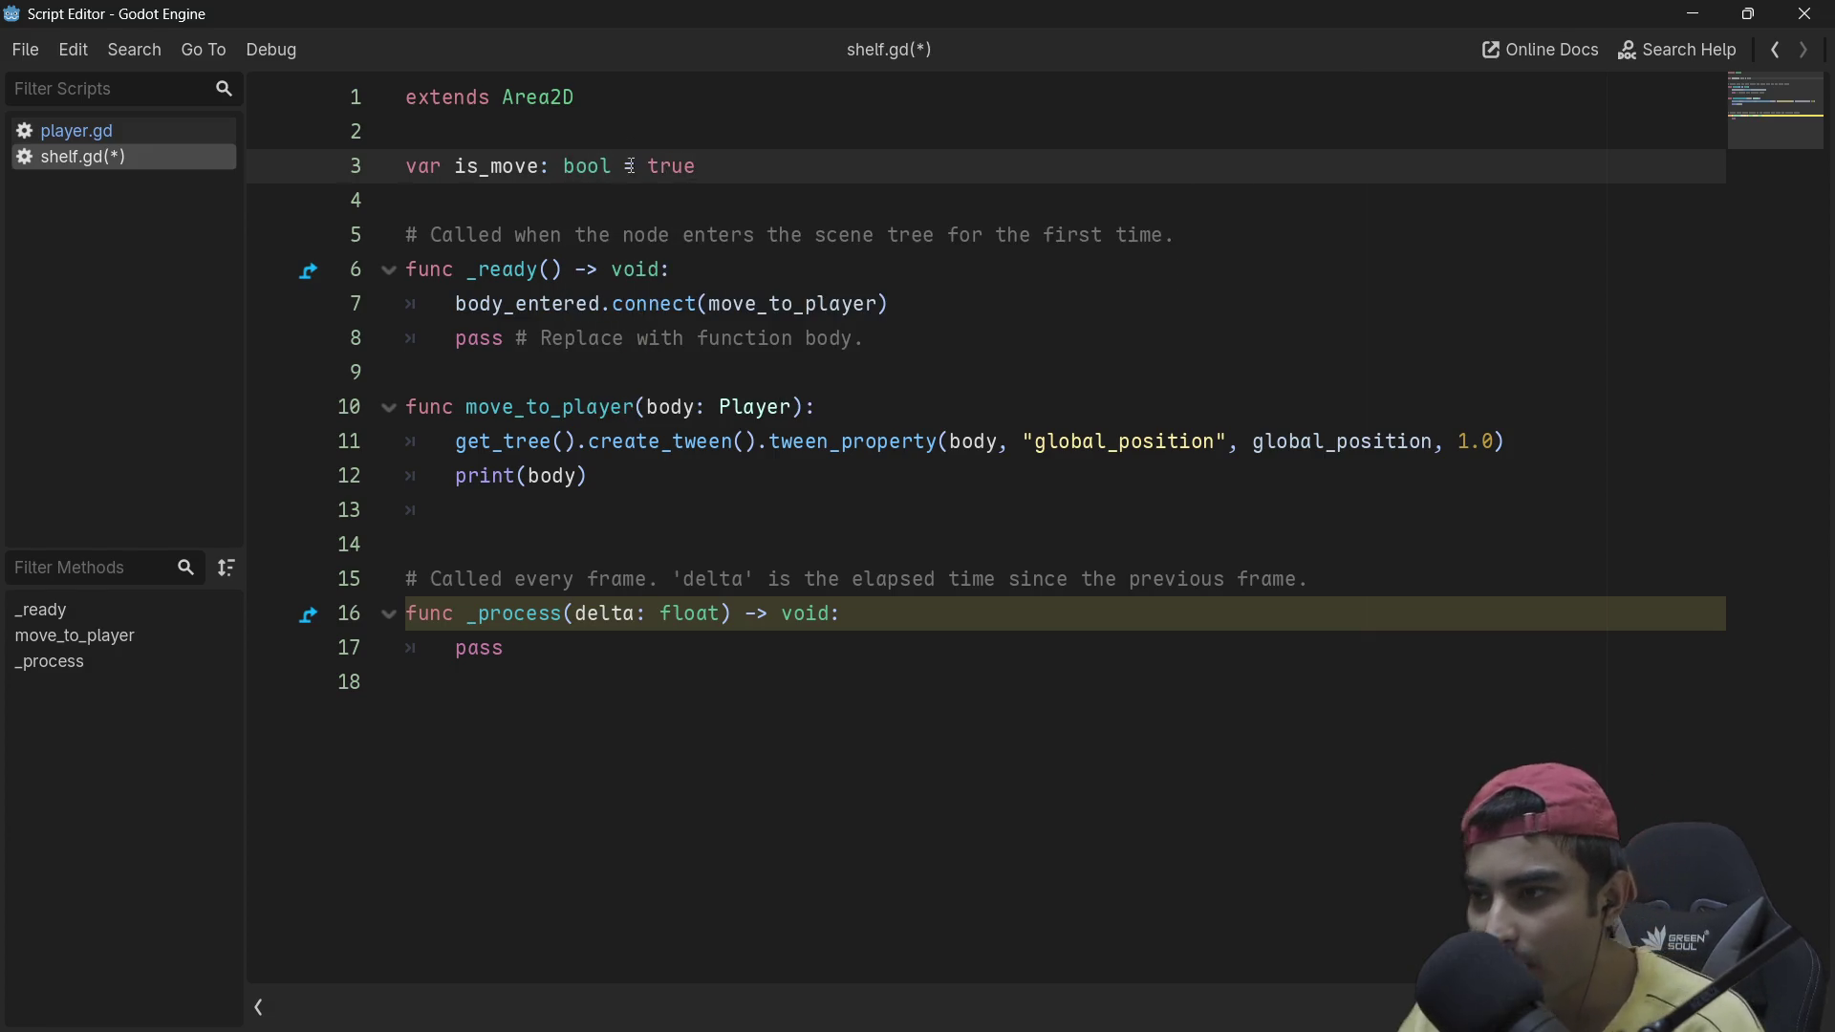
pyautogui.click(854, 377)
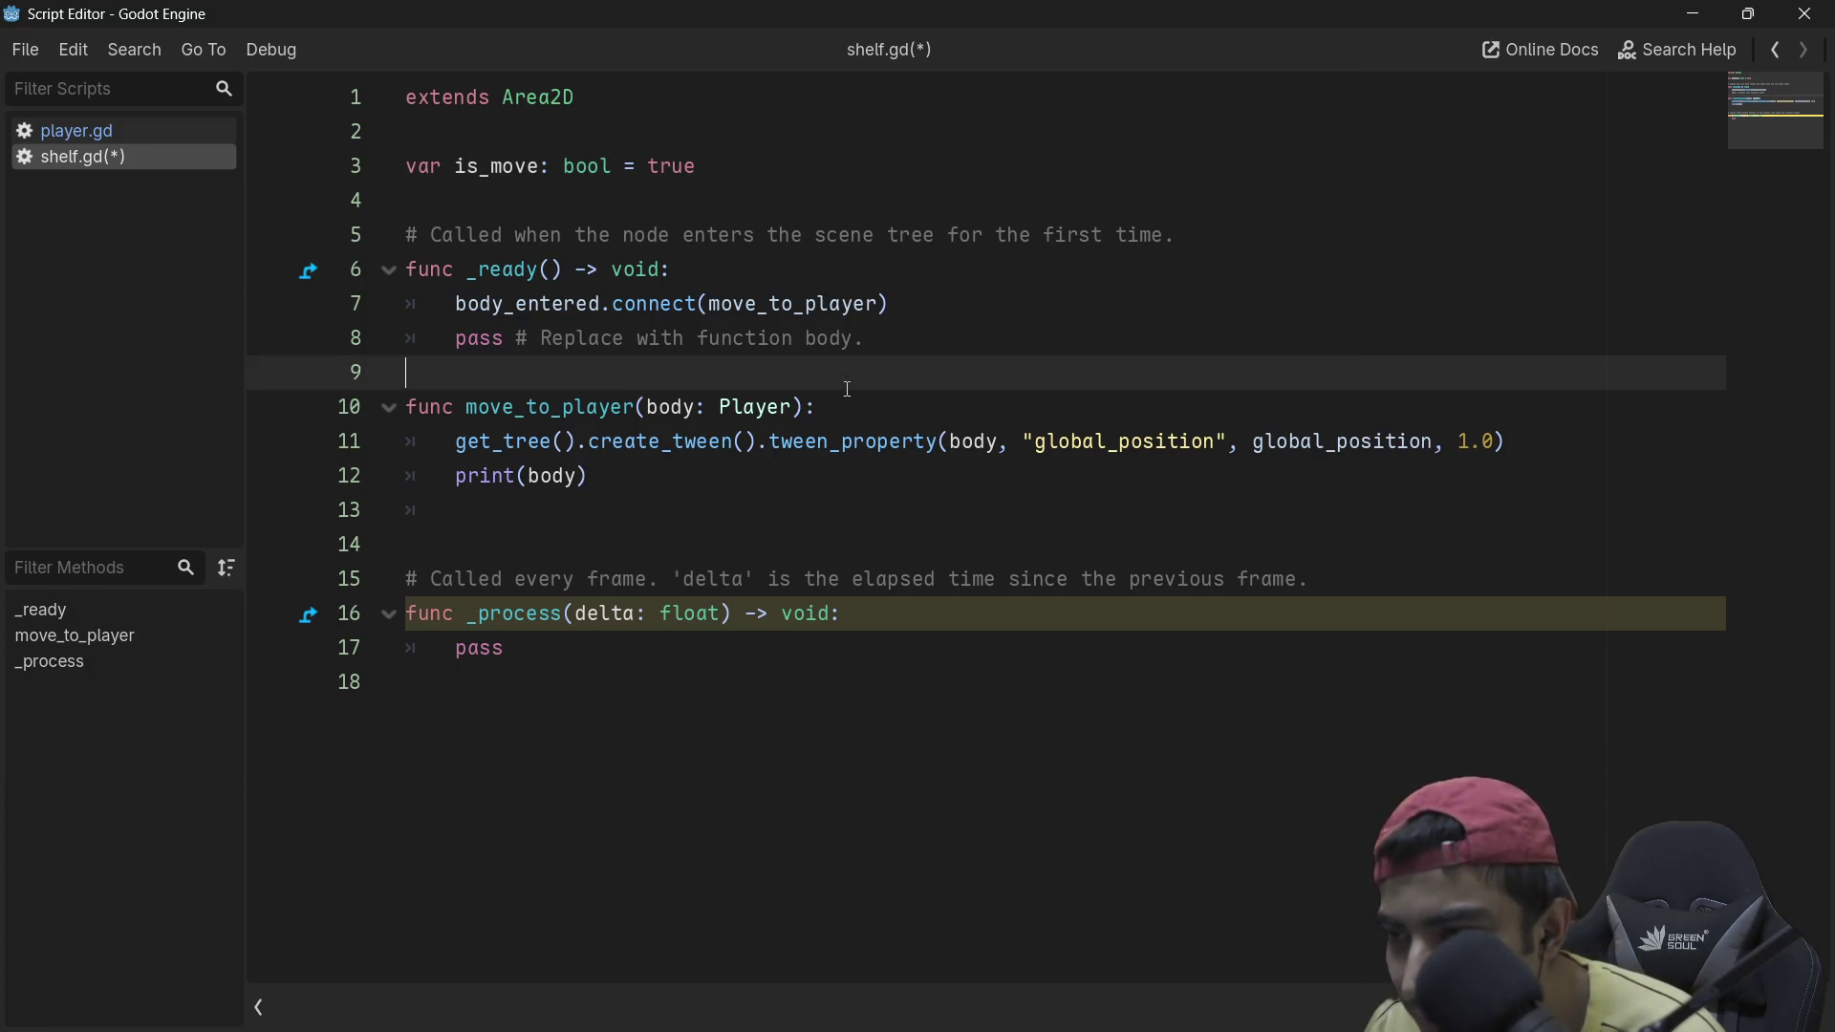
pyautogui.click(841, 410)
pyautogui.press('Return')
pyautogui.write('is')
pyautogui.press('Return')
pyautogui.write('= ')
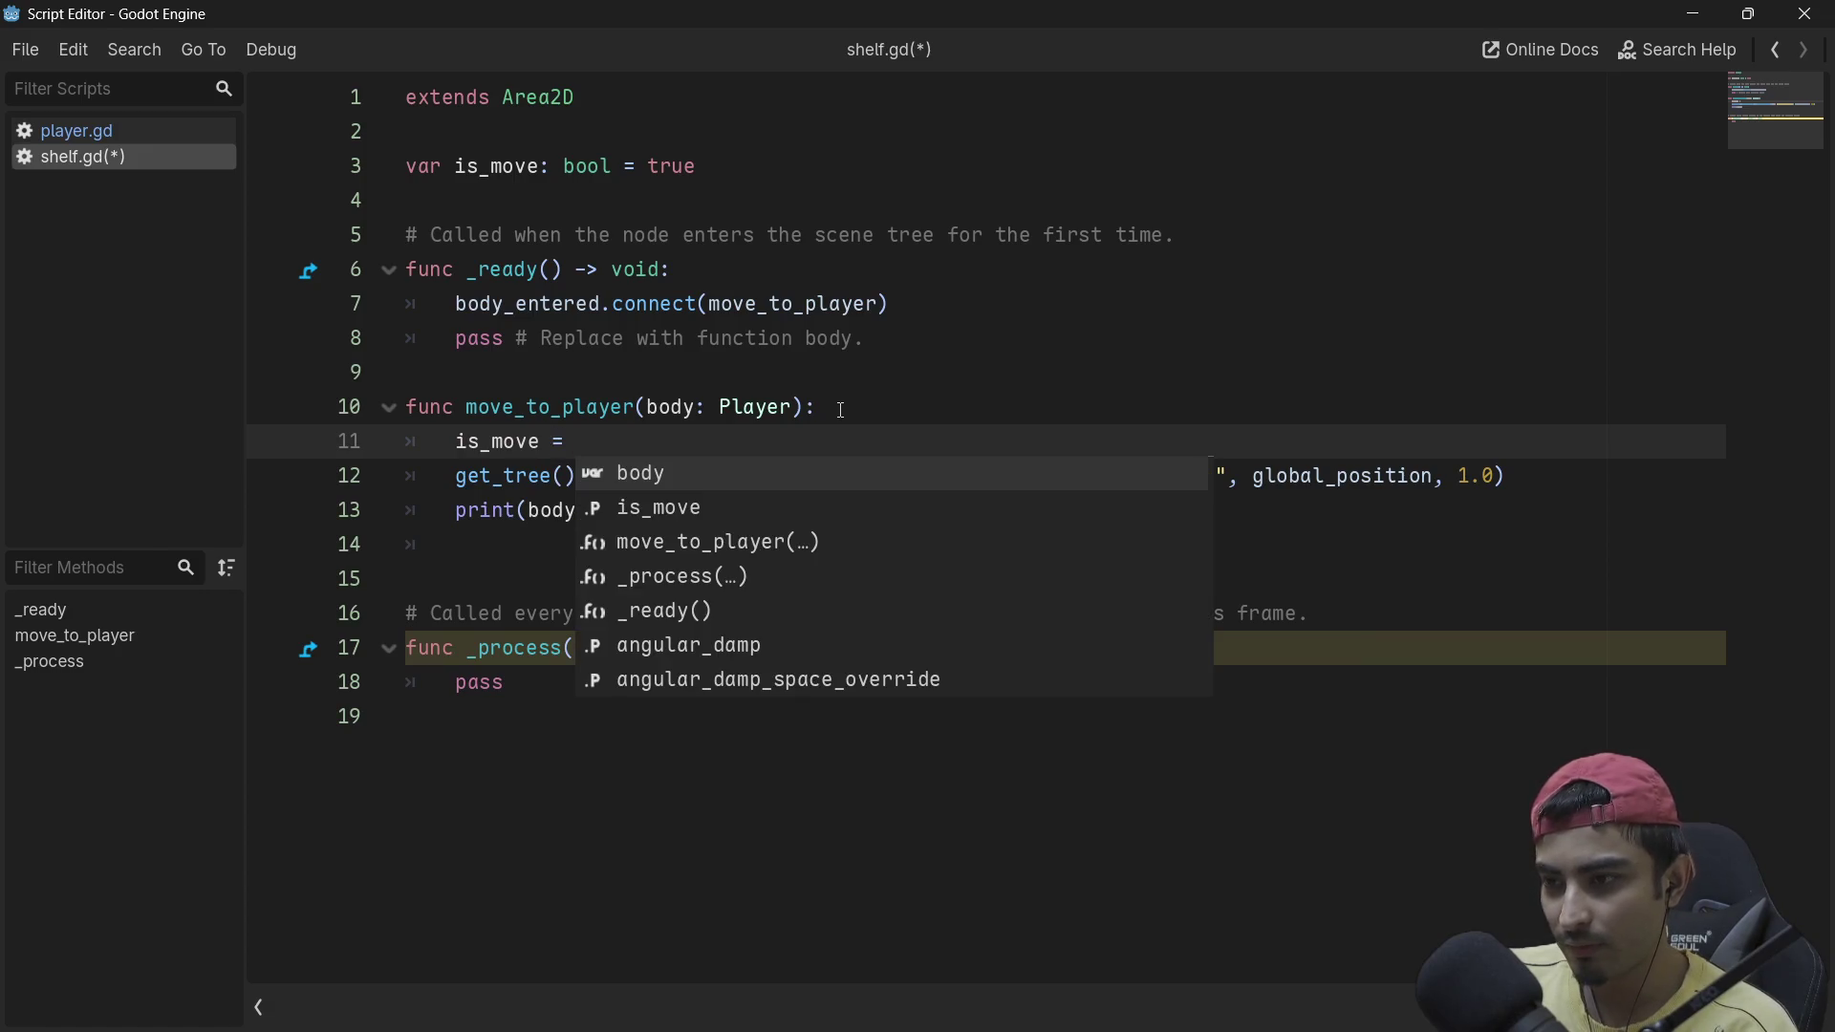
pyautogui.write('true')
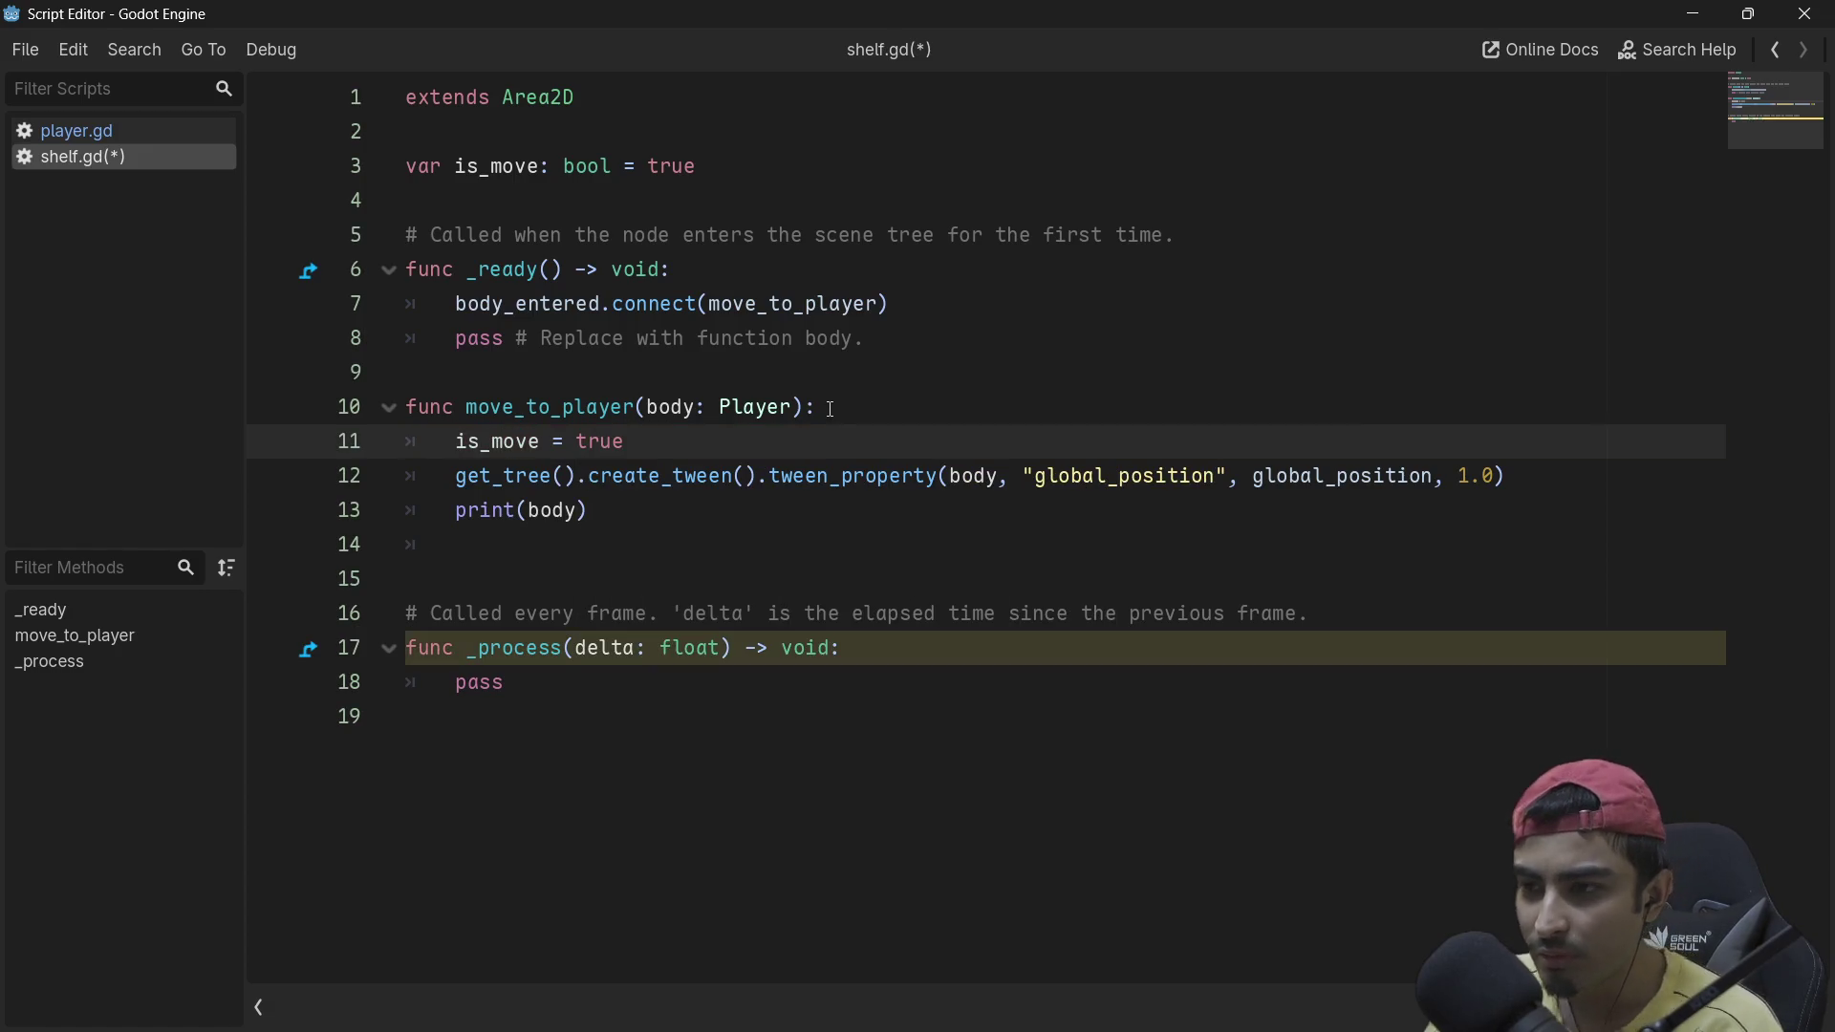
pyautogui.moveTo(590, 509); pyautogui.dragTo(553, 475)
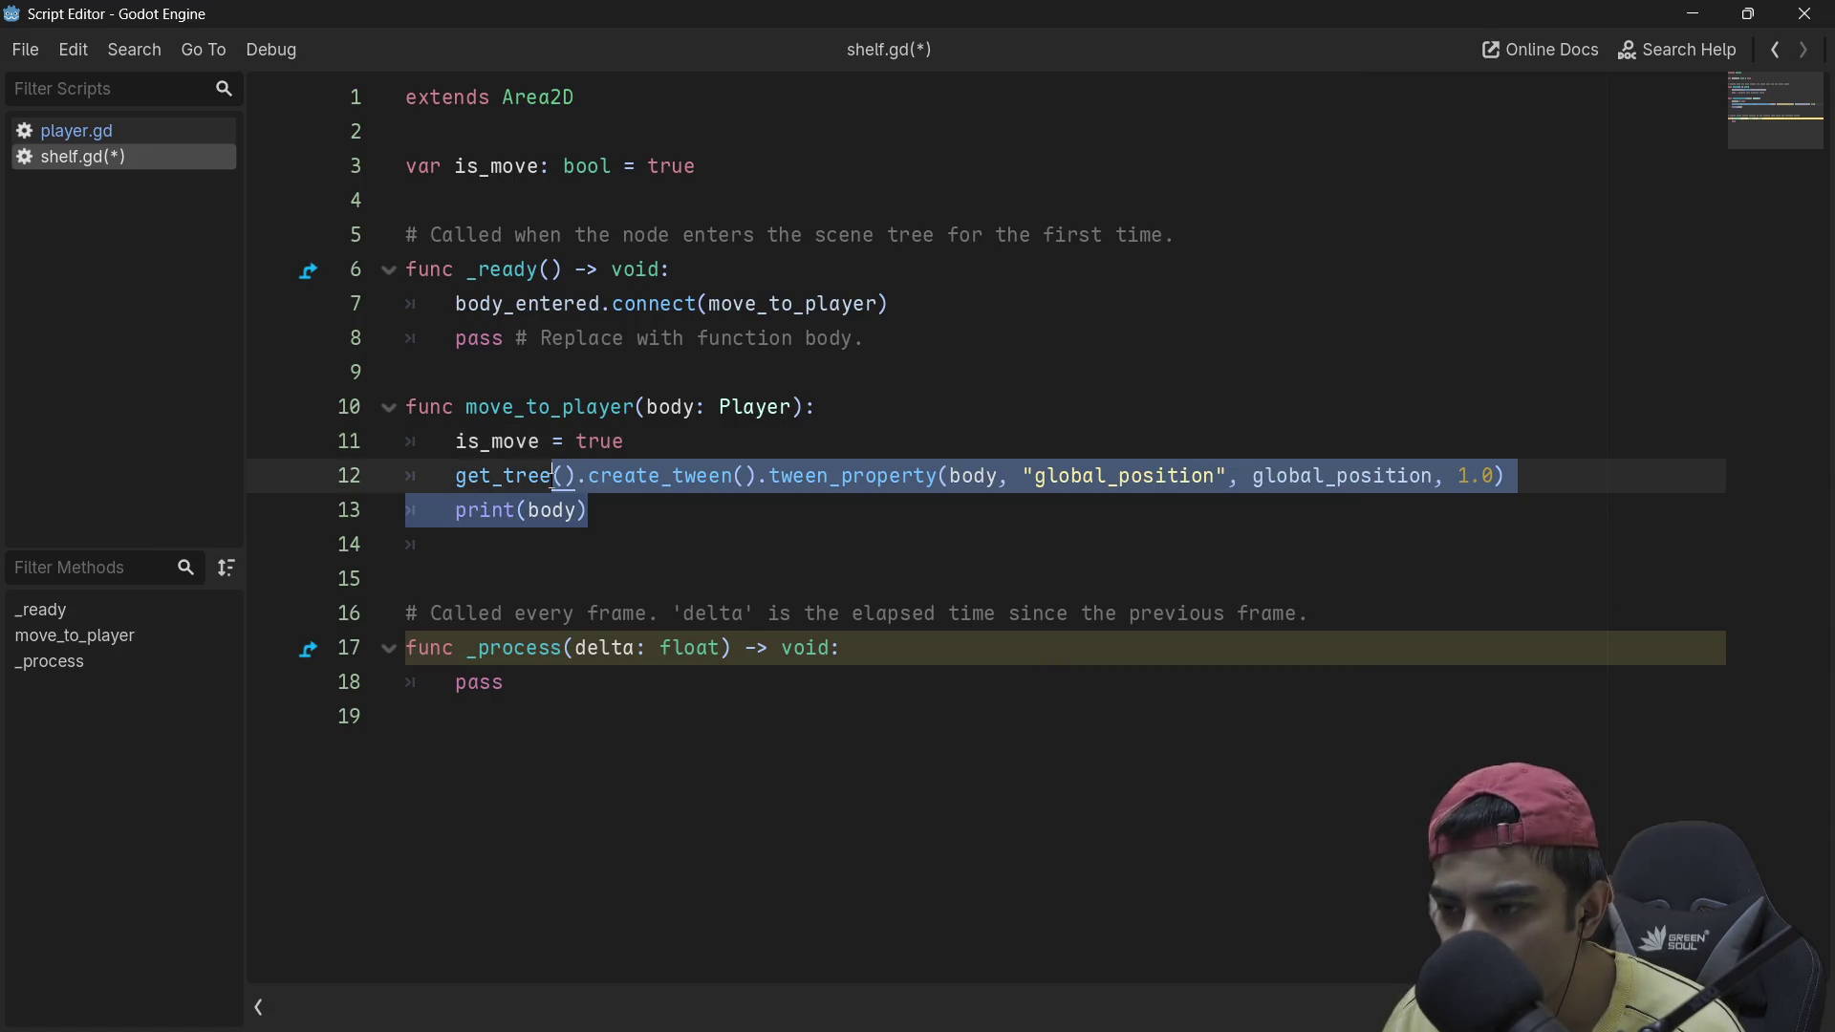
# Step: Comment out the tween and print lines and start an unindented line after _ready
pyautogui.hotkey('ctrl', 'k')
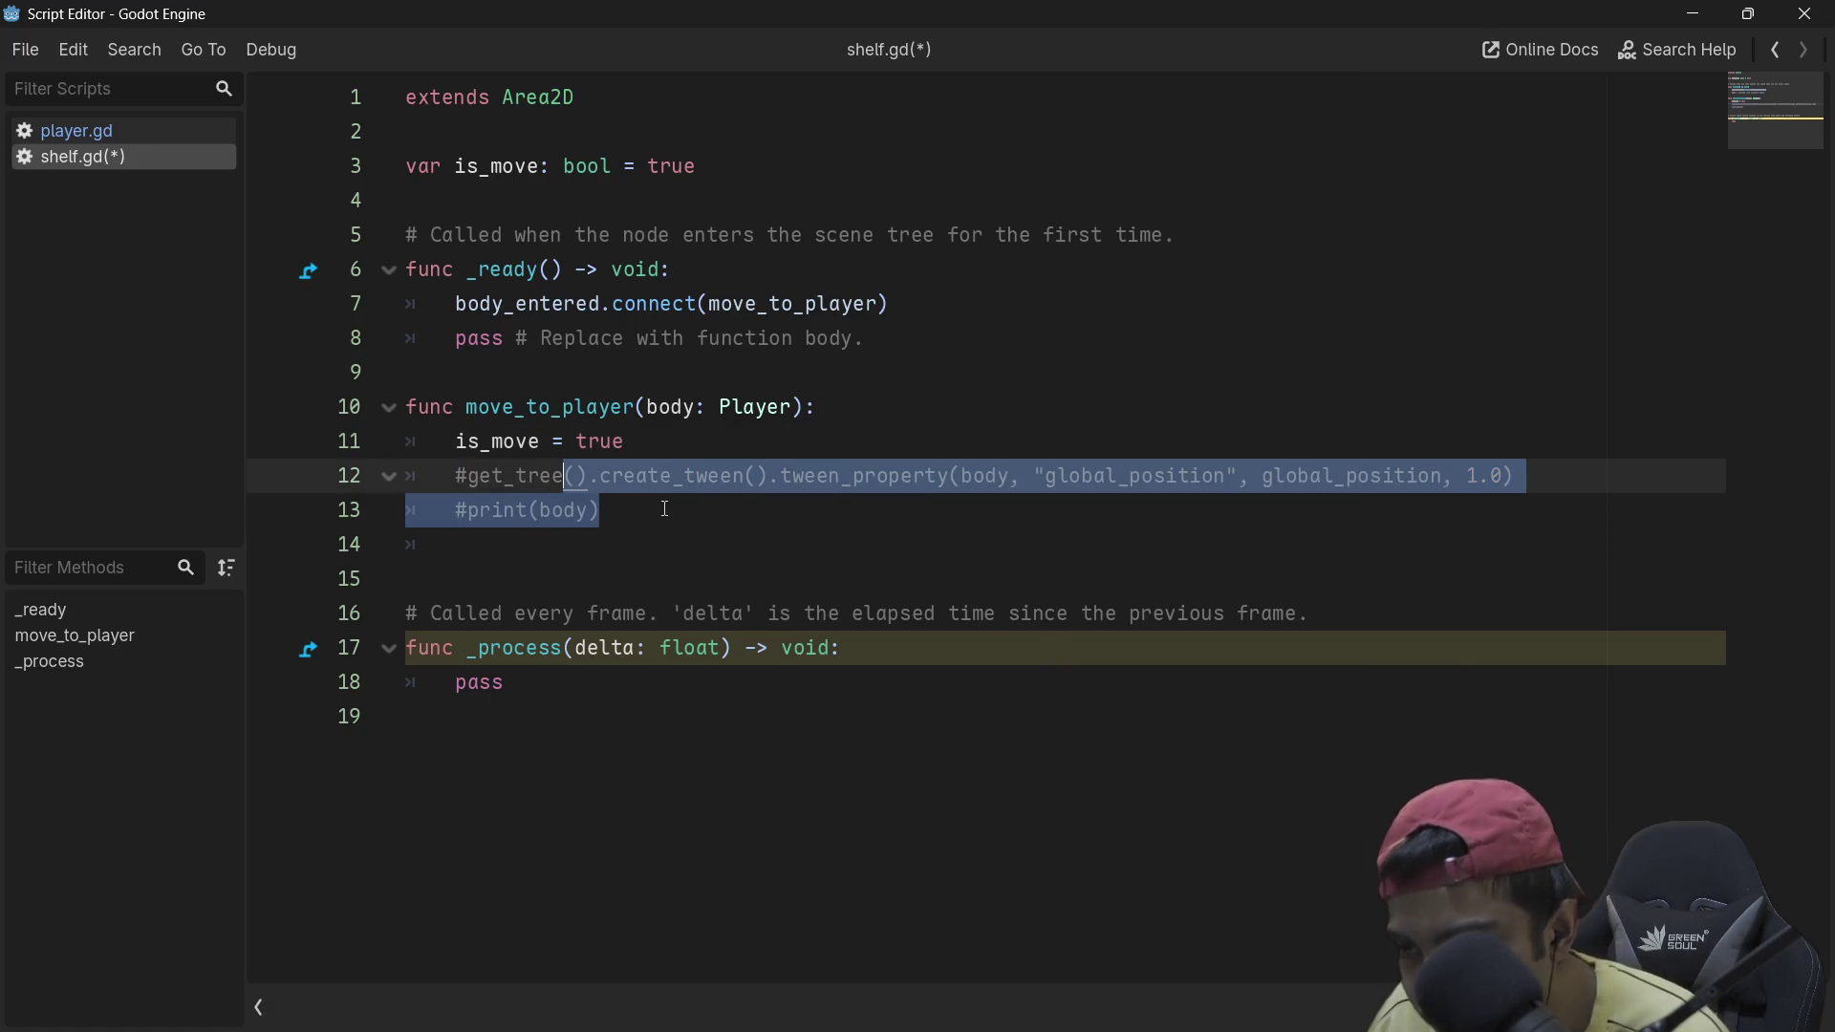
pyautogui.click(906, 357)
pyautogui.press('Return')
pyautogui.press('Return')
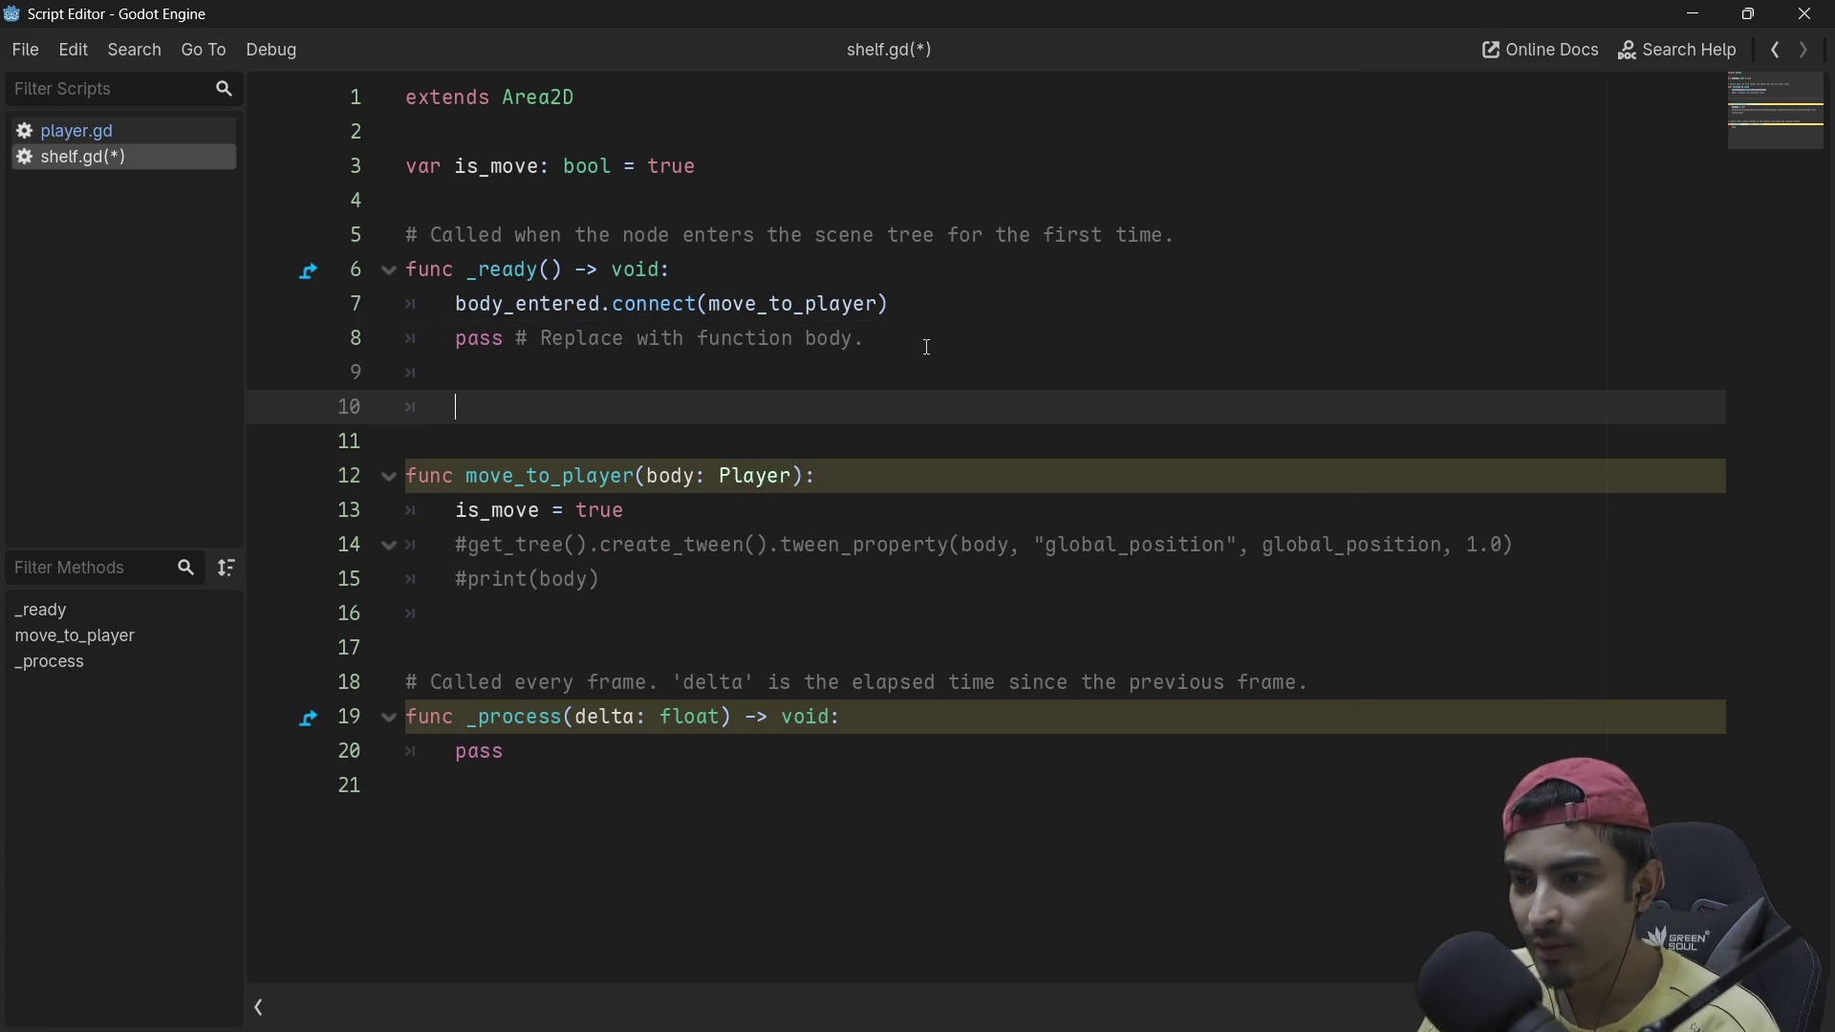
pyautogui.press('BackSpace')
# Step: Add func _physics_process(delta) from autocomplete, beginning with if is_move:
pyautogui.write('func')
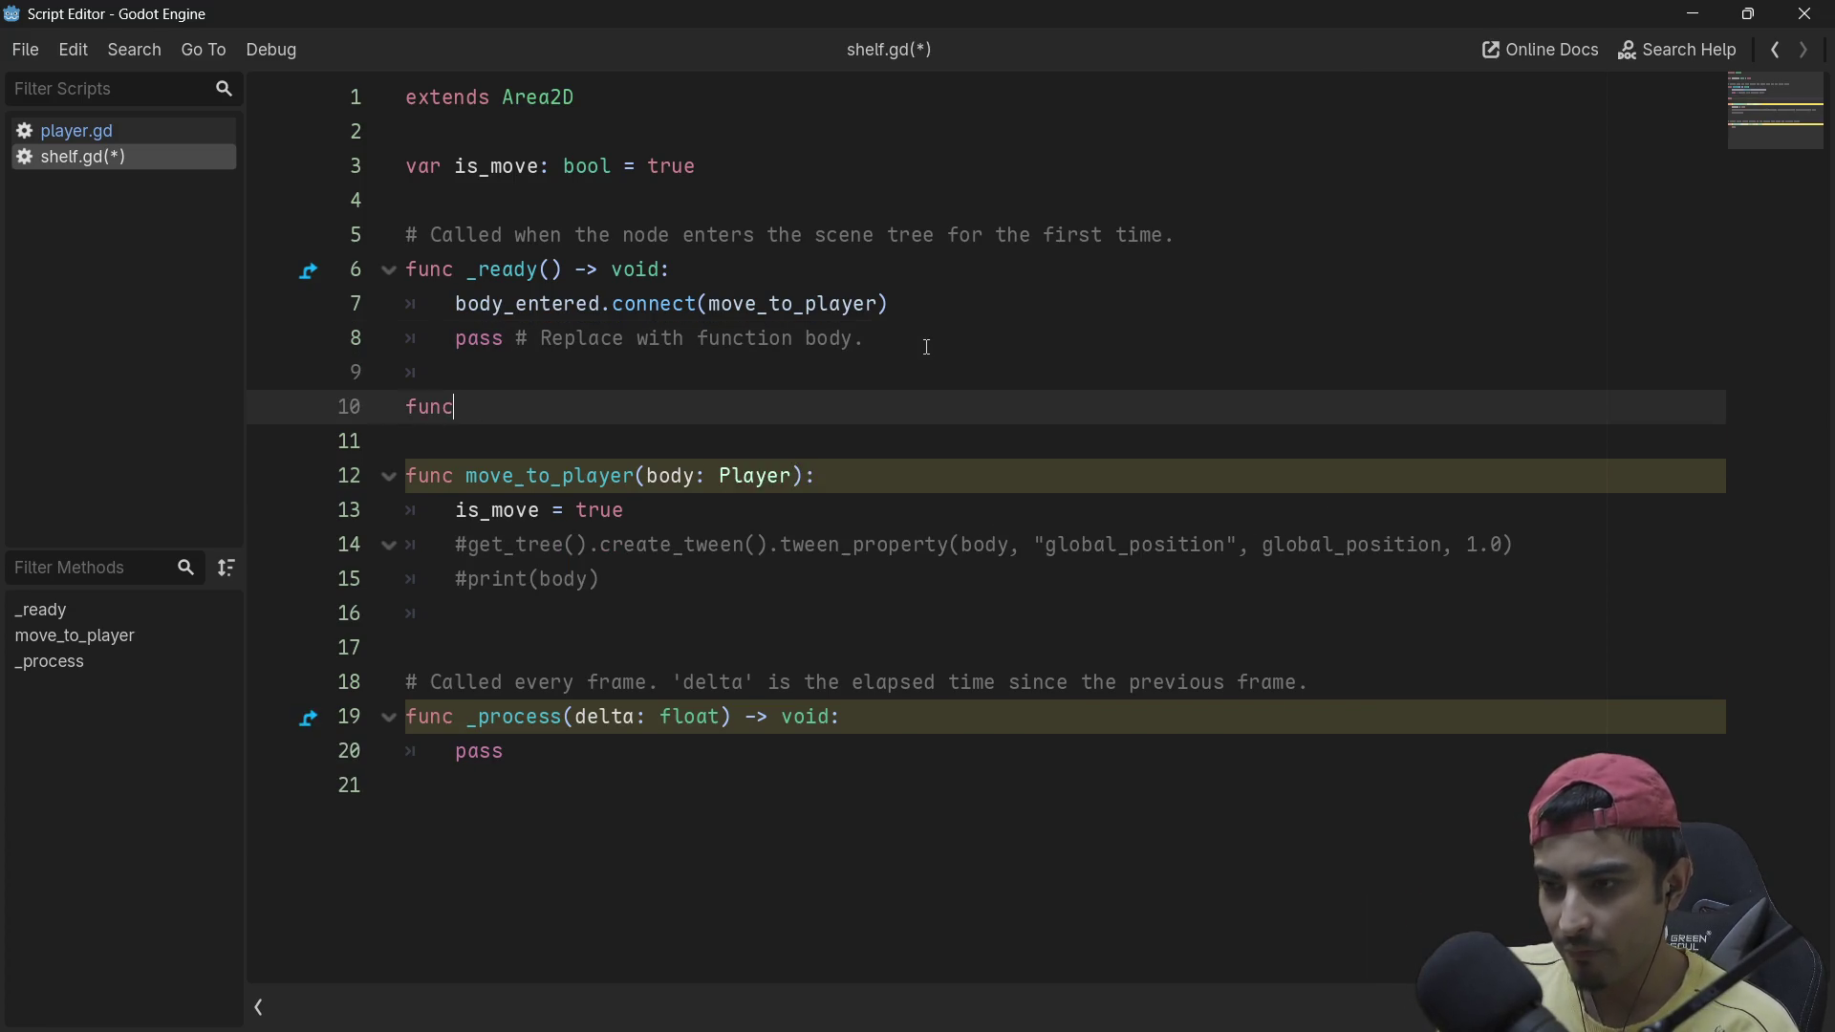
pyautogui.write('phu')
pyautogui.press('BackSpace')
pyautogui.write('ys')
pyautogui.press('Return')
pyautogui.press('Return')
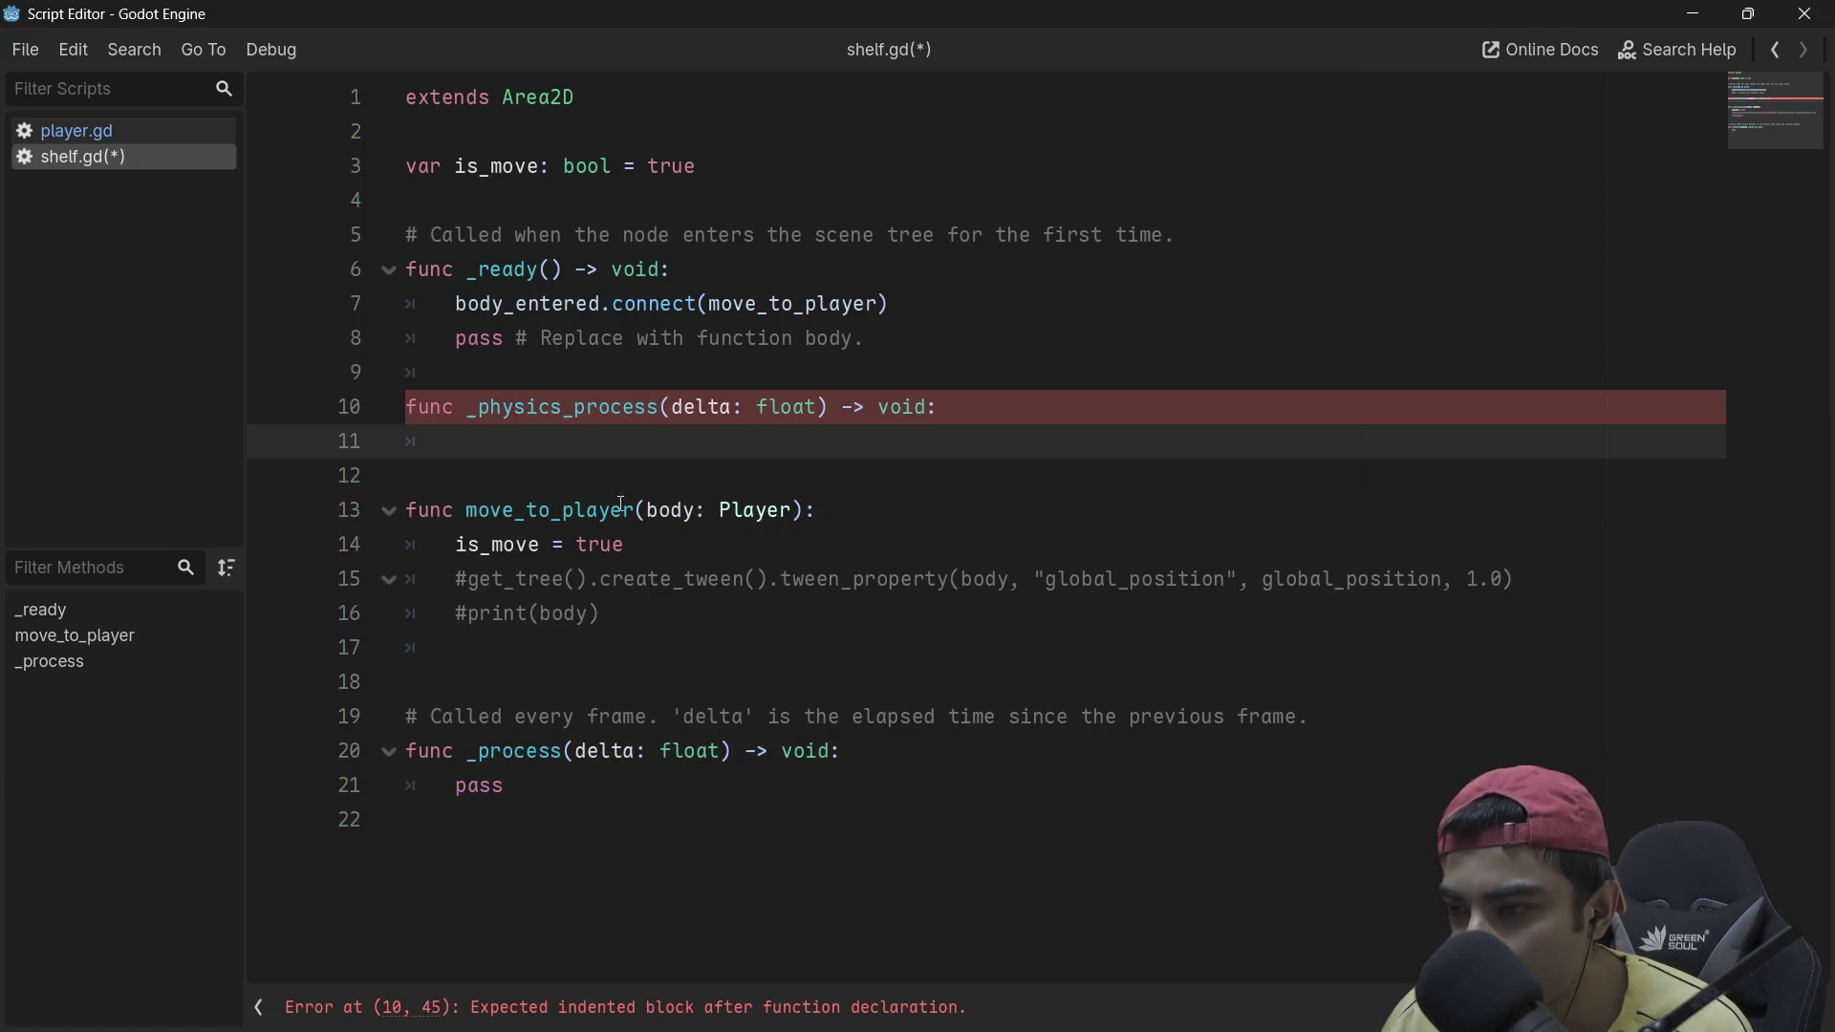
pyautogui.write('if is_m')
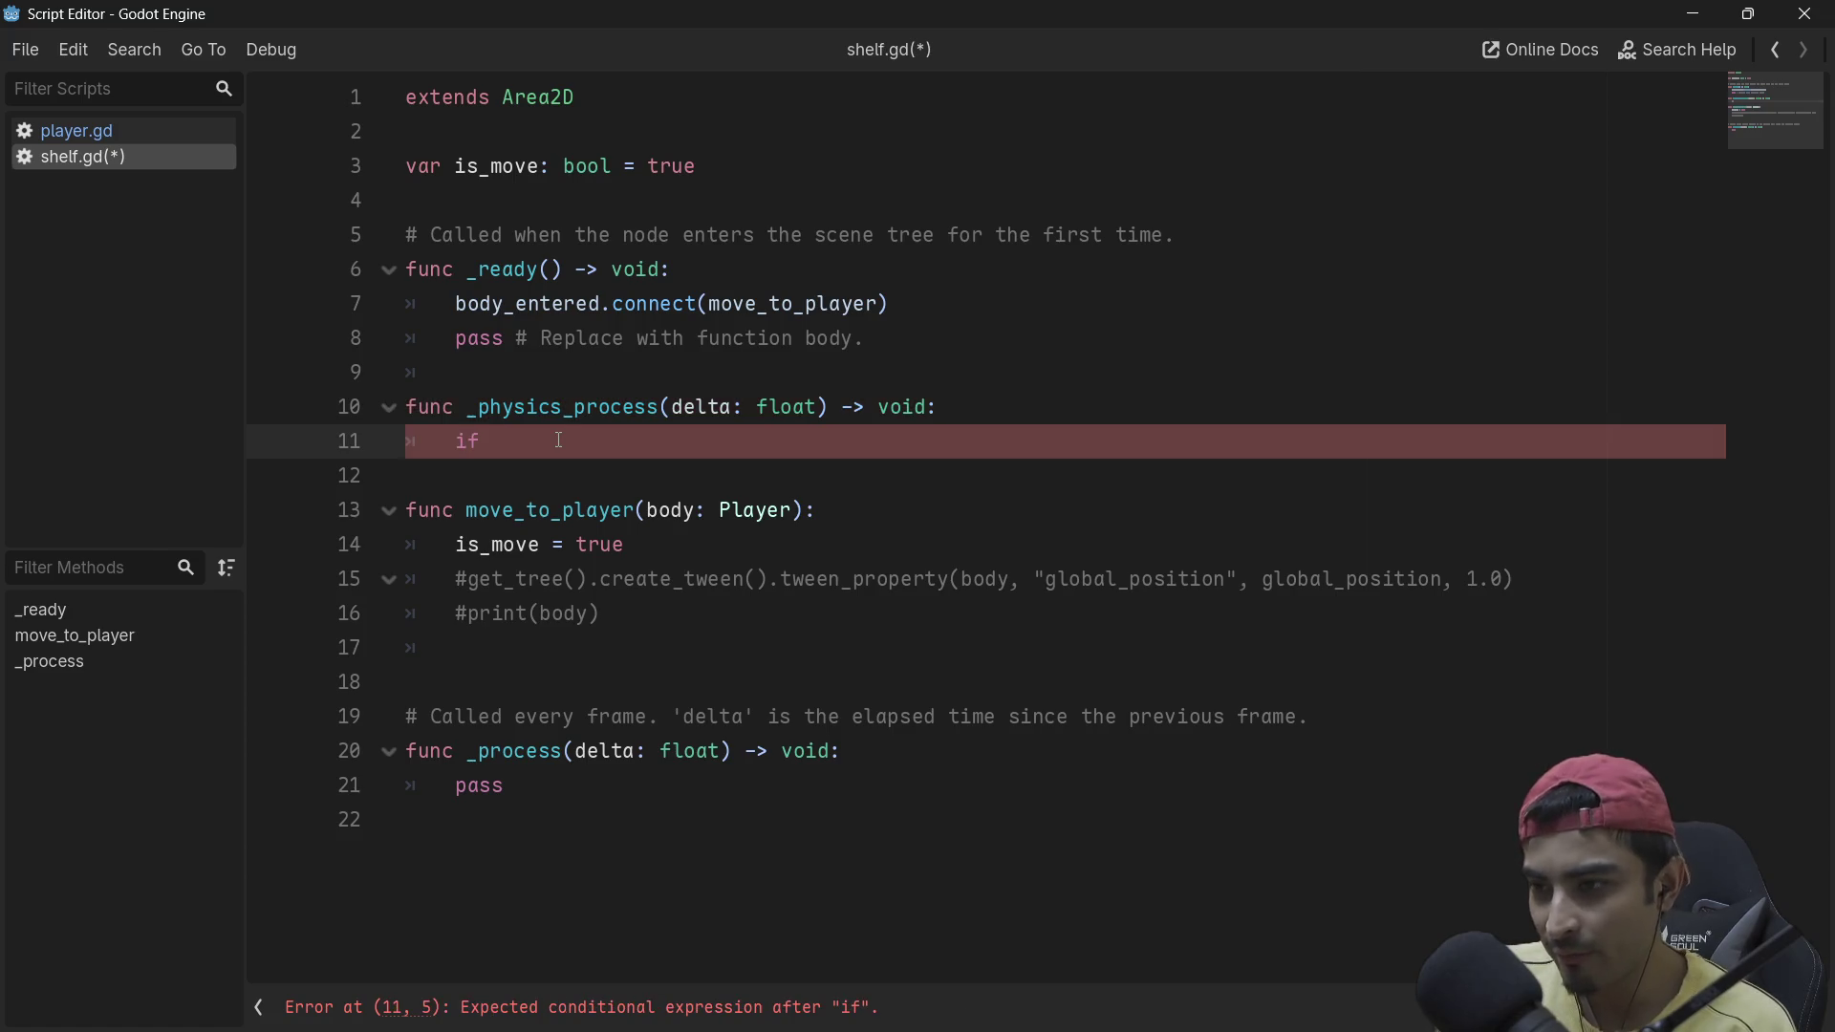
pyautogui.press('Return')
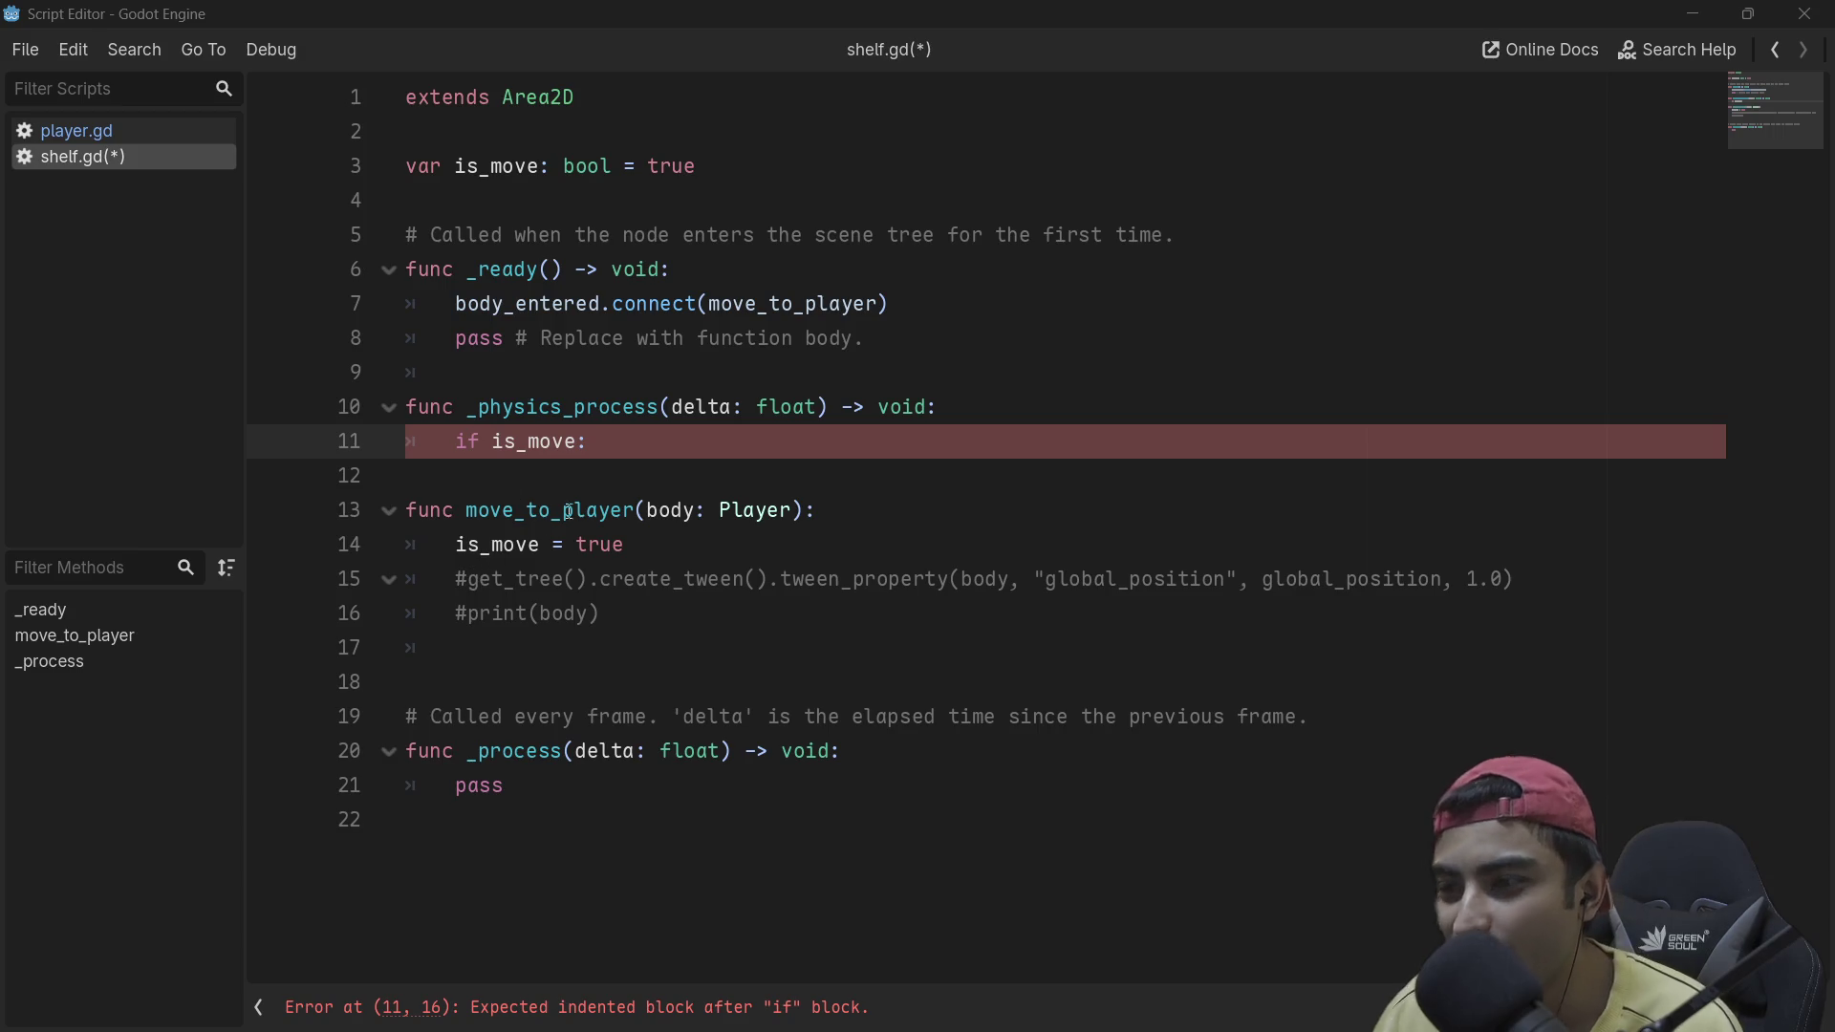
pyautogui.click(553, 475)
# Step: Indent line 12 into the if is_move block and start a global_position reference
pyautogui.press('Tab')
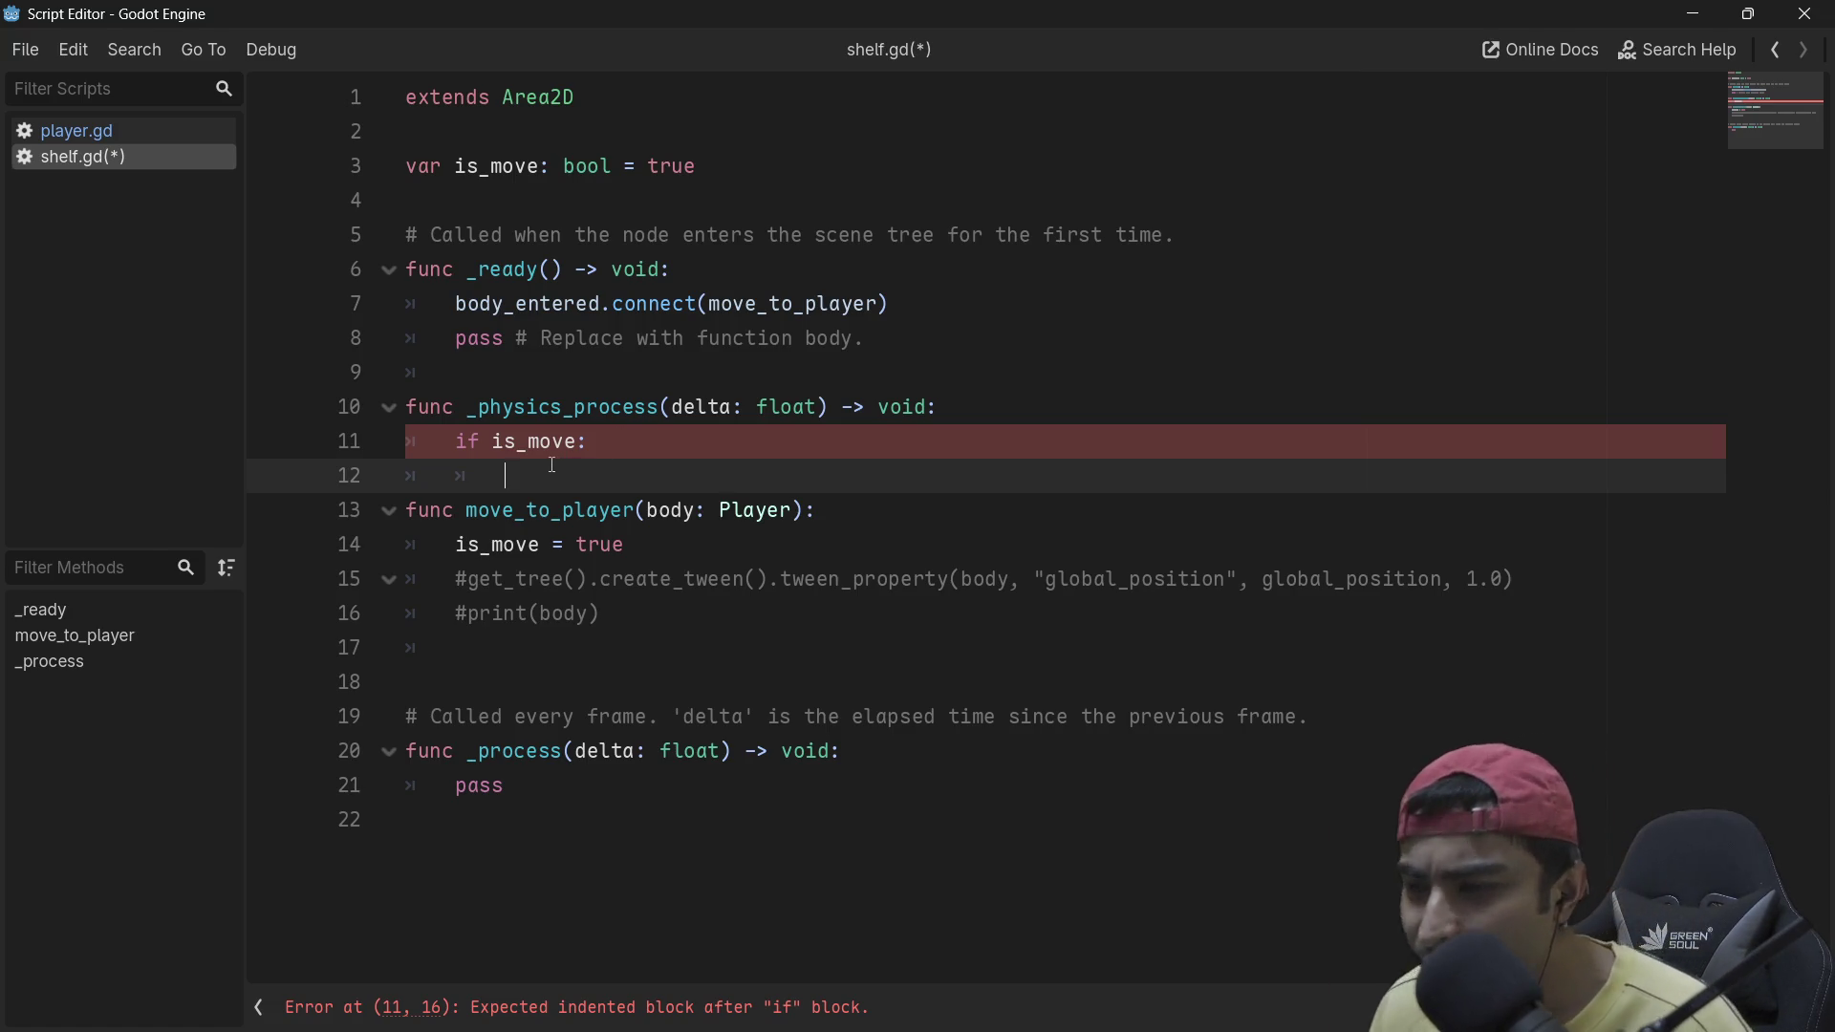
pyautogui.write('globa')
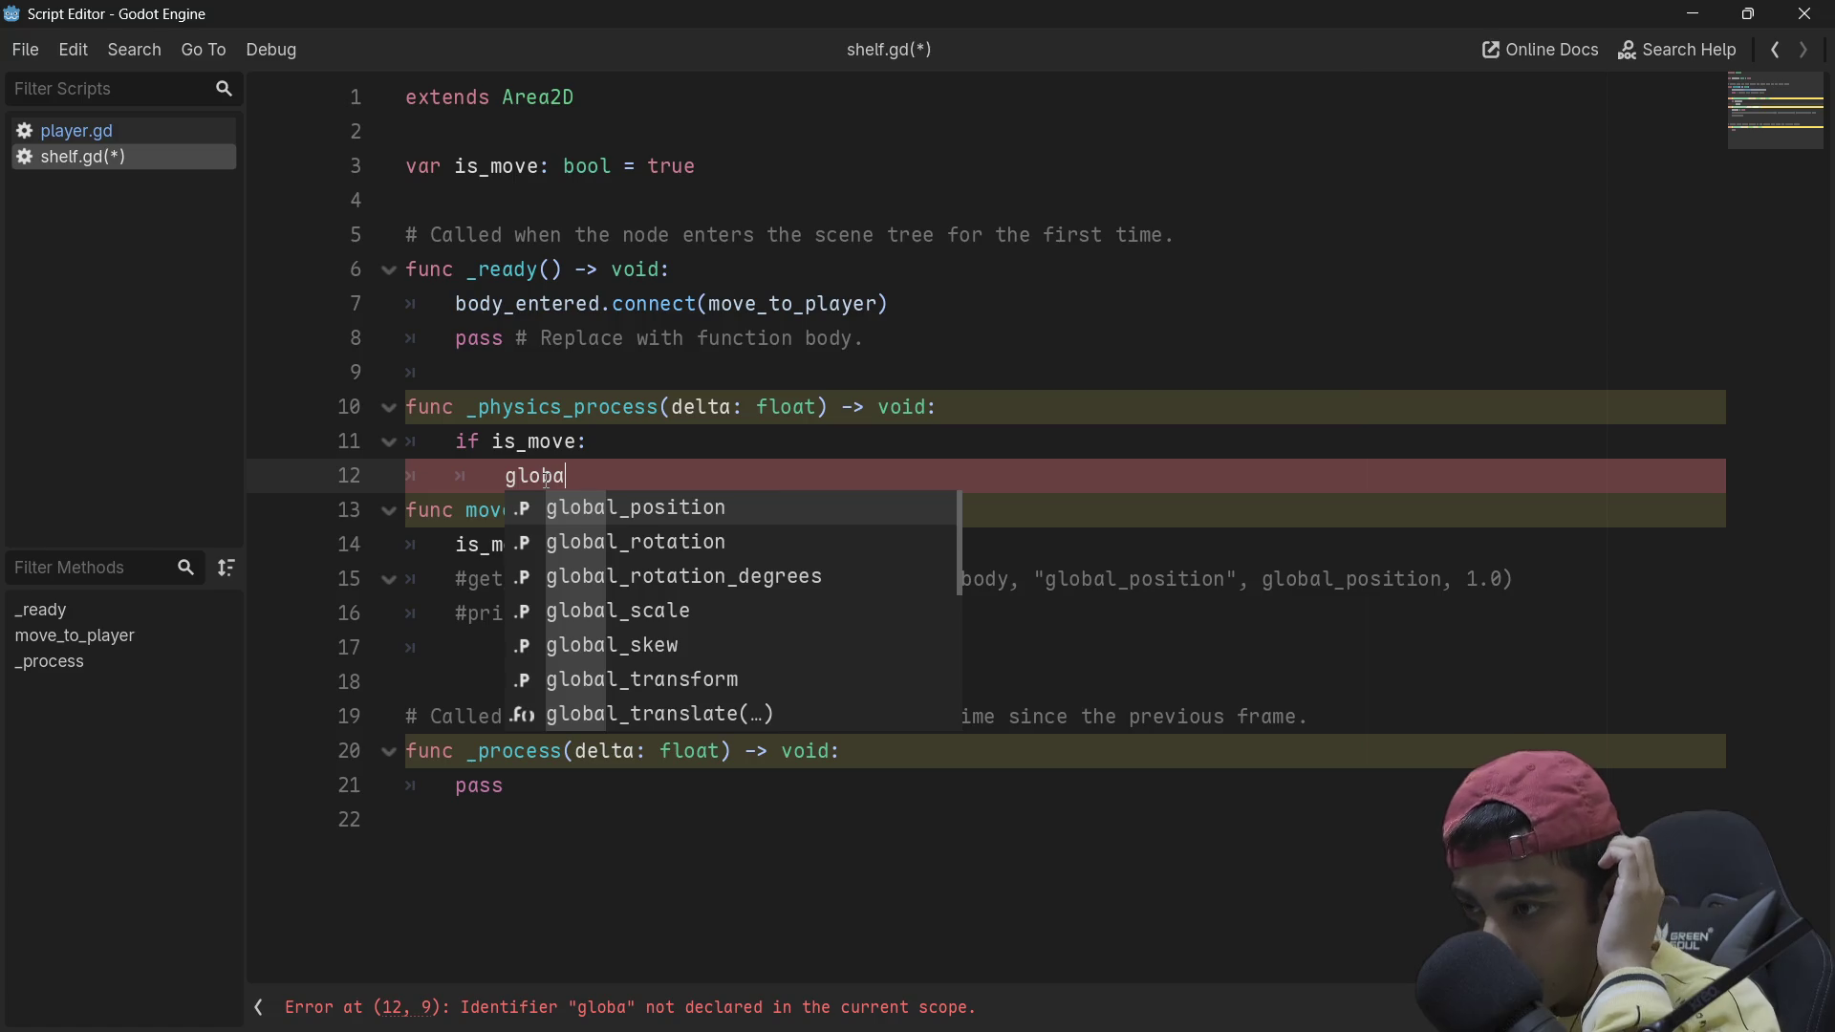
pyautogui.press('Return')
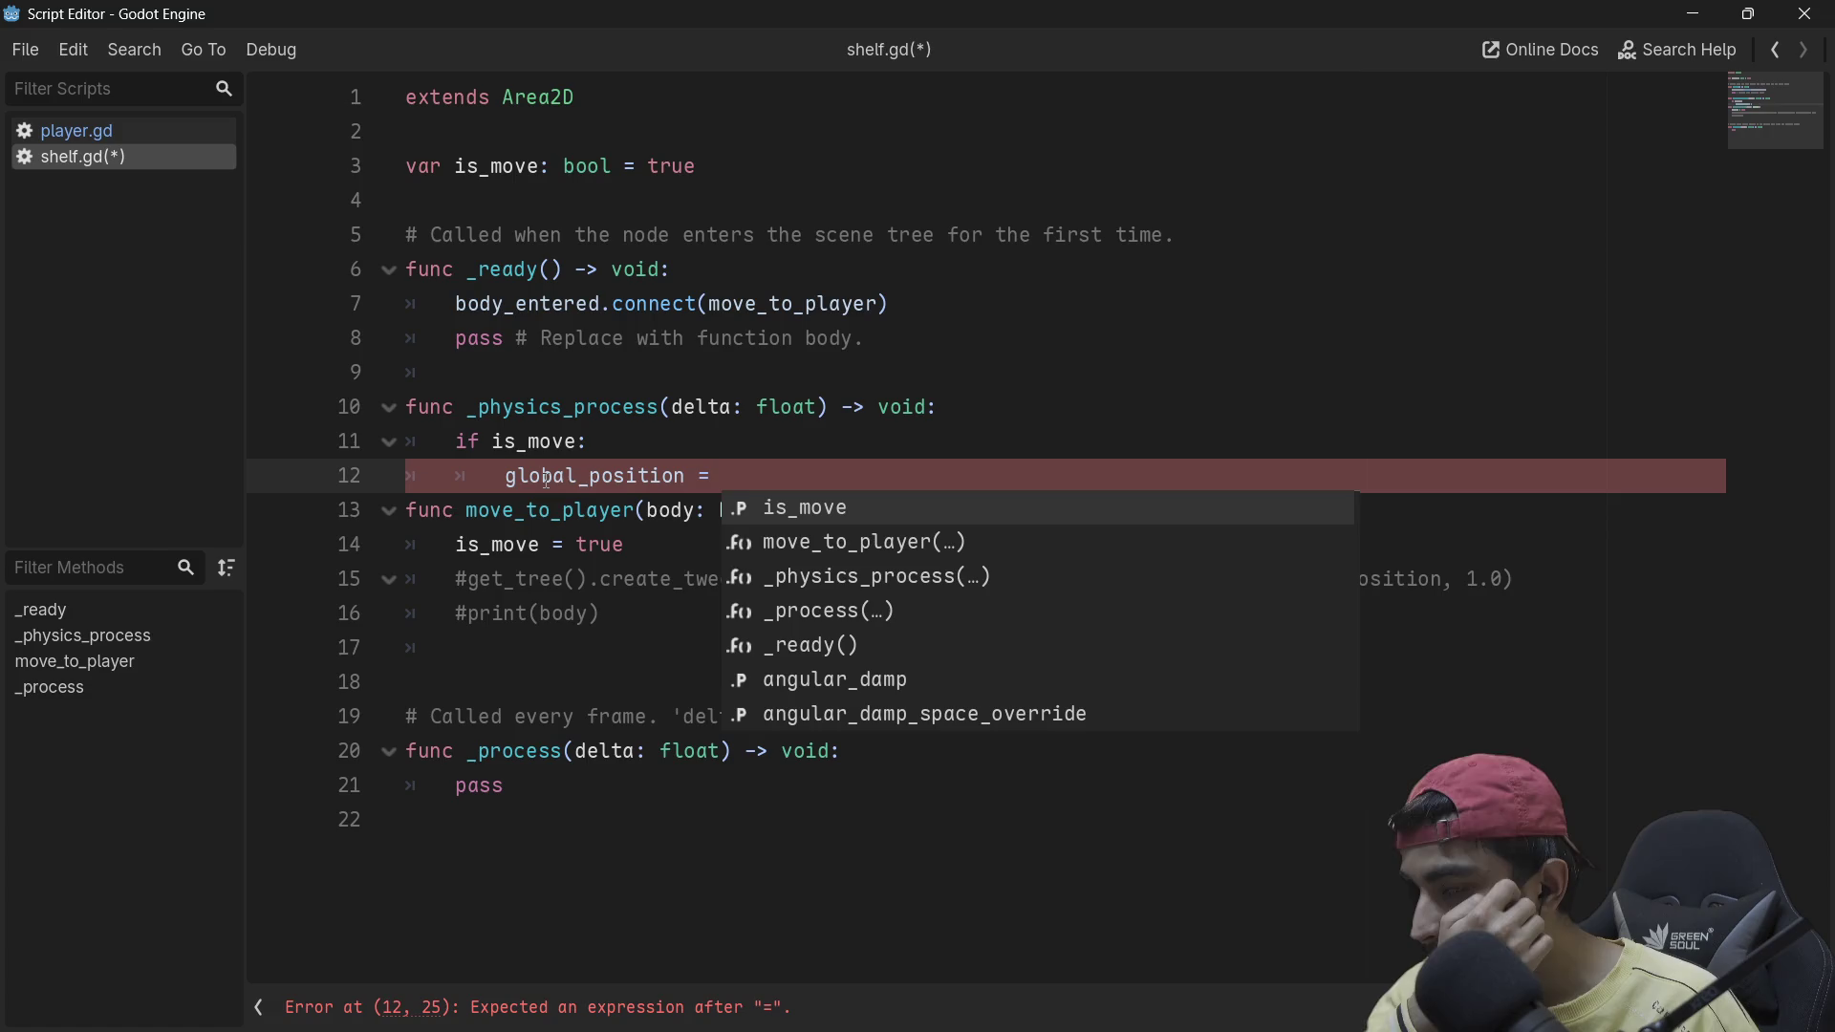
pyautogui.press('Down')
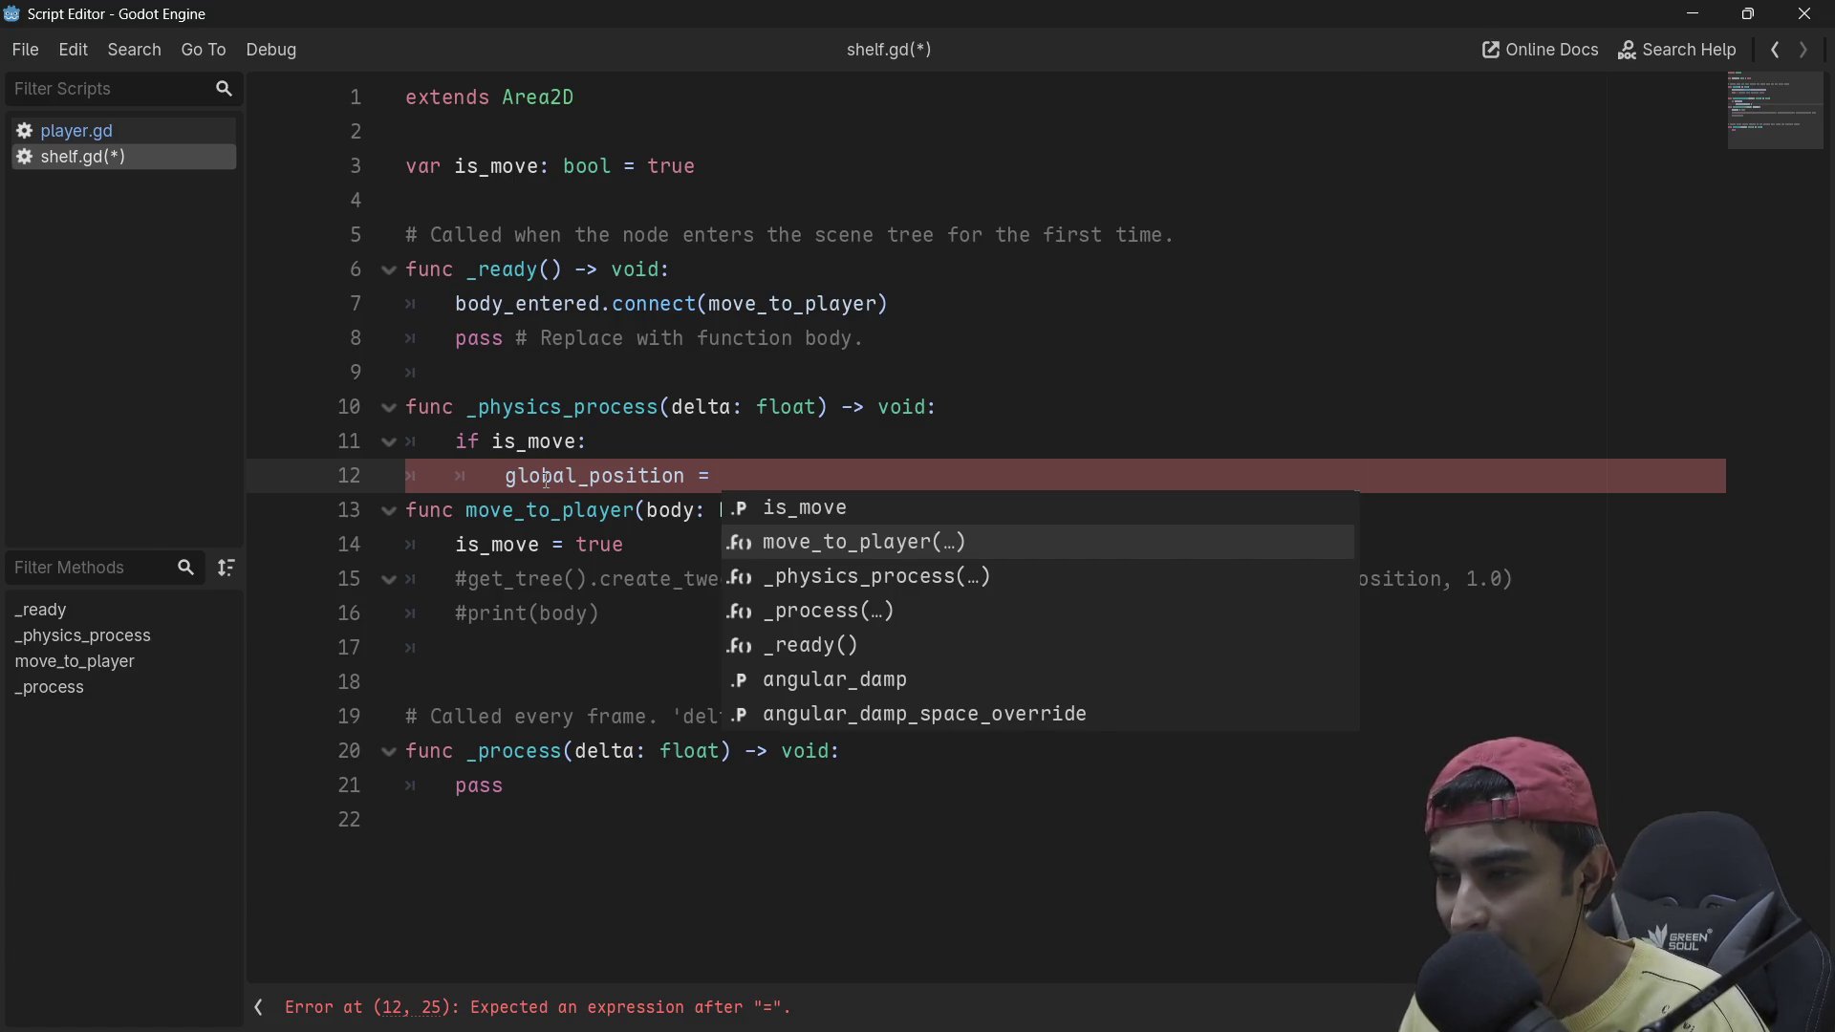
pyautogui.press('BackSpace')
pyautogui.press('BackSpace')
pyautogui.press('BackSpace')
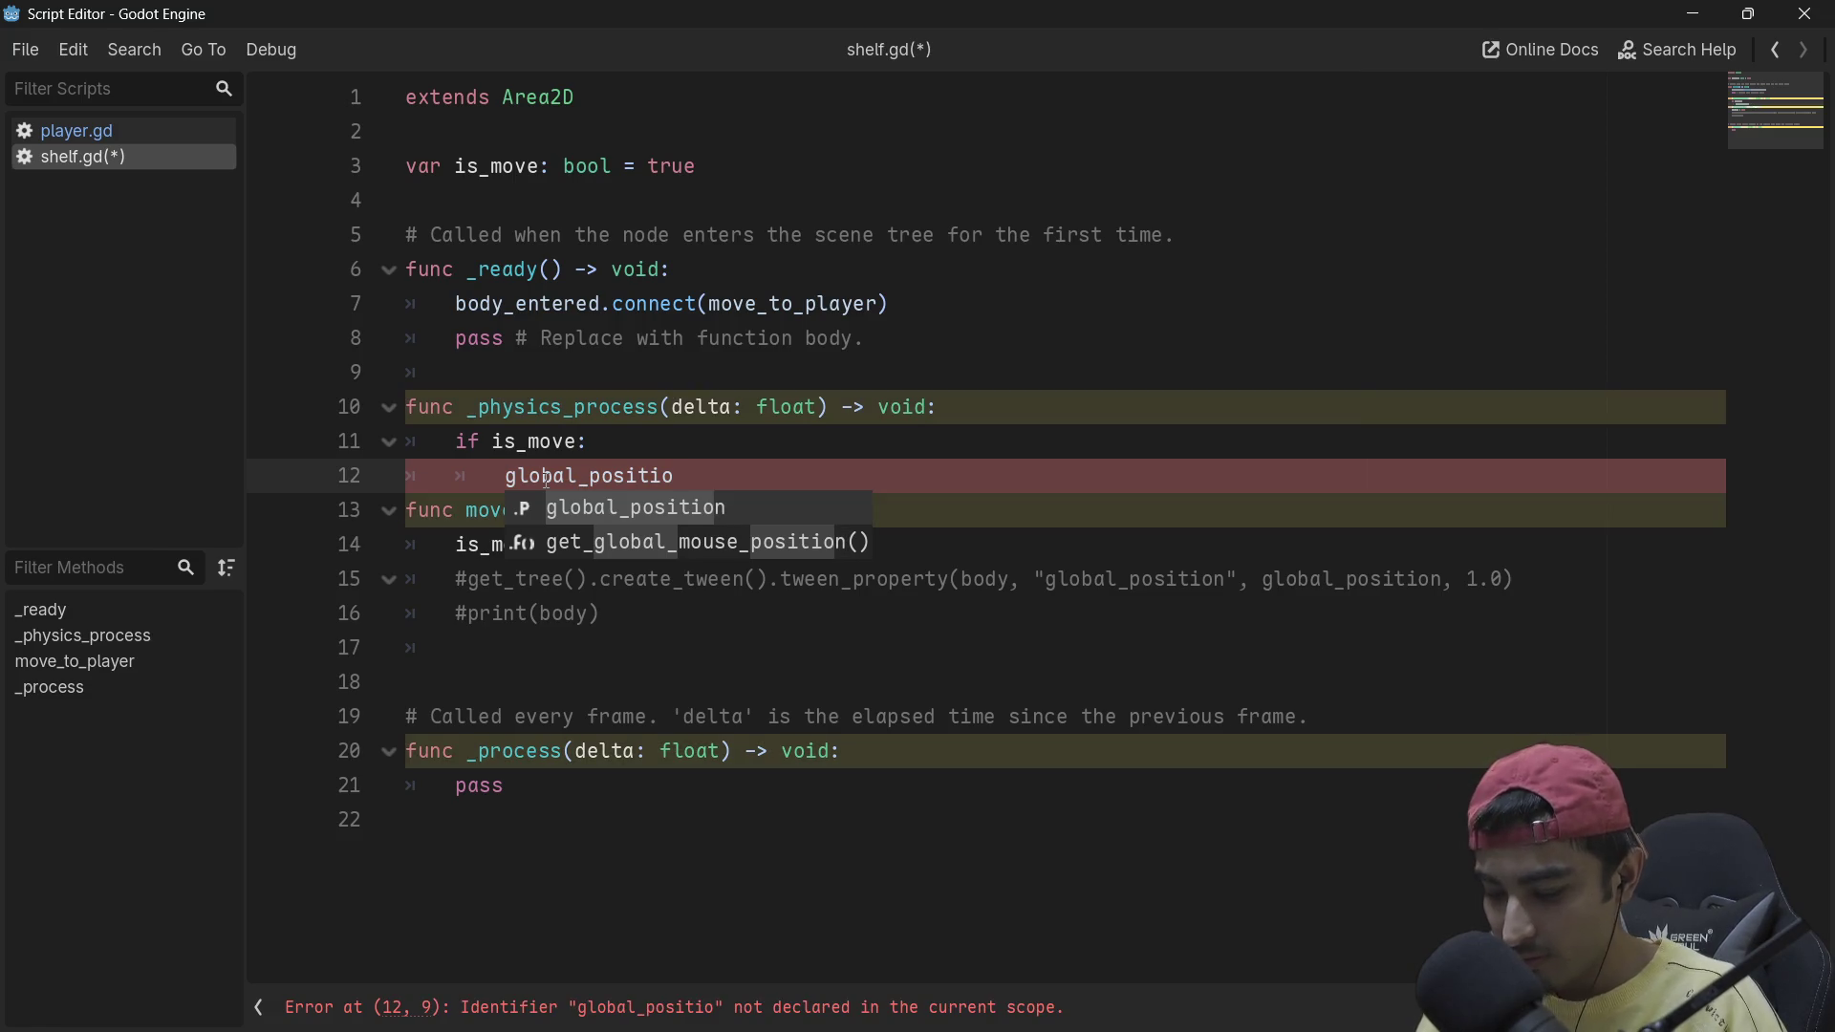
# Step: Type global_position. and pick move_toward() from the autocomplete method list on line 12
pyautogui.write('n.')
pyautogui.press('Down')
pyautogui.press('Down')
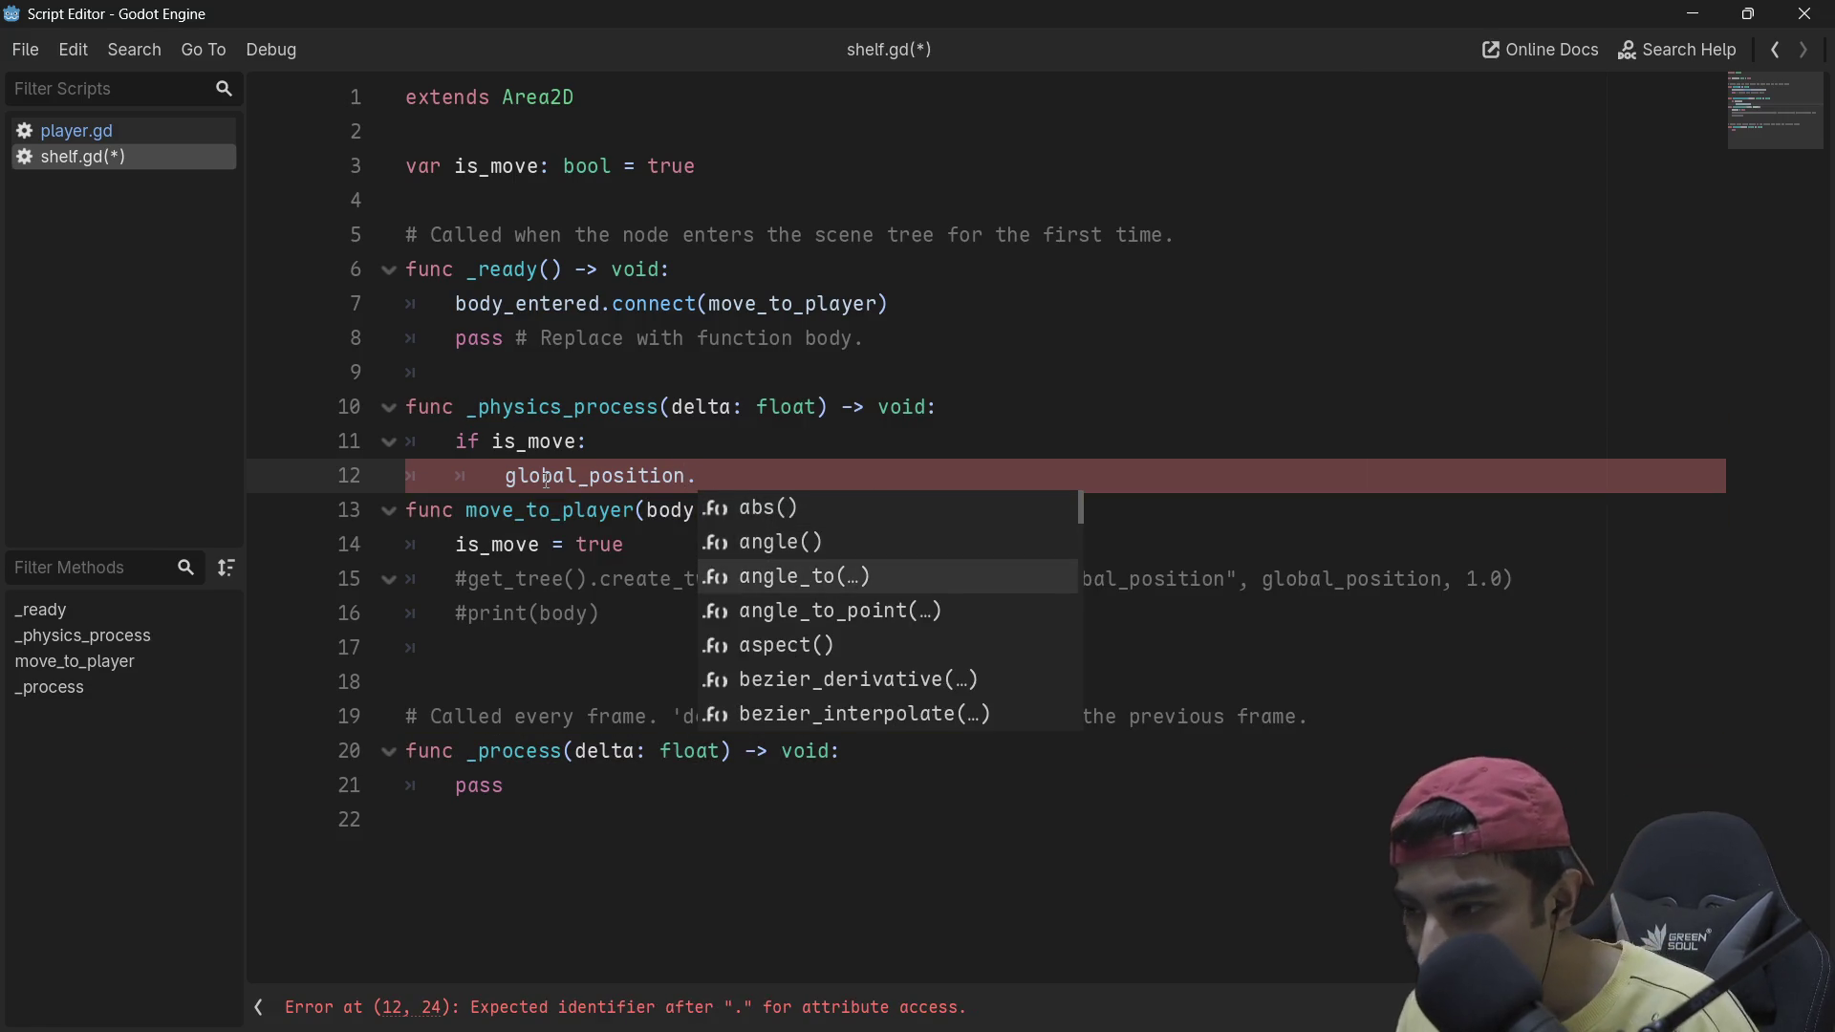
pyautogui.press('Up')
pyautogui.press('Up')
pyautogui.press('Up')
pyautogui.press('Down')
pyautogui.press('Down')
pyautogui.press('Down')
pyautogui.press('Down')
pyautogui.press('Down')
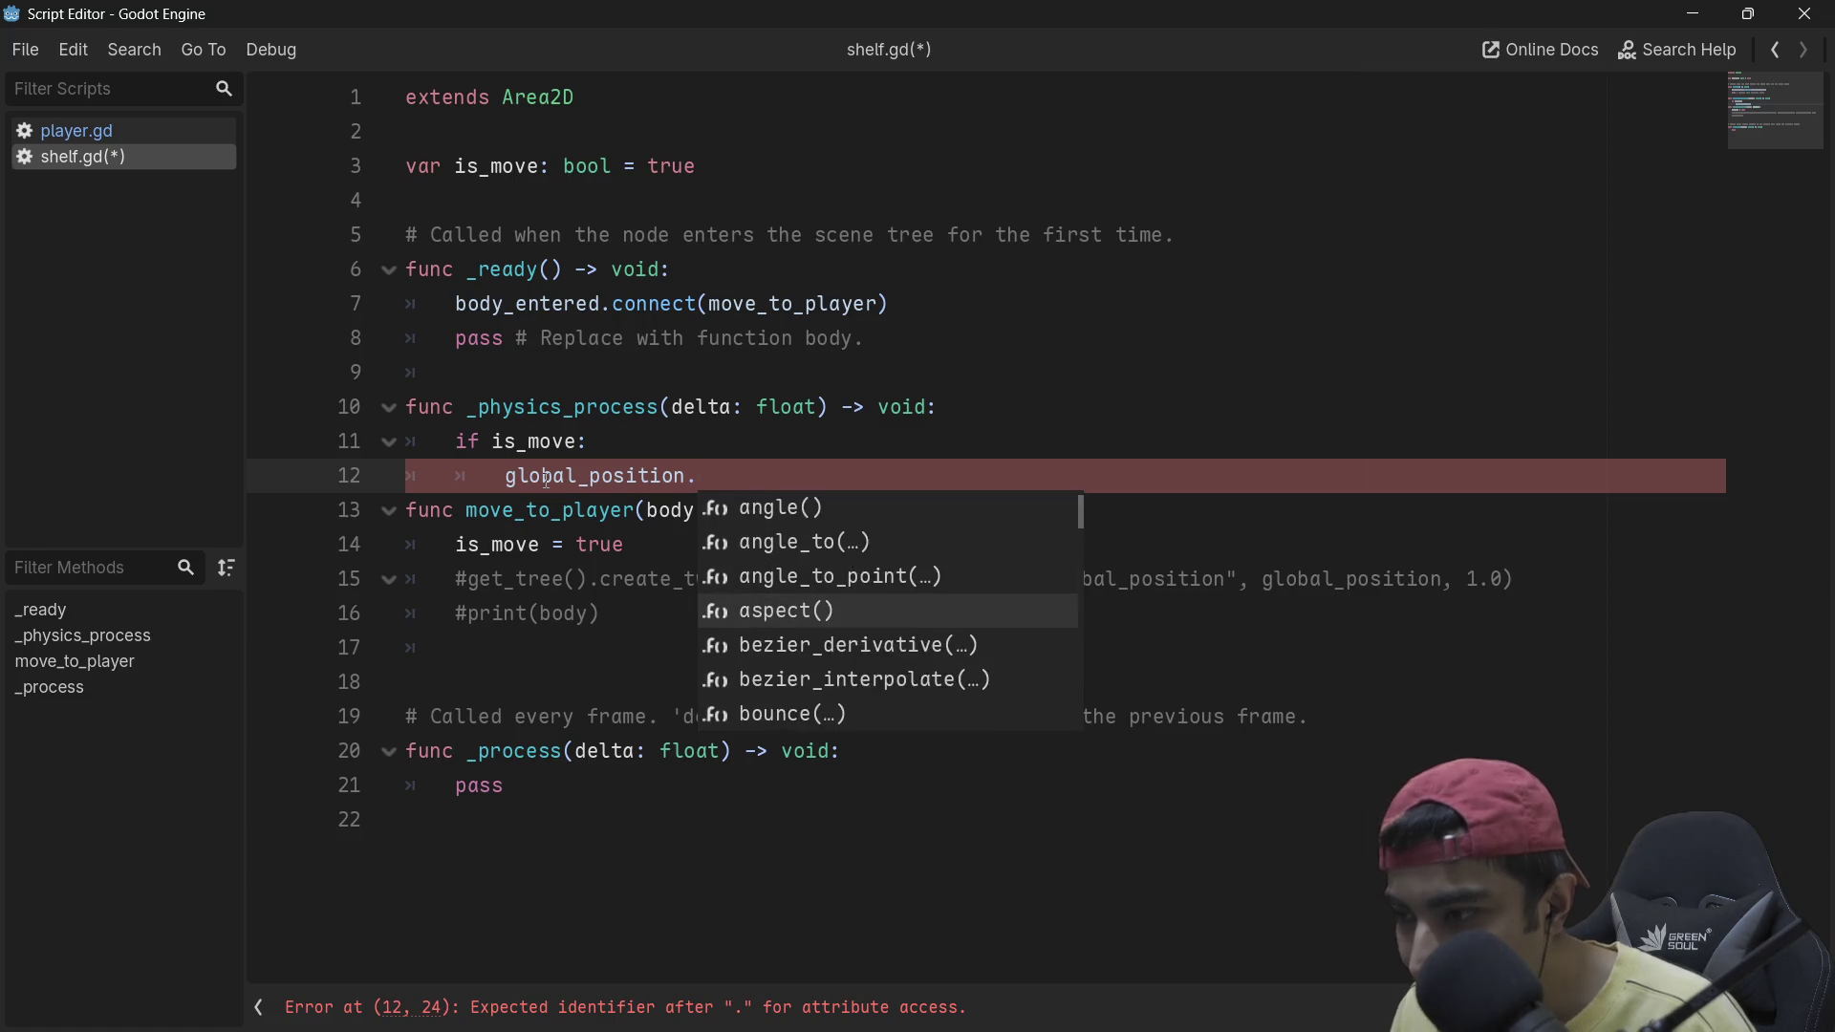
pyautogui.press('Down')
pyautogui.press('Down')
pyautogui.press('Down')
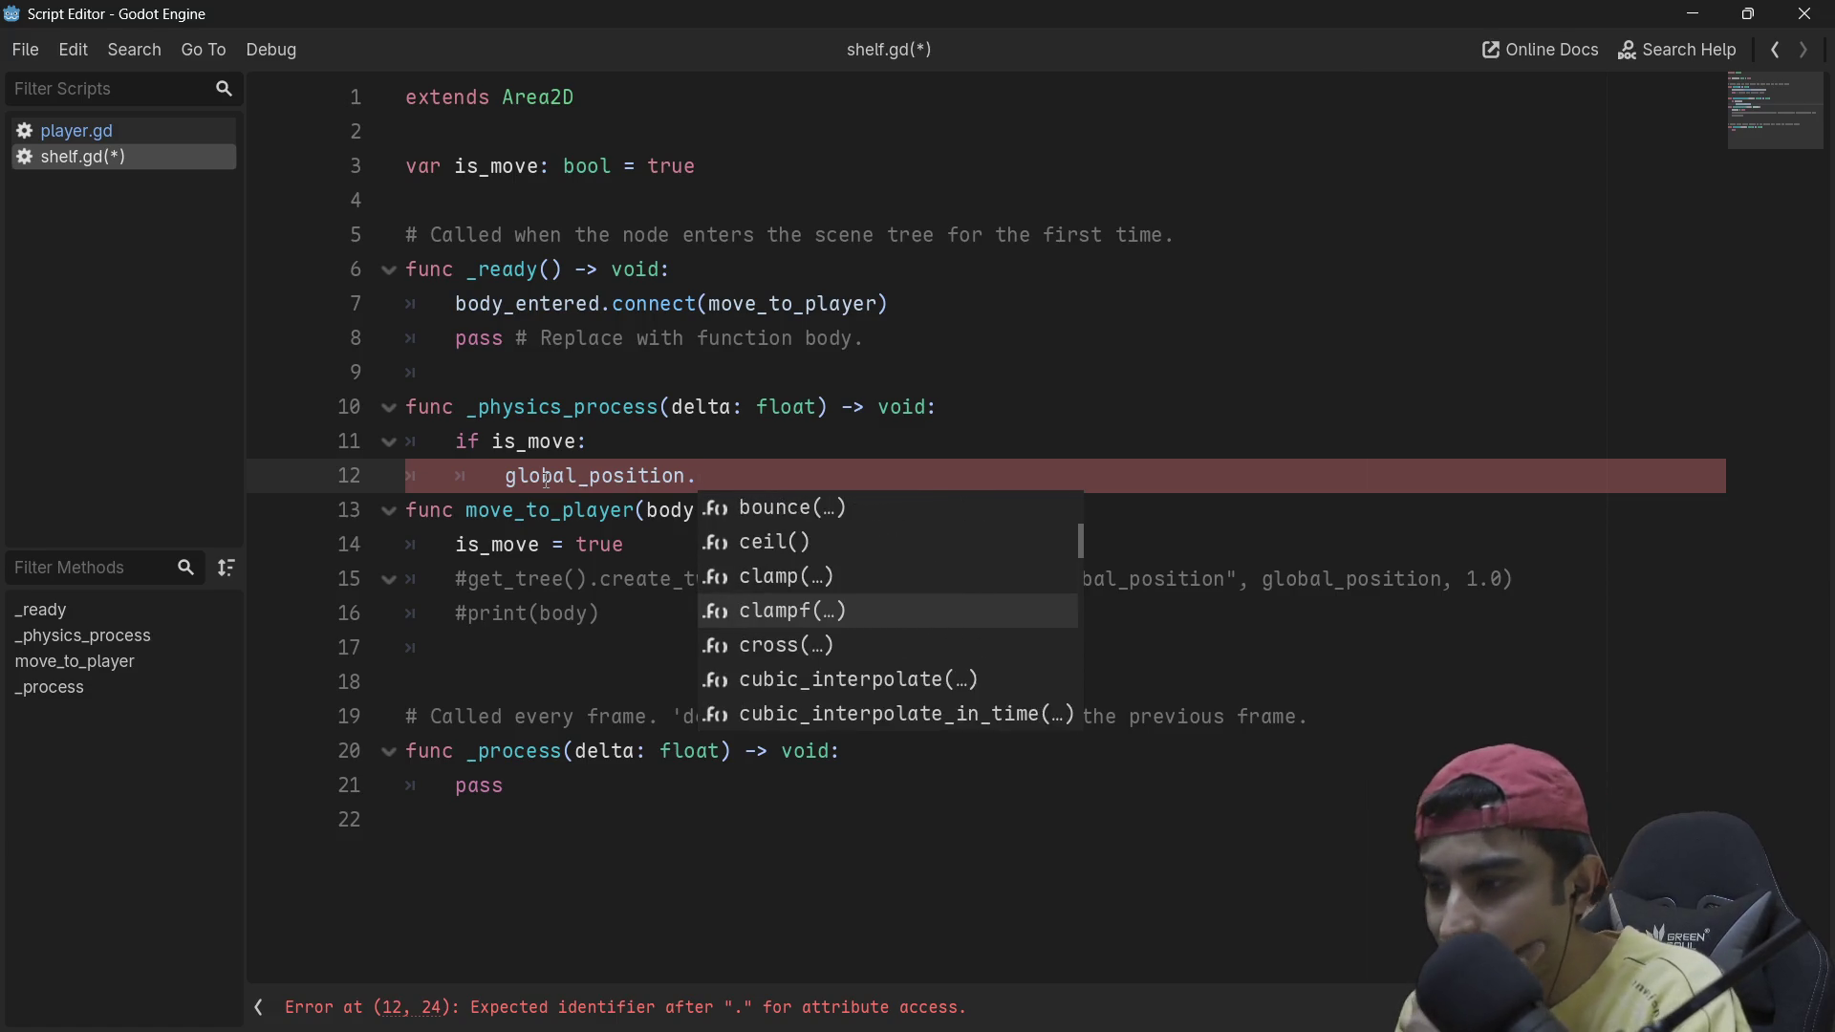
pyautogui.press('Down')
pyautogui.press('Down')
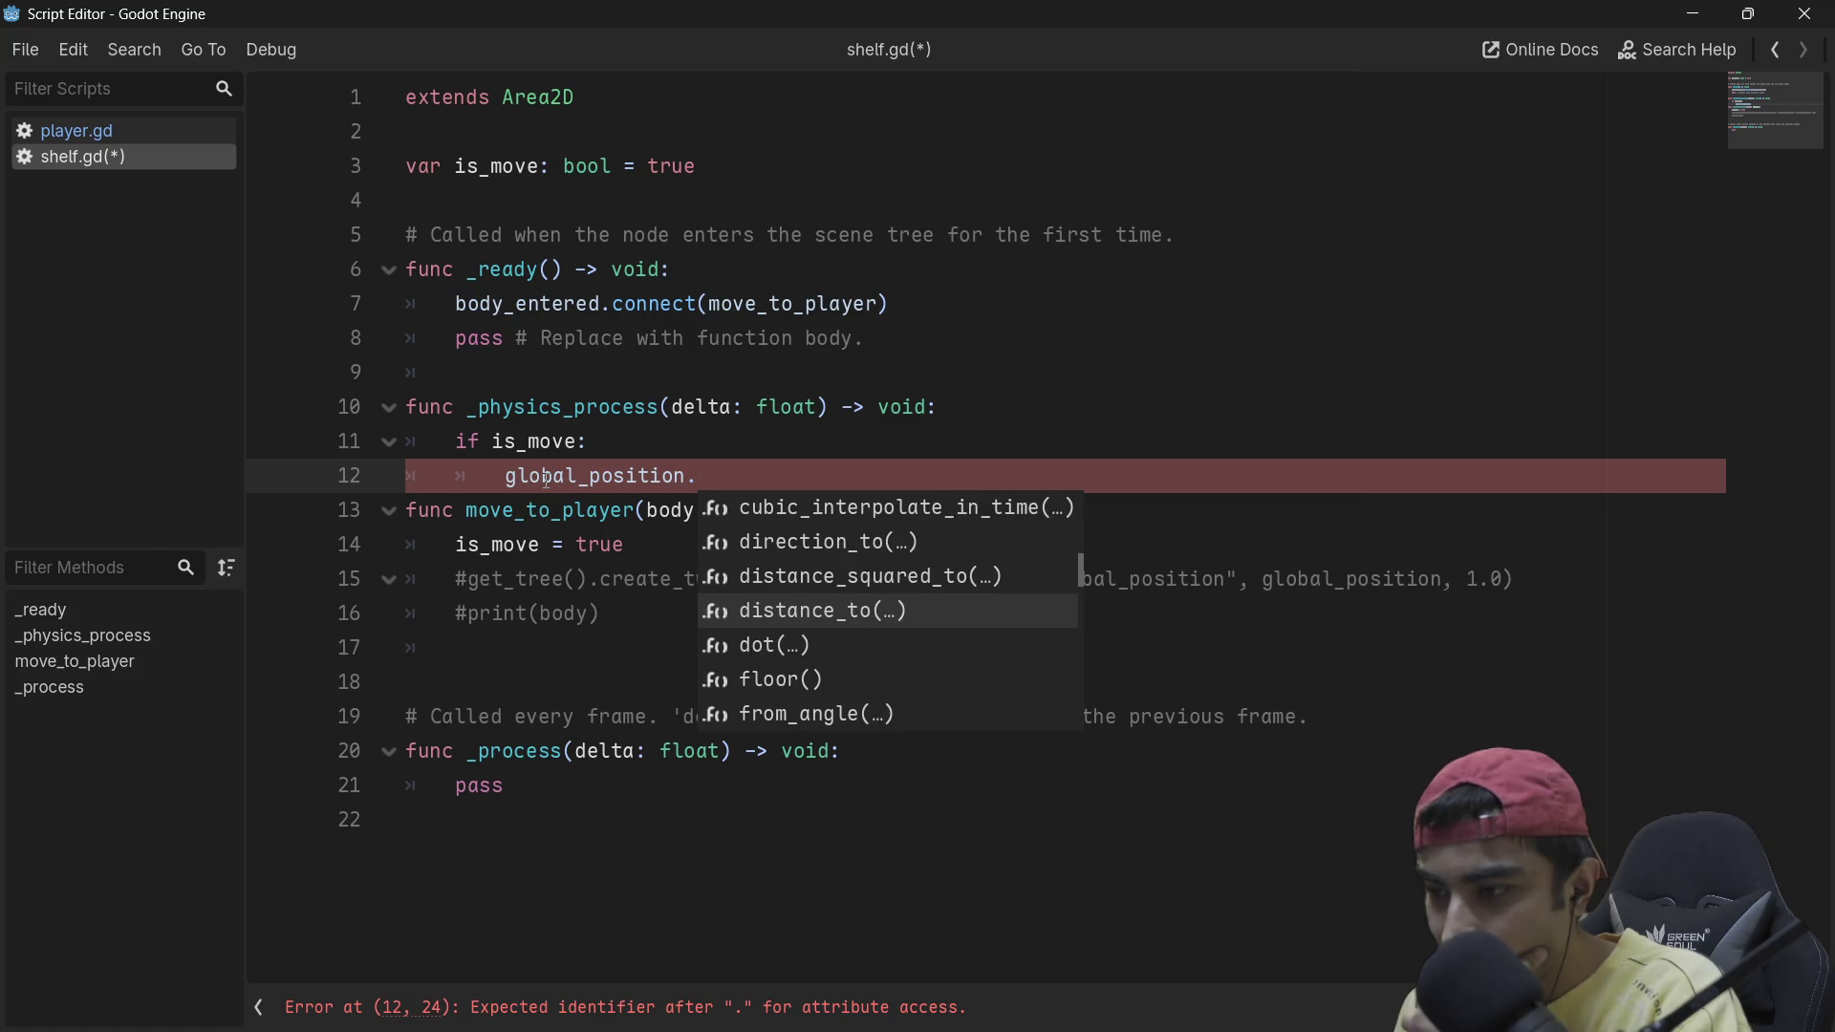
pyautogui.press('Down')
pyautogui.press('Up')
pyautogui.press('Up')
pyautogui.press('Up')
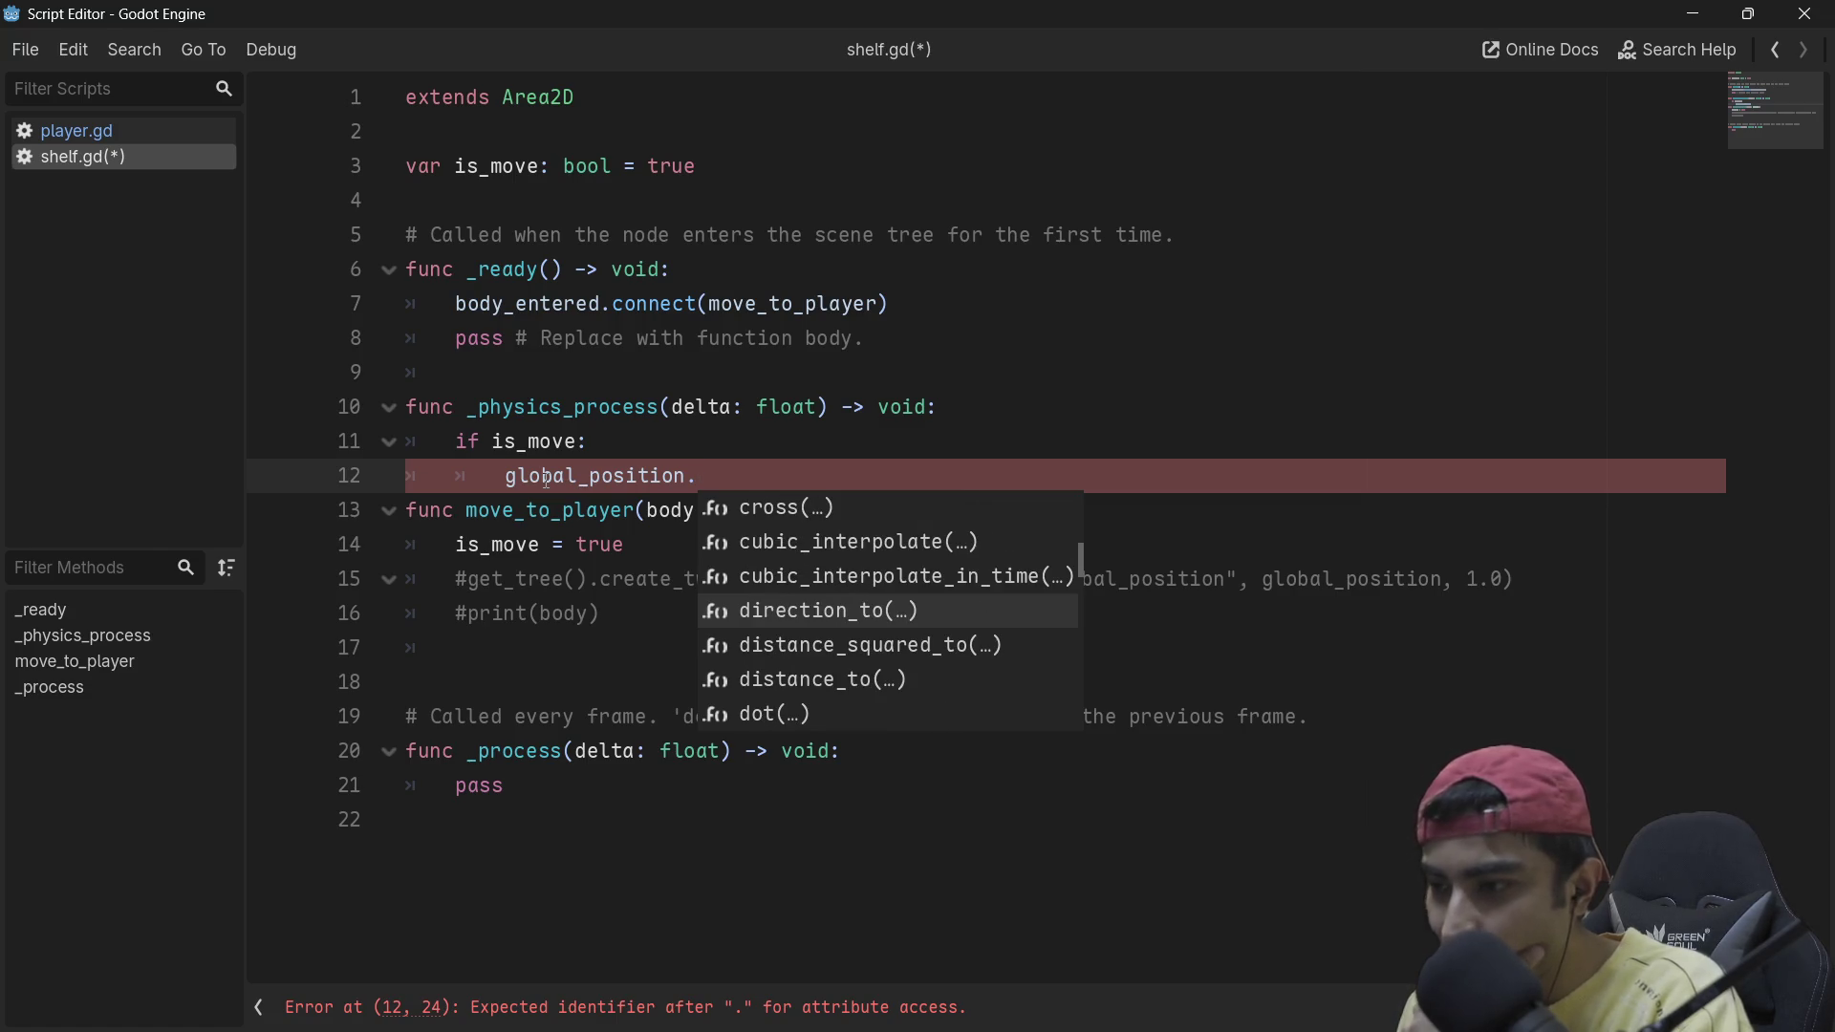
pyautogui.press('Down')
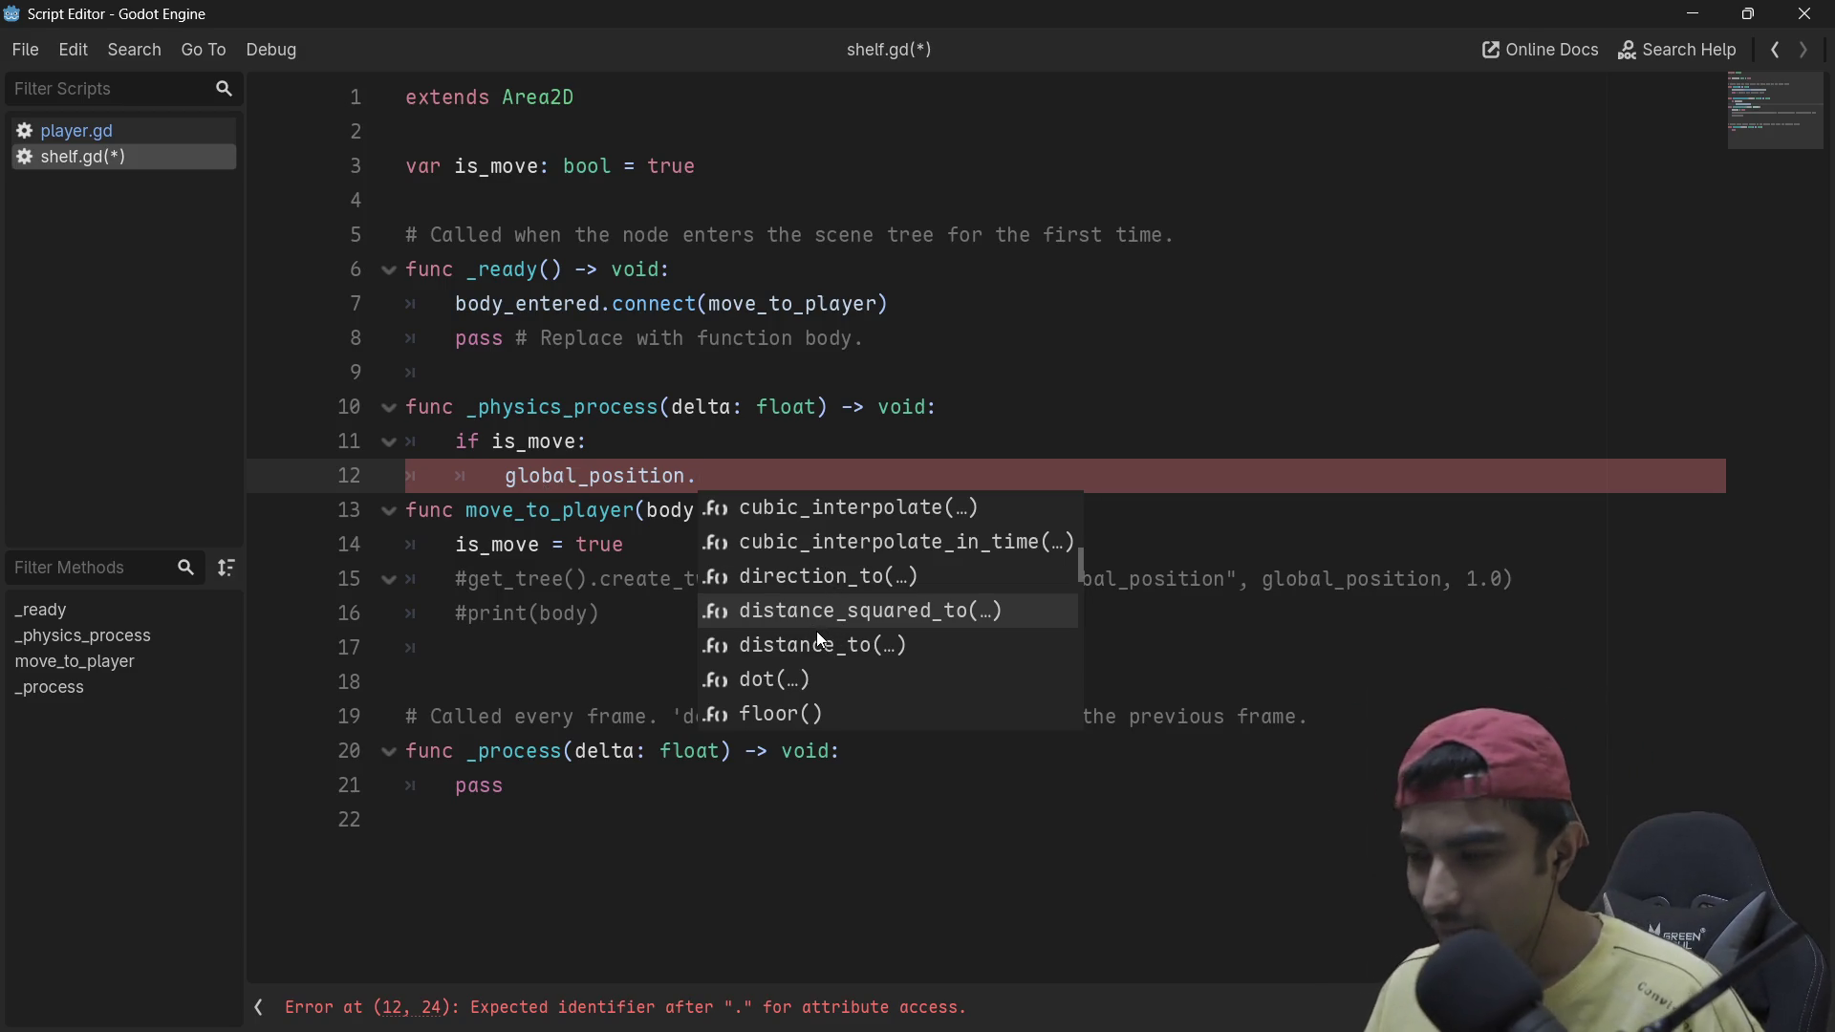
pyautogui.scroll(3, 865, 623)
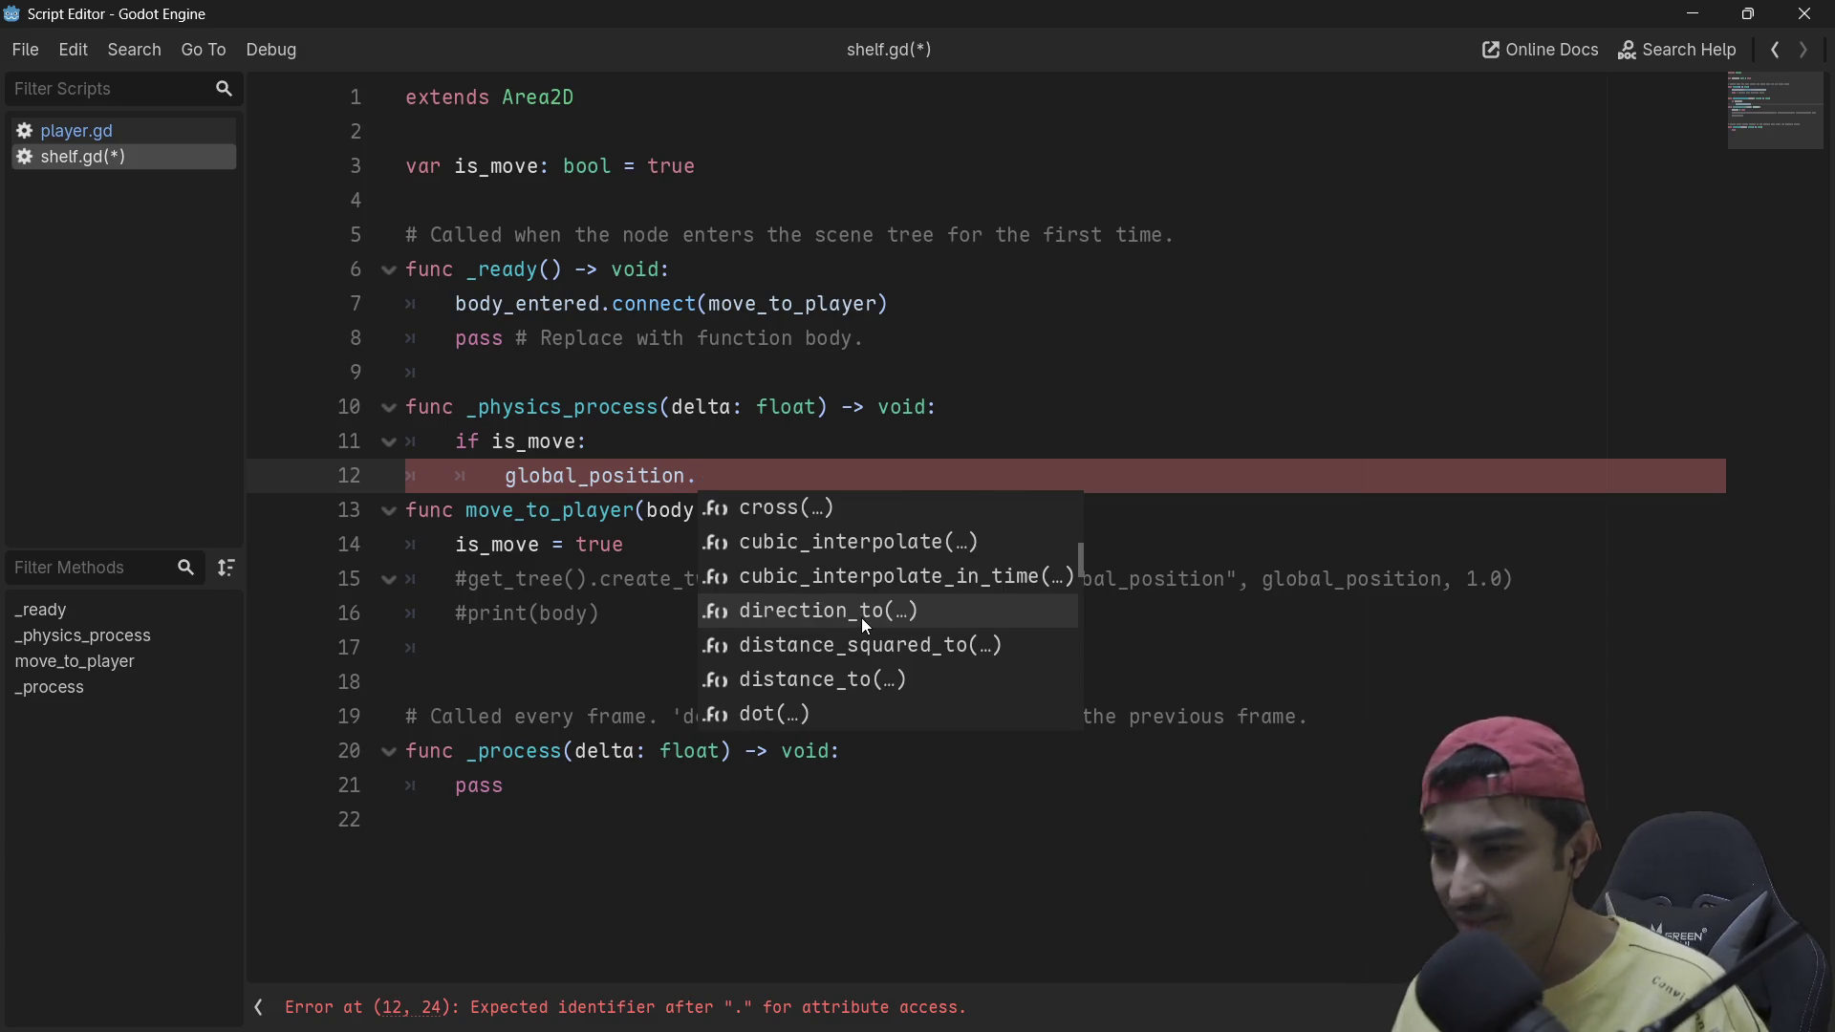
pyautogui.scroll(3, 865, 623)
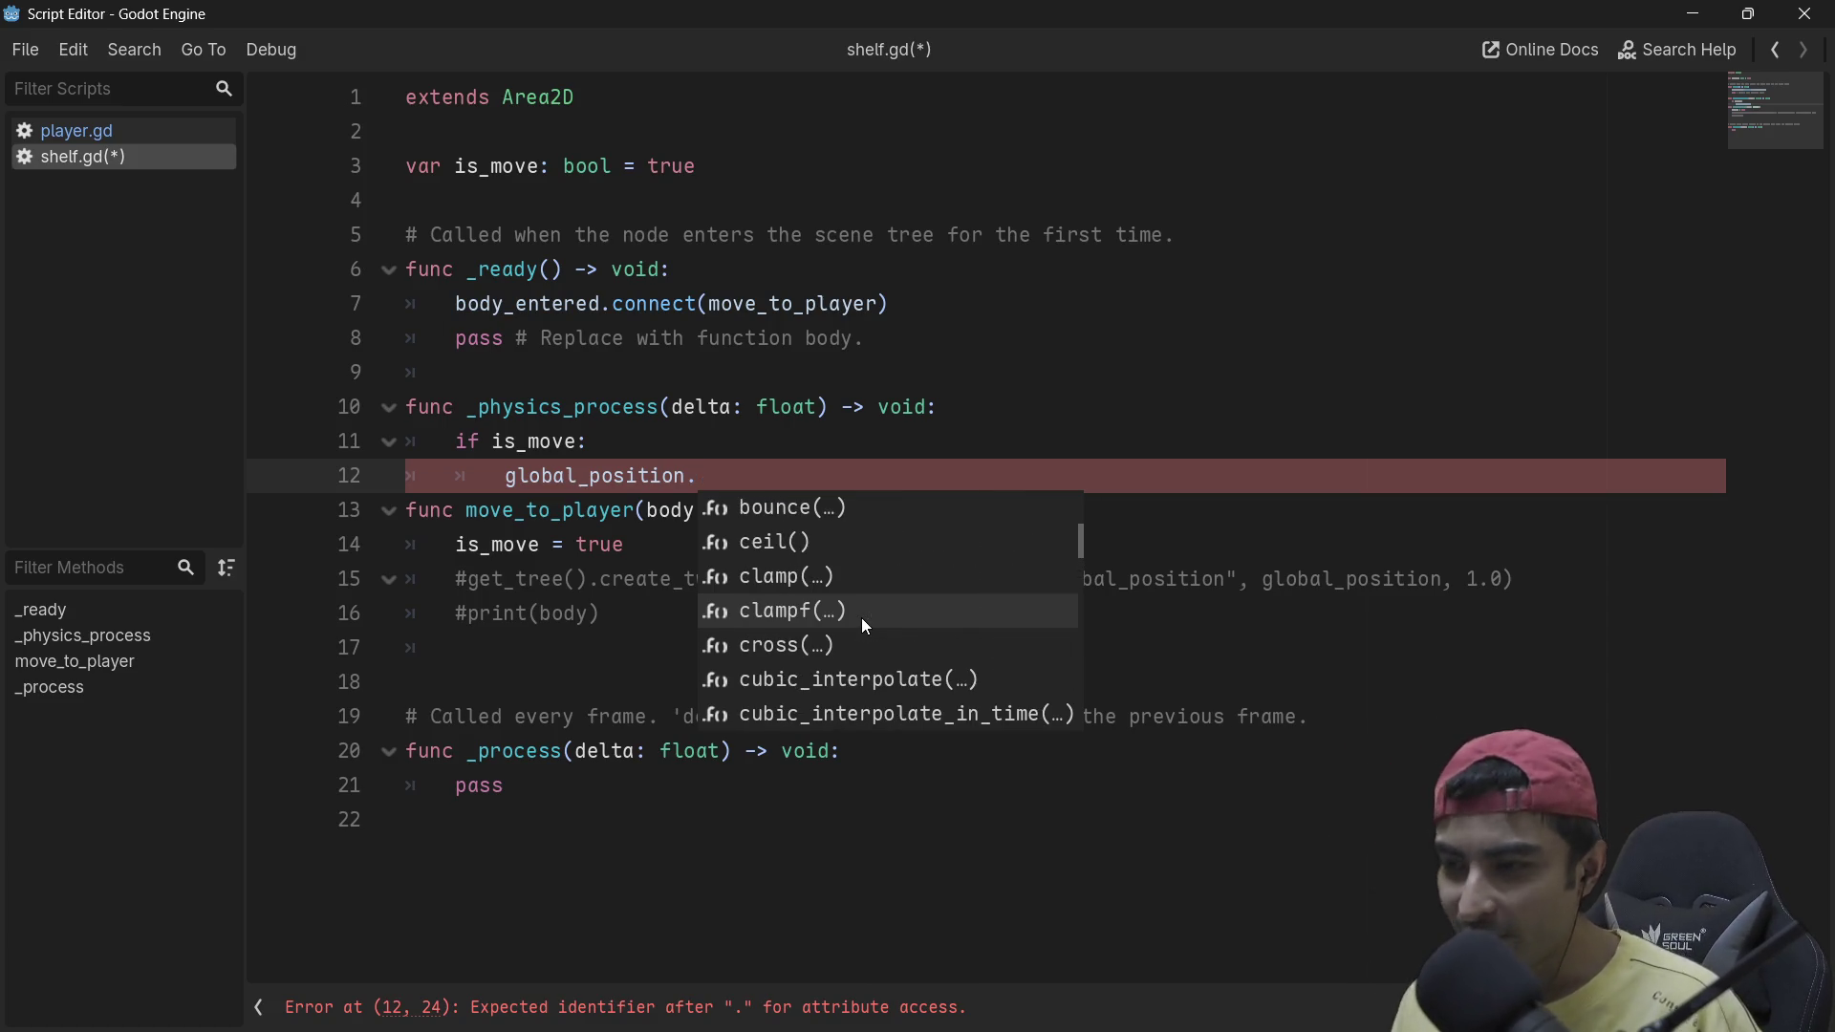
pyautogui.scroll(1, 865, 623)
pyautogui.scroll(-2, 864, 624)
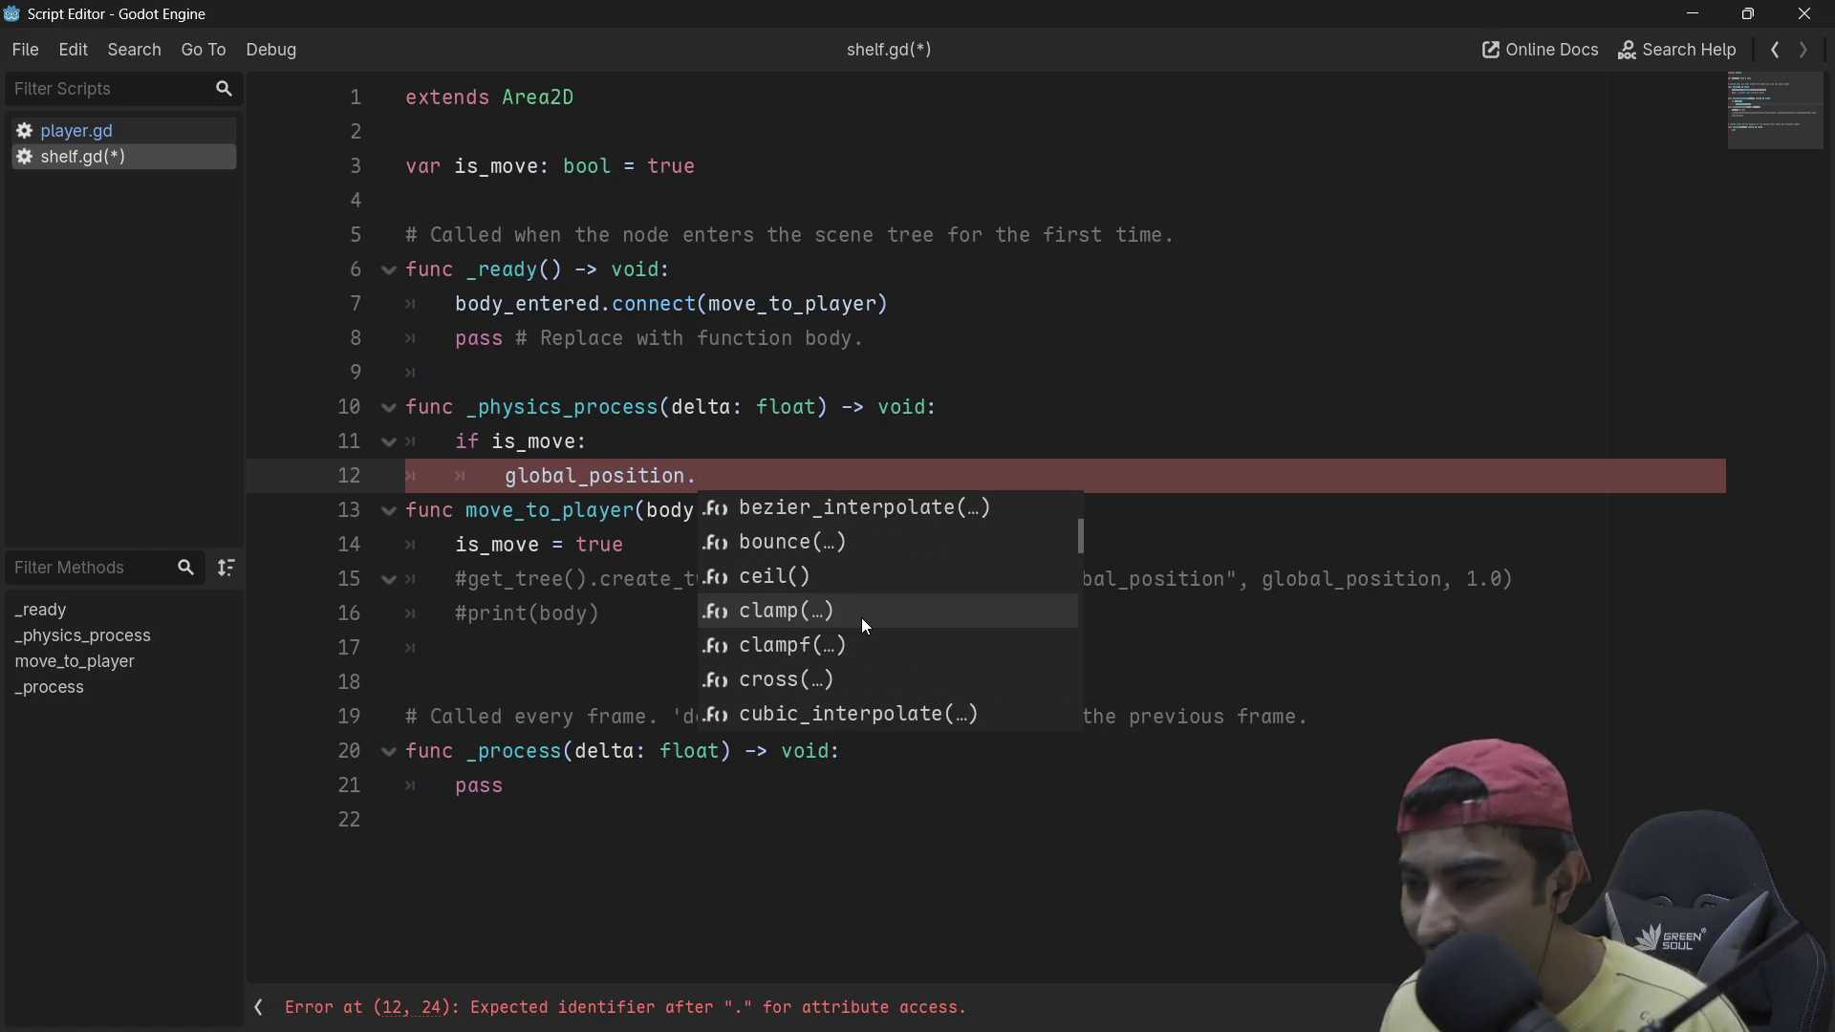
pyautogui.scroll(-4, 865, 623)
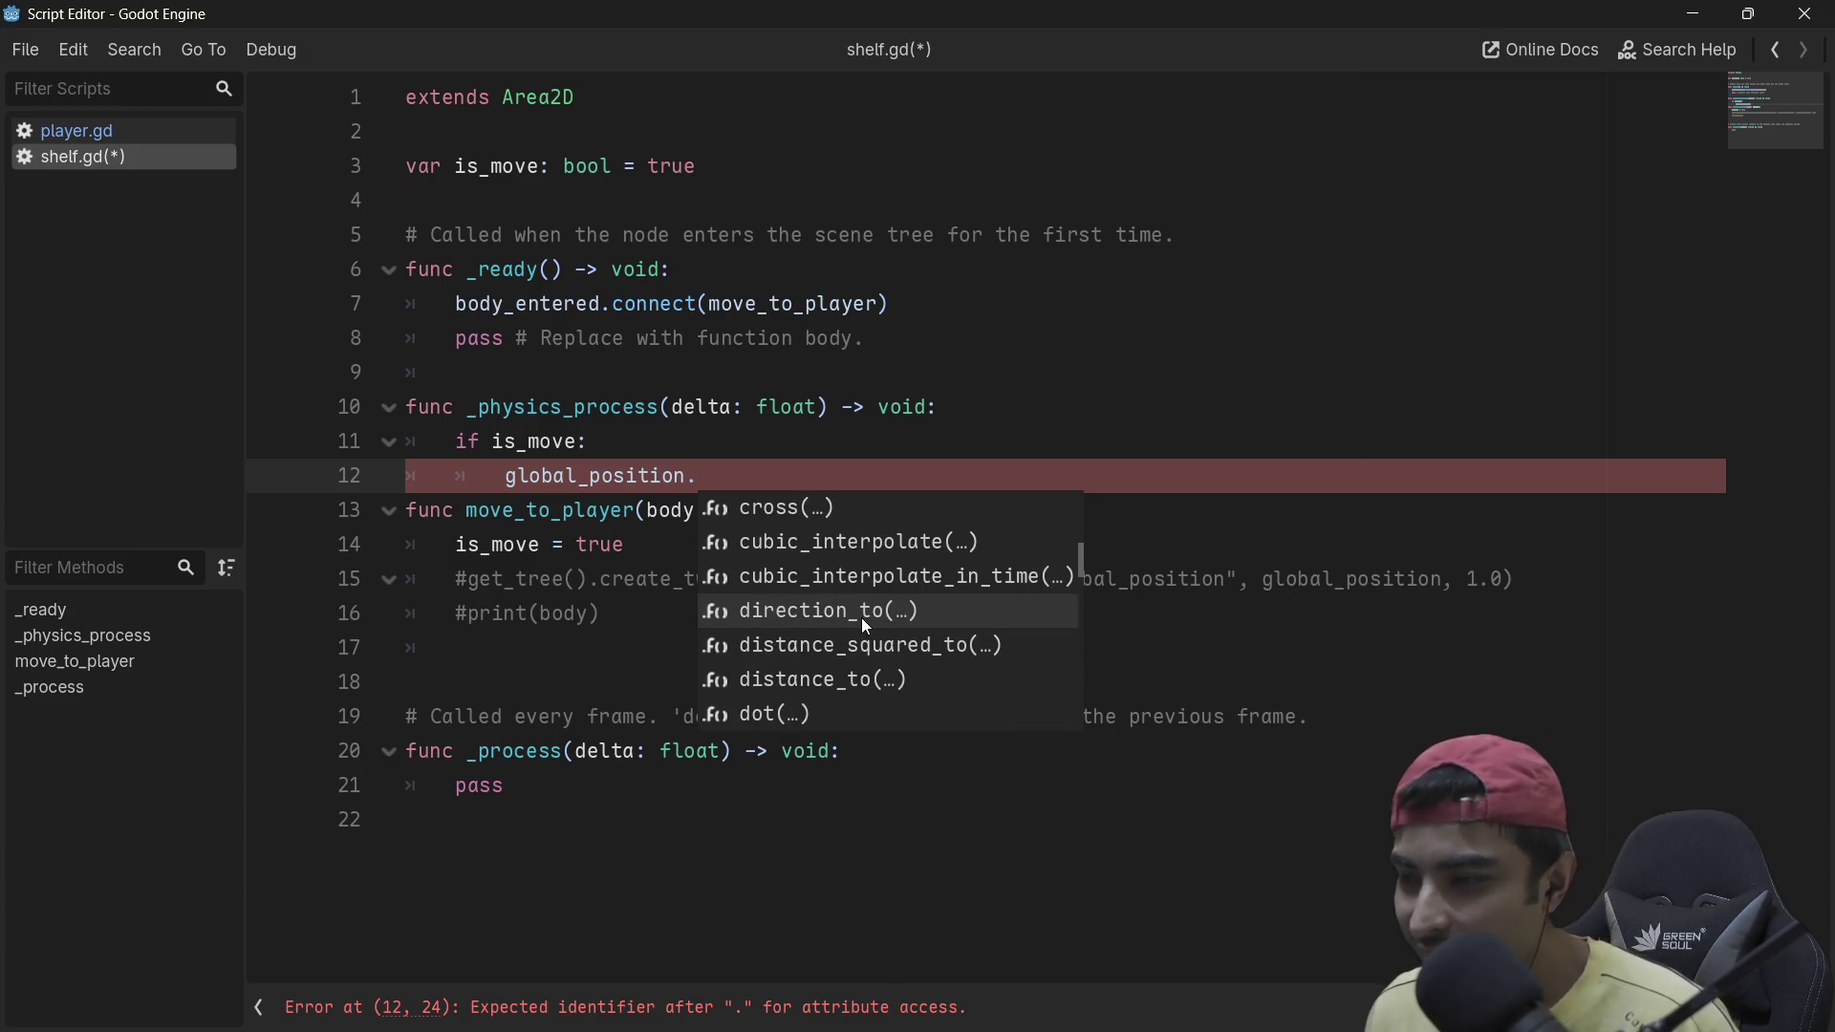
pyautogui.scroll(-3, 864, 621)
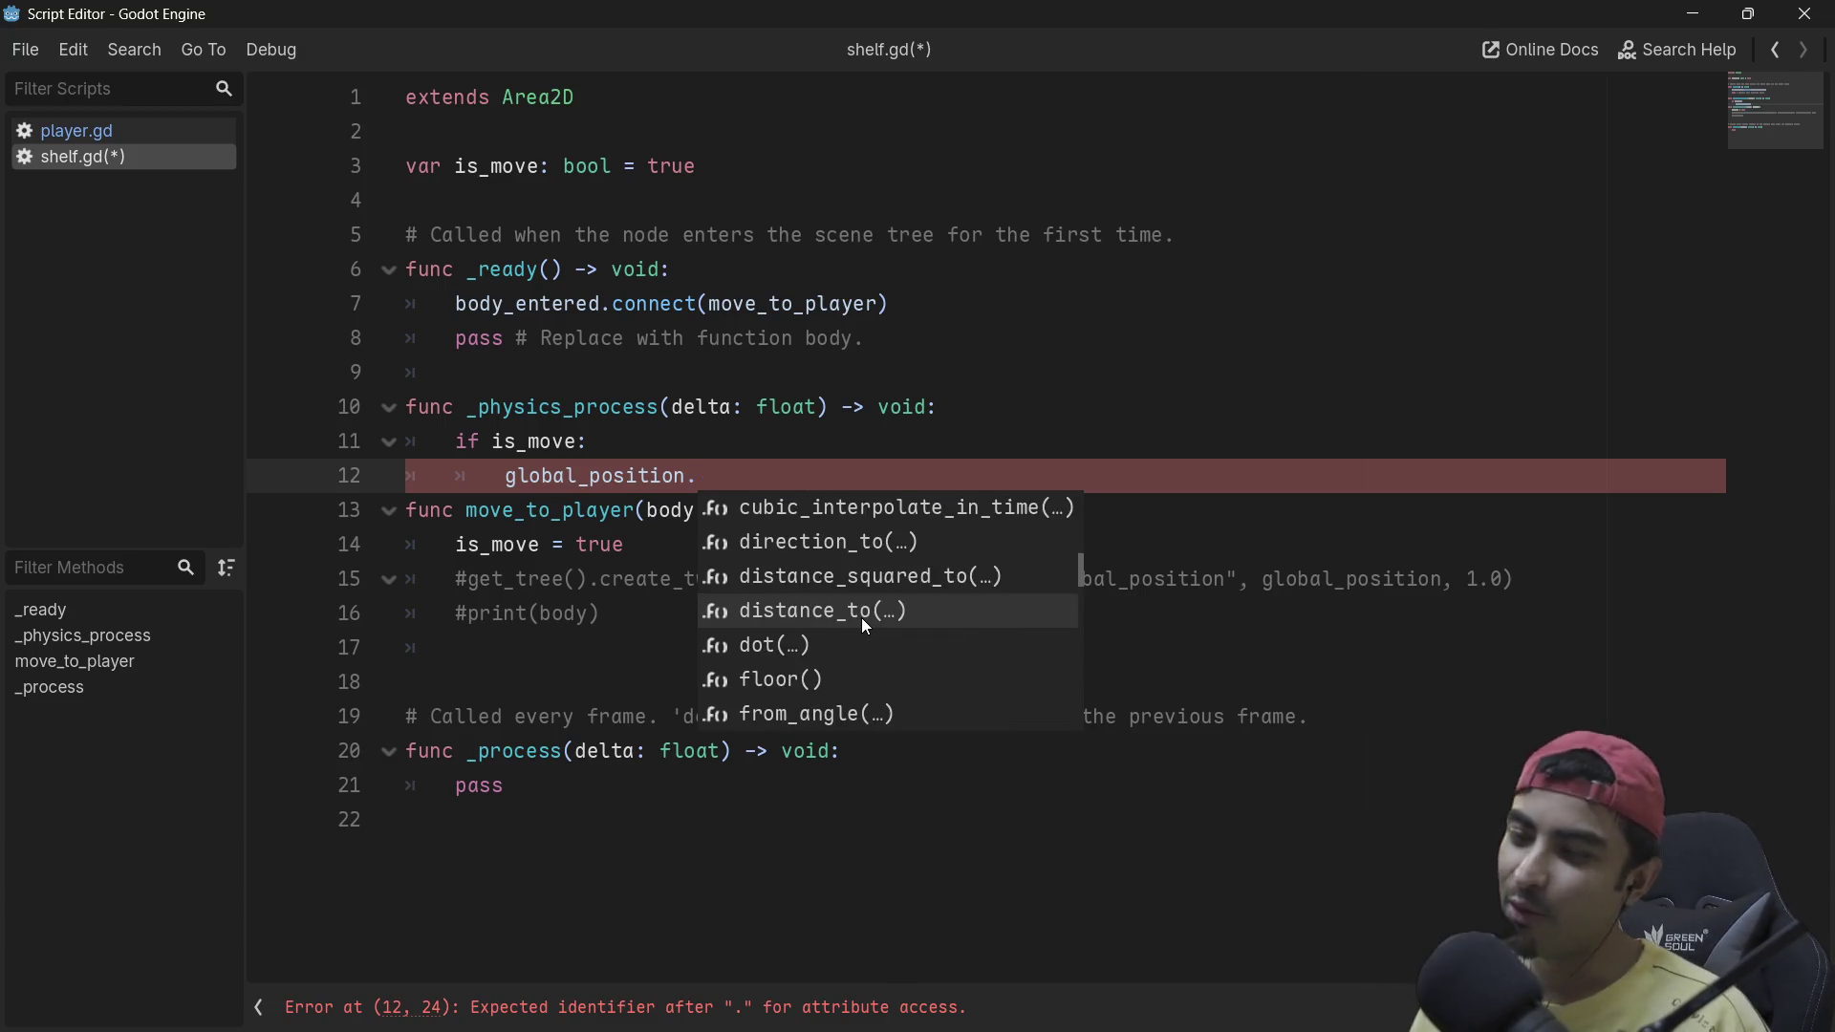
pyautogui.scroll(-1, 865, 623)
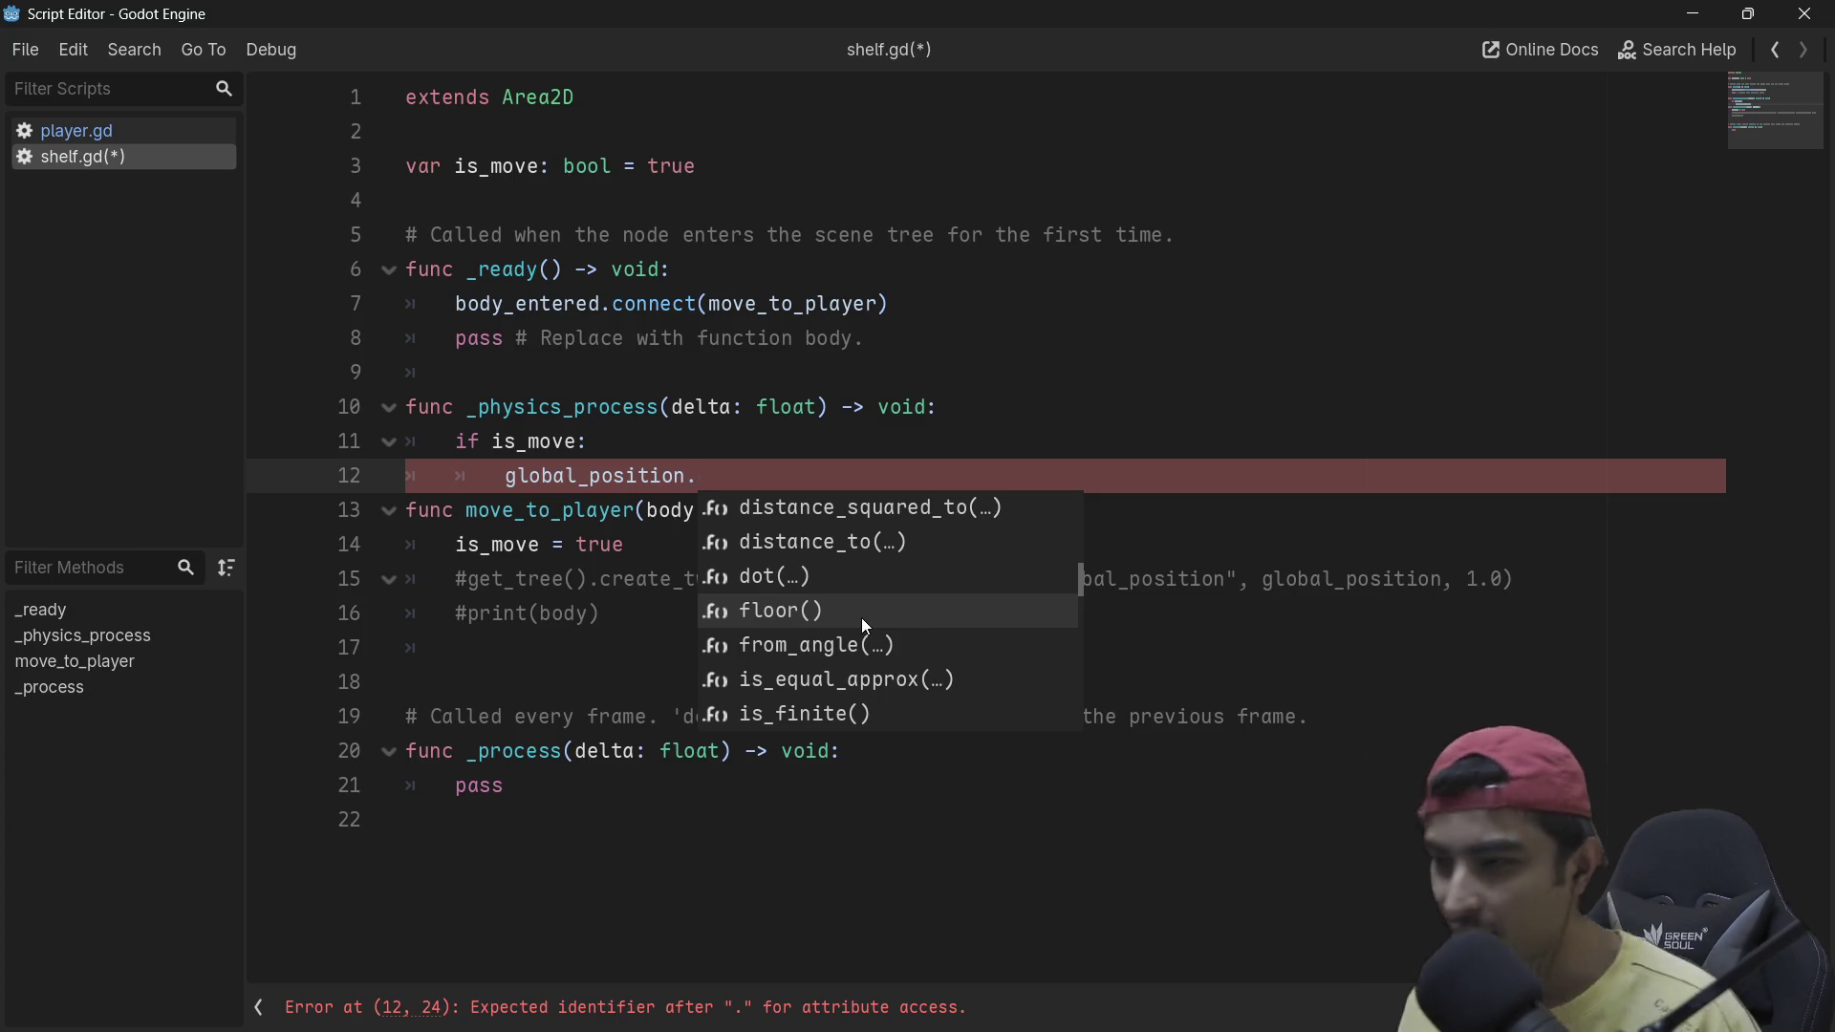
pyautogui.scroll(-5, 865, 626)
pyautogui.scroll(-9, 865, 626)
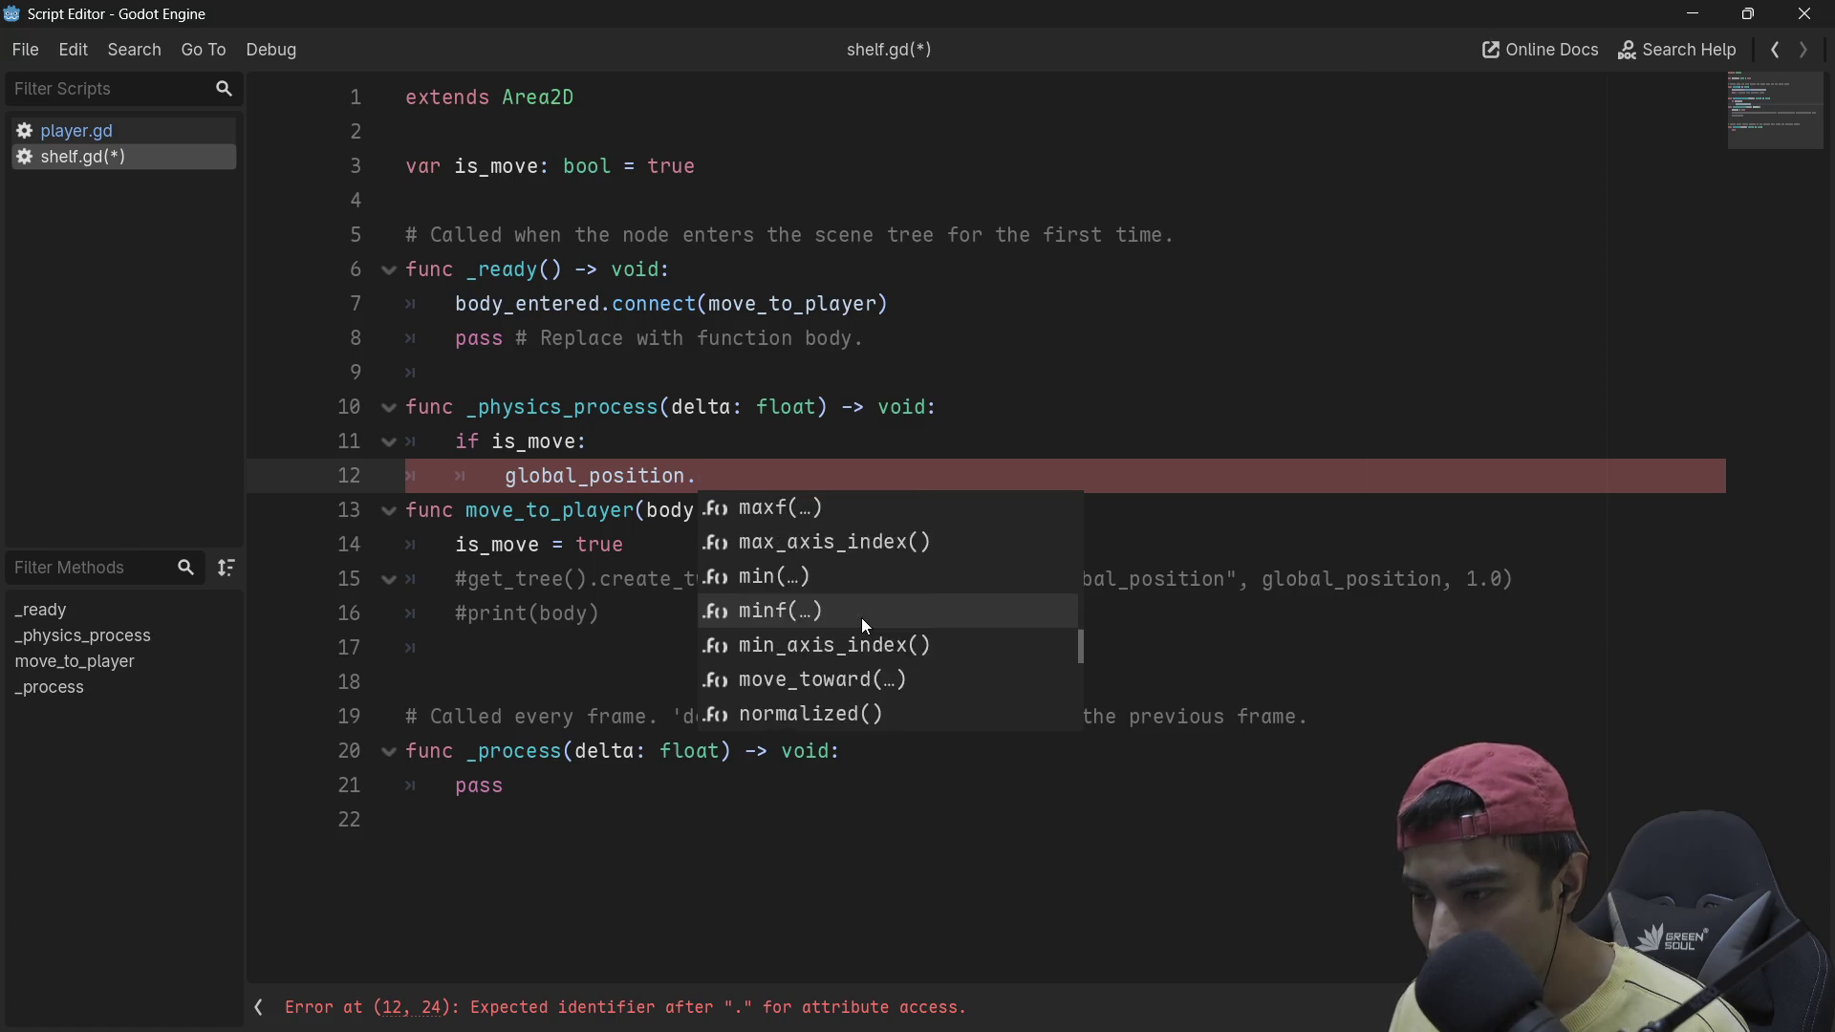
pyautogui.scroll(-1, 866, 627)
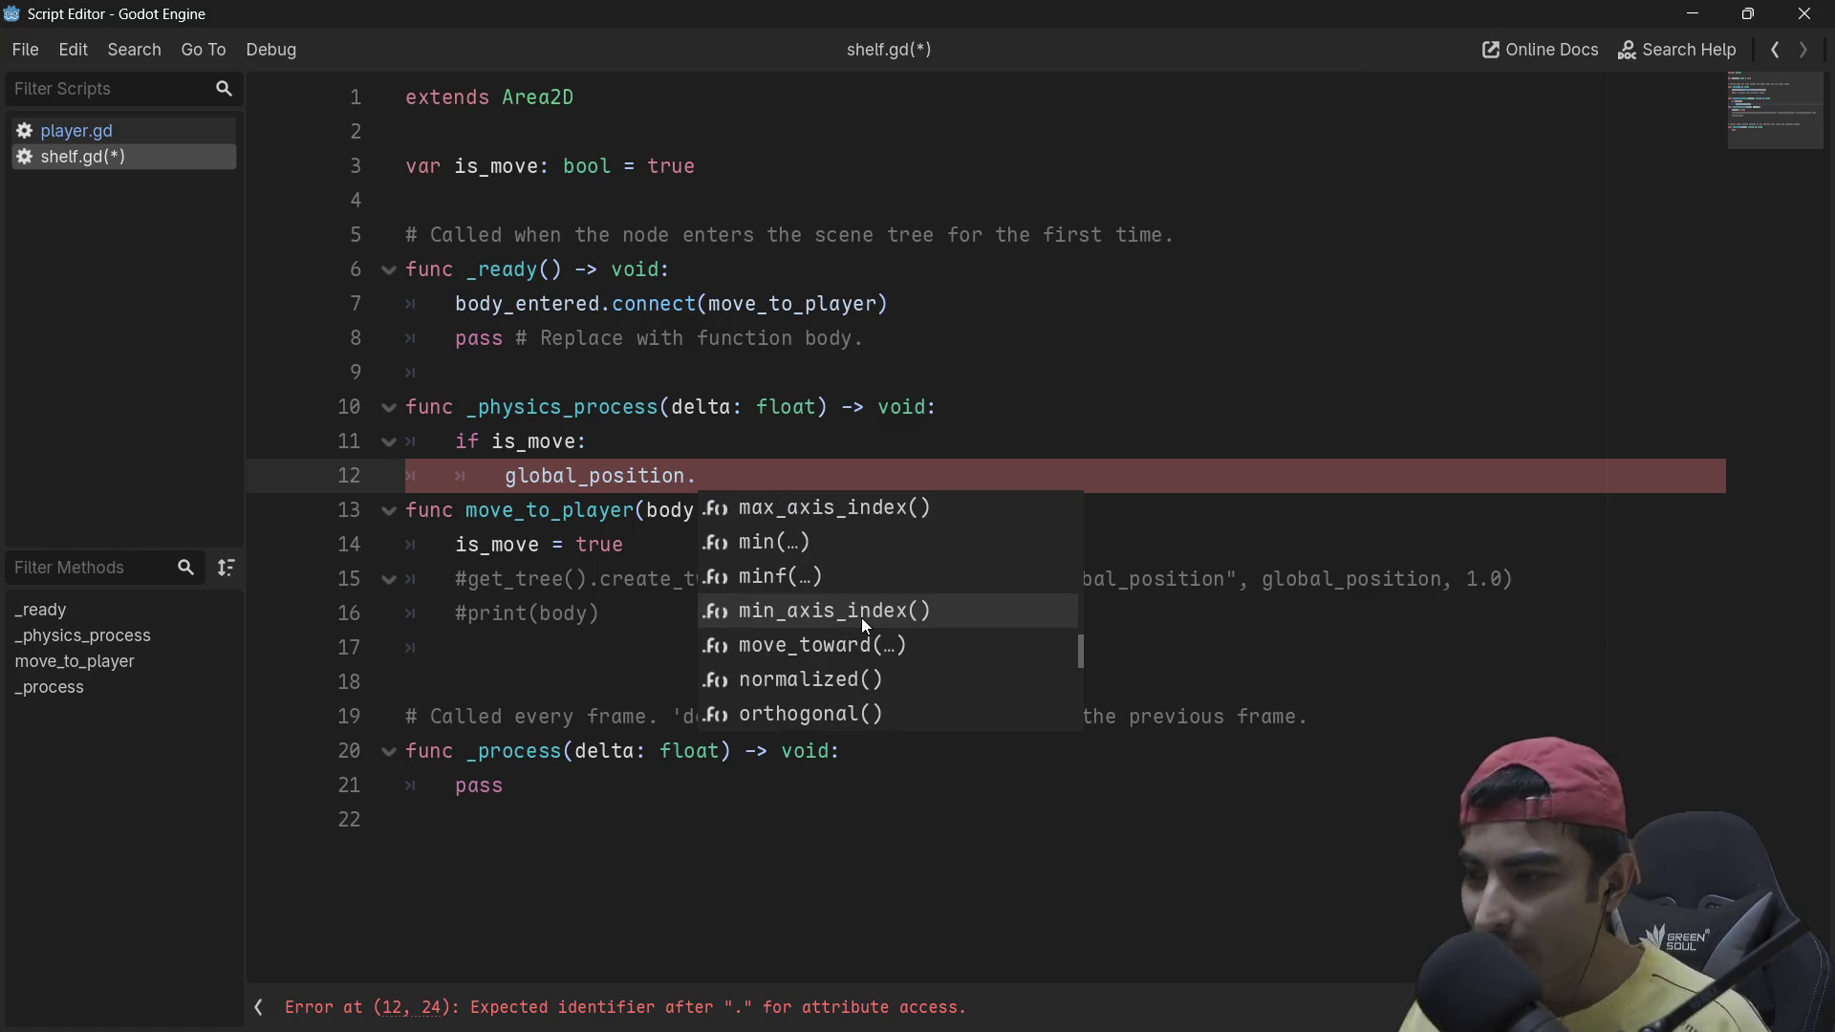
pyautogui.scroll(-1, 866, 626)
pyautogui.doubleClick(866, 626)
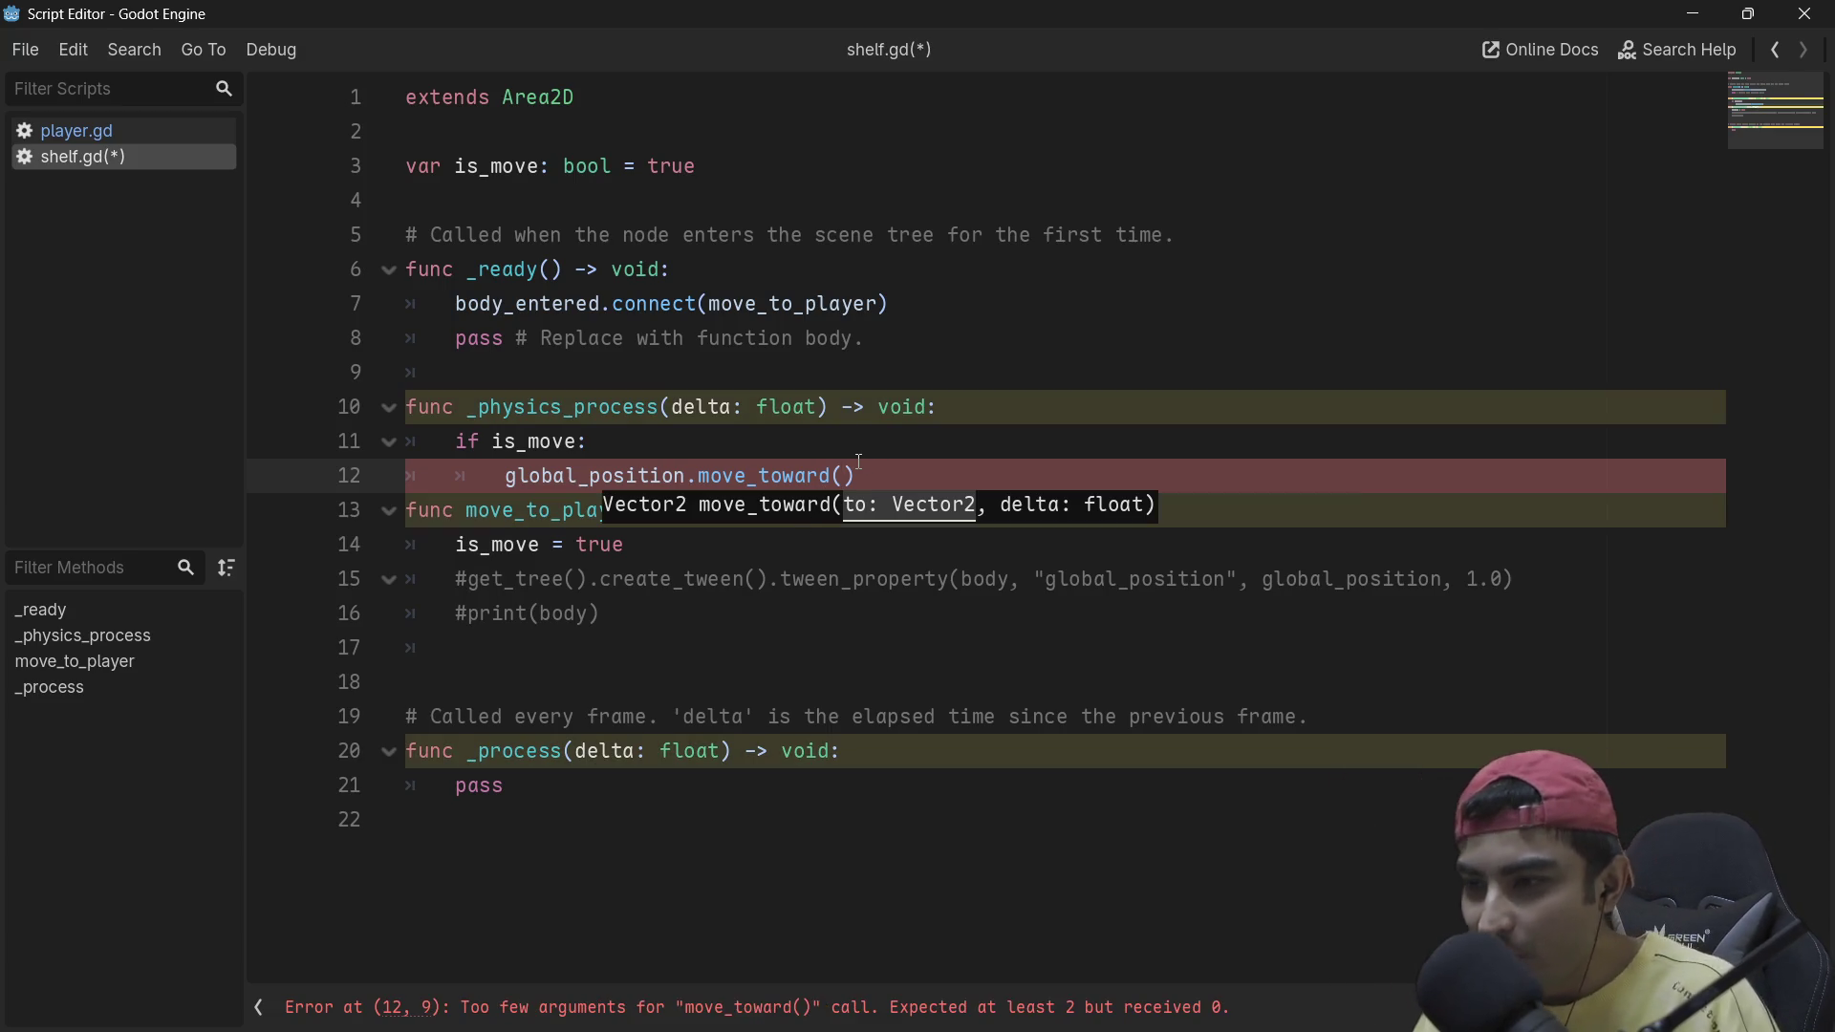
# Step: Copy the move_toward call into move_to_player and pass body as its argument
pyautogui.click(569, 475)
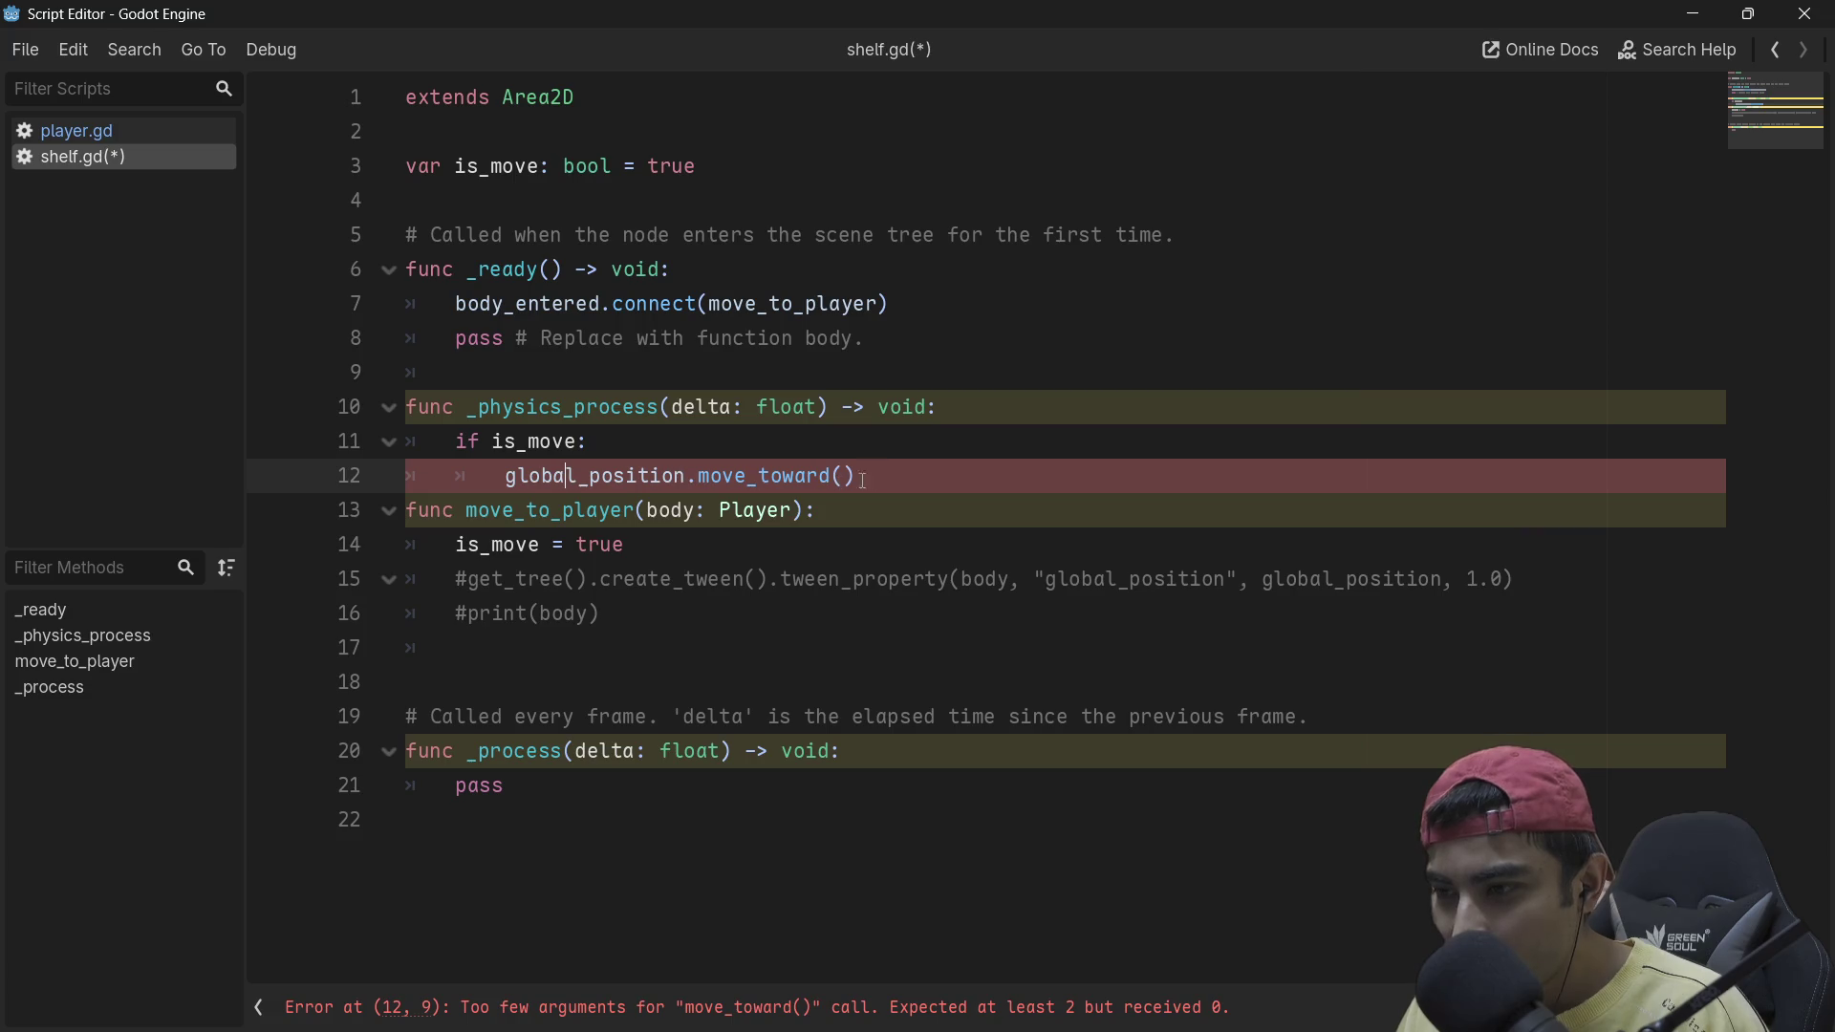
pyautogui.moveTo(855, 476)
pyautogui.mouseDown()
pyautogui.moveTo(532, 510)
pyautogui.moveTo(507, 478)
pyautogui.mouseUp()
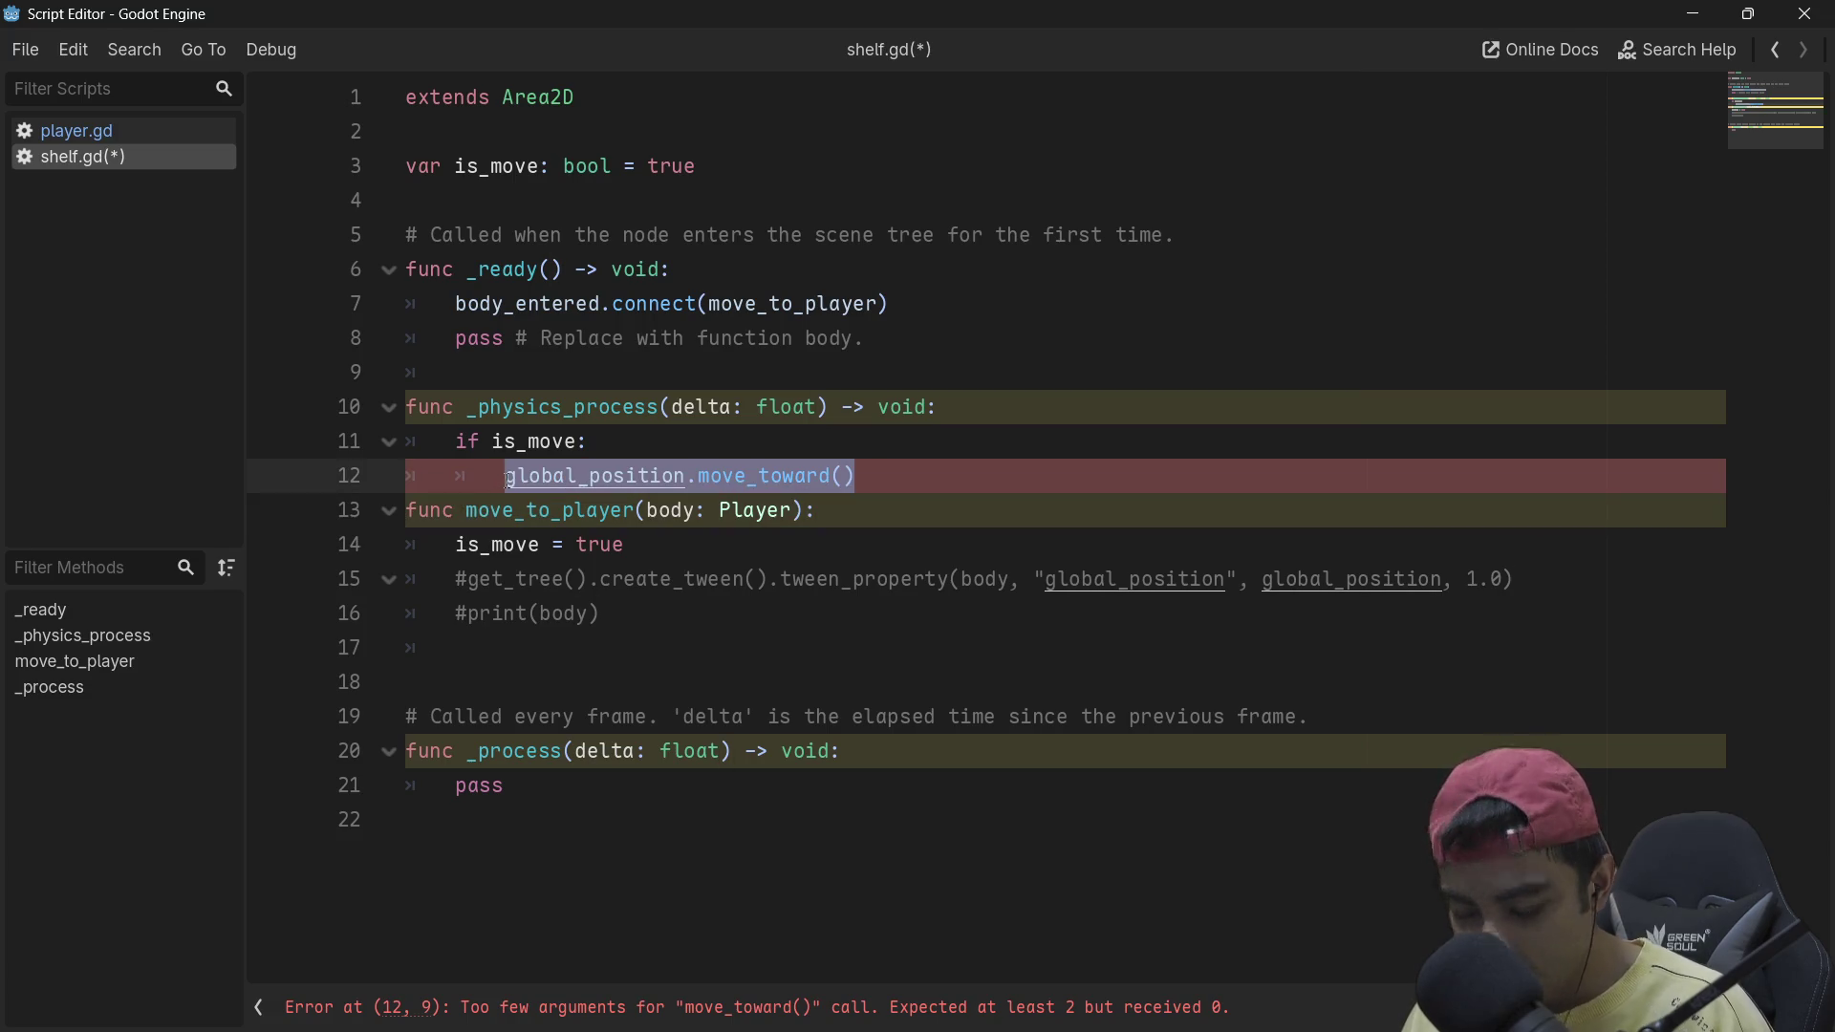
pyautogui.hotkey('ctrl', 'c')
pyautogui.click(841, 511)
pyautogui.press('Return')
pyautogui.hotkey('ctrl', 'v')
pyautogui.click(798, 545)
pyautogui.write('body')
# Step: Comment out is_move = true and the _physics_process block on lines 10–12
pyautogui.click(690, 589)
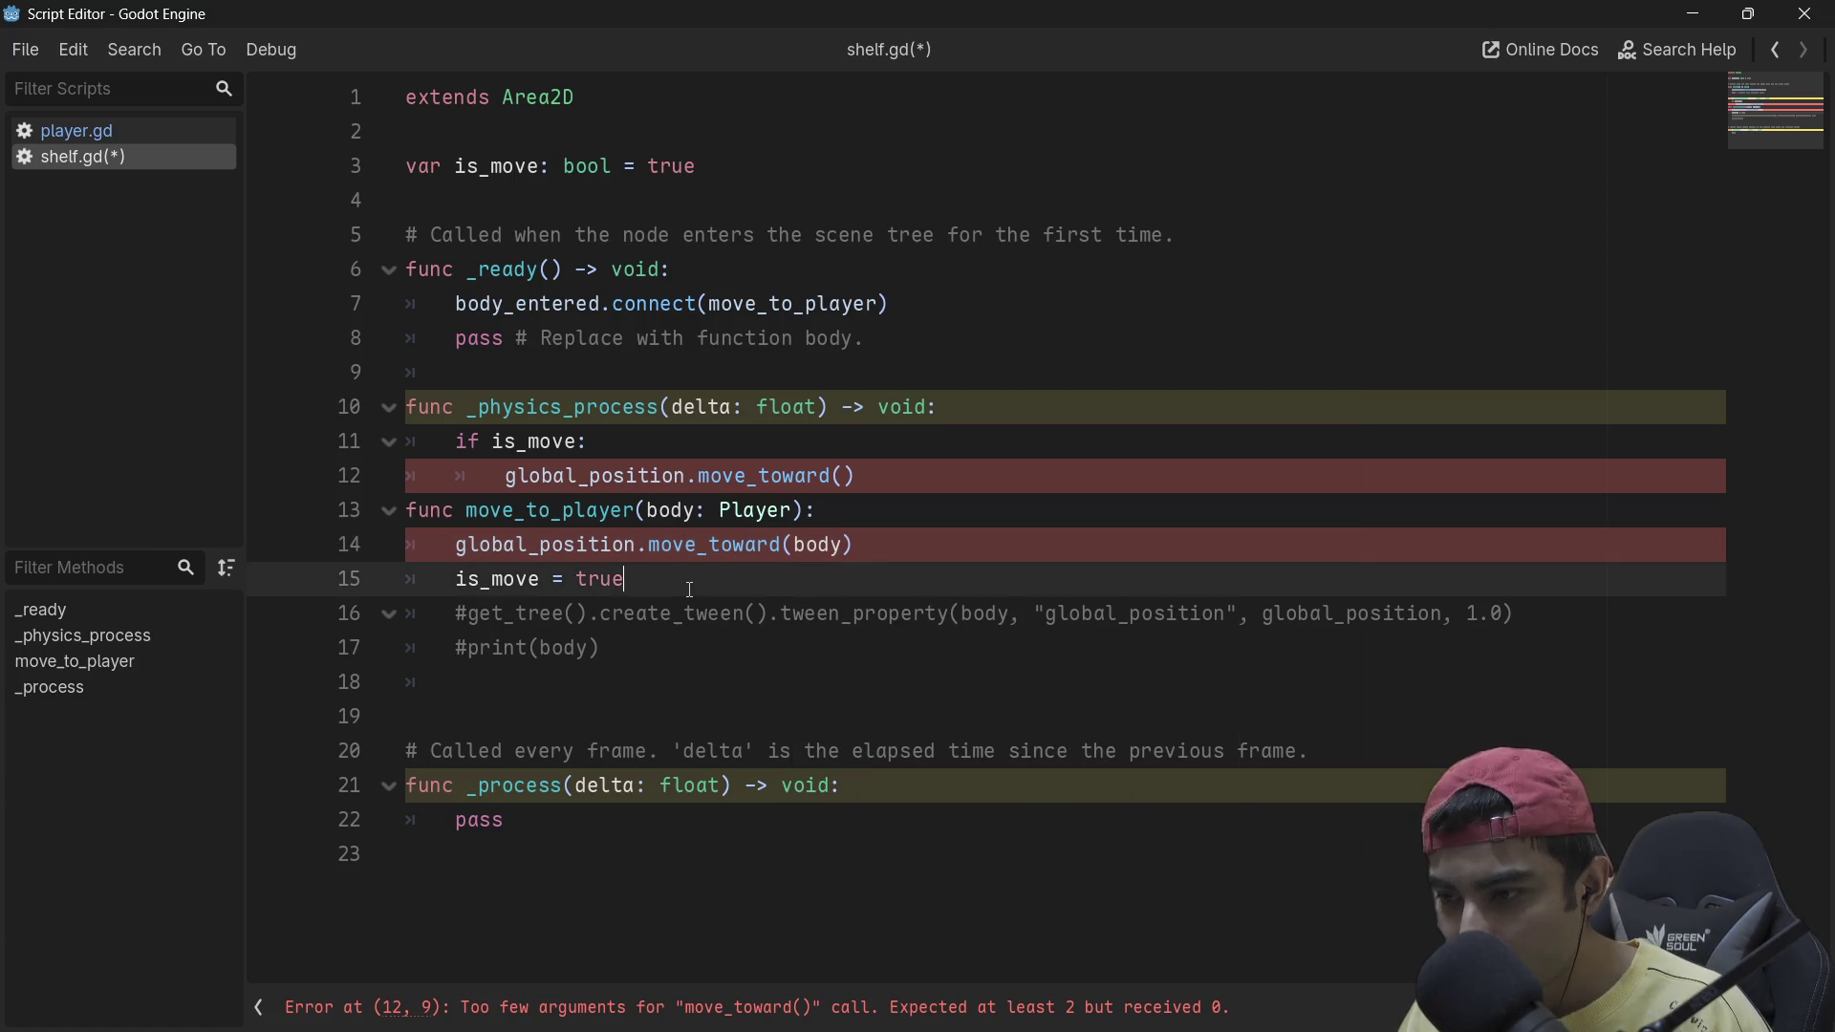
pyautogui.hotkey('ctrl', 'k')
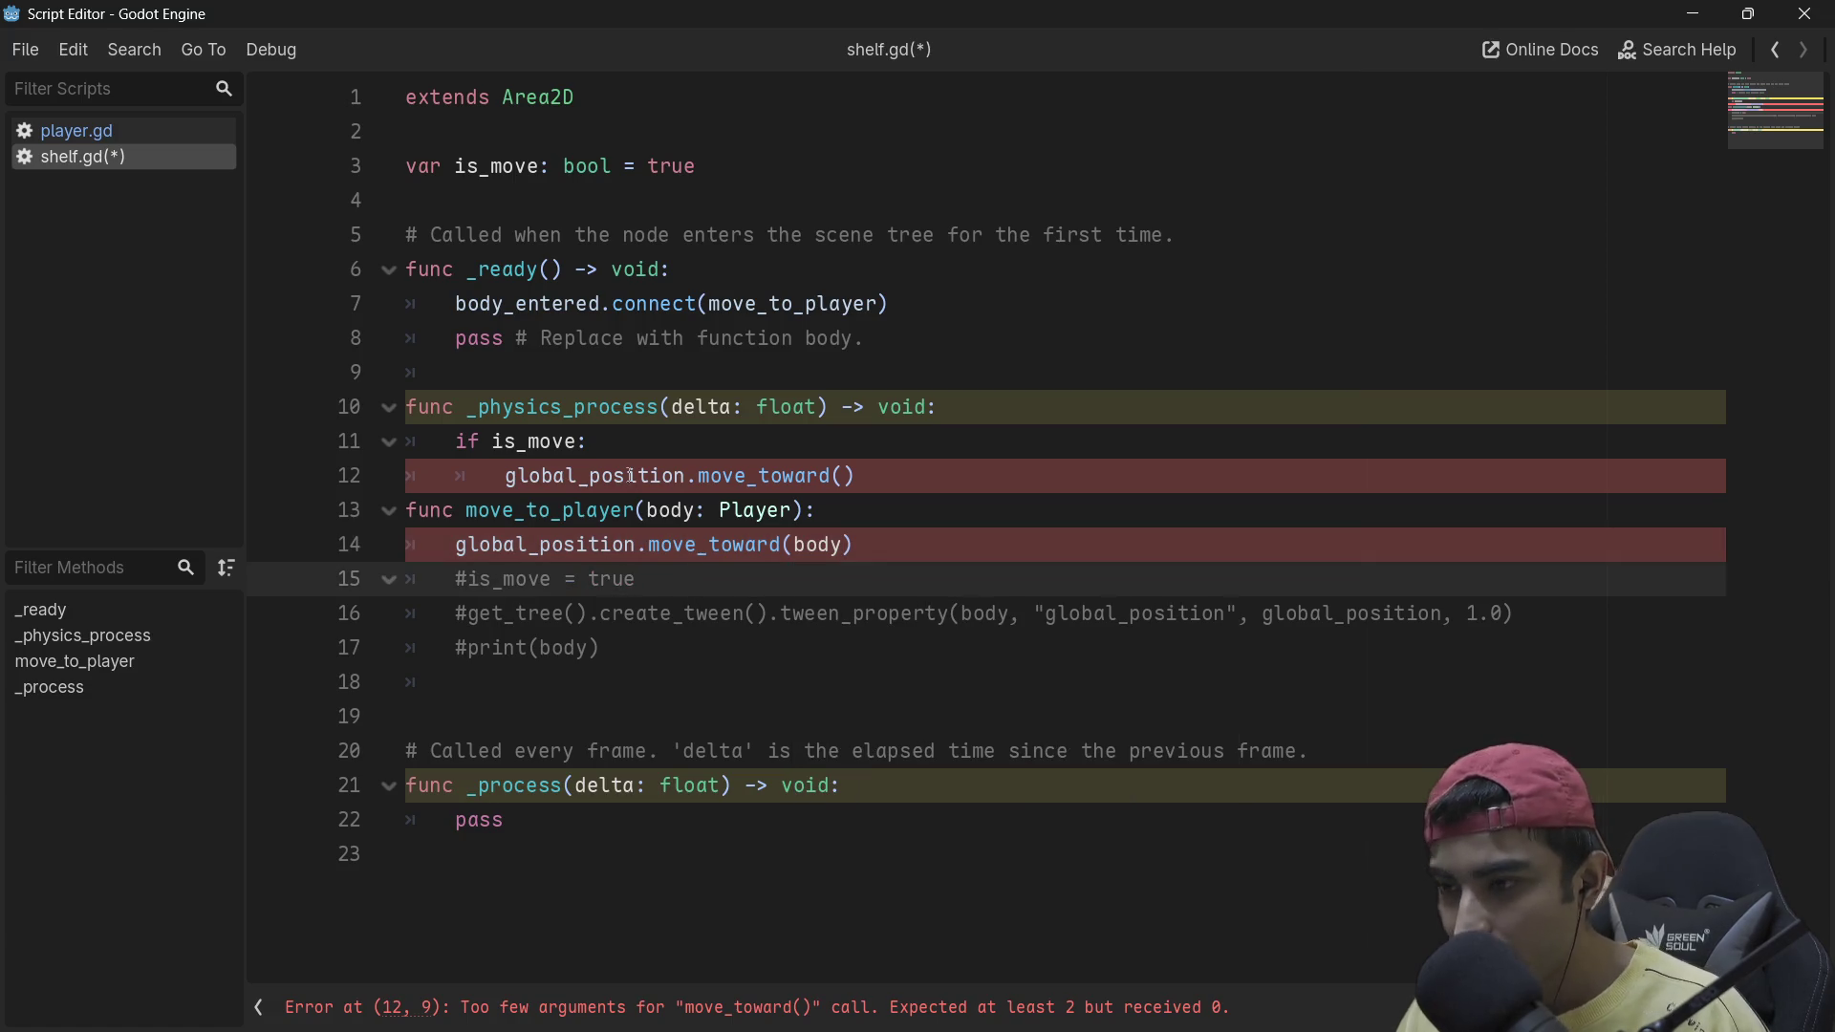
pyautogui.moveTo(866, 474)
pyautogui.mouseDown()
pyautogui.moveTo(707, 441)
pyautogui.moveTo(719, 413)
pyautogui.mouseUp()
pyautogui.hotkey('ctrl', 'k')
pyautogui.click(942, 477)
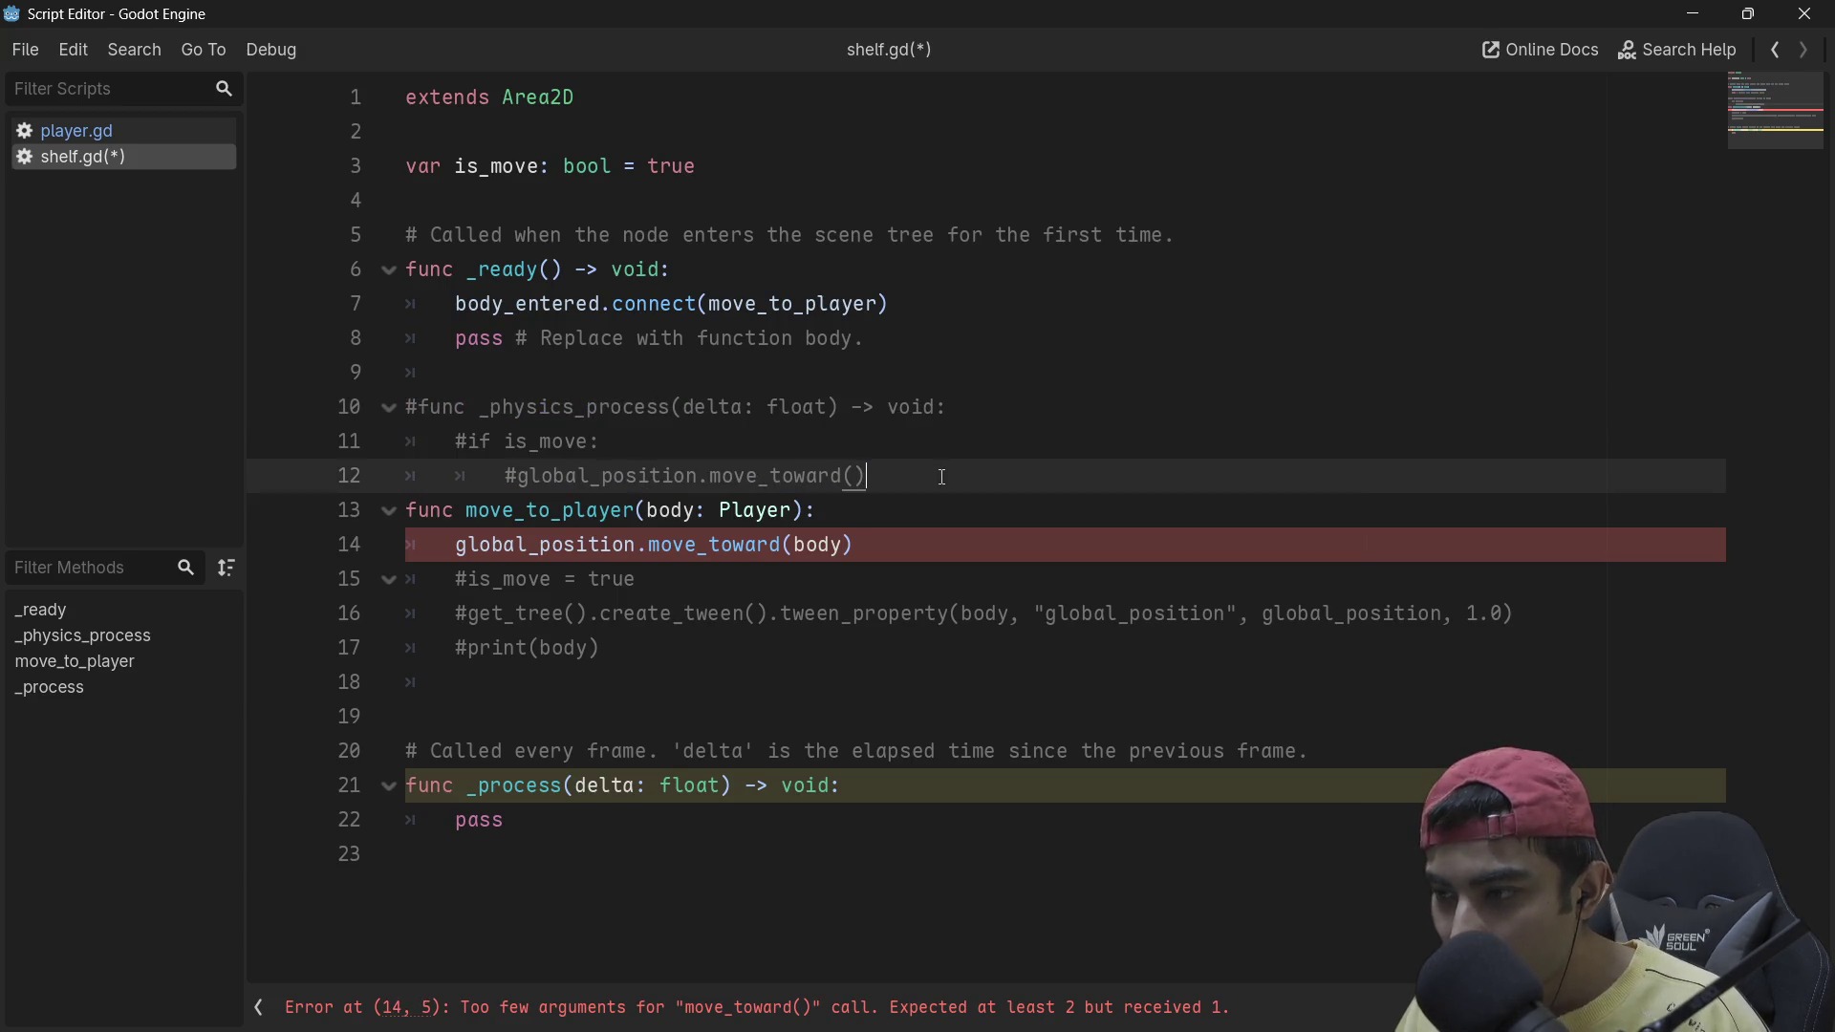
pyautogui.press('Return')
# Step: Complete the argument to body.global_position and save shelf.gd
pyautogui.click(839, 580)
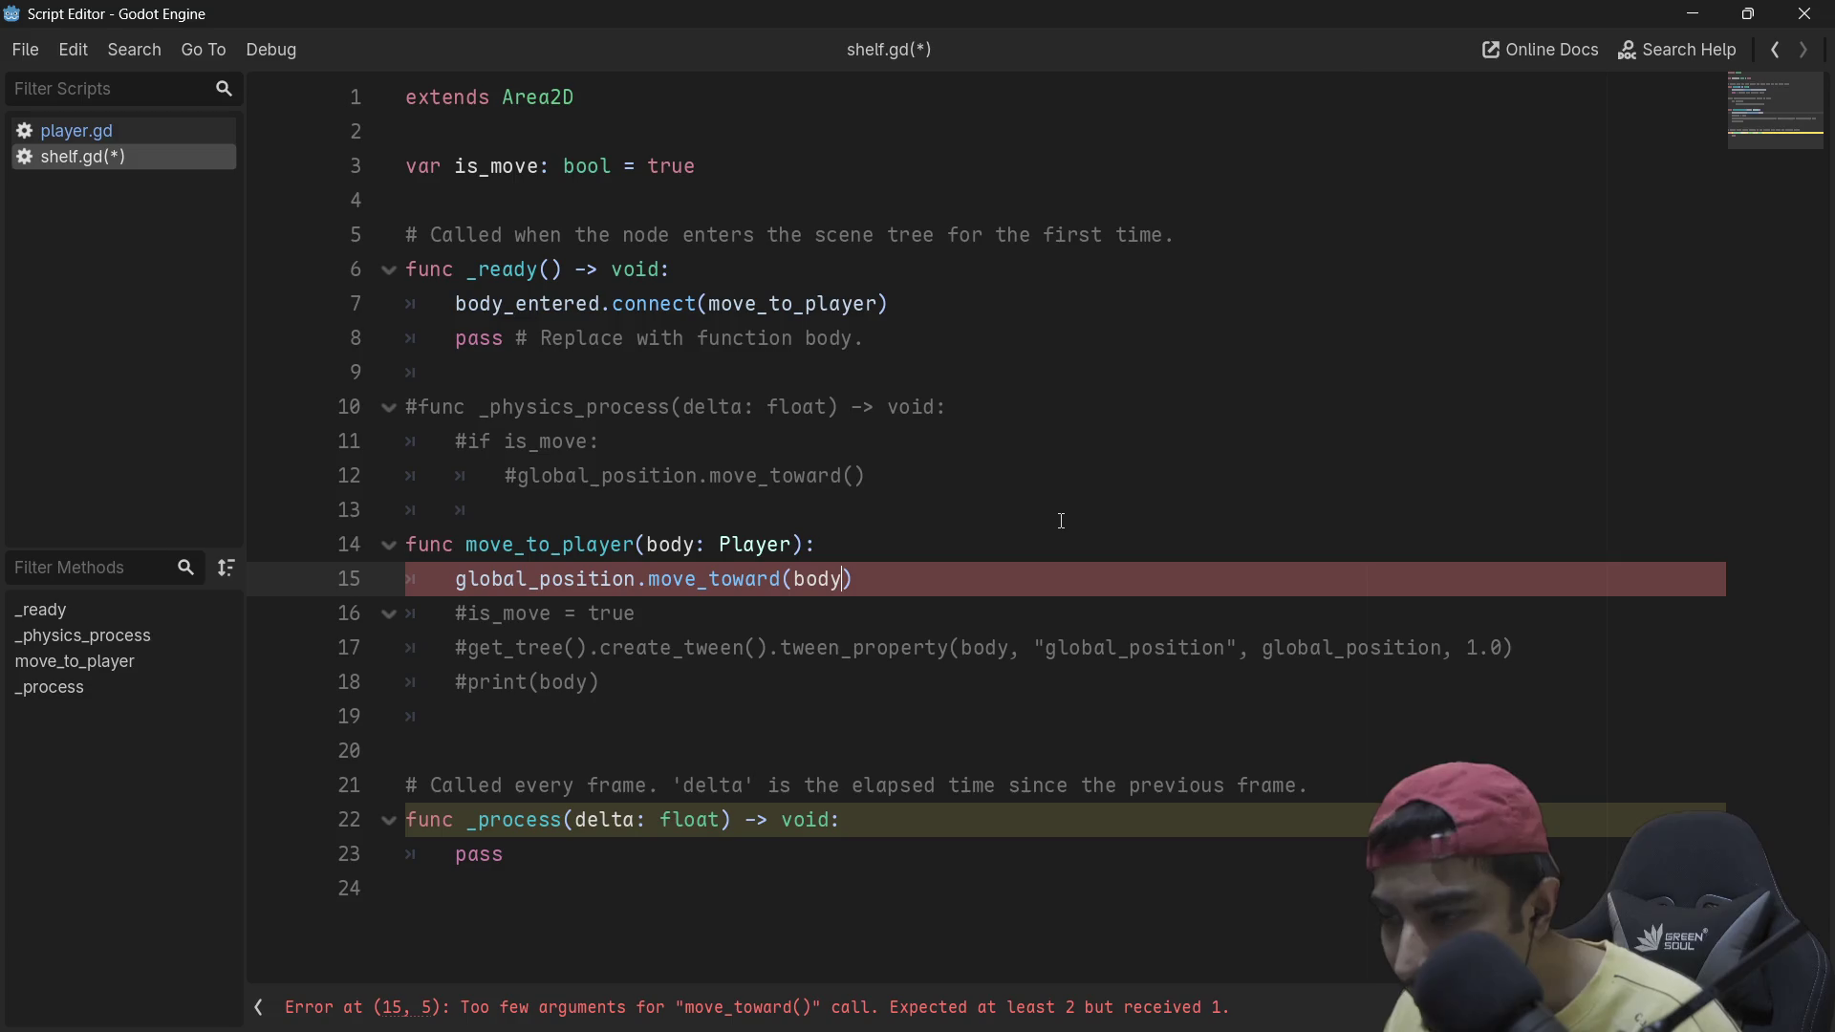
pyautogui.write('.glo')
pyautogui.press('Return')
pyautogui.hotkey('ctrl', 's')
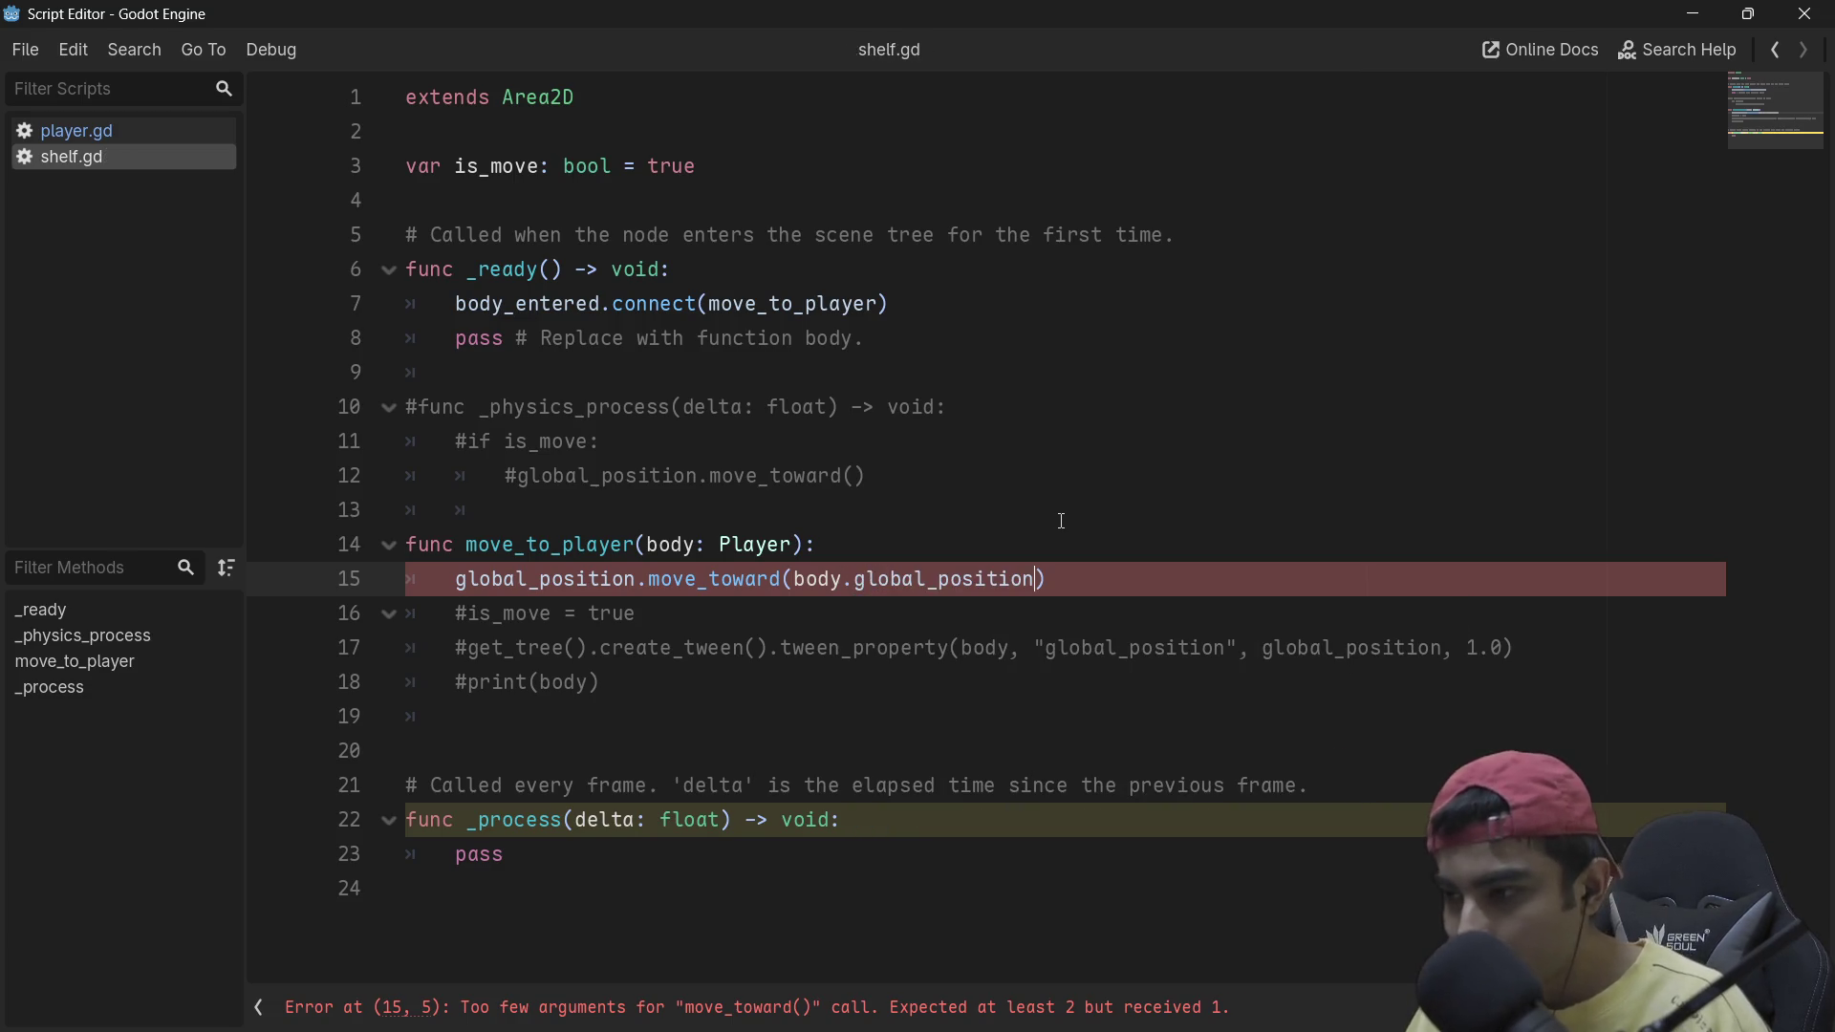
pyautogui.click(1116, 489)
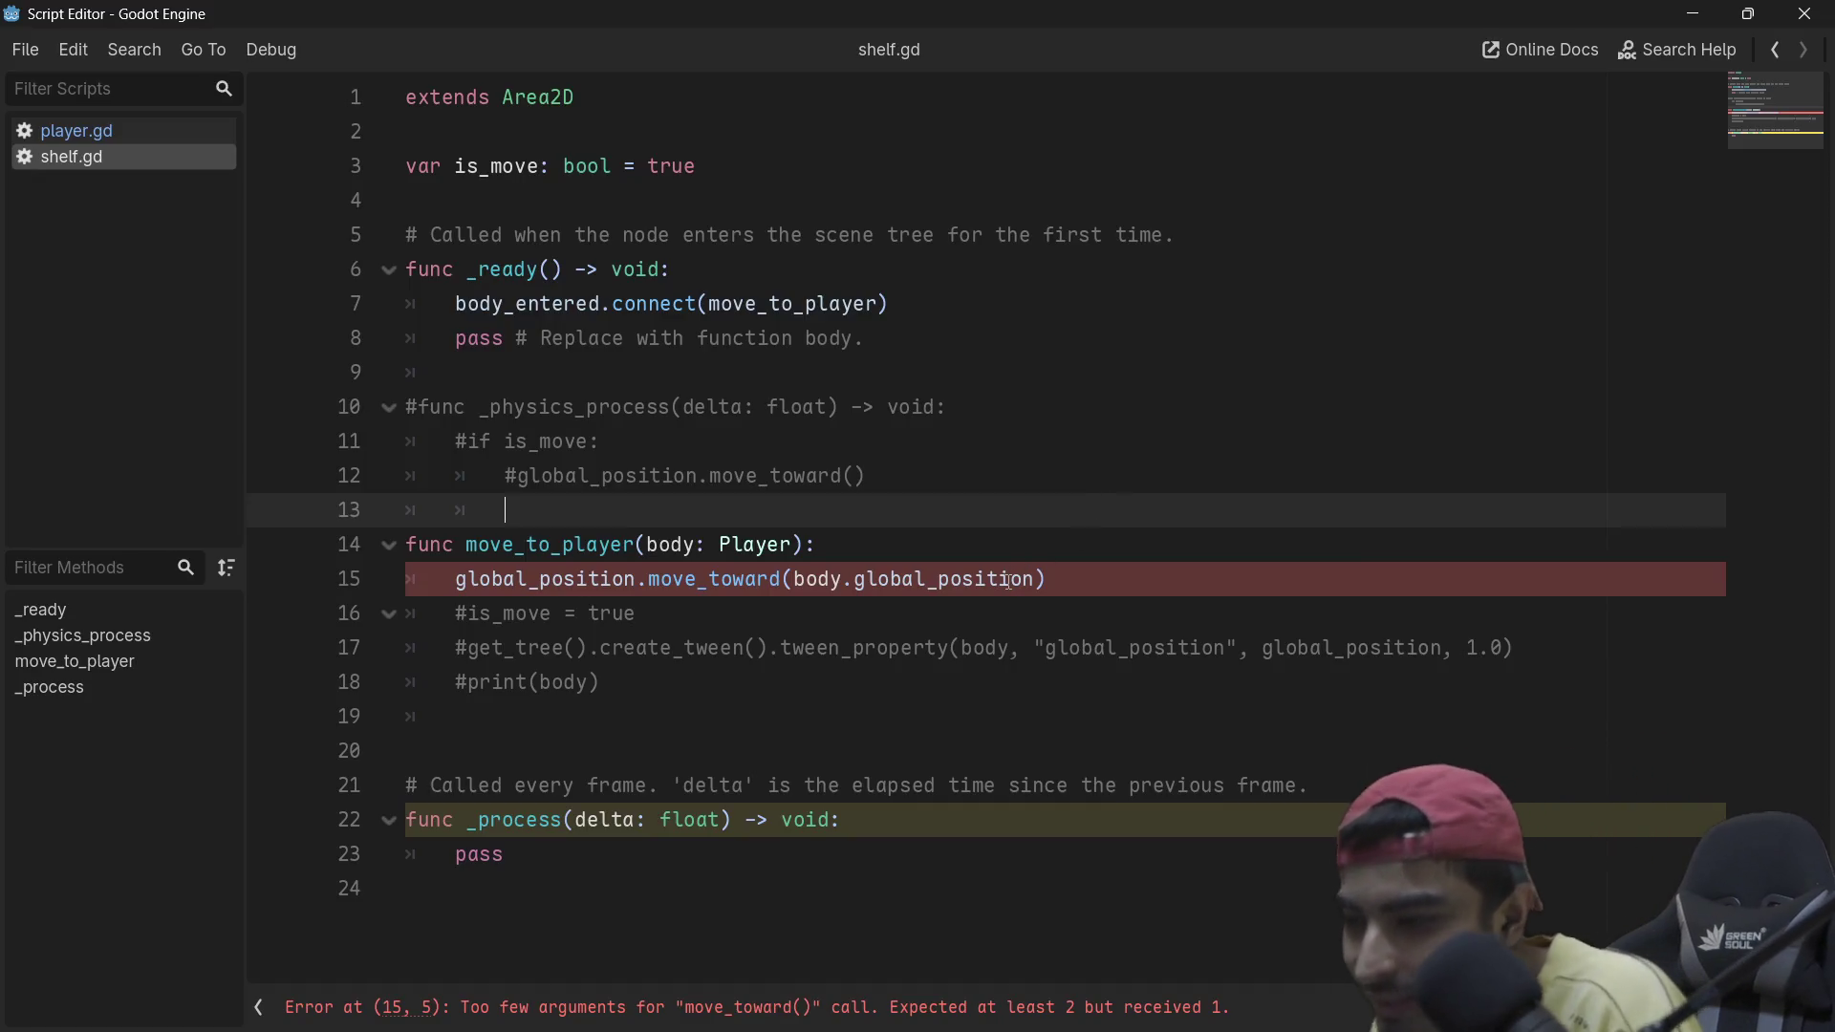
pyautogui.moveTo(1009, 580)
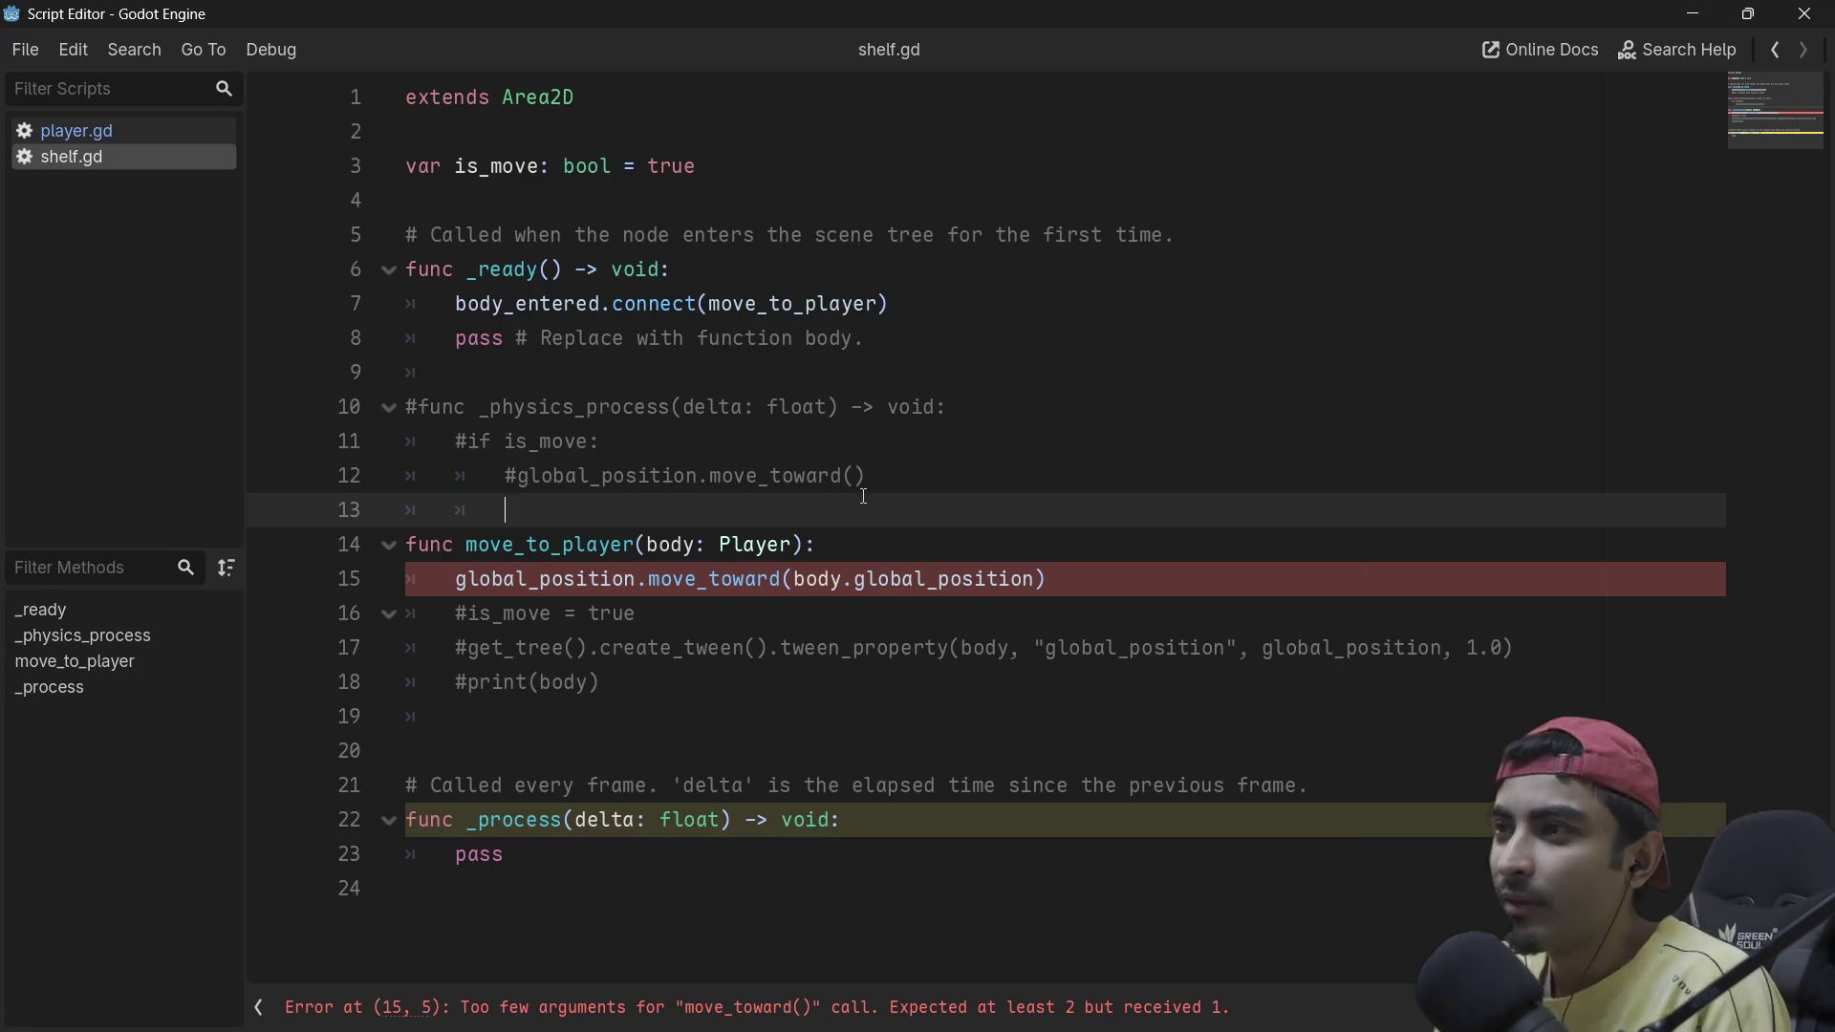
# Step: Inspect the move_toward(body.global_position) call on line 15 by selecting its words
pyautogui.doubleClick(909, 579)
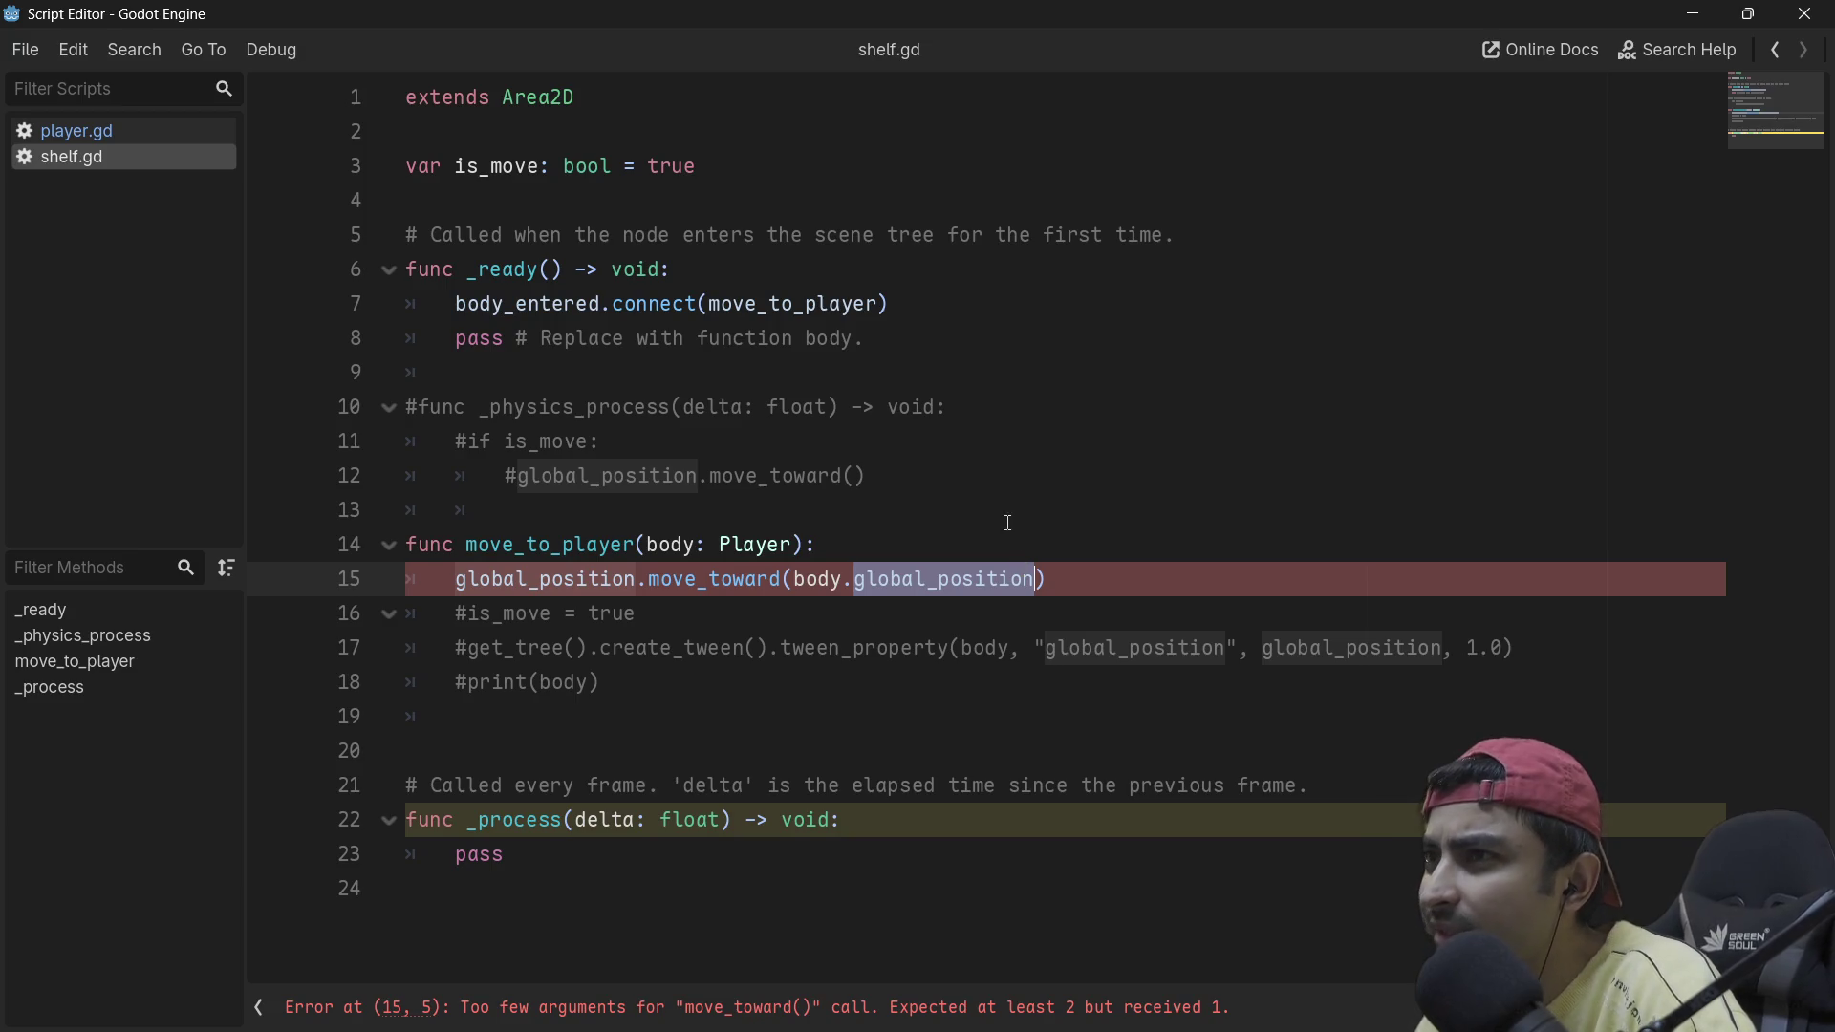
pyautogui.doubleClick(545, 579)
pyautogui.doubleClick(779, 579)
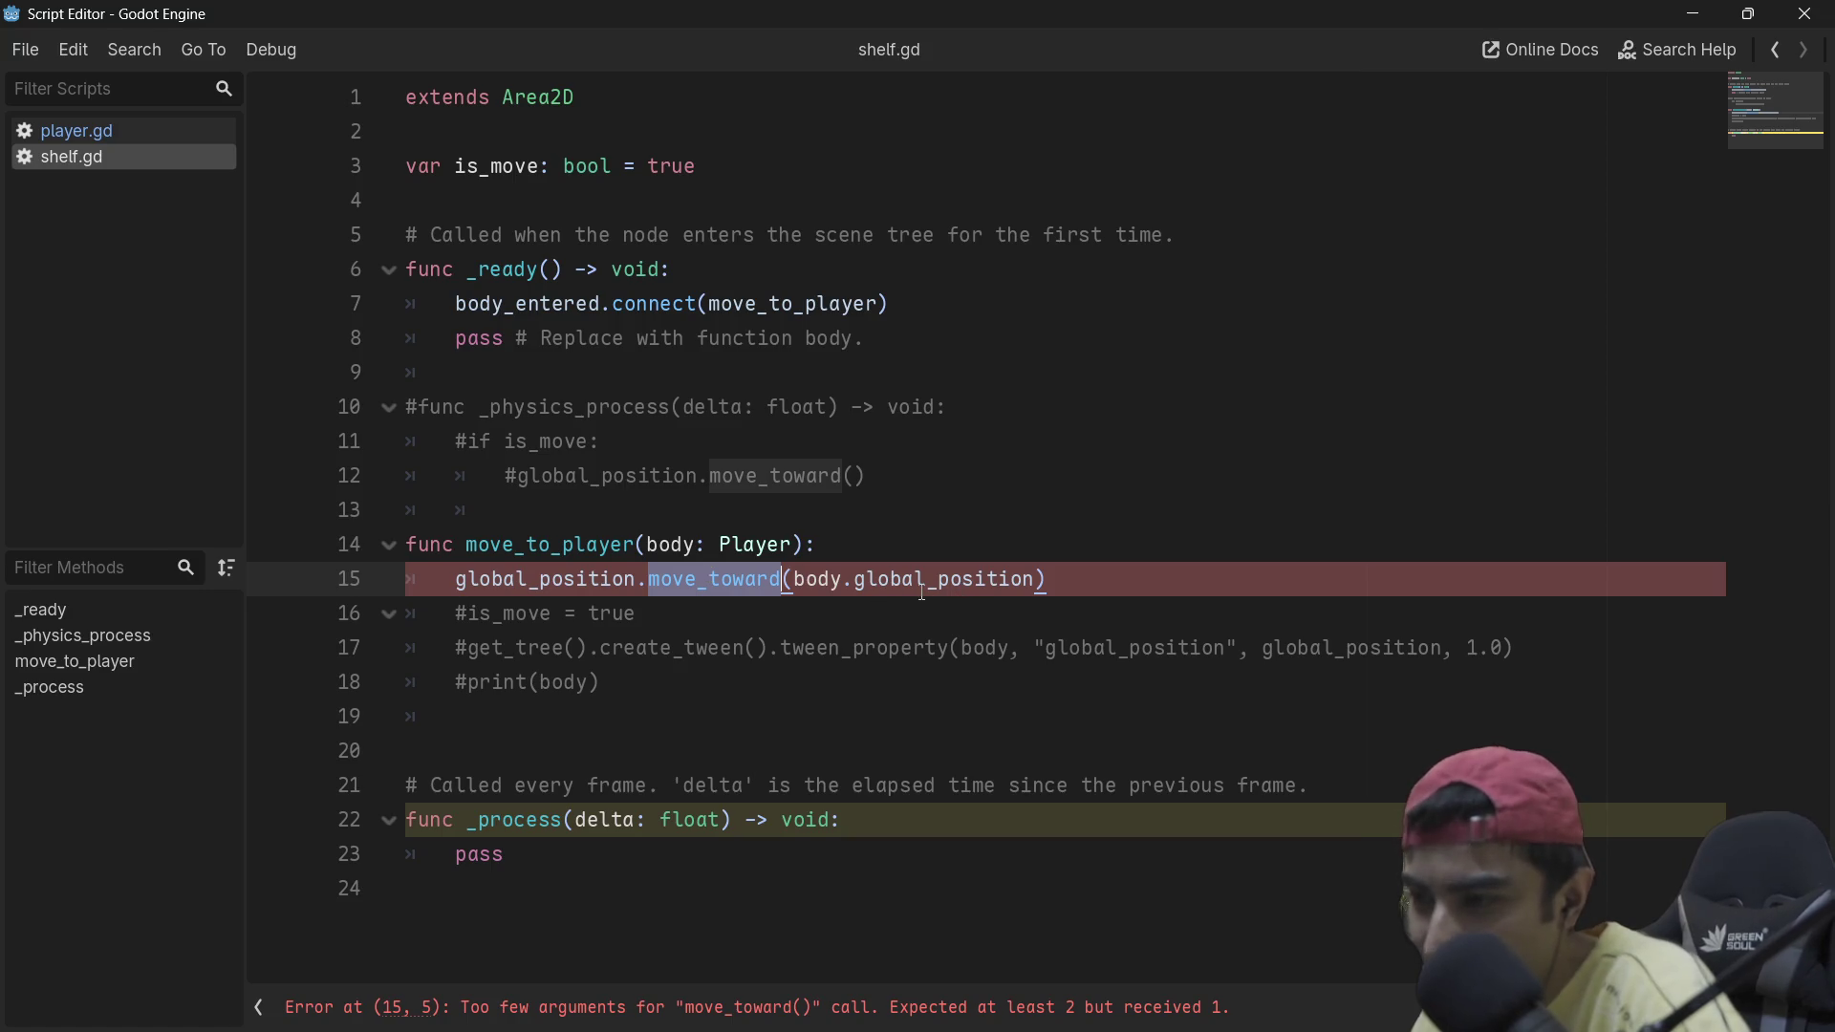
pyautogui.doubleClick(893, 579)
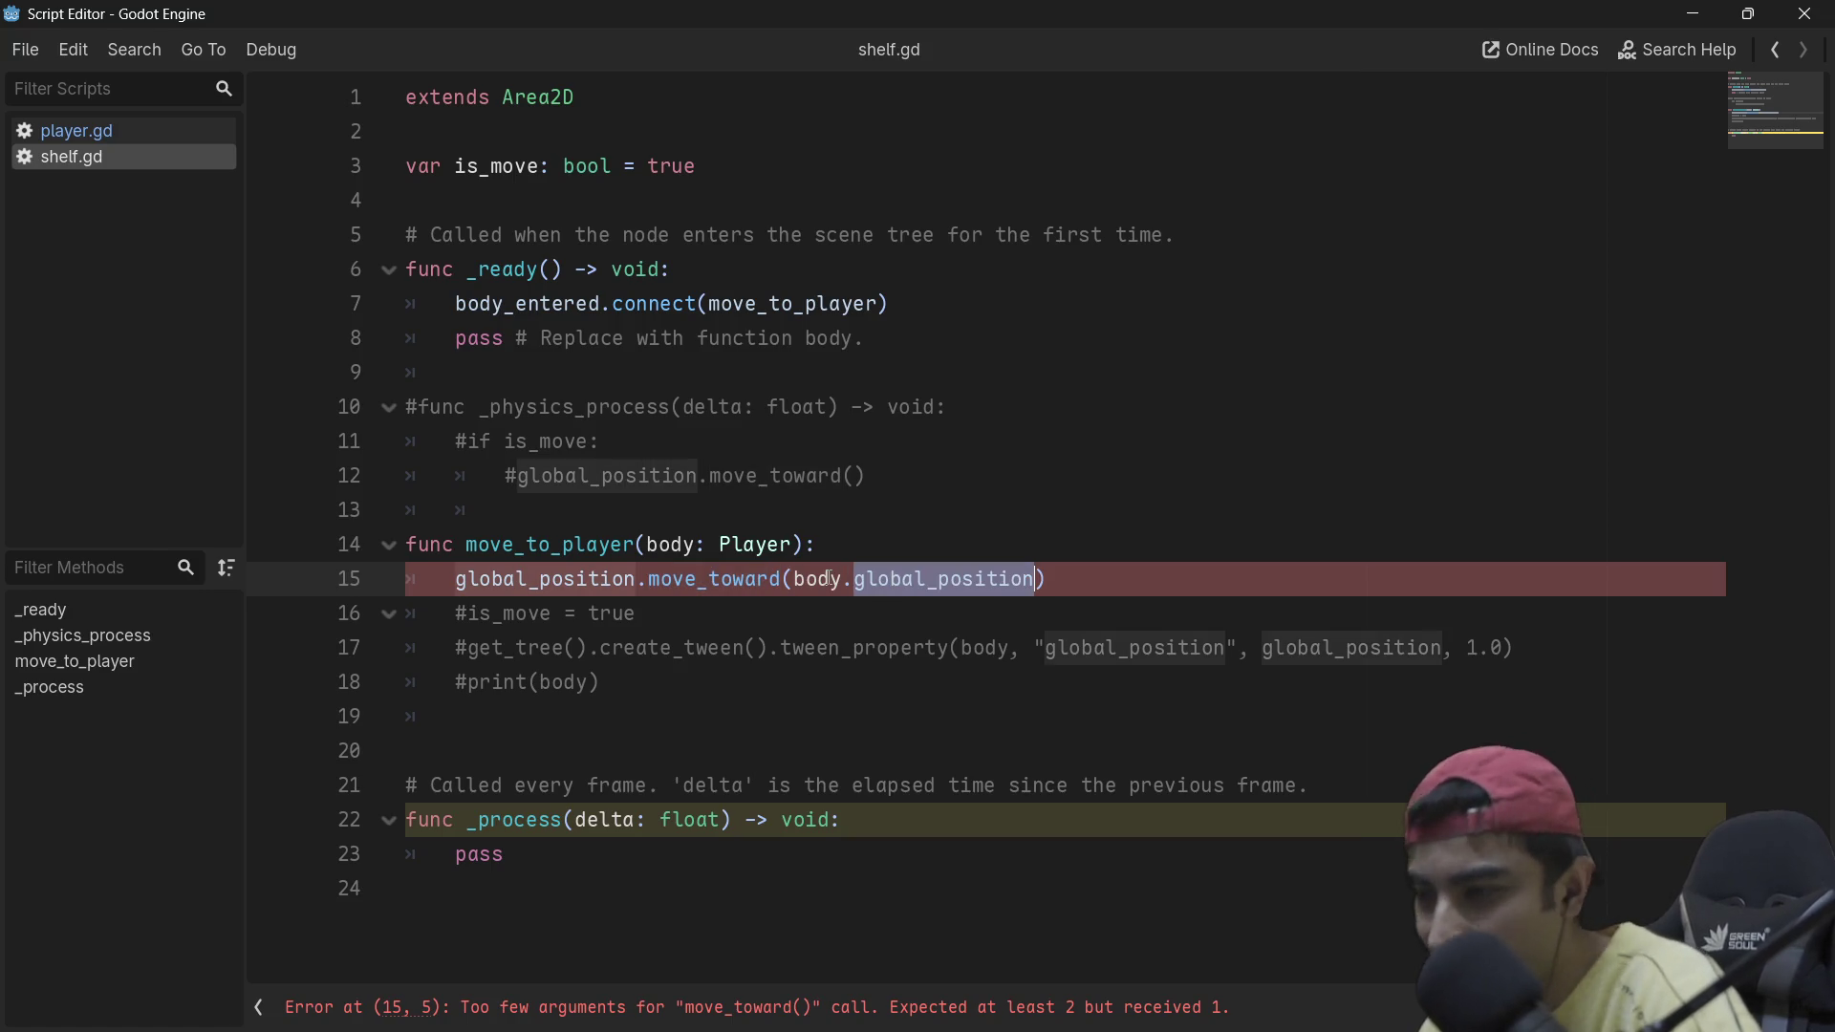
pyautogui.click(861, 524)
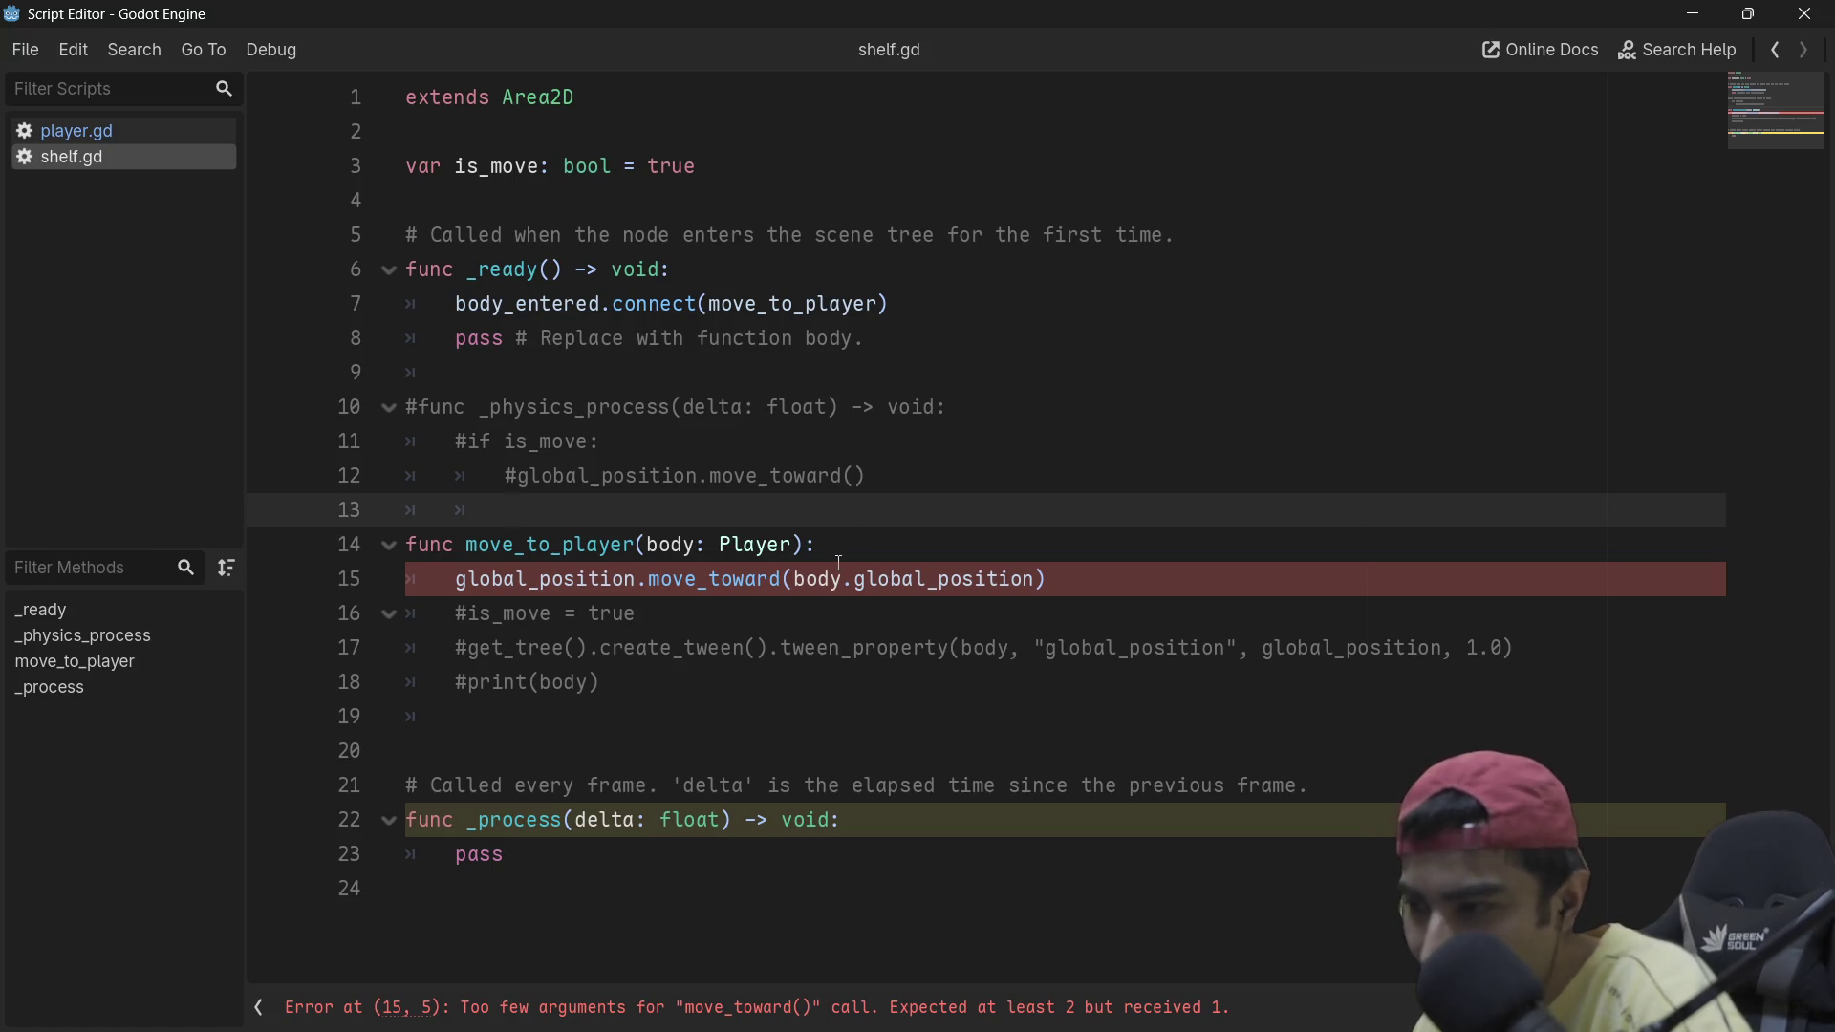
pyautogui.click(854, 543)
pyautogui.doubleClick(818, 580)
pyautogui.moveTo(708, 590)
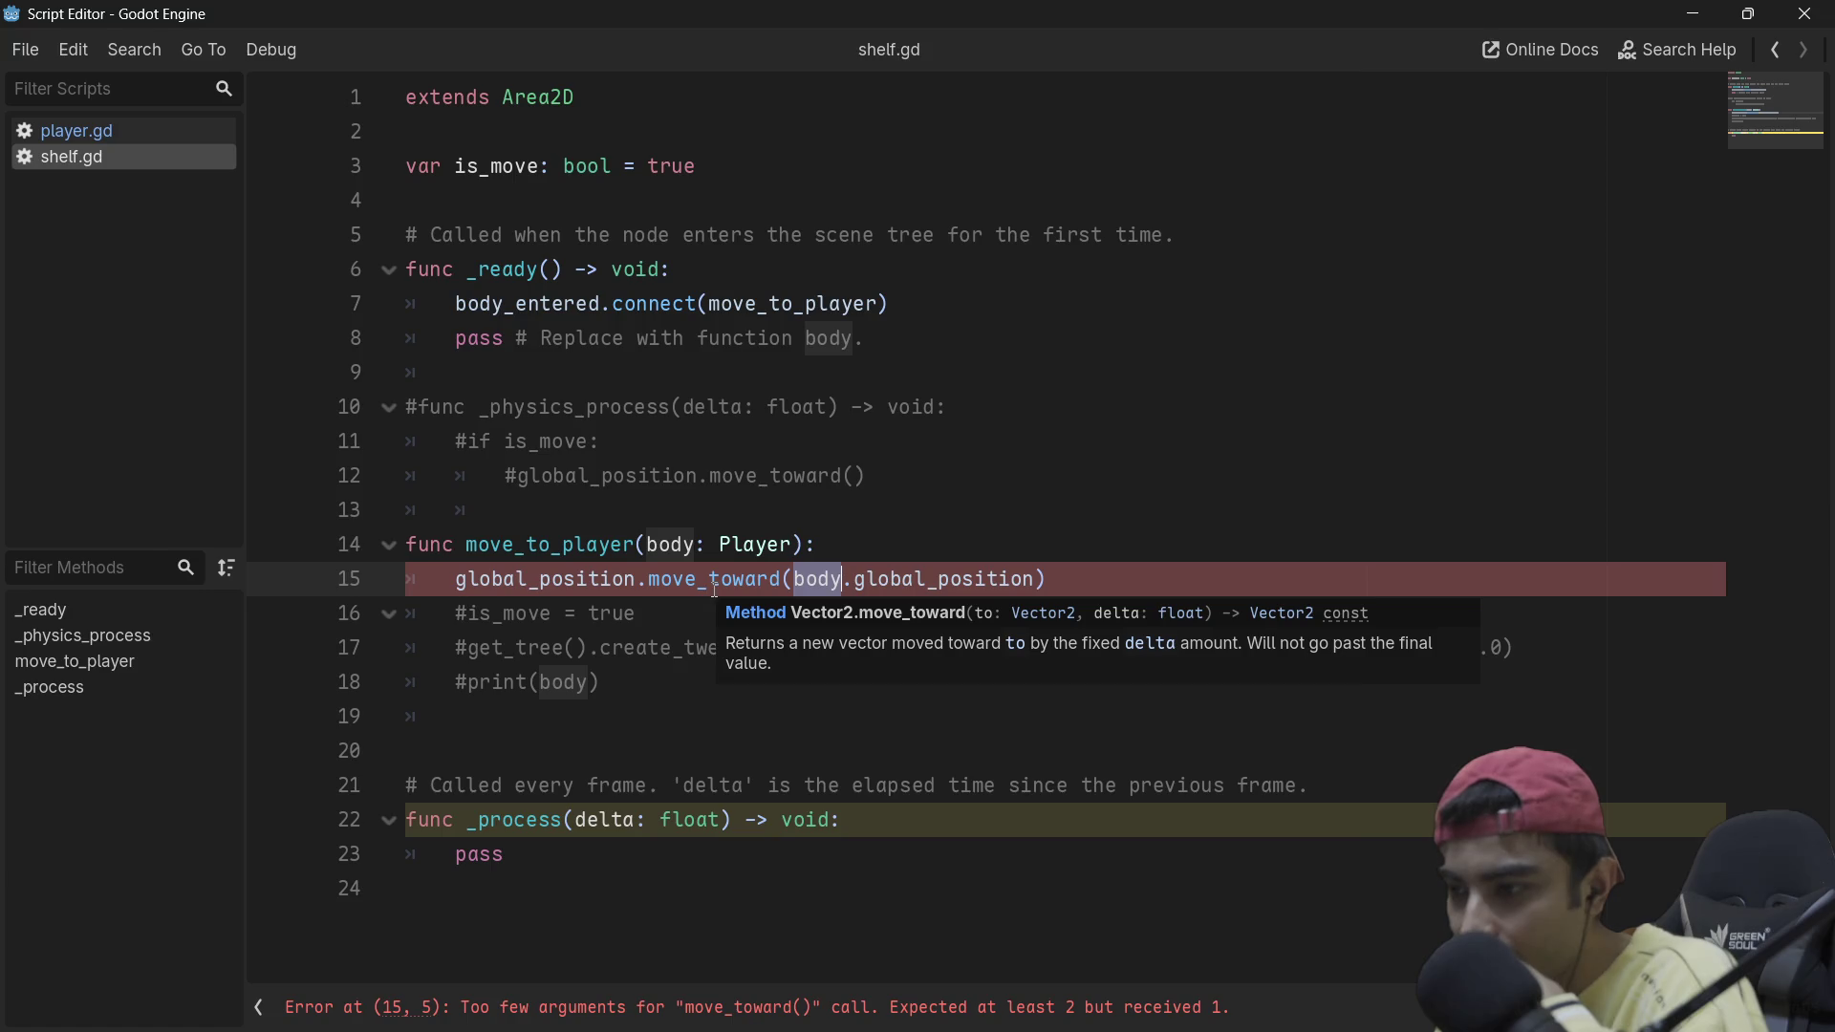
pyautogui.moveTo(911, 585)
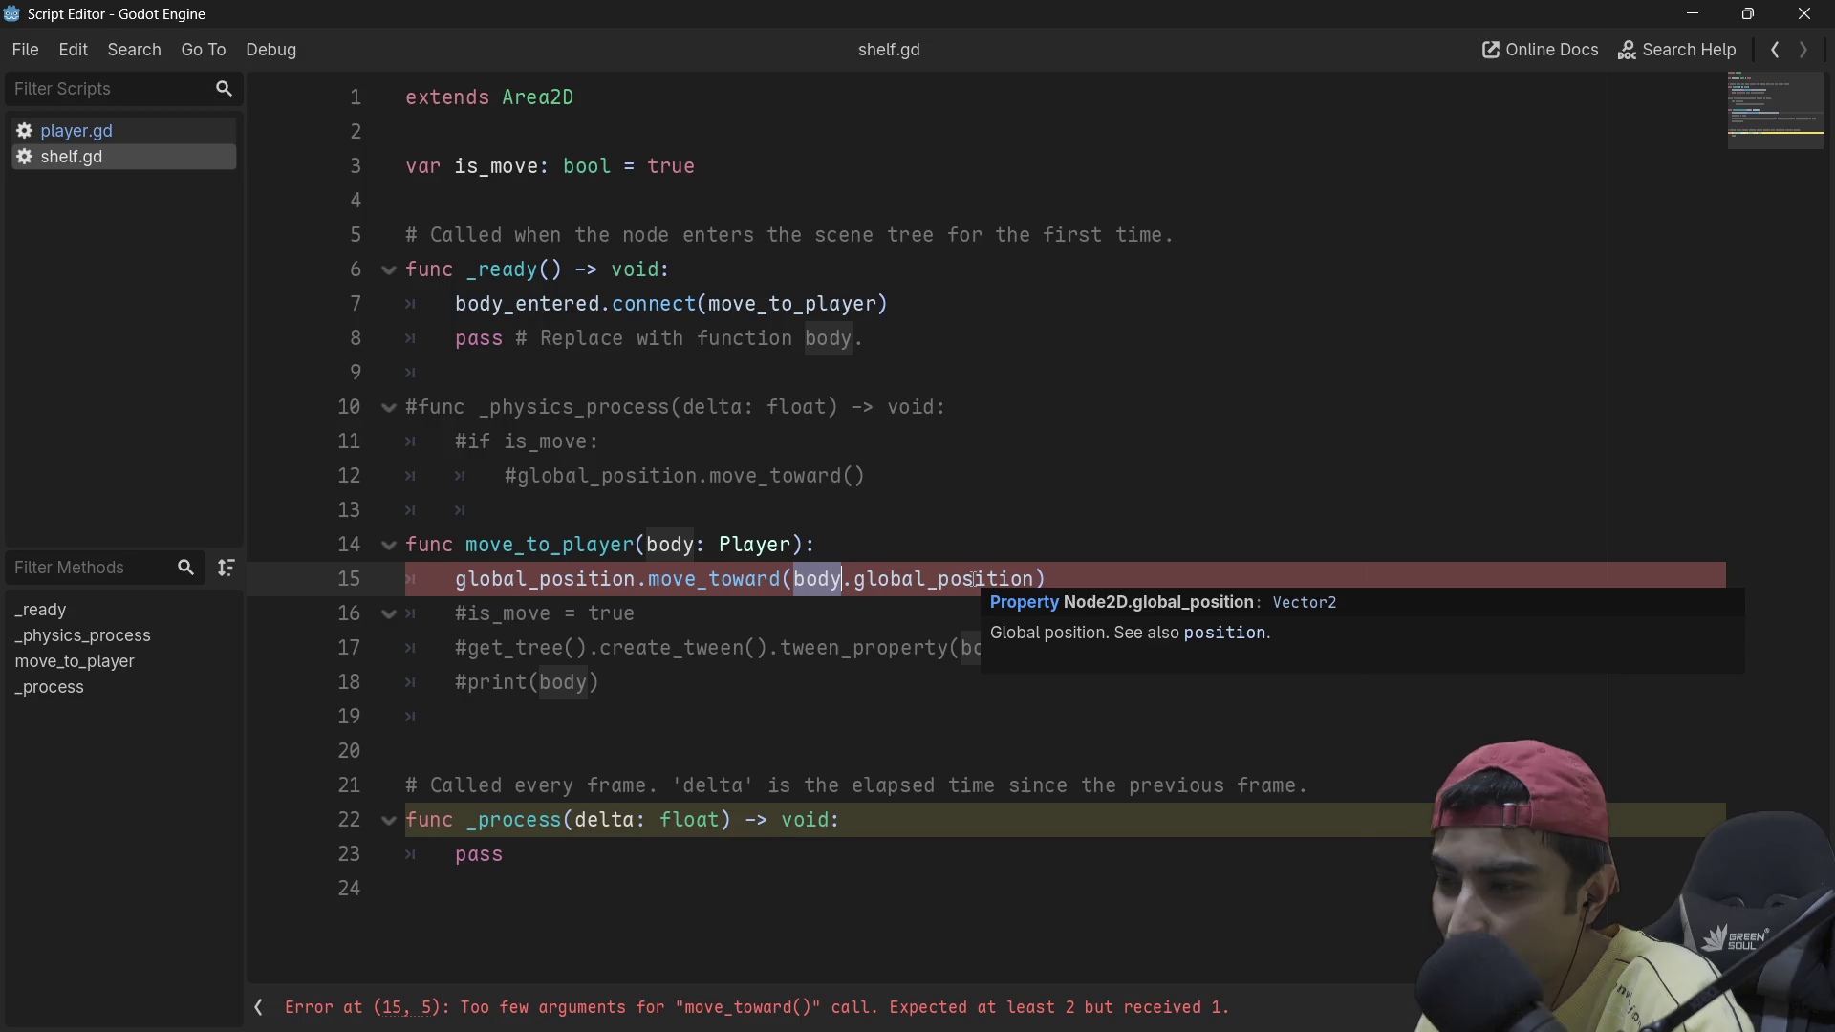
# Step: Check the commented _physics_process header, then return the caret to the move_toward line
pyautogui.click(1037, 579)
pyautogui.moveTo(1039, 581)
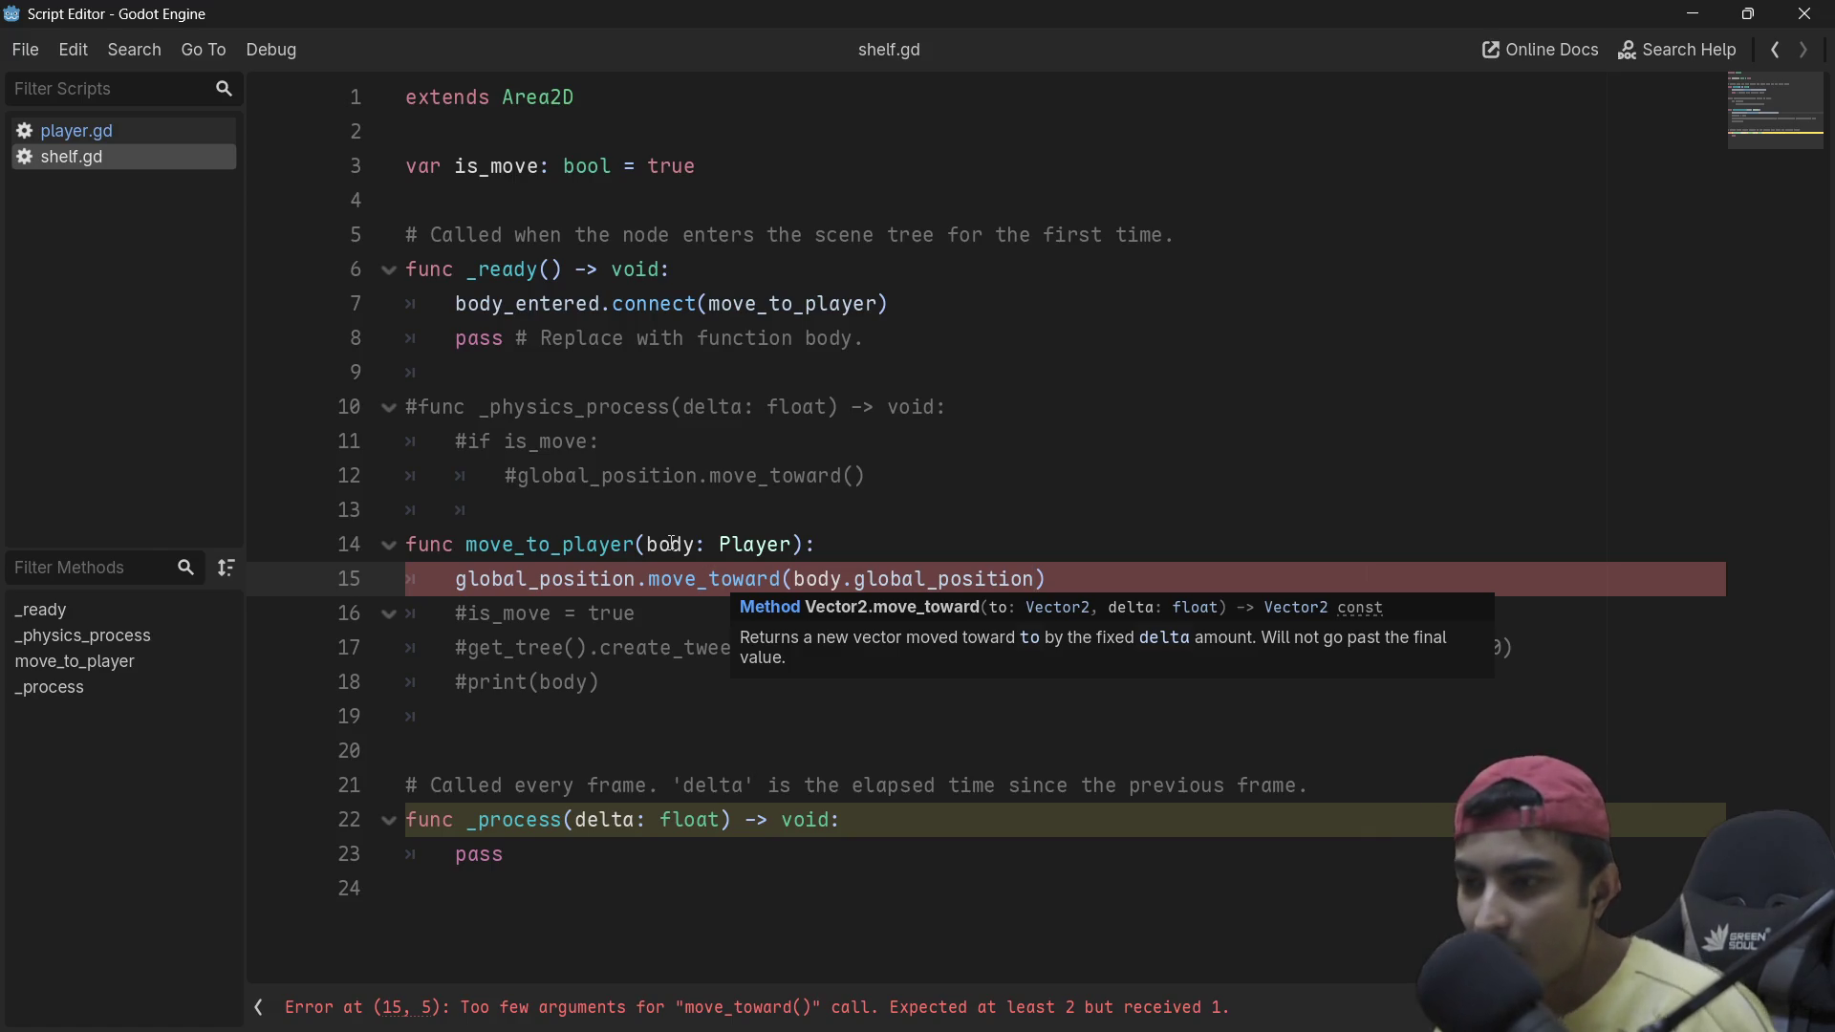
pyautogui.tripleClick(803, 412)
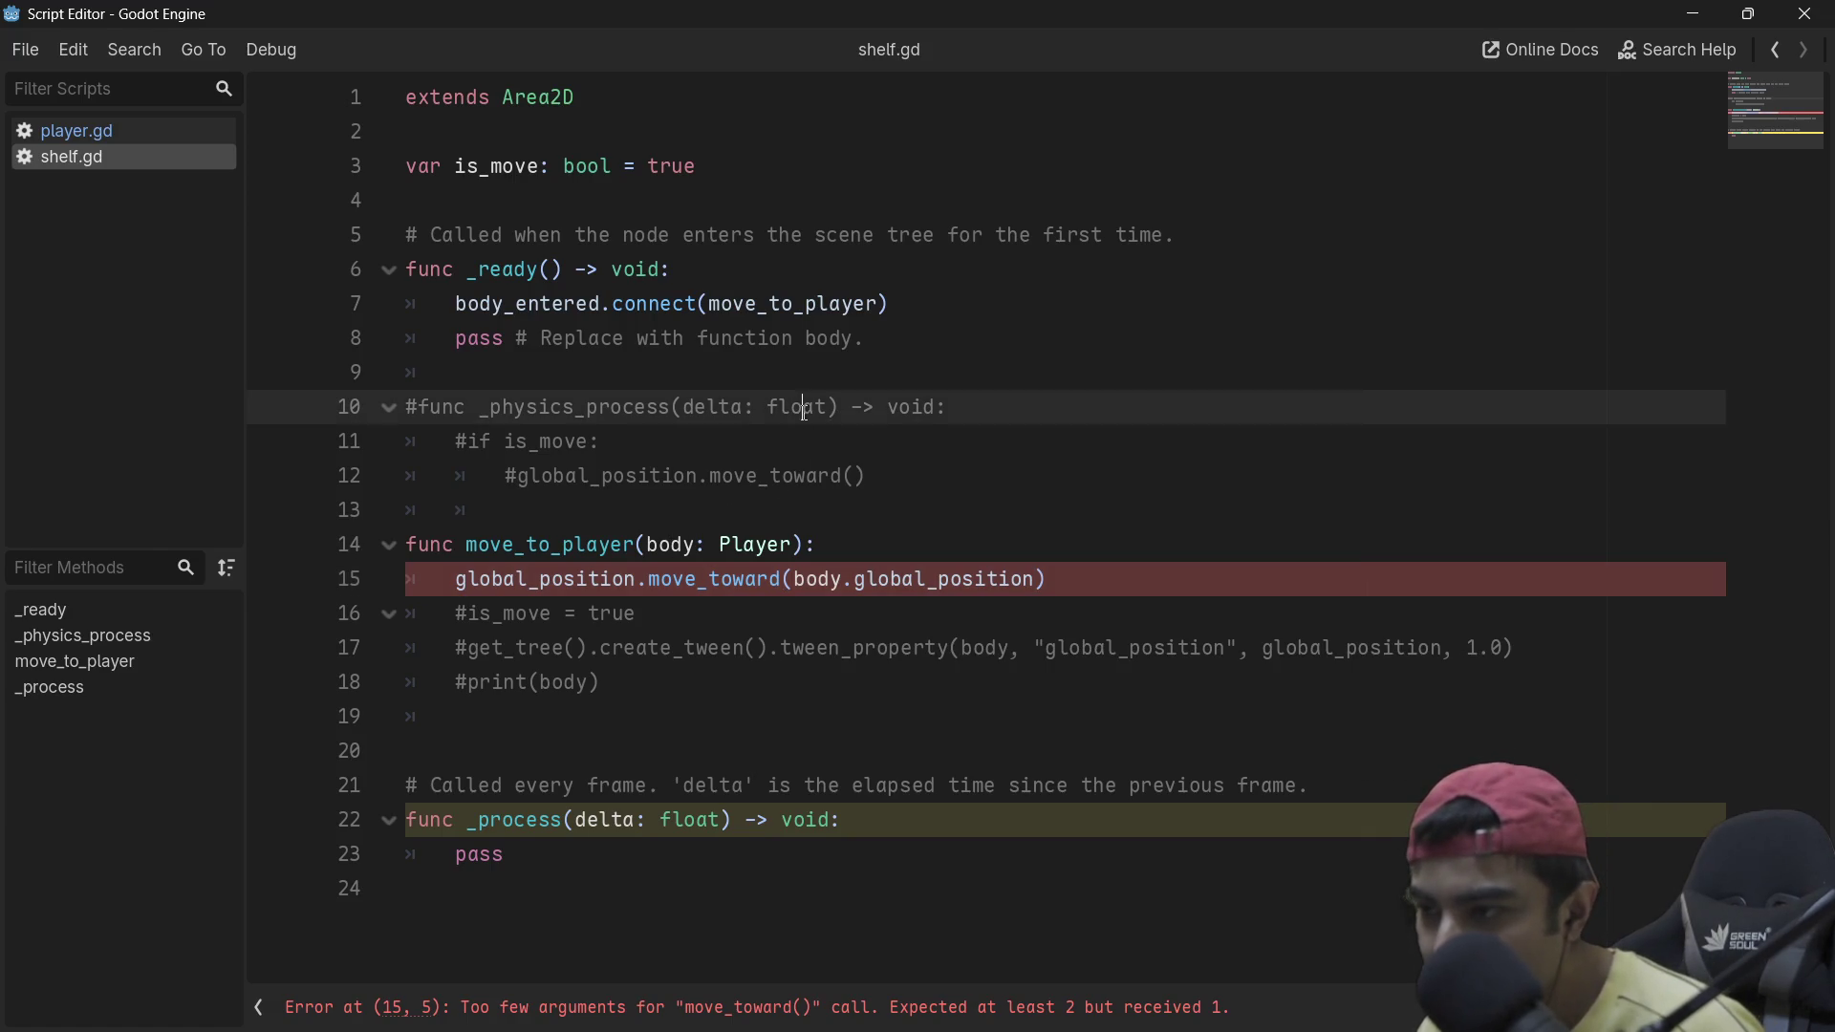
pyautogui.hotkey('shift', 'Left')
pyautogui.hotkey('shift', 'Left')
pyautogui.hotkey('shift', 'Left')
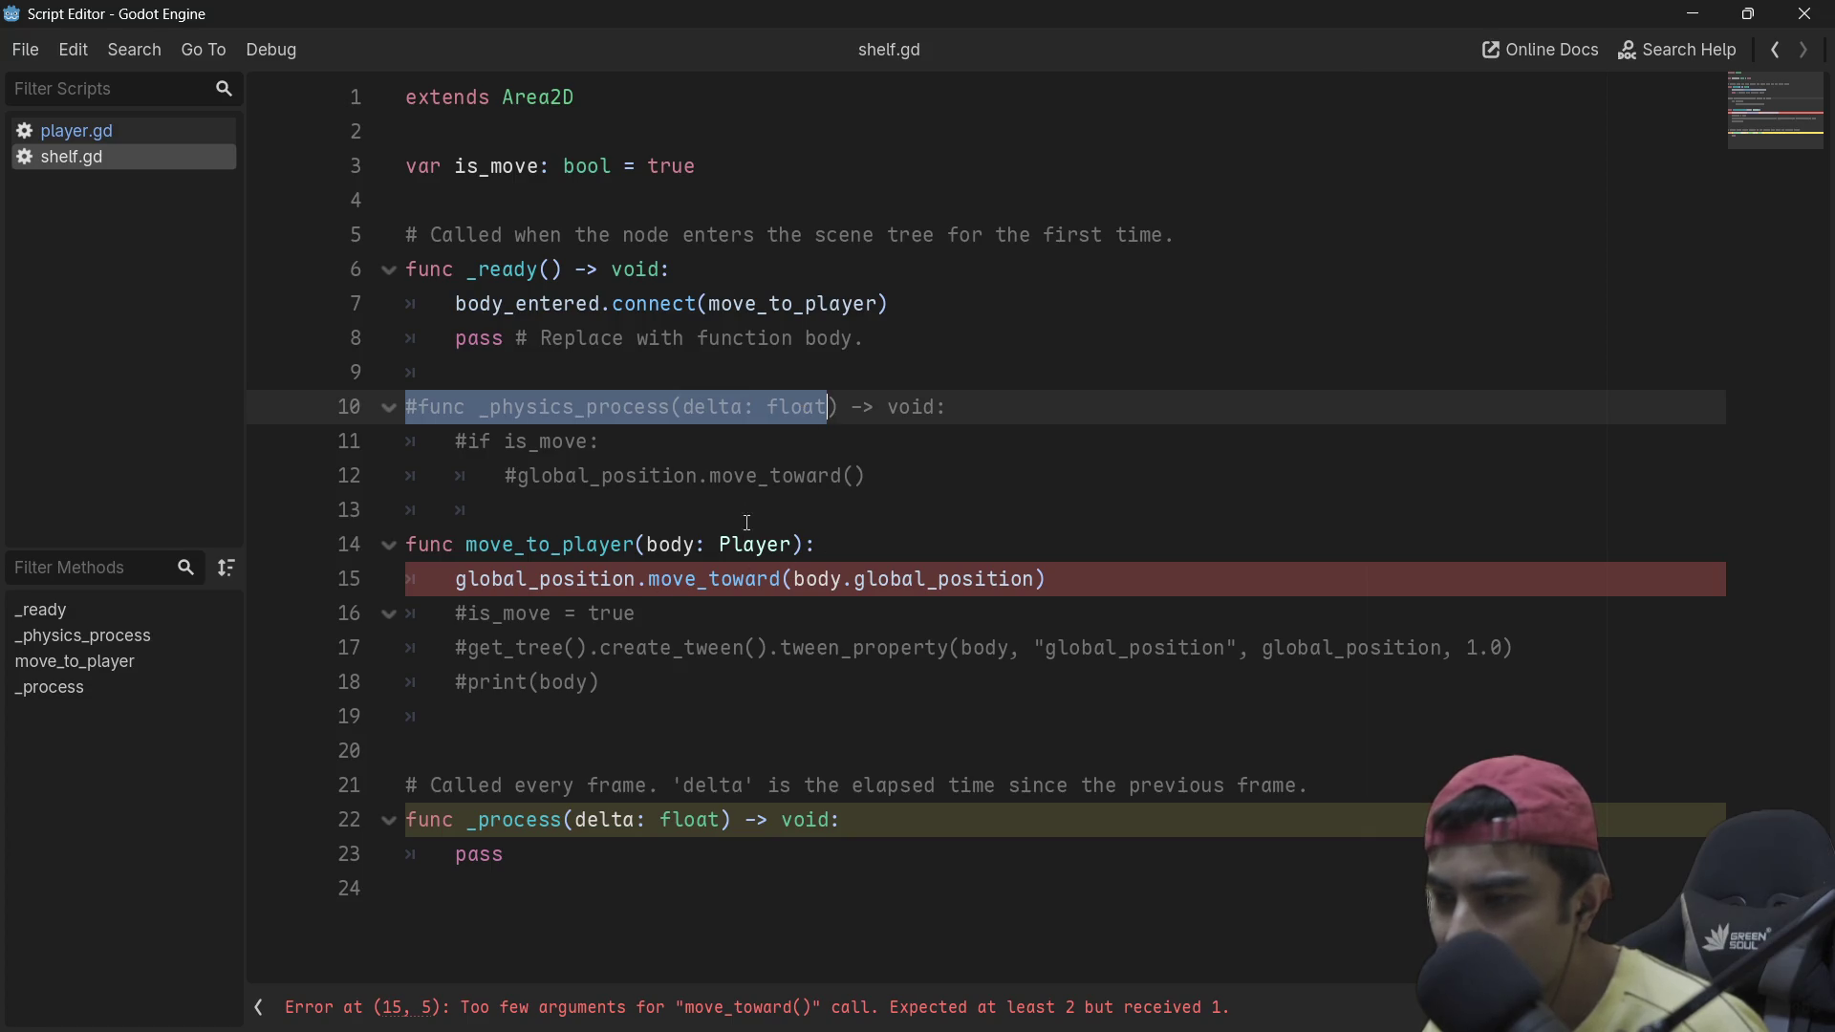
pyautogui.click(1072, 592)
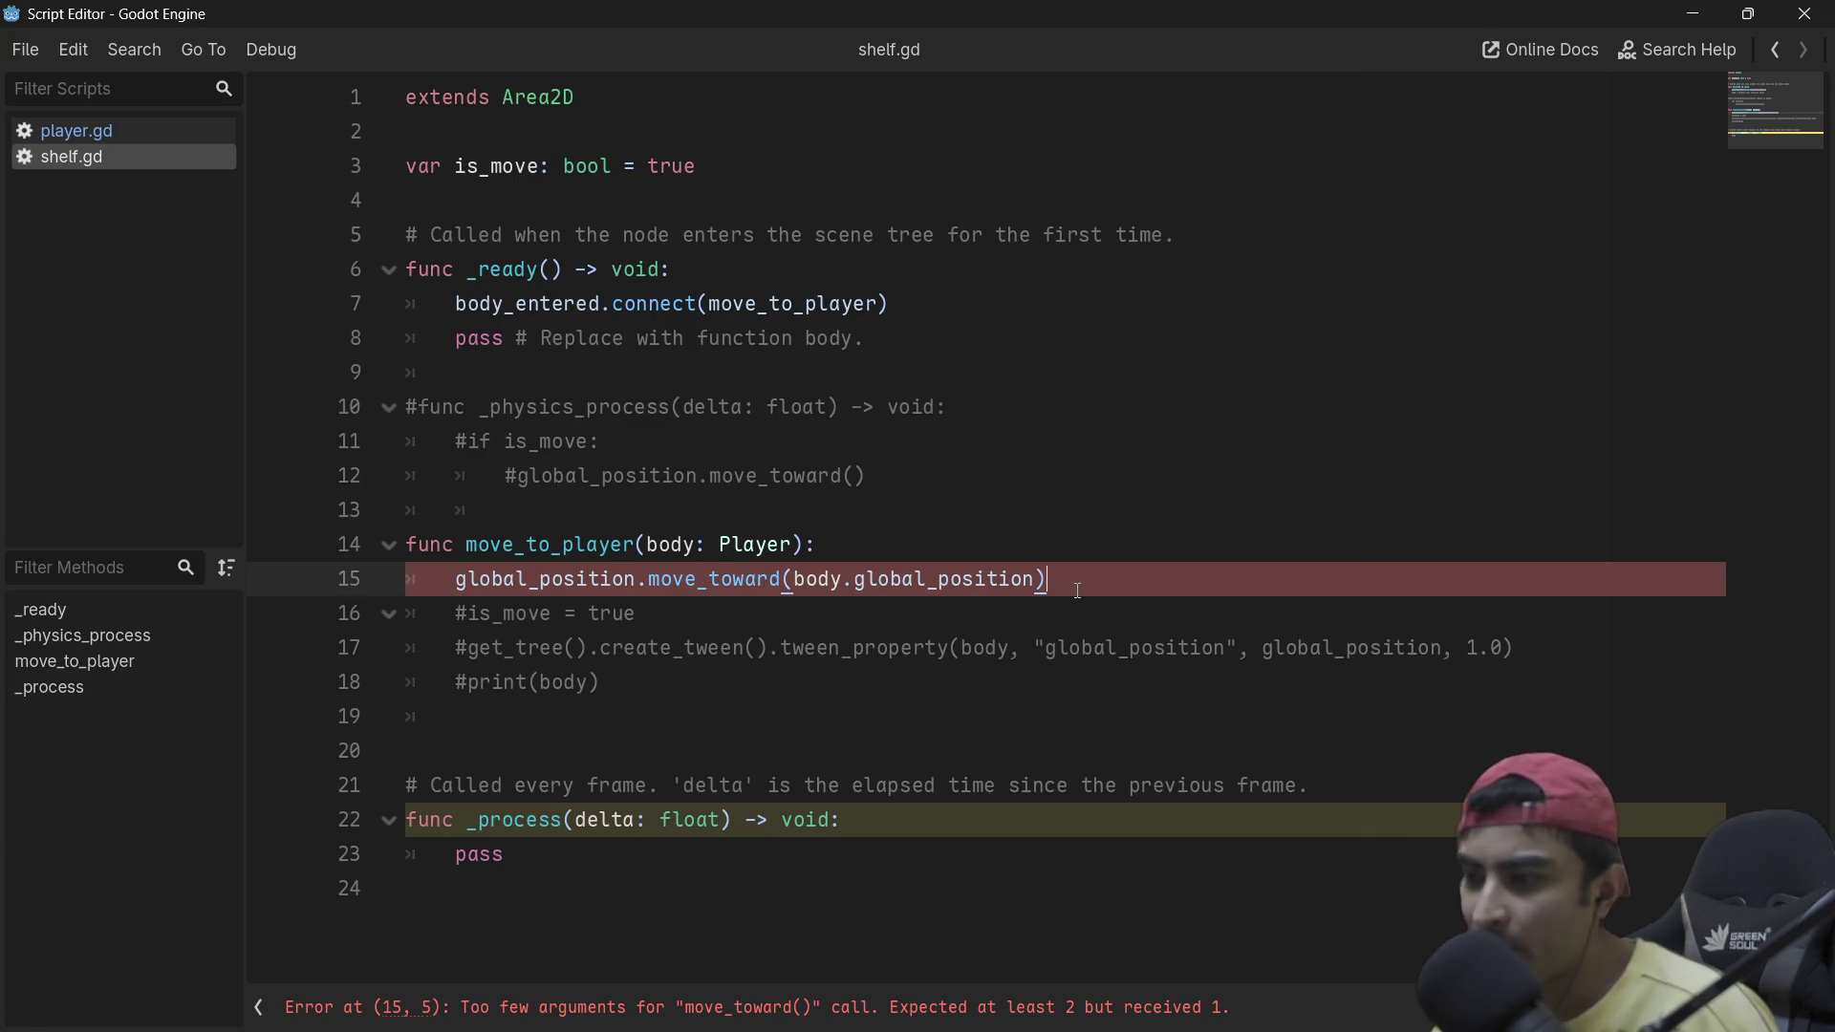
# Step: Move the move_toward line into _physics_process, indent it, and uncomment the header and if is_move line
pyautogui.hotkey('alt', 'Up')
pyautogui.hotkey('alt', 'Up')
pyautogui.hotkey('alt', 'Up')
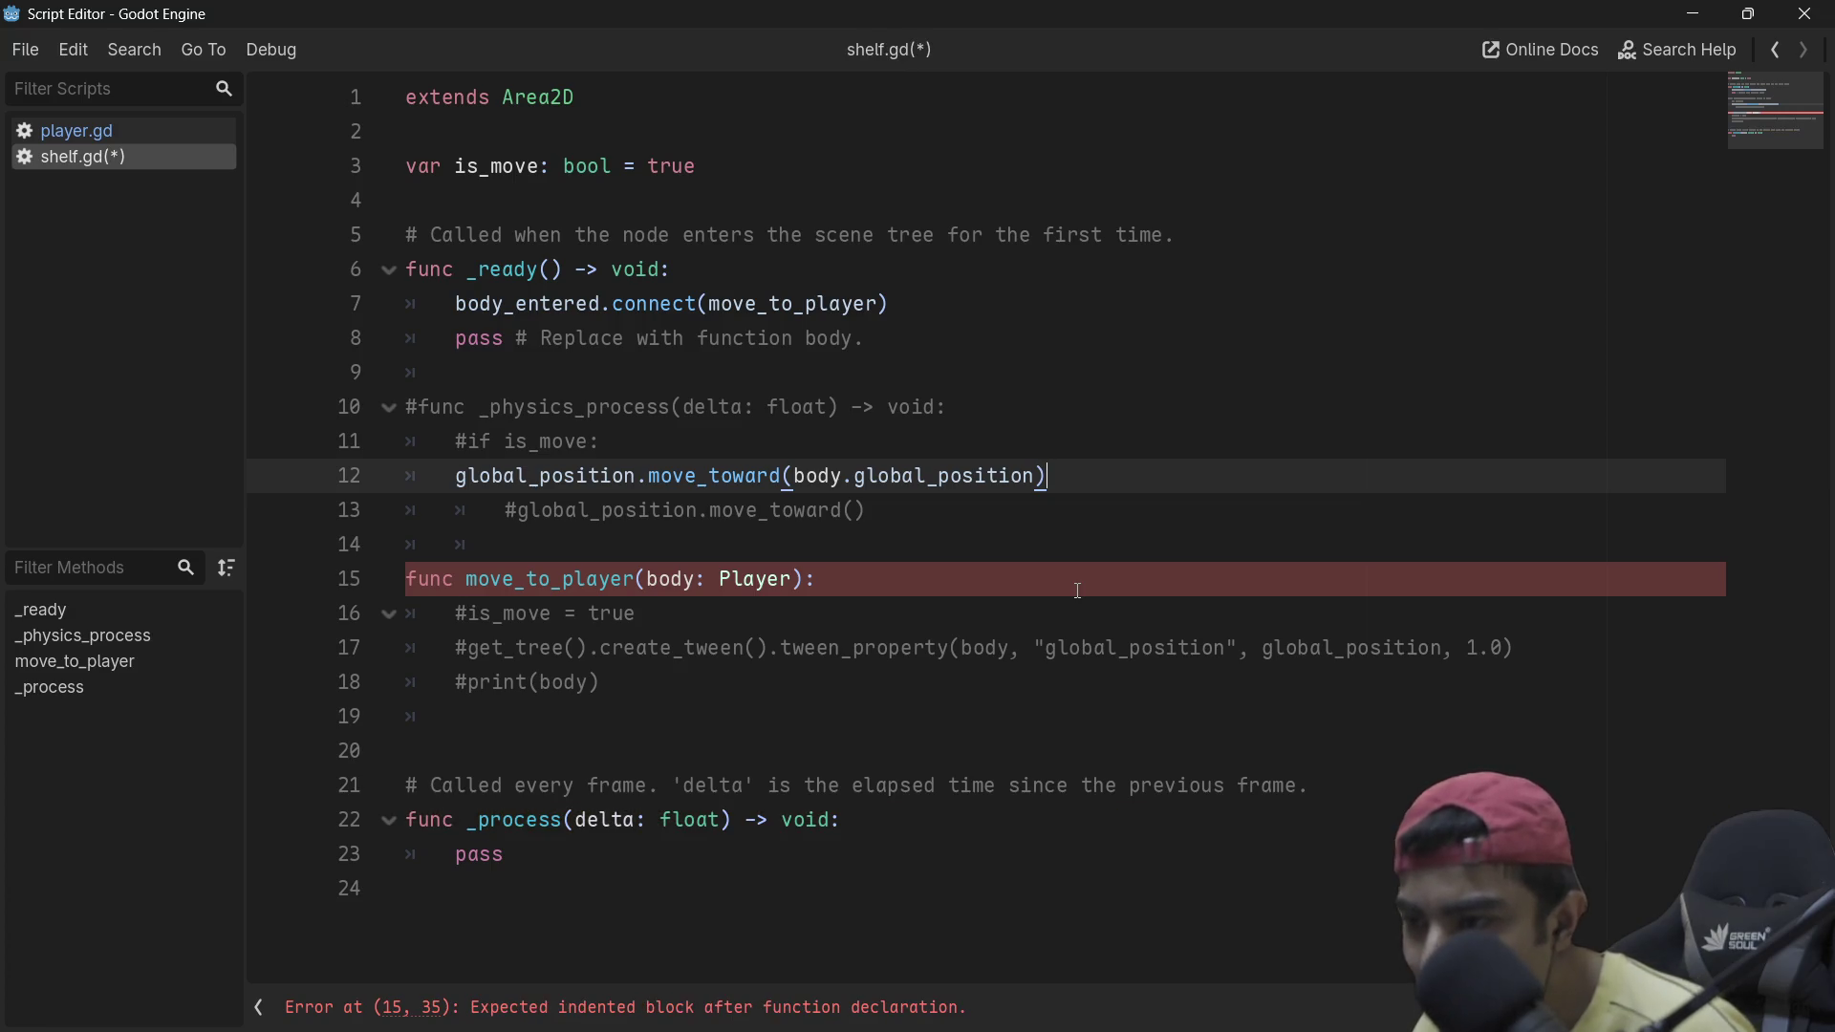
pyautogui.click(456, 478)
pyautogui.press('Tab')
pyautogui.moveTo(600, 441); pyautogui.dragTo(576, 408)
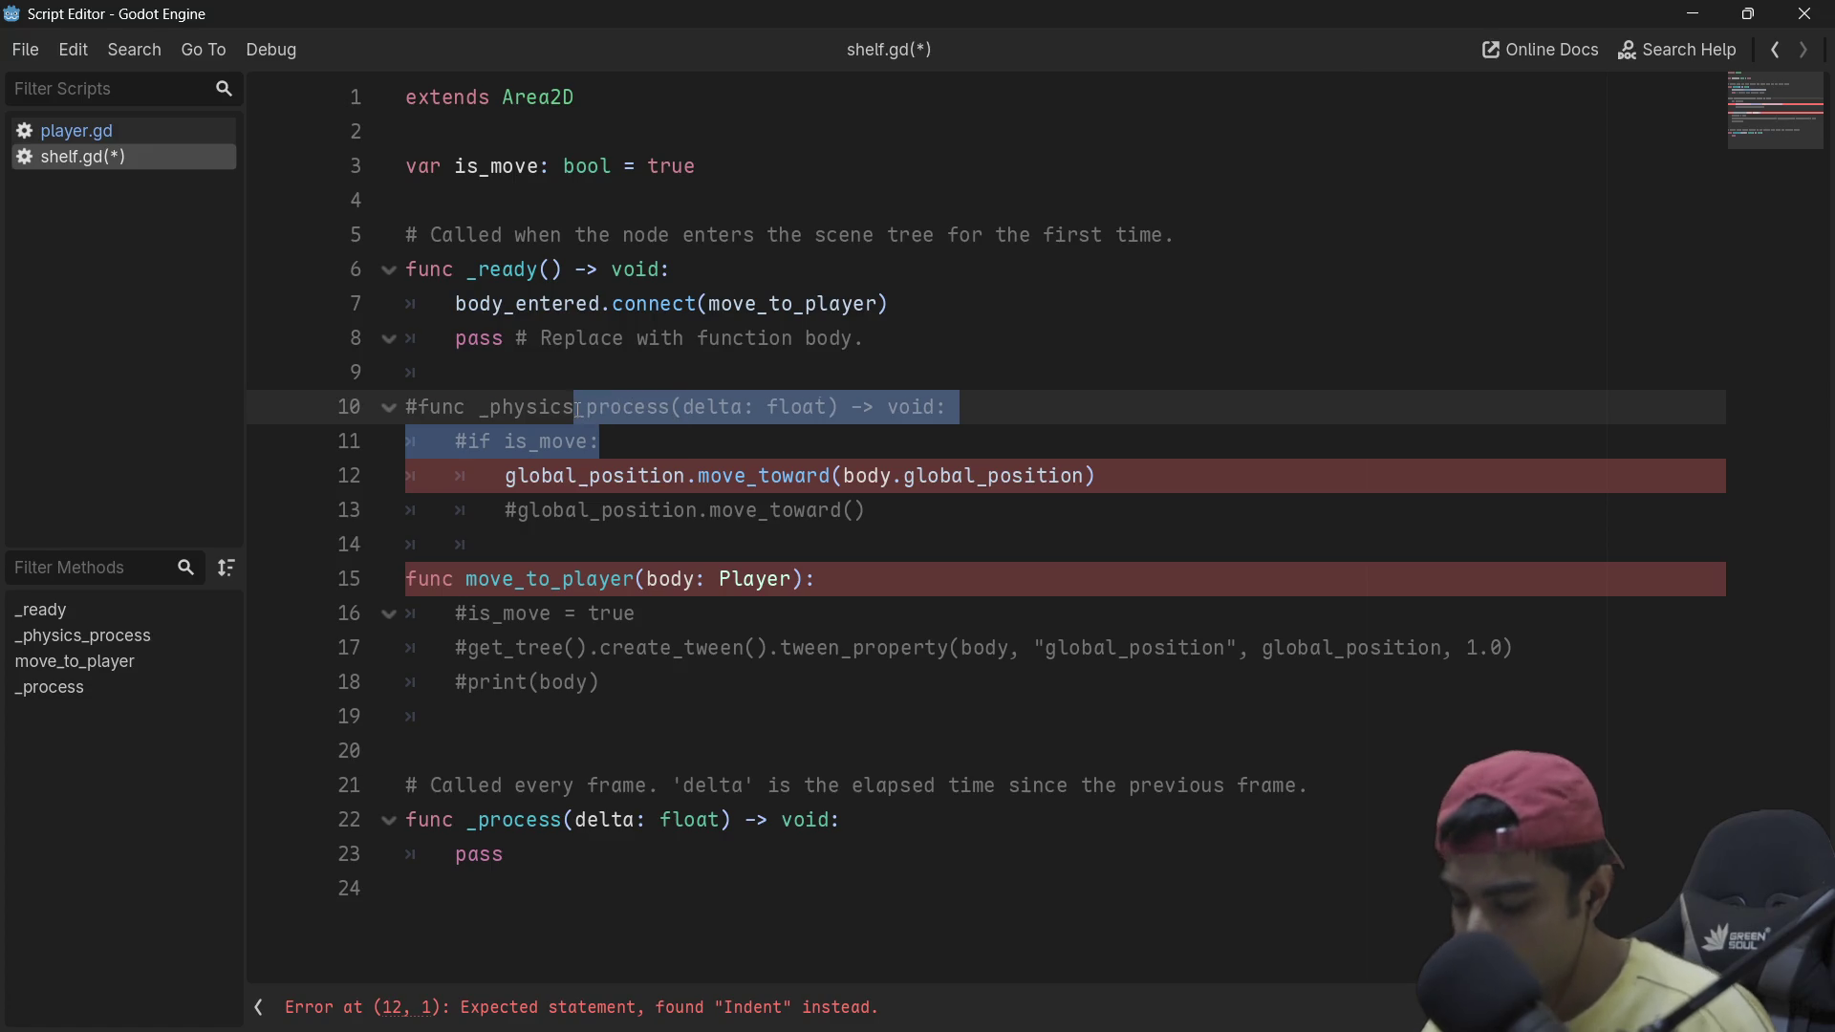
pyautogui.hotkey('ctrl', 'k')
# Step: Pass delta as the second argument of the move_toward call
pyautogui.doubleClick(700, 408)
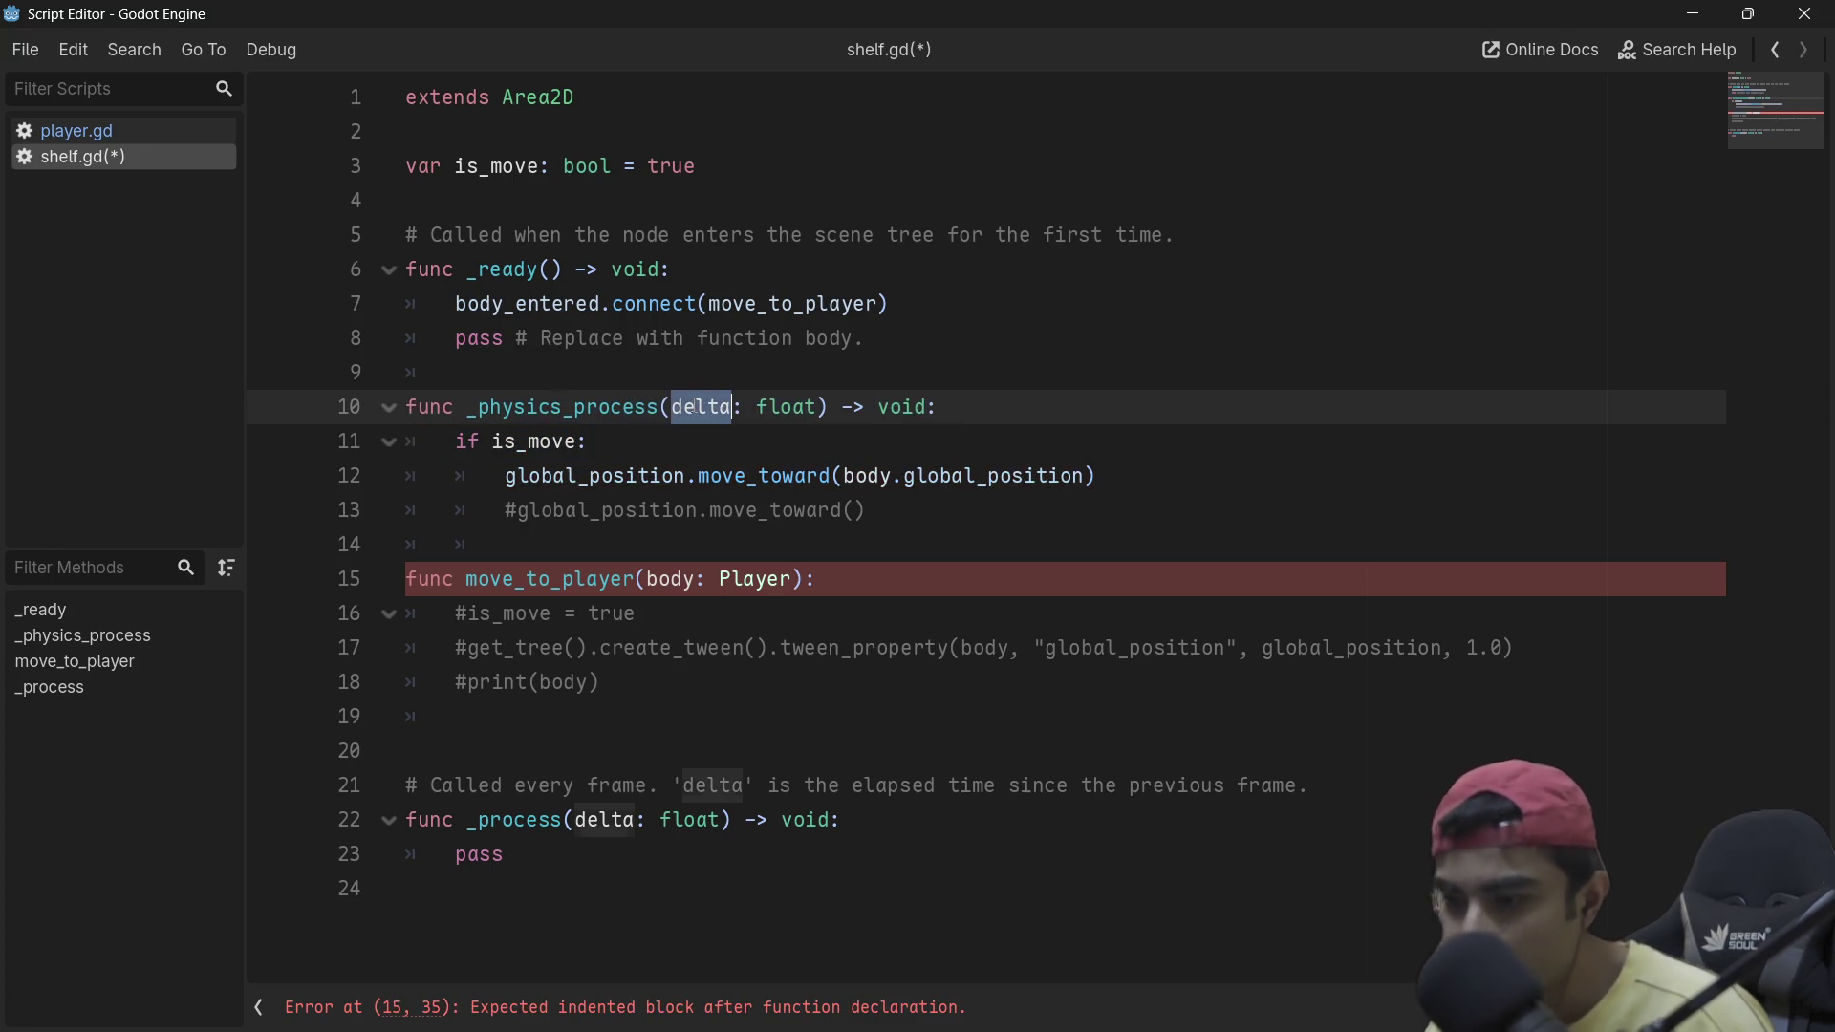
pyautogui.click(1087, 475)
pyautogui.write(', delta')
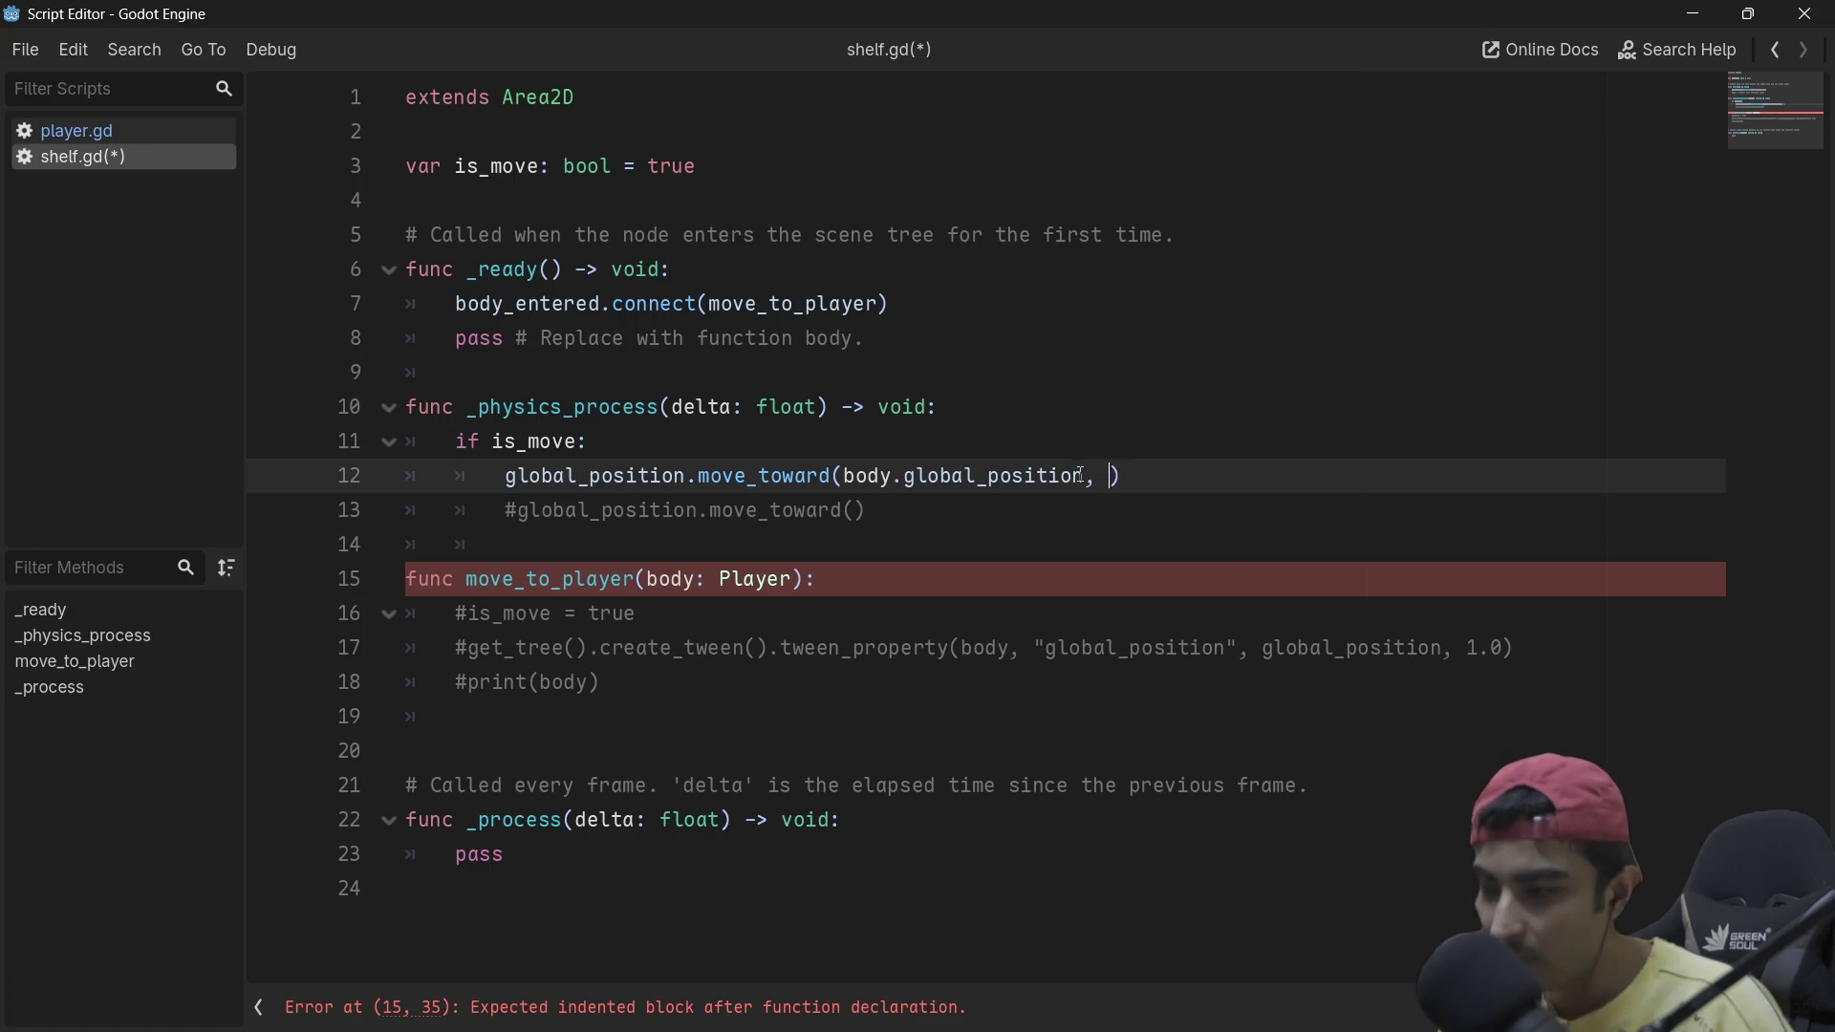
# Step: Uncomment is_move = true in move_to_player and add a blank line below the is_move declaration
pyautogui.click(667, 616)
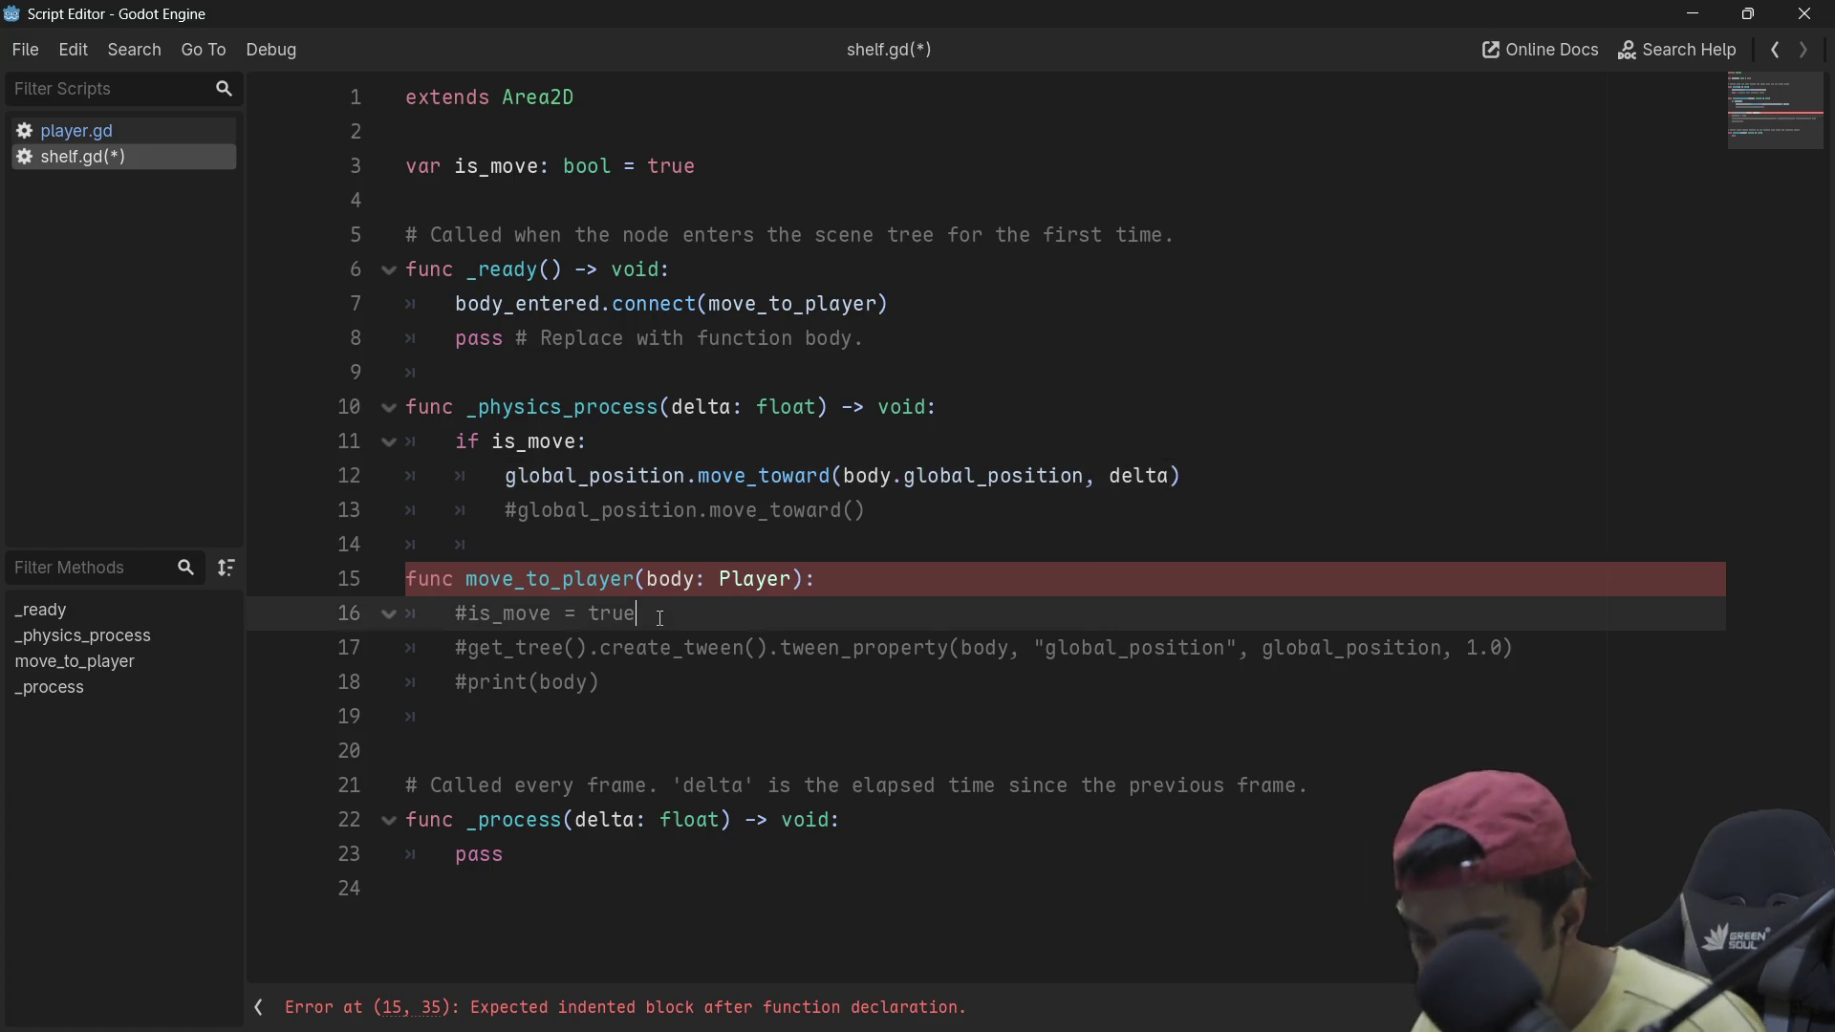
pyautogui.hotkey('ctrl', 'k')
pyautogui.click(885, 553)
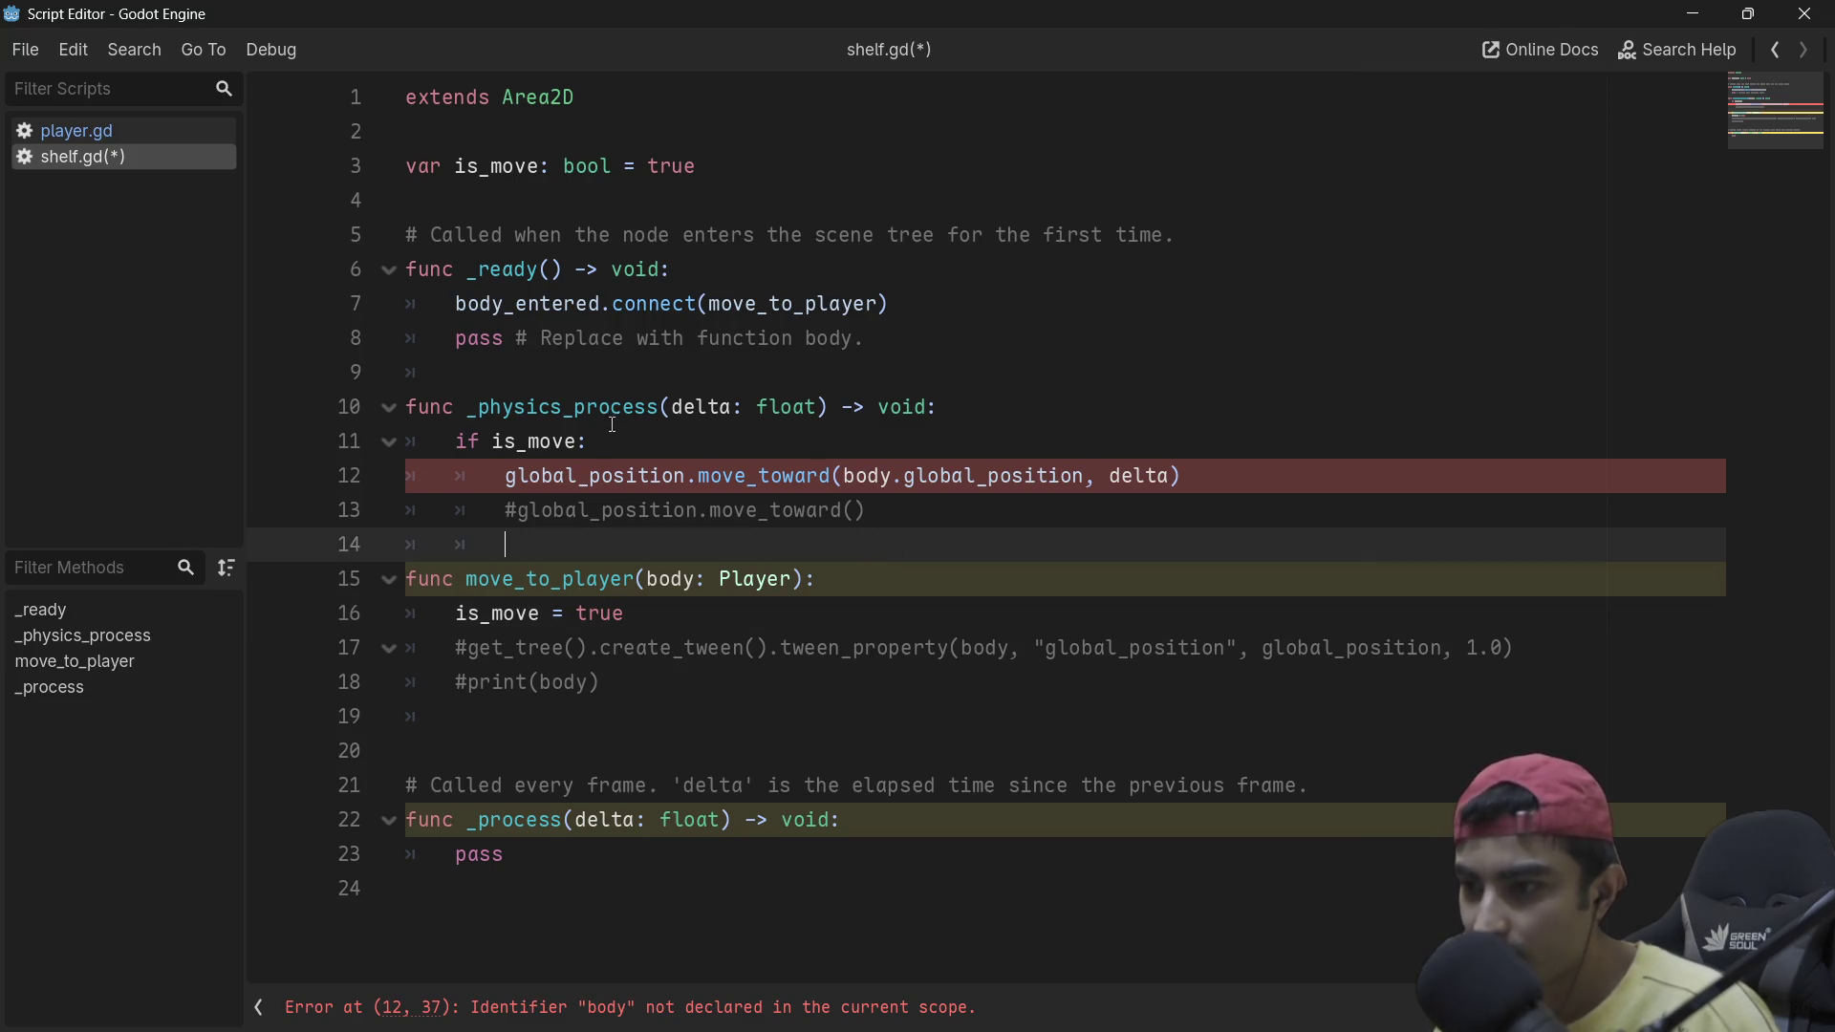
pyautogui.click(745, 175)
pyautogui.press('Return')
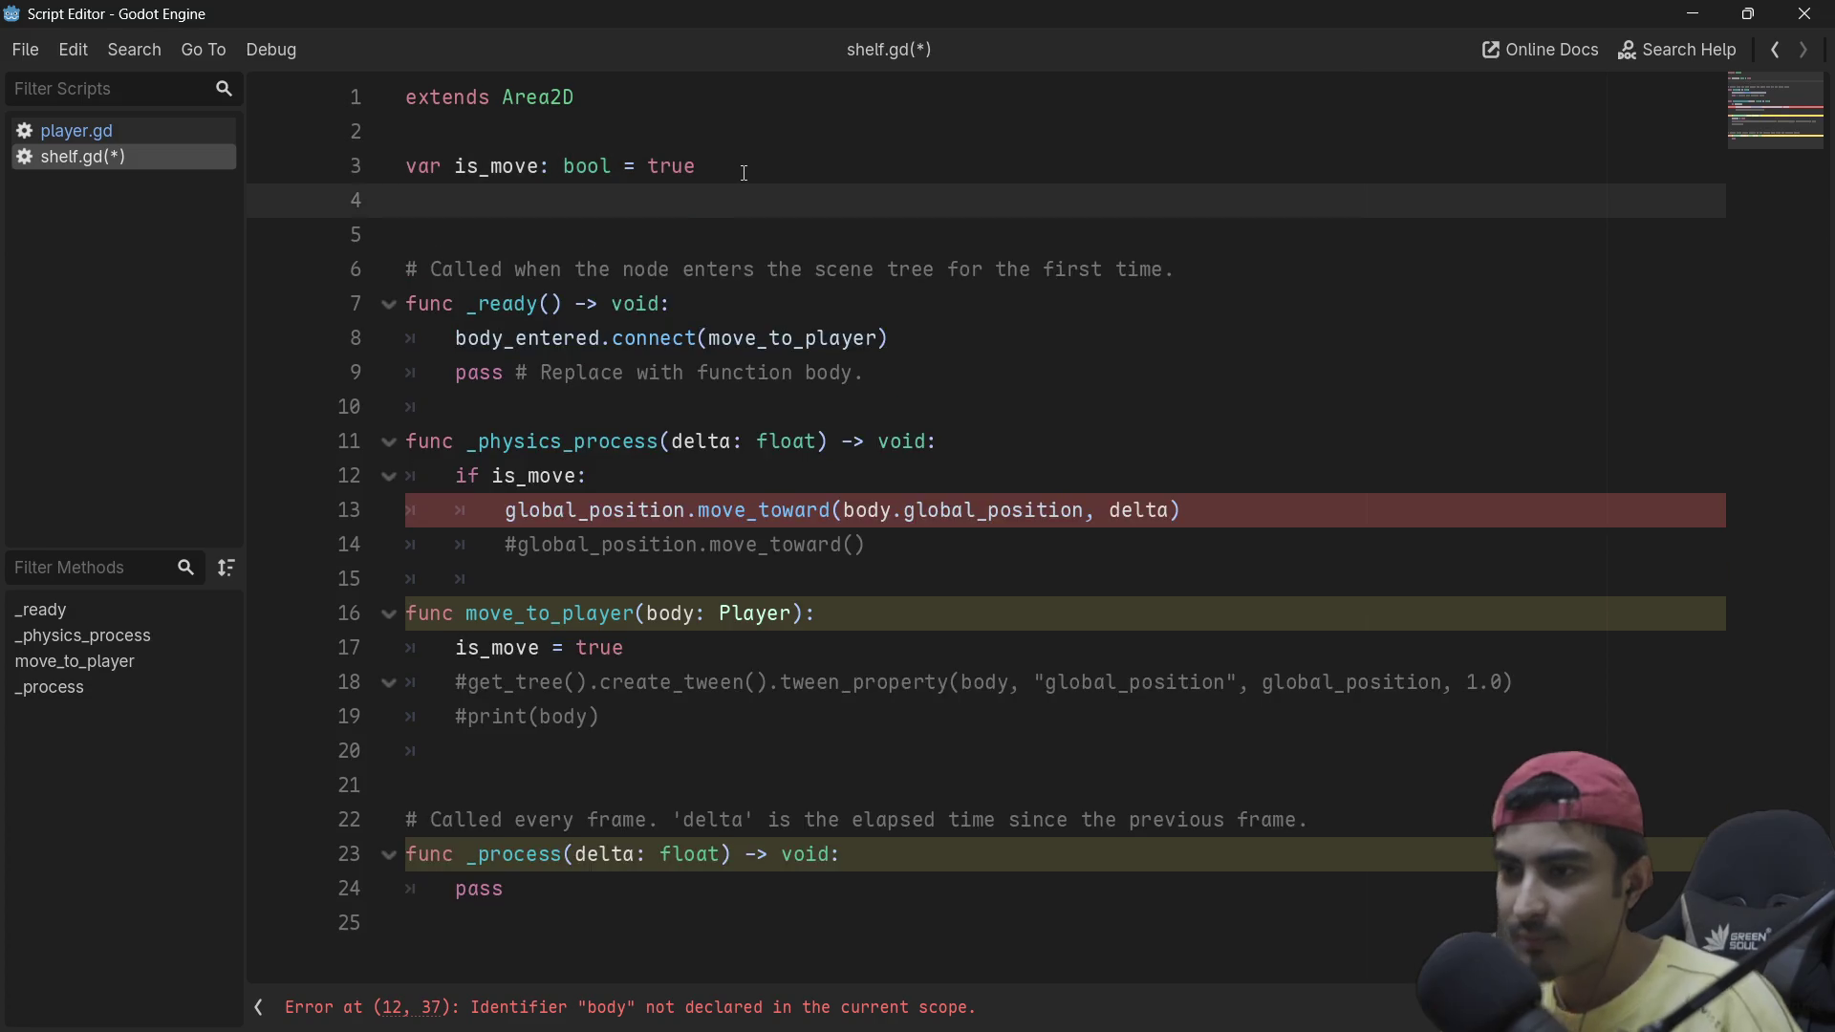
# Step: Declare a new variable 'var player: Player' below is_move
pyautogui.write('var is')
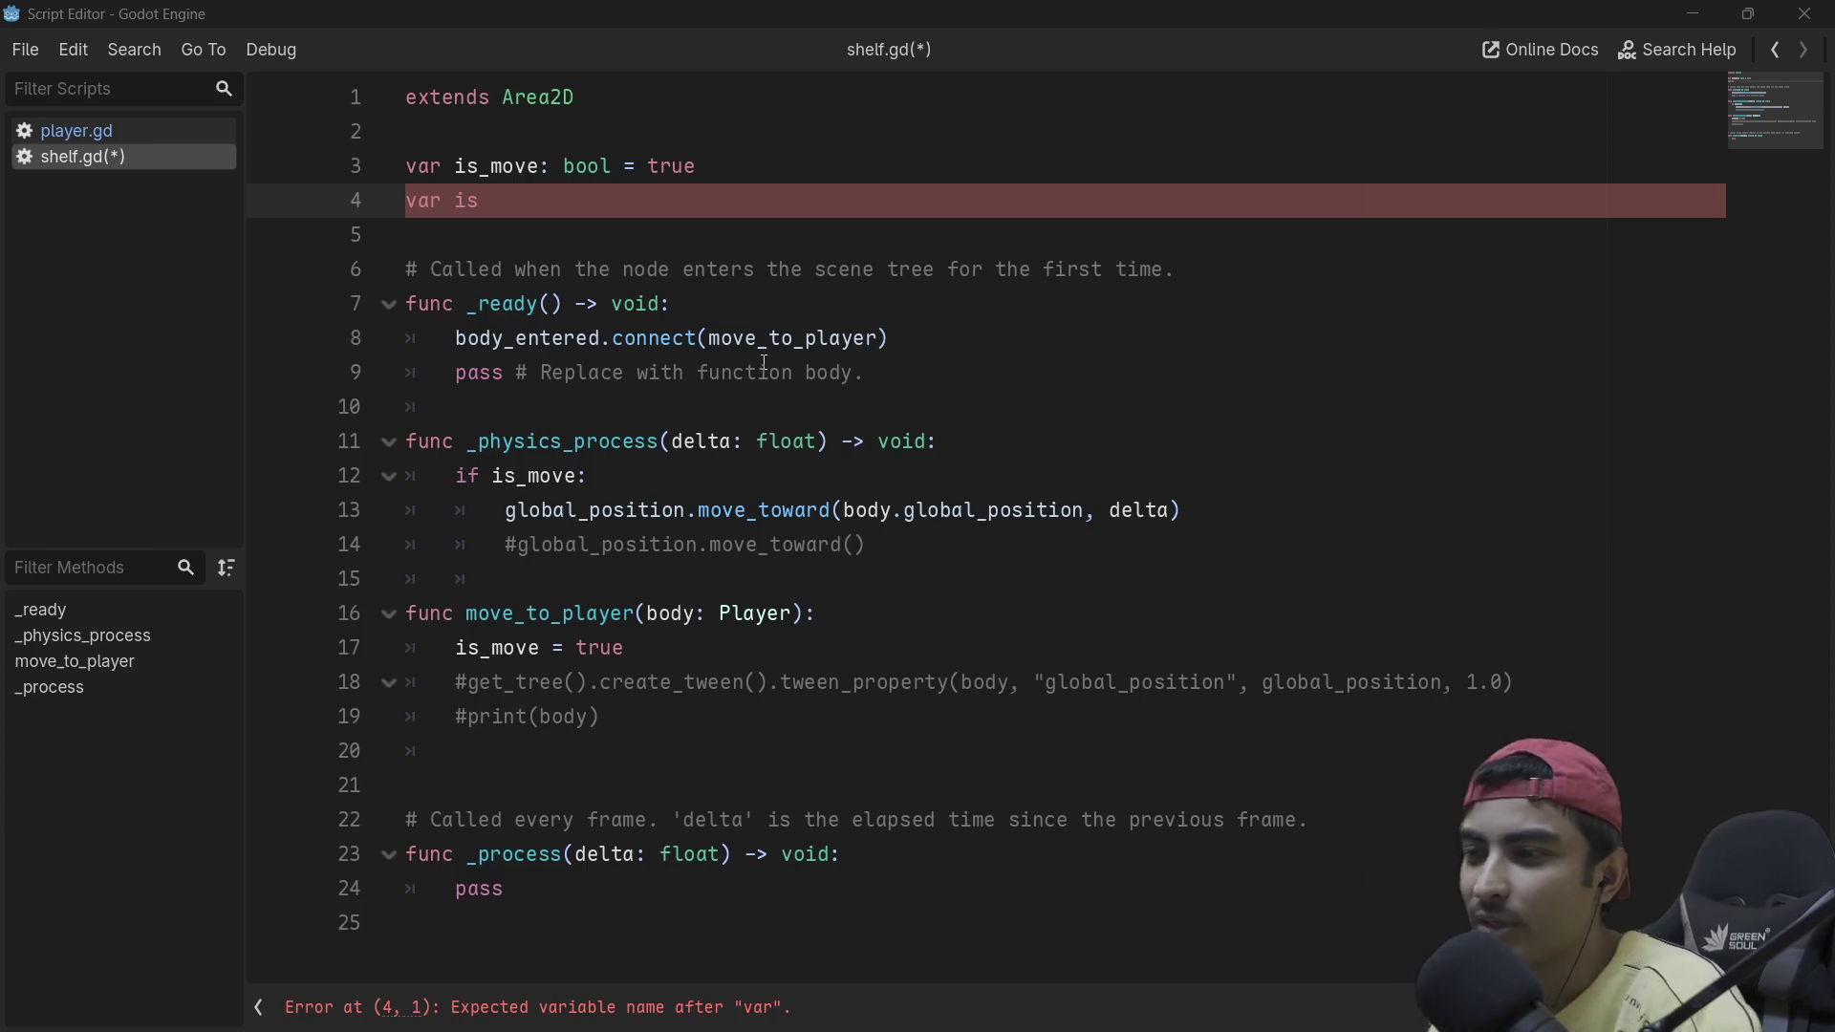
pyautogui.write('_')
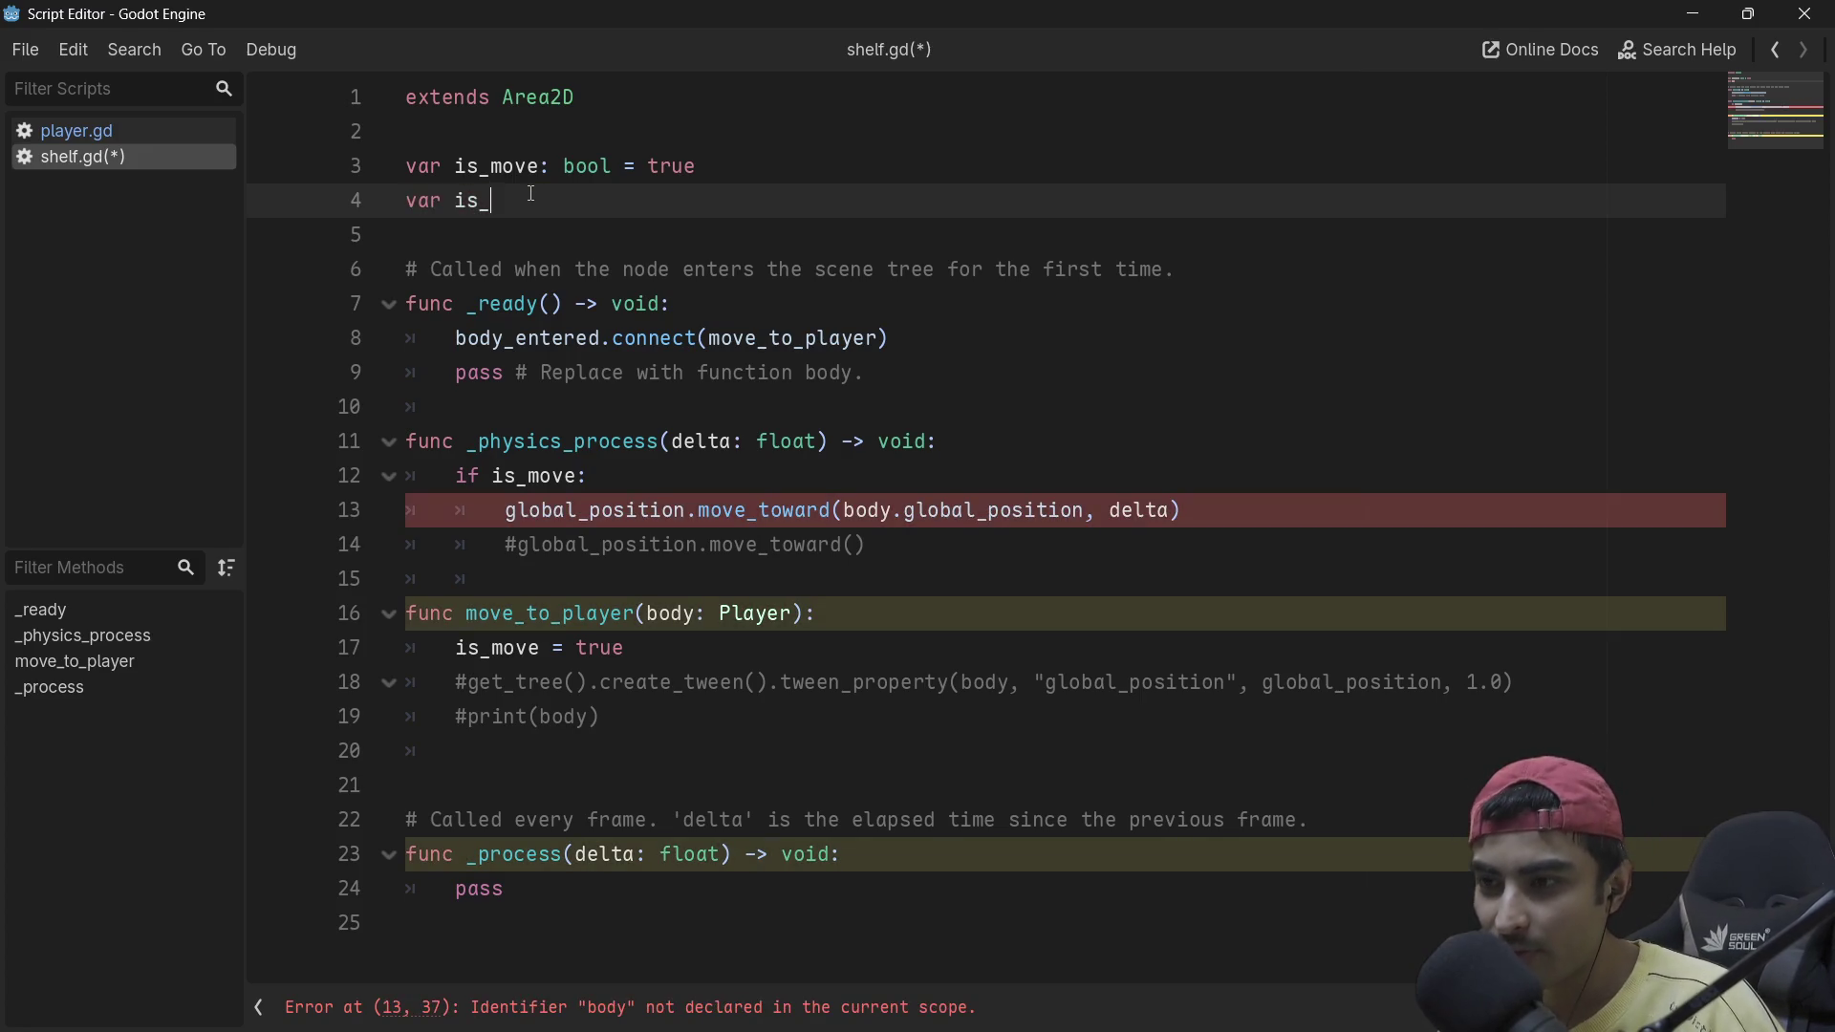
pyautogui.press('BackSpace')
pyautogui.press('BackSpace')
pyautogui.press('BackSpace')
pyautogui.write('player:')
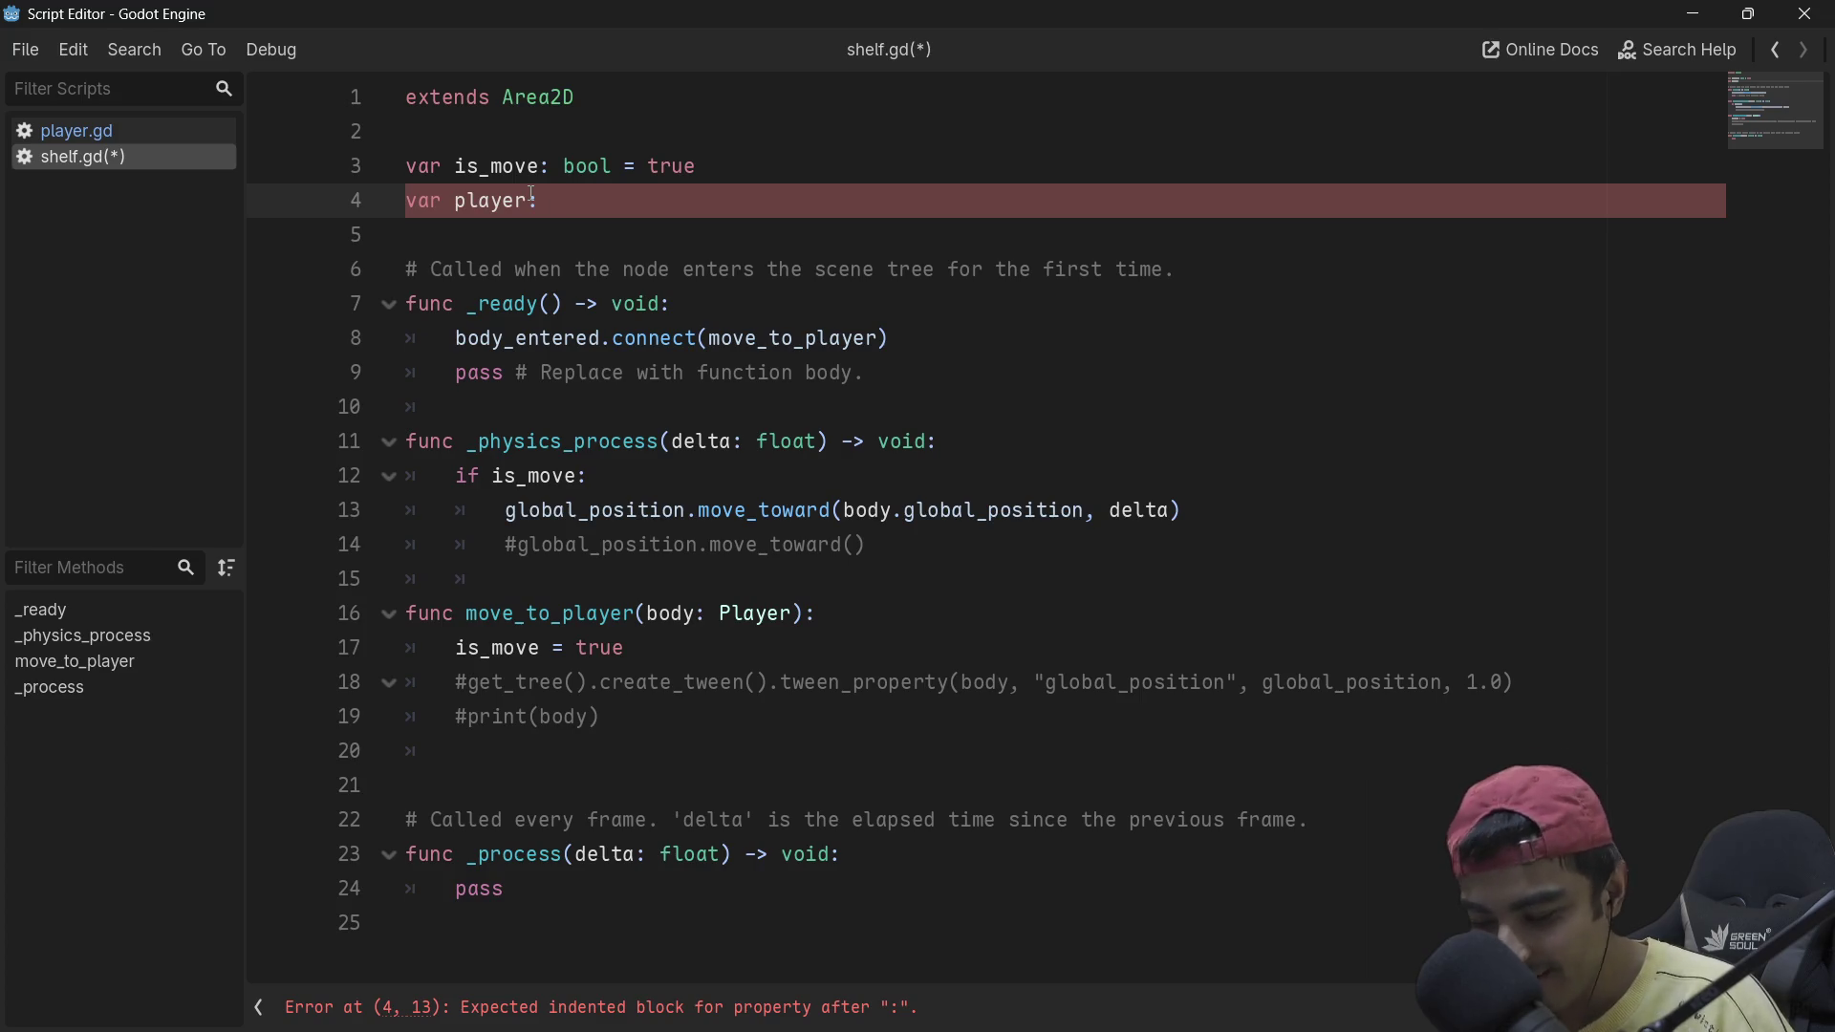
pyautogui.write(' PLa')
pyautogui.press('BackSpace')
pyautogui.press('BackSpace')
pyautogui.write('layer')
pyautogui.press('Return')
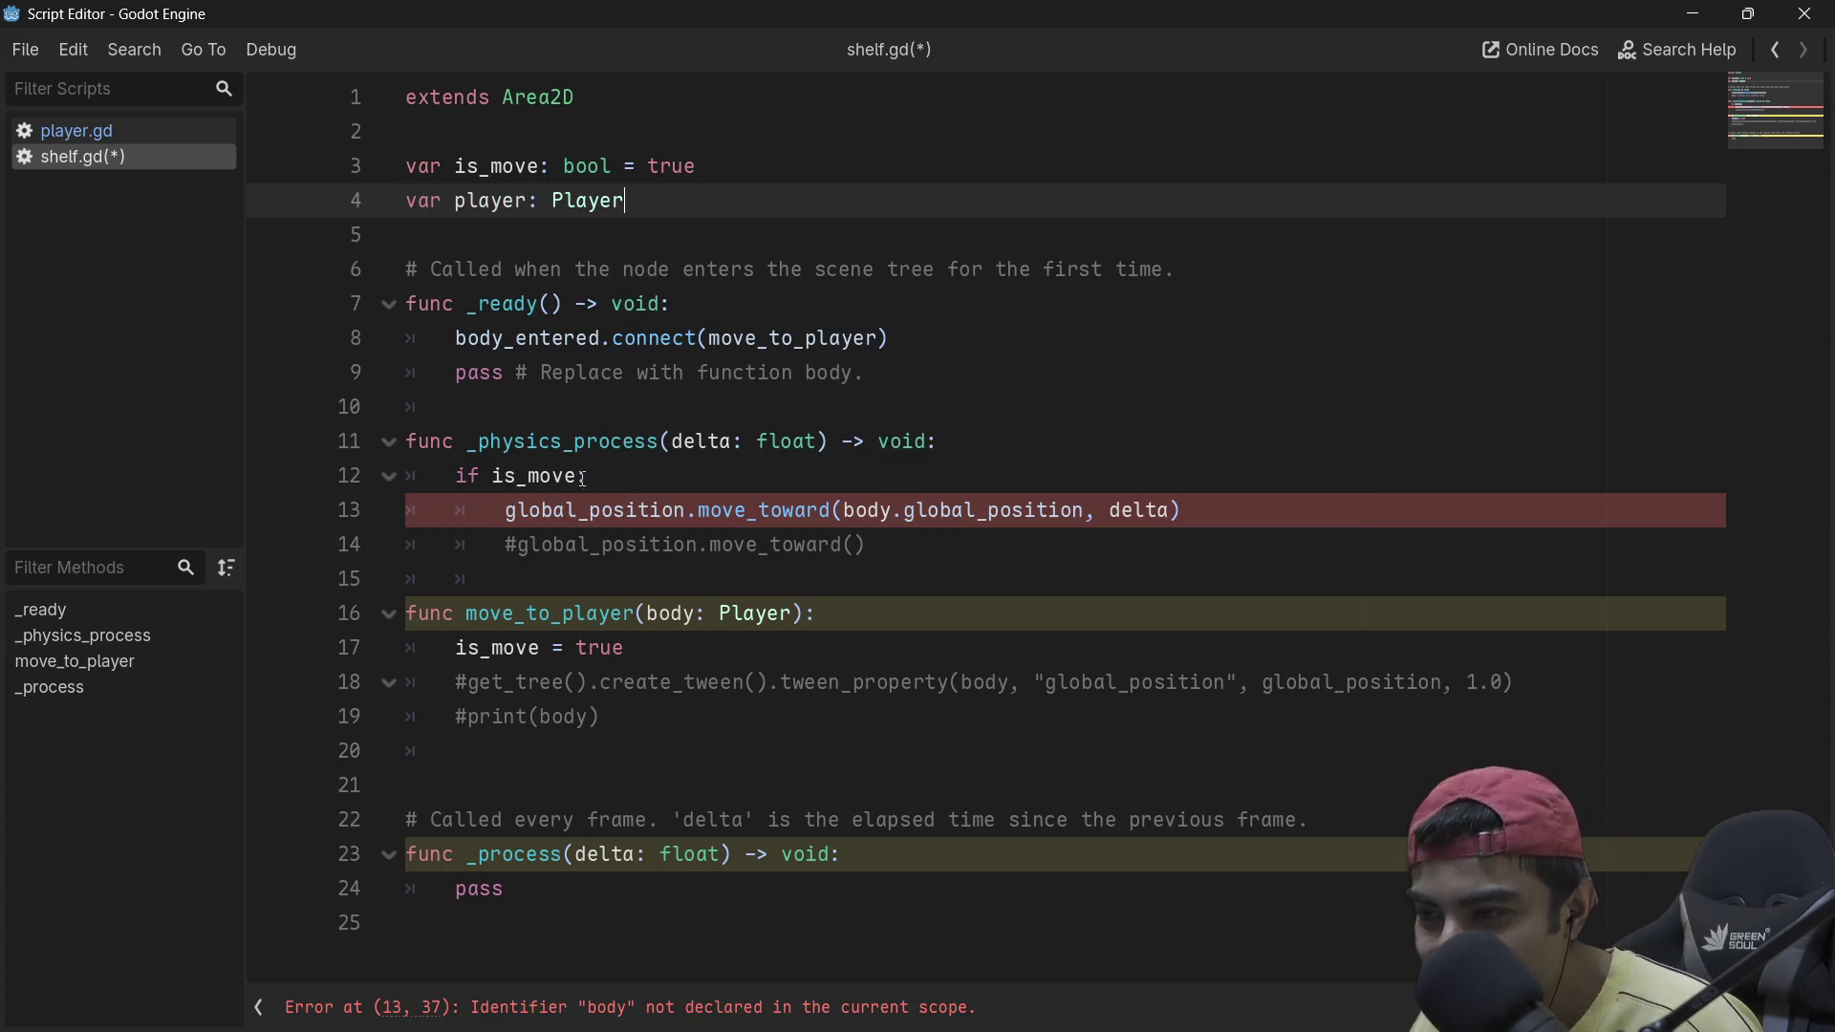
# Step: Change the condition in _physics_process to 'if is_move and player:'
pyautogui.click(579, 476)
pyautogui.write('and')
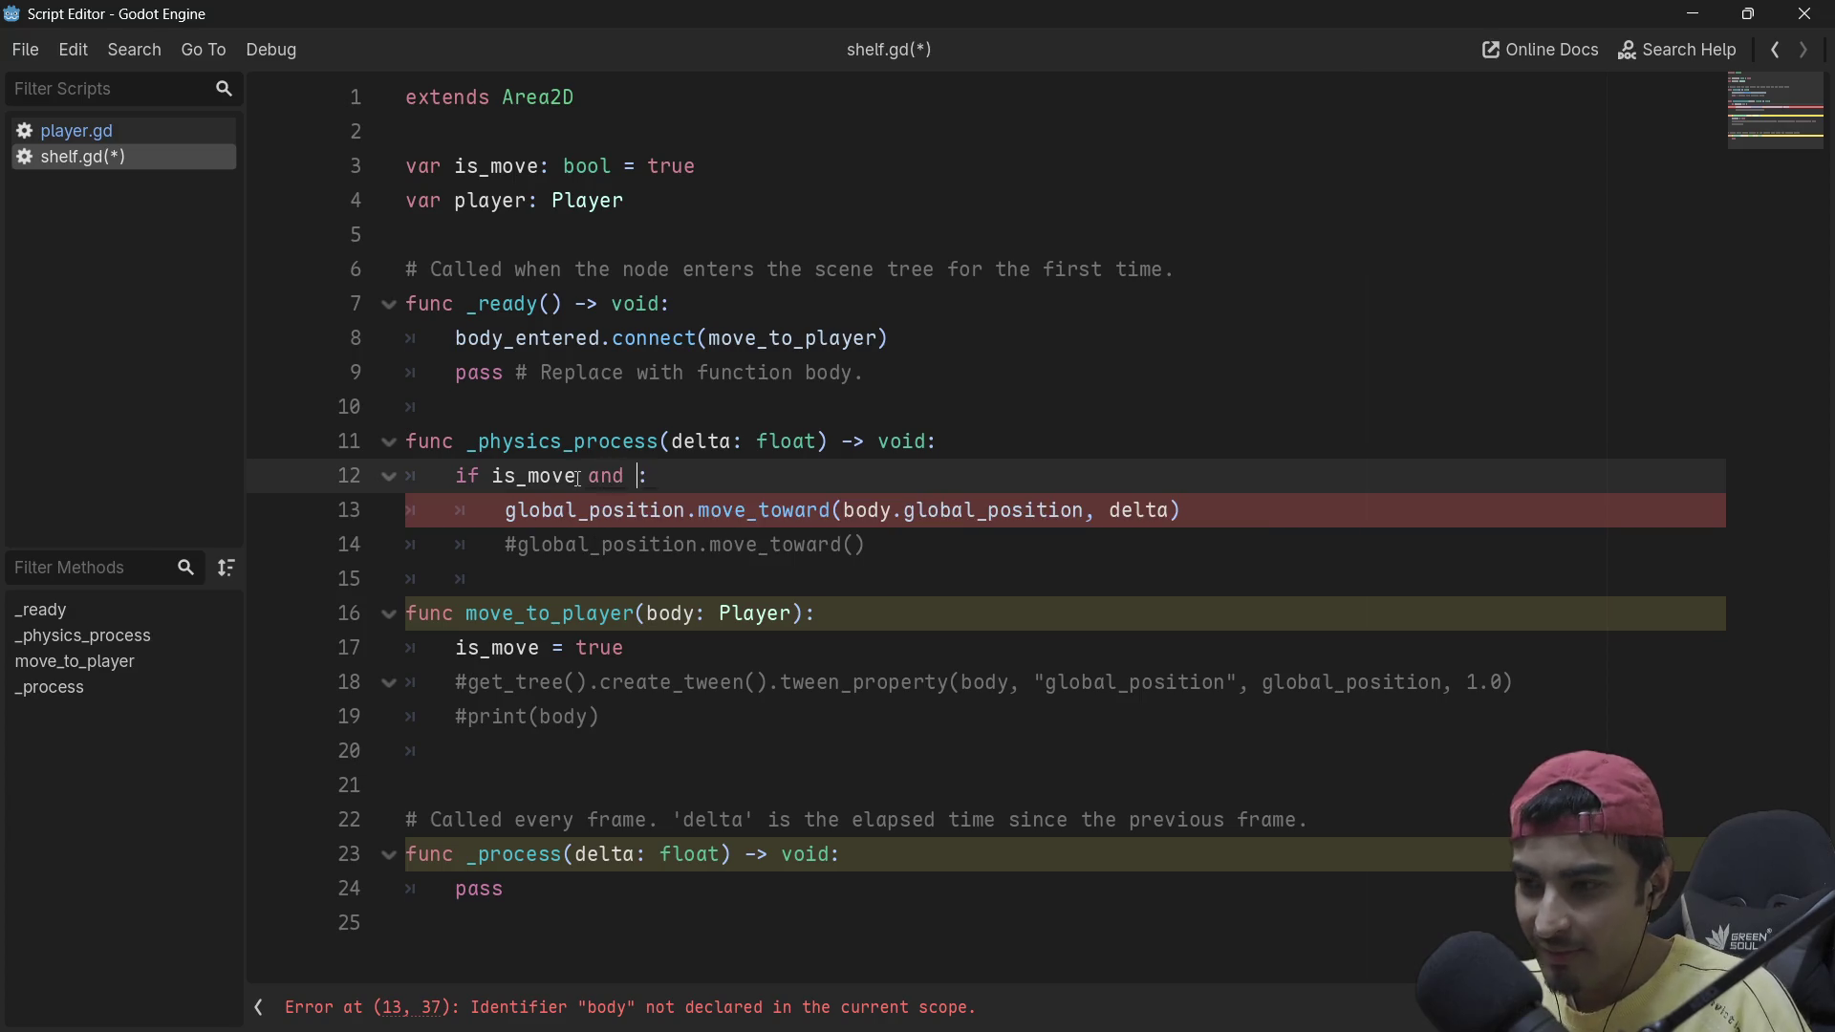
pyautogui.click(638, 476)
pyautogui.write('player')
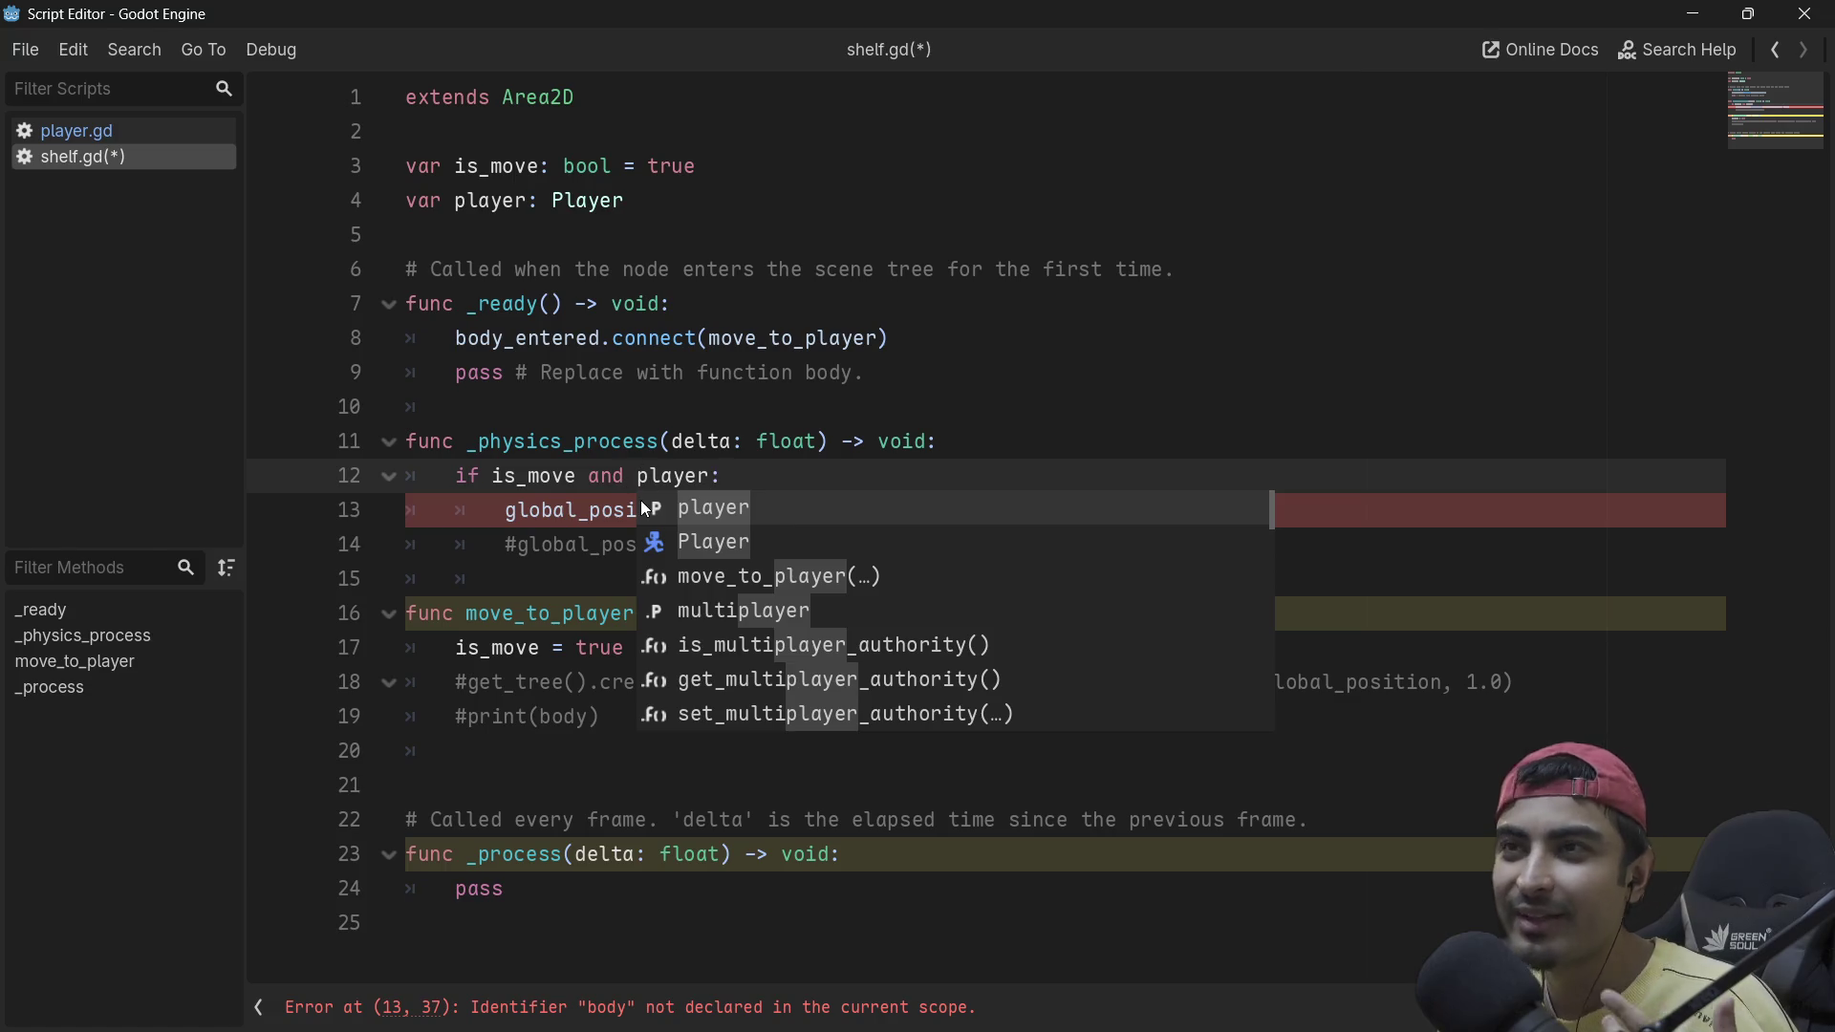
pyautogui.click(781, 439)
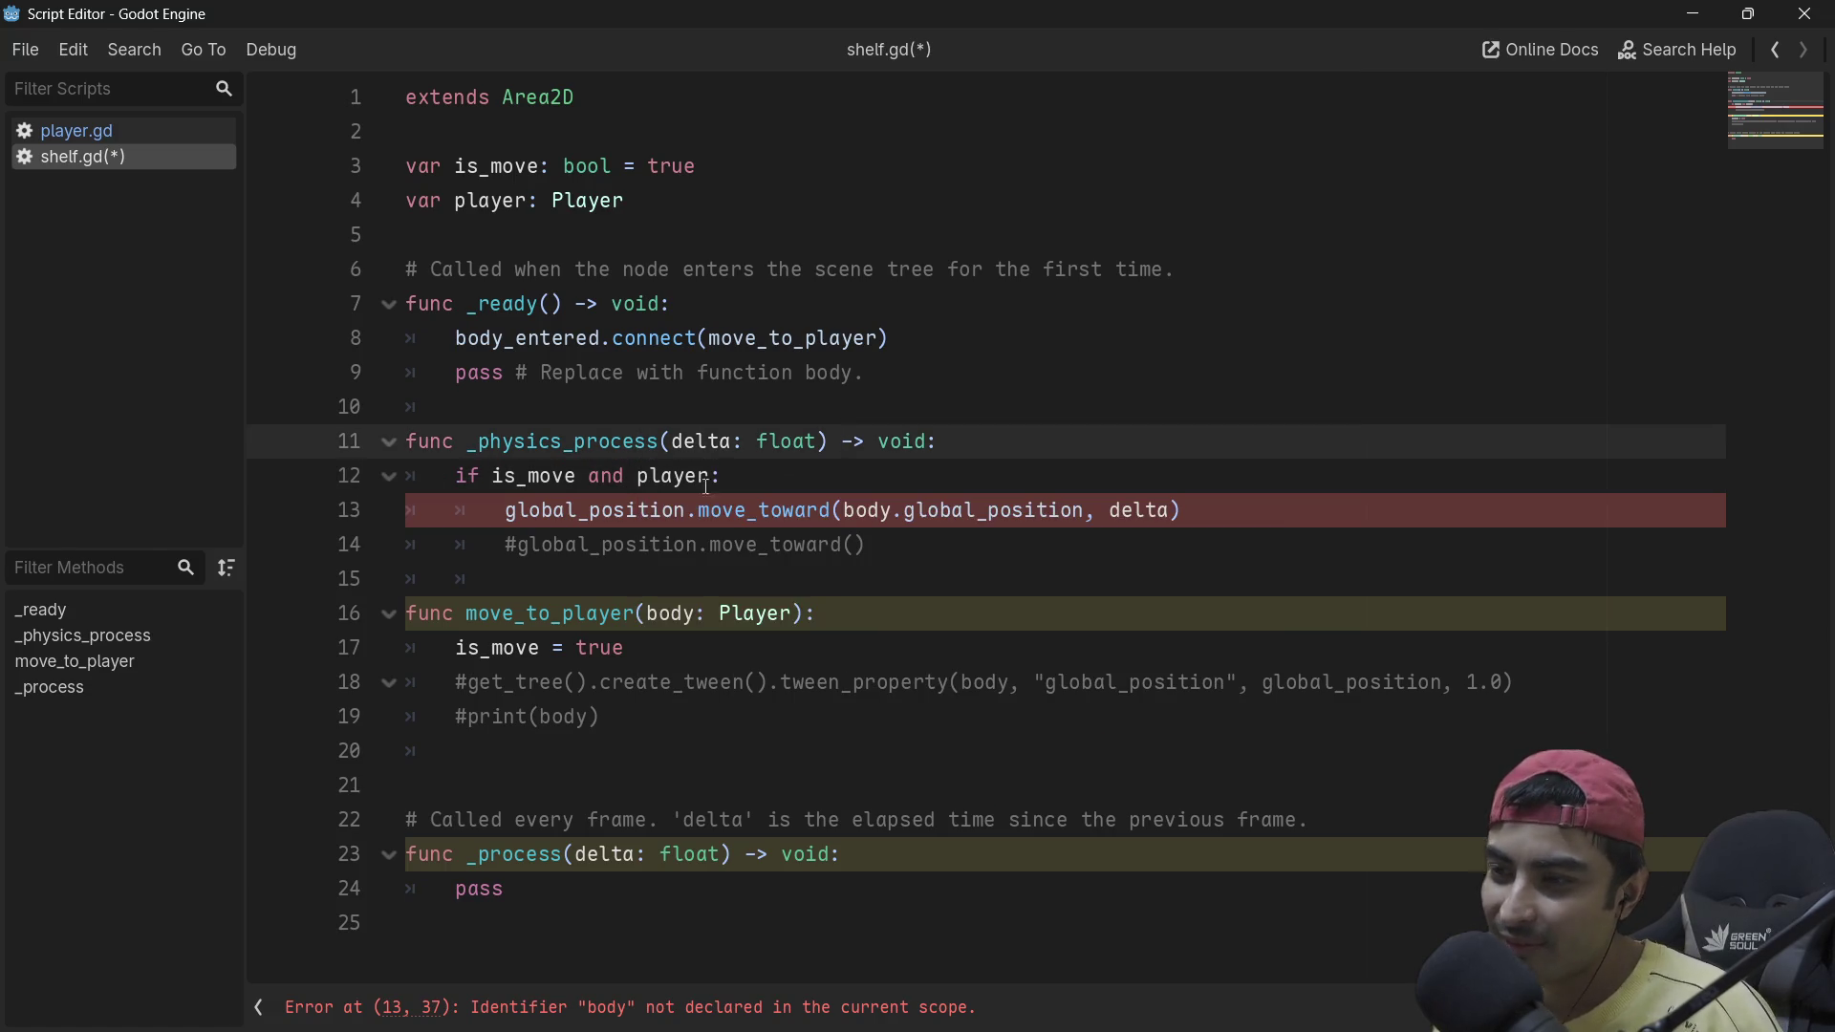
pyautogui.click(724, 477)
pyautogui.moveTo(724, 477); pyautogui.dragTo(465, 475)
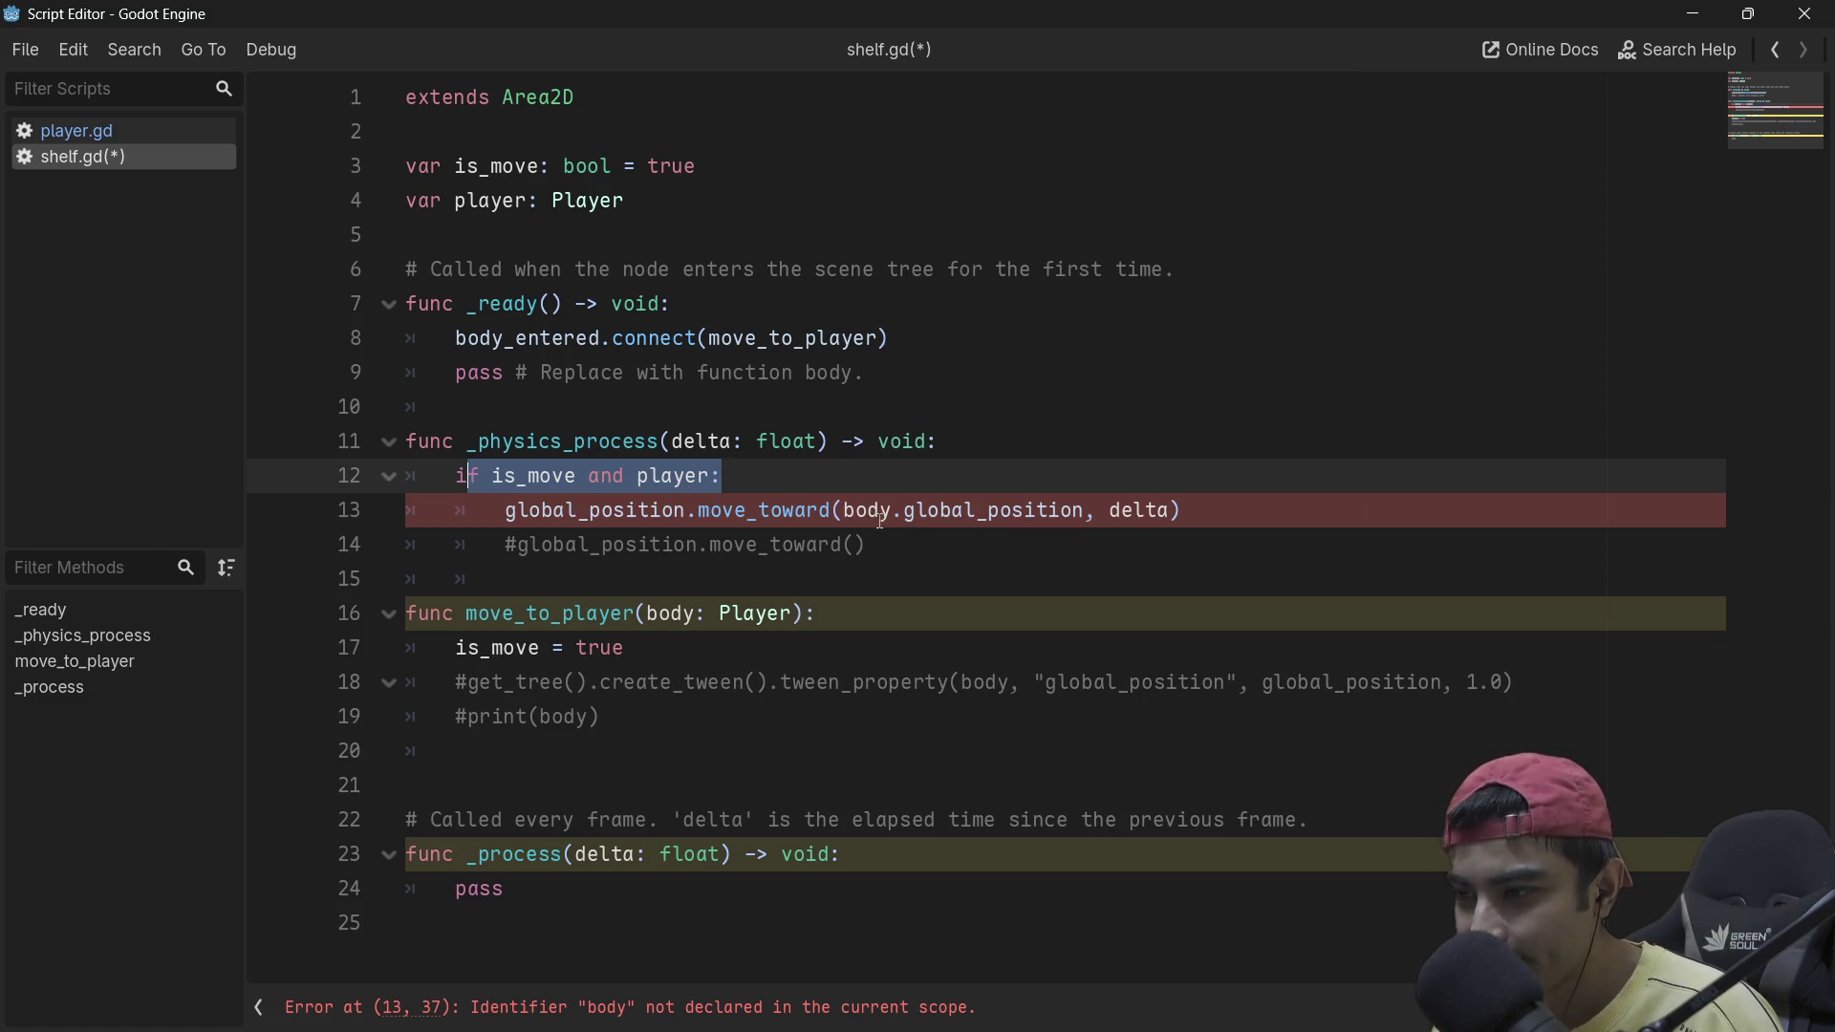
# Step: Target player.global_position in move_toward and store 'player = body' after is_move = true
pyautogui.doubleClick(881, 519)
pyautogui.write('player')
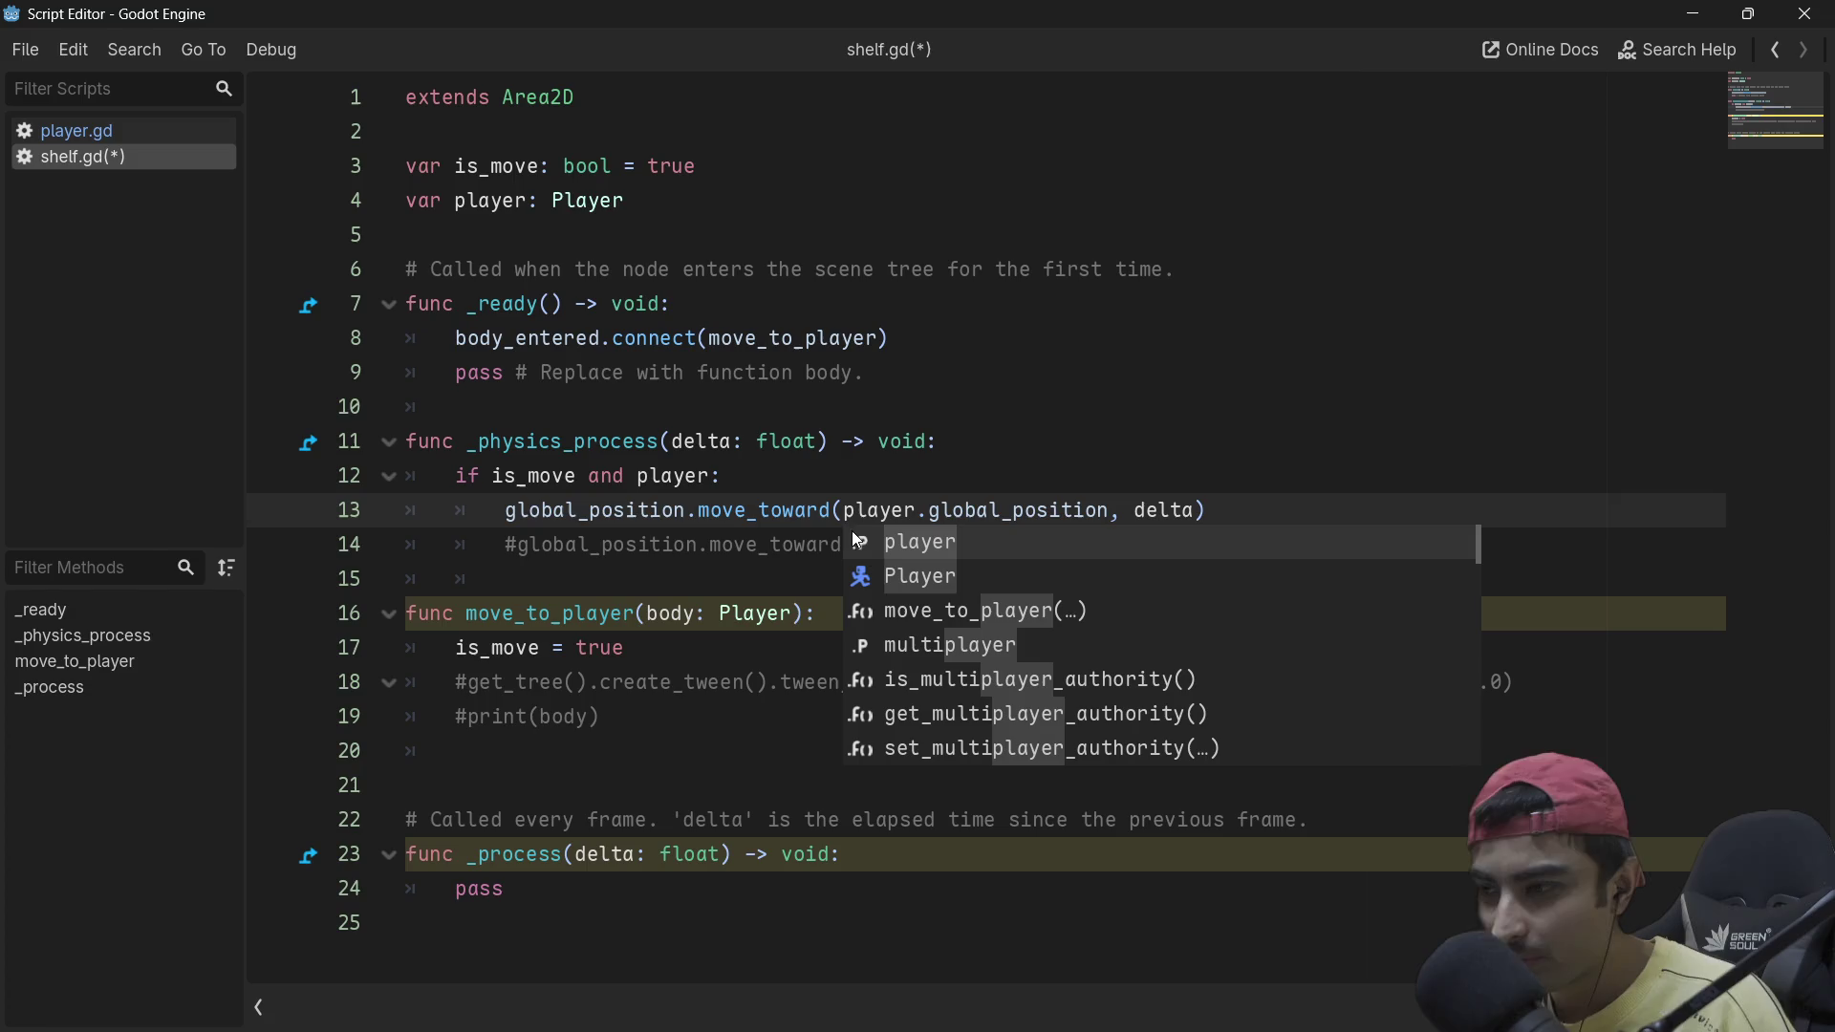
pyautogui.click(636, 649)
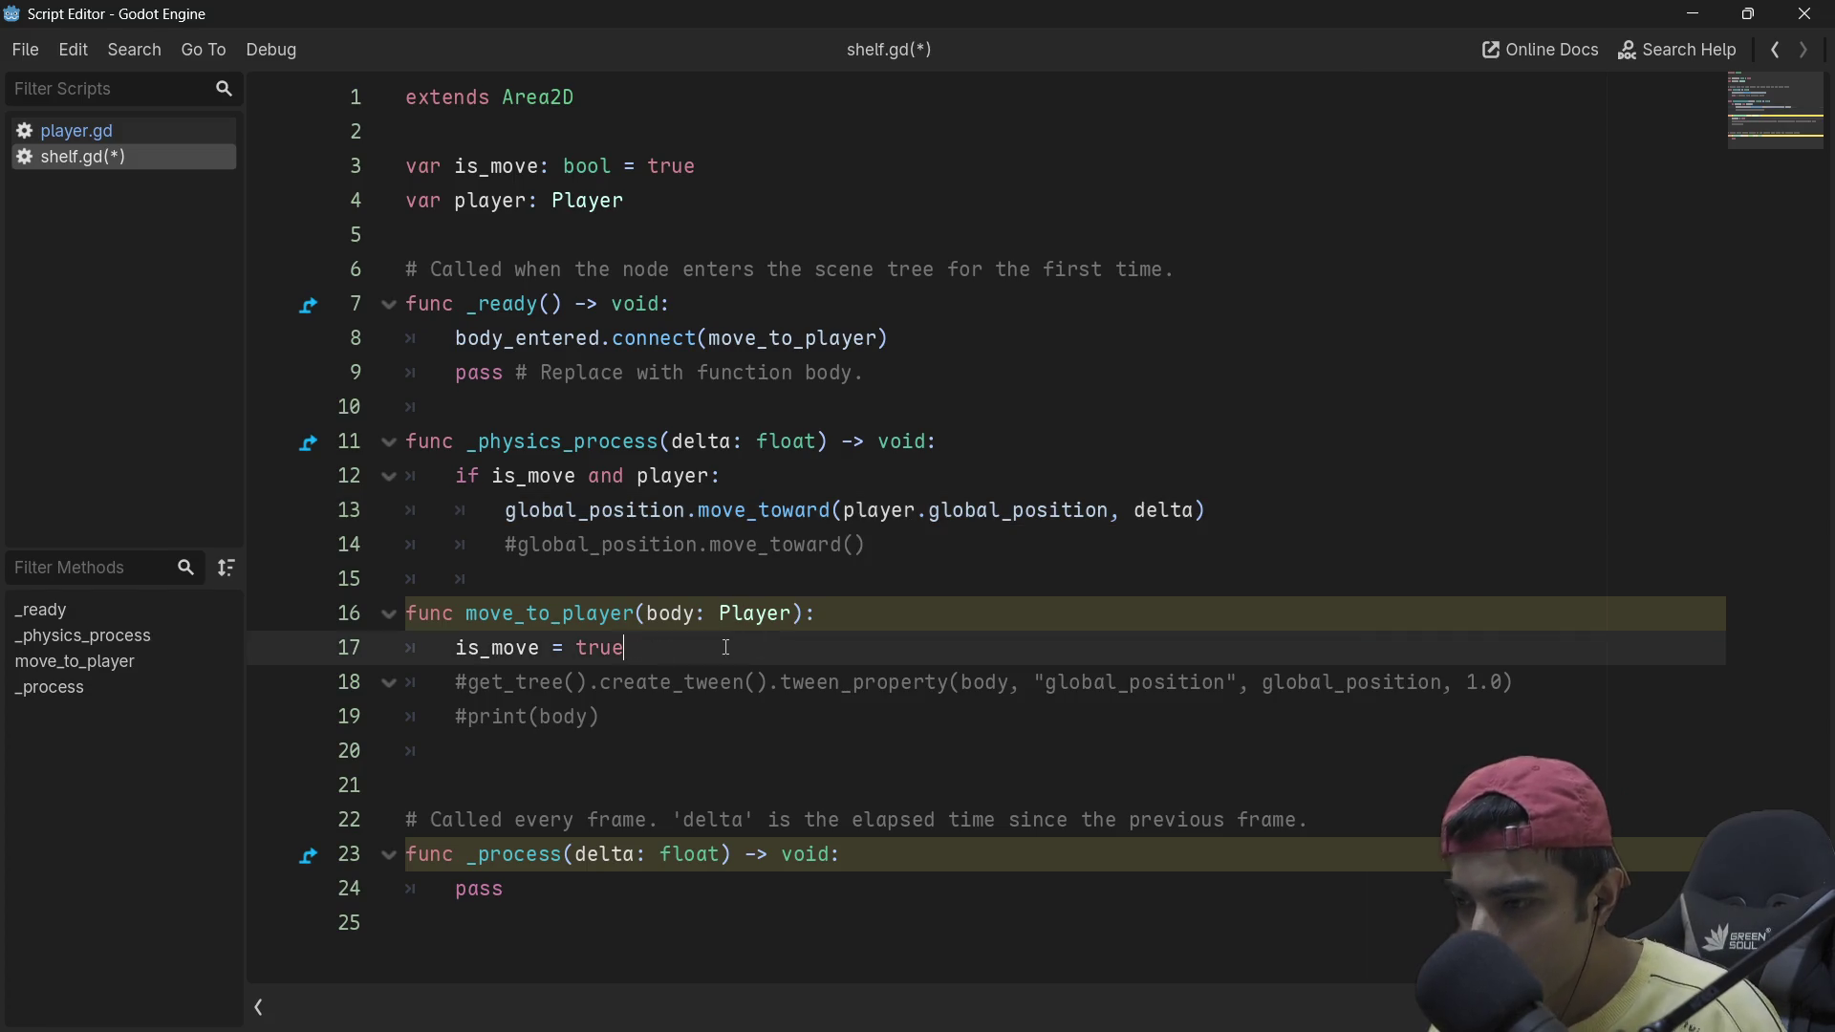
pyautogui.press('Return')
pyautogui.write('player')
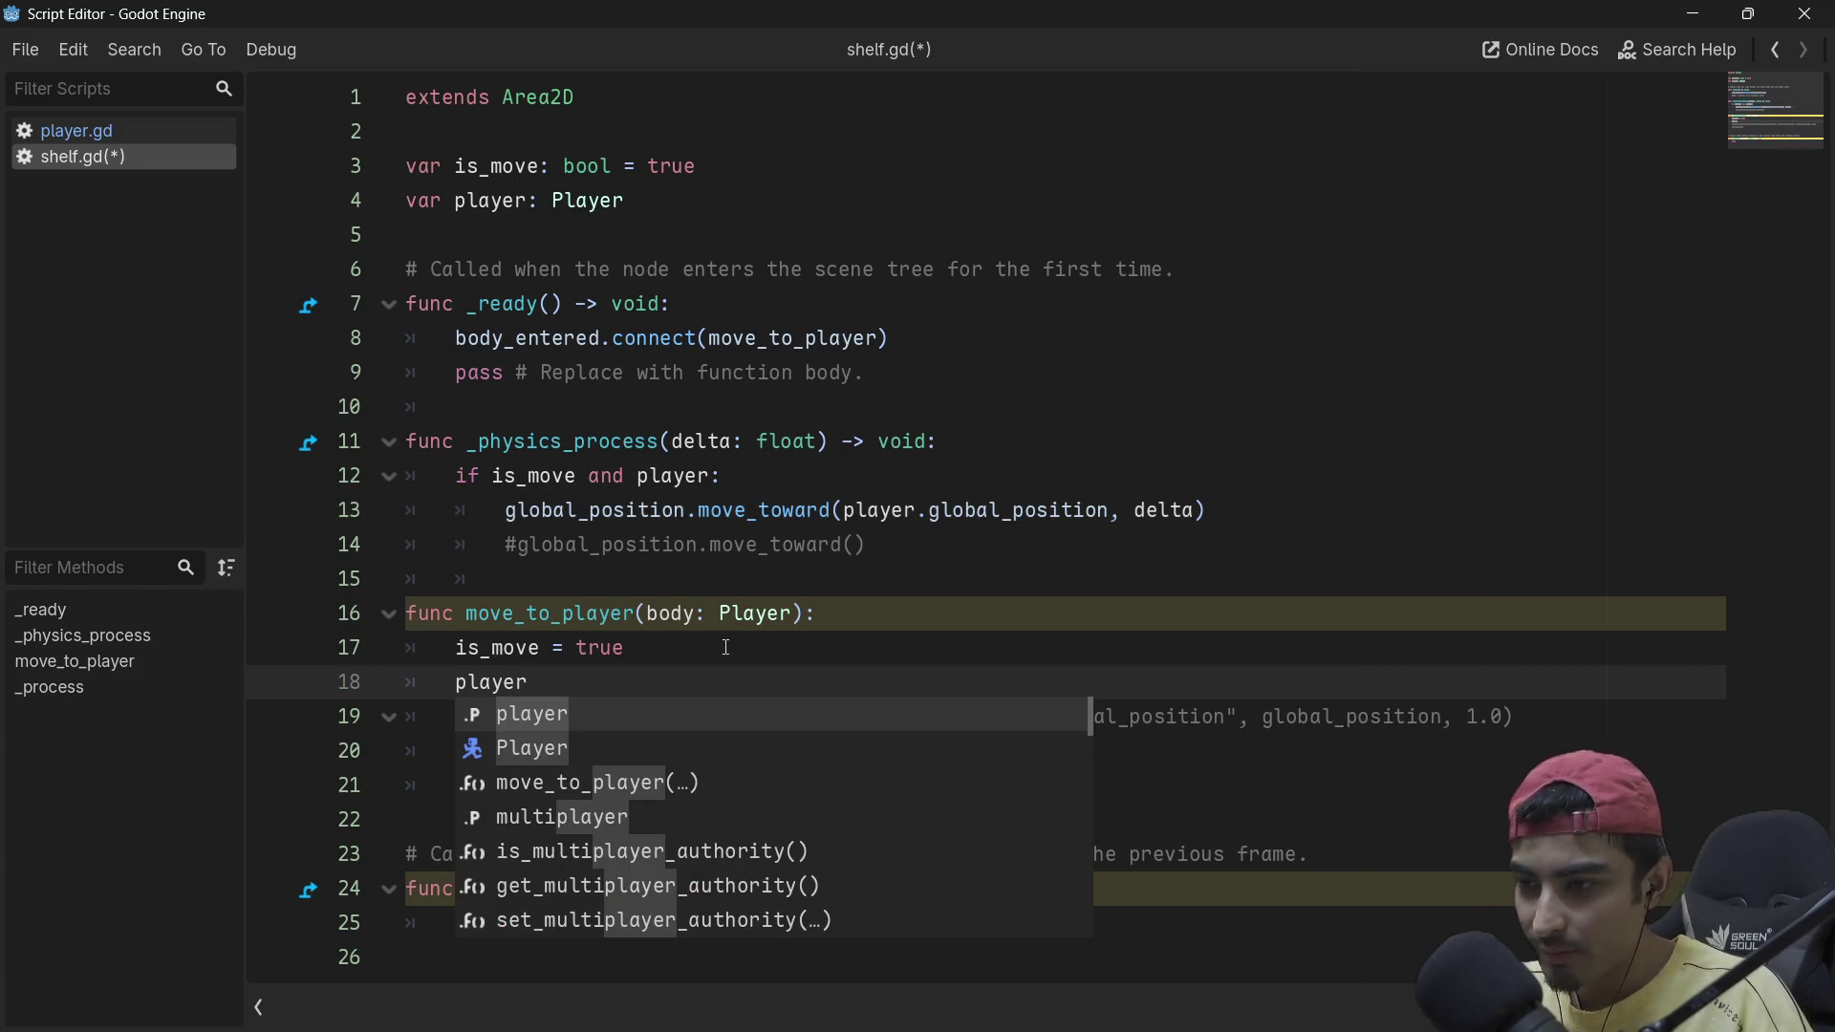
pyautogui.write(' = body')
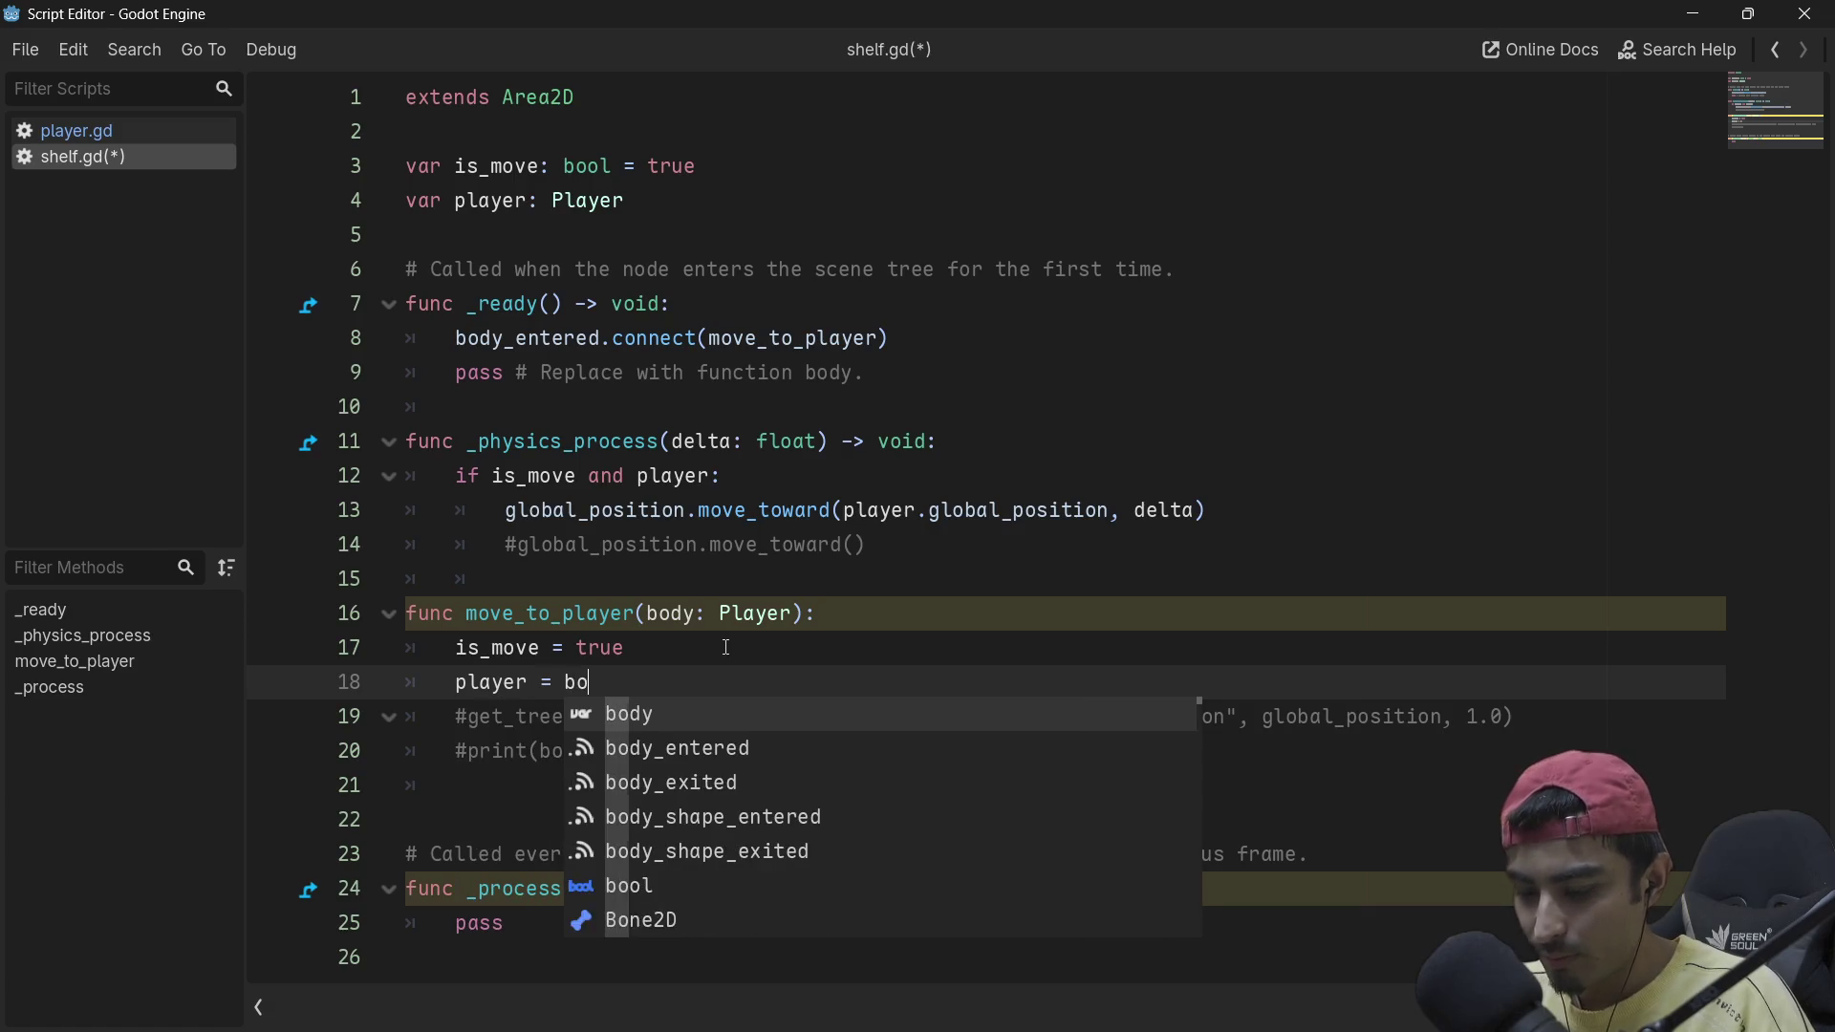
# Step: Save shelf.gd, close the separate script window, and run the game
pyautogui.hotkey('ctrl', 's')
pyautogui.click(796, 513)
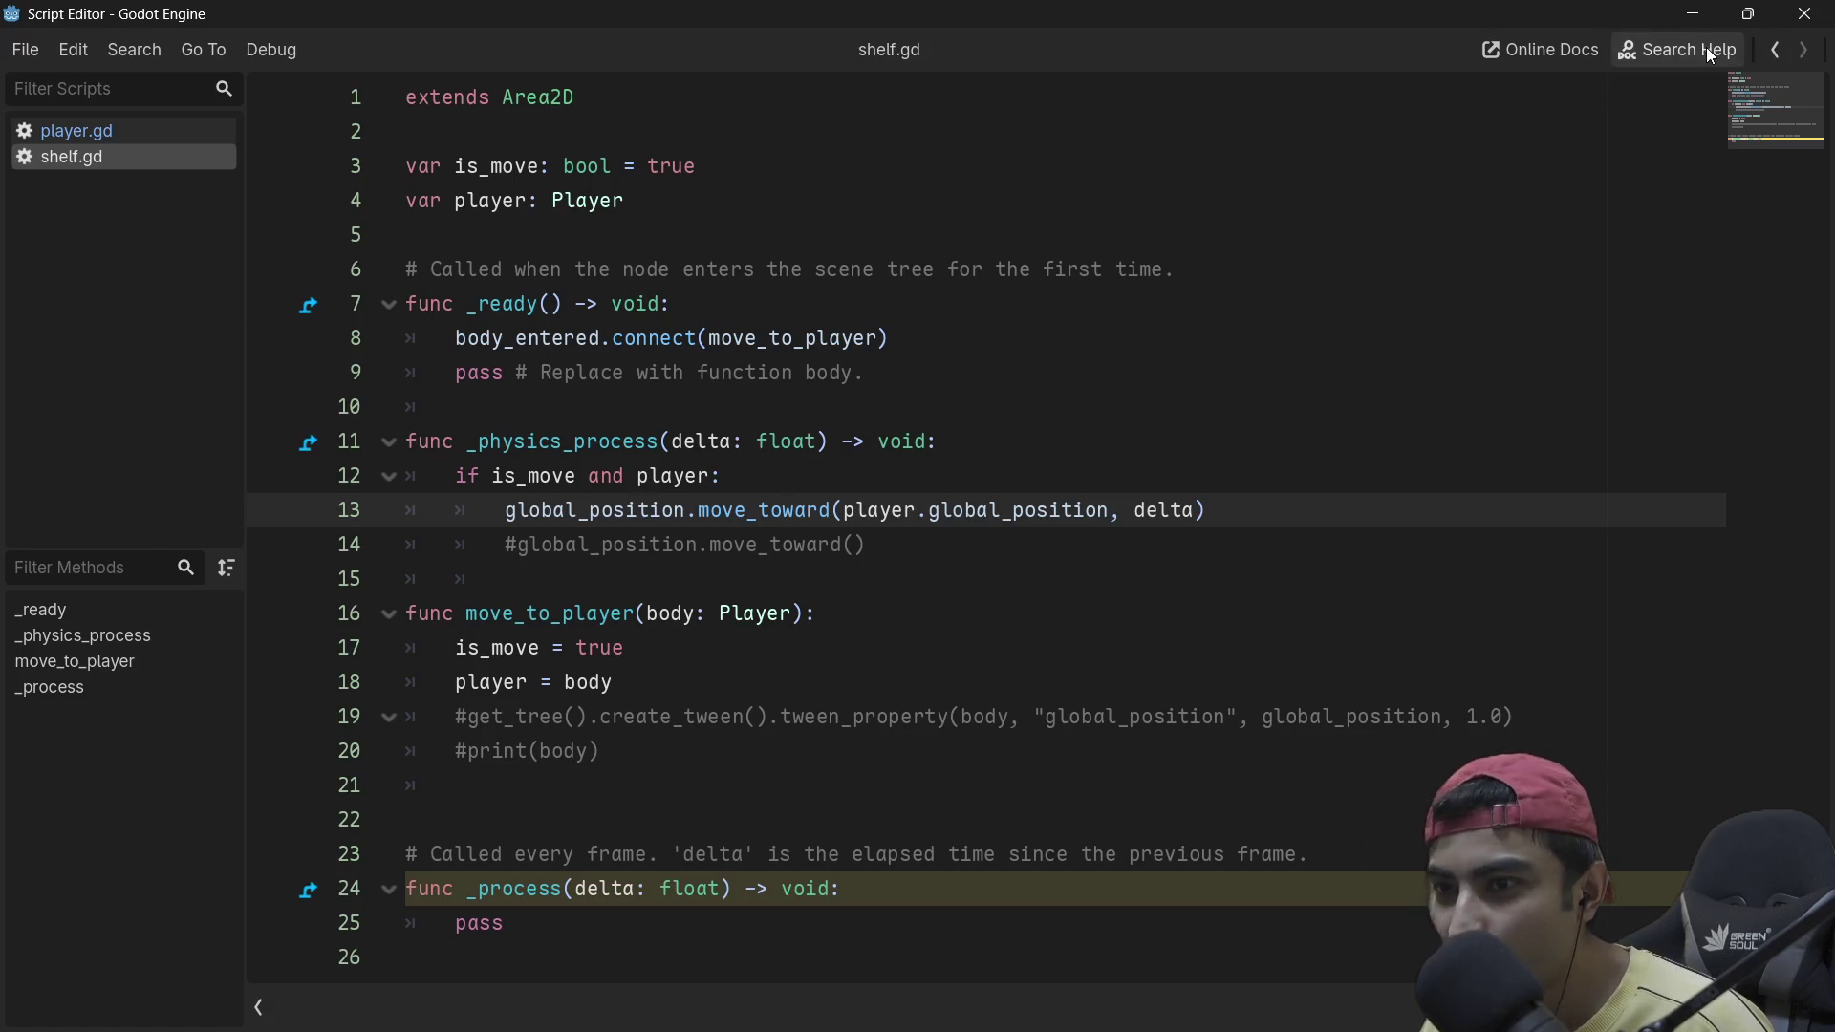
pyautogui.click(1805, 14)
pyautogui.click(1433, 55)
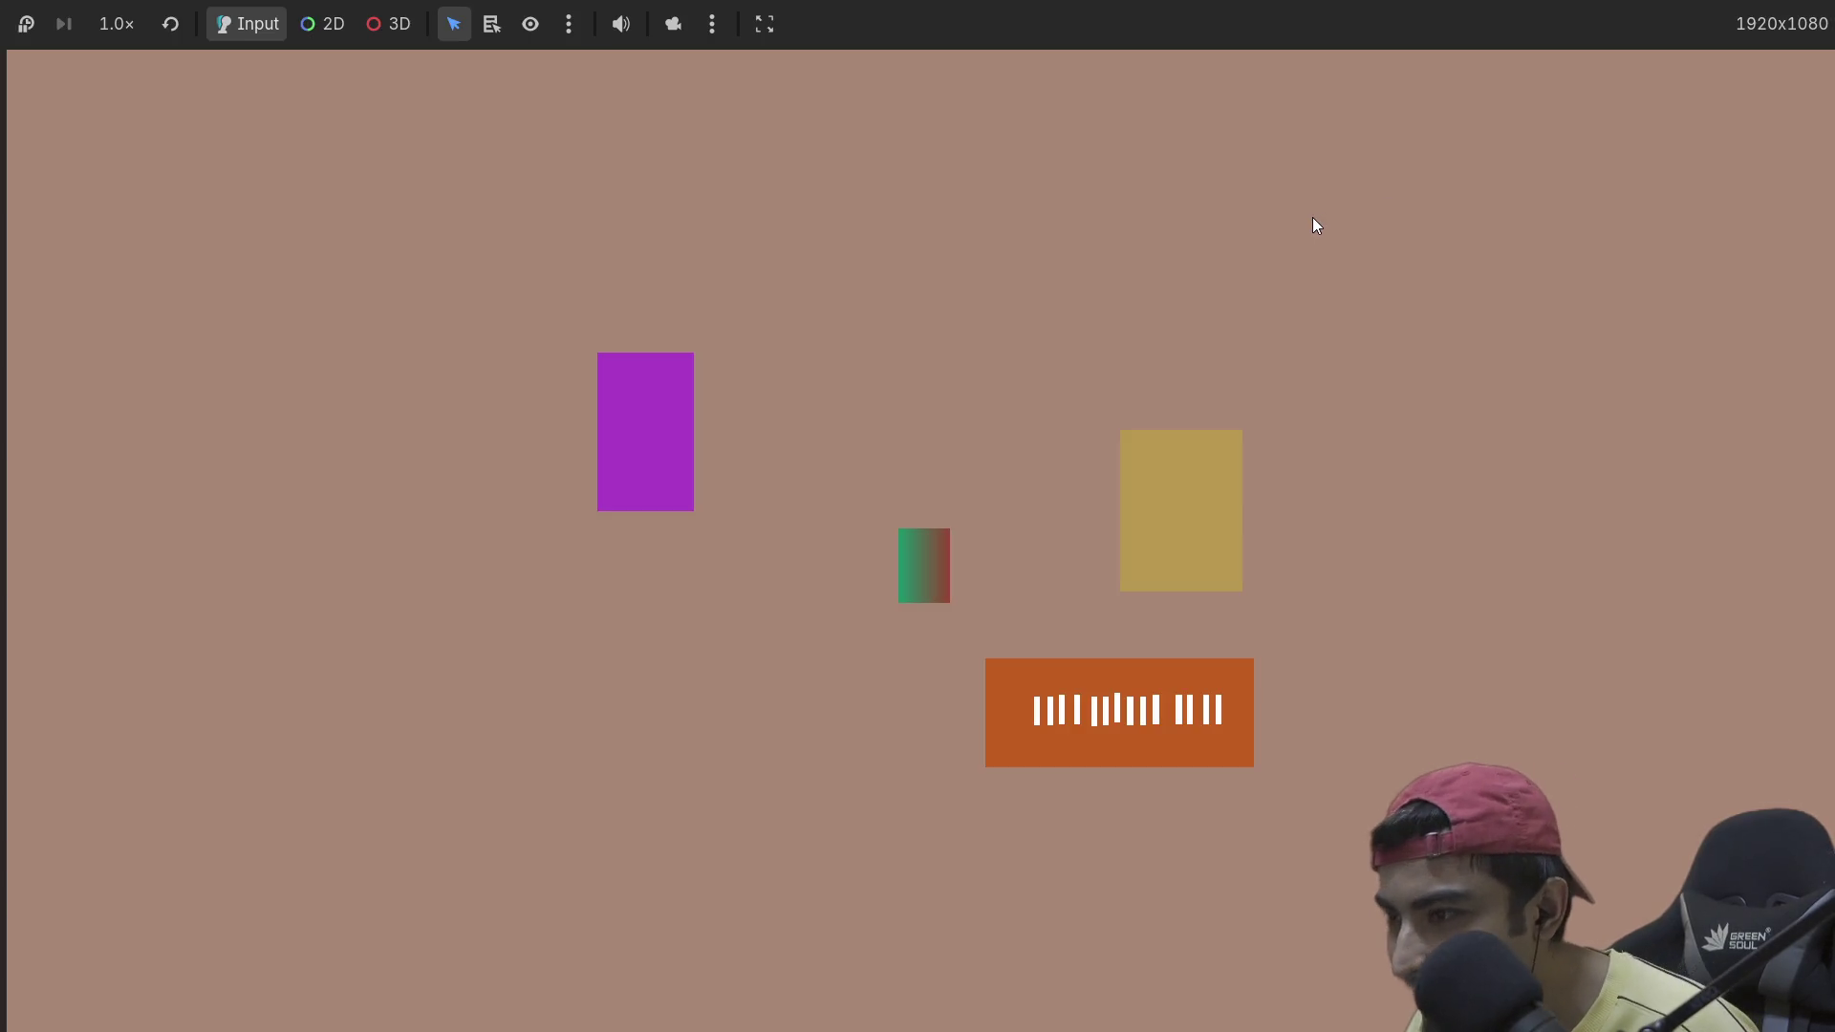
# Step: Walk the player right into the orange block to test it, then stop the game with F8
pyautogui.press('Right')
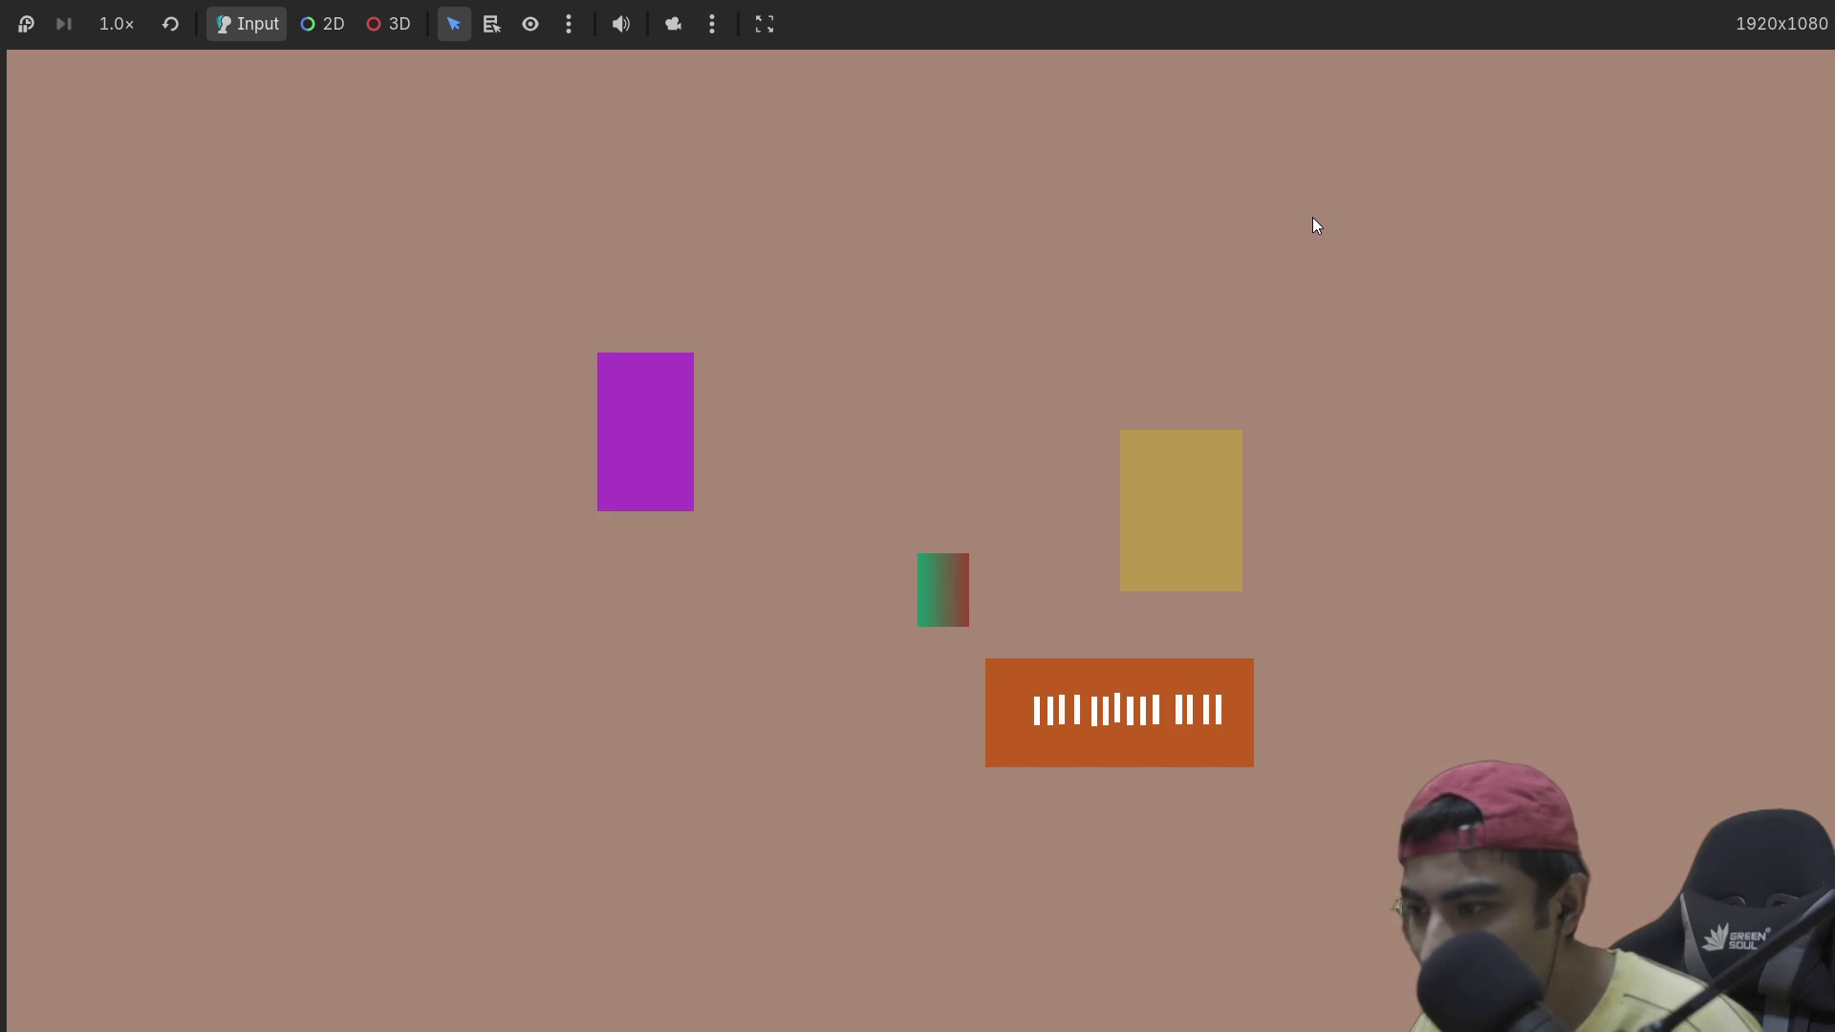
pyautogui.press('Right')
pyautogui.press('Right')
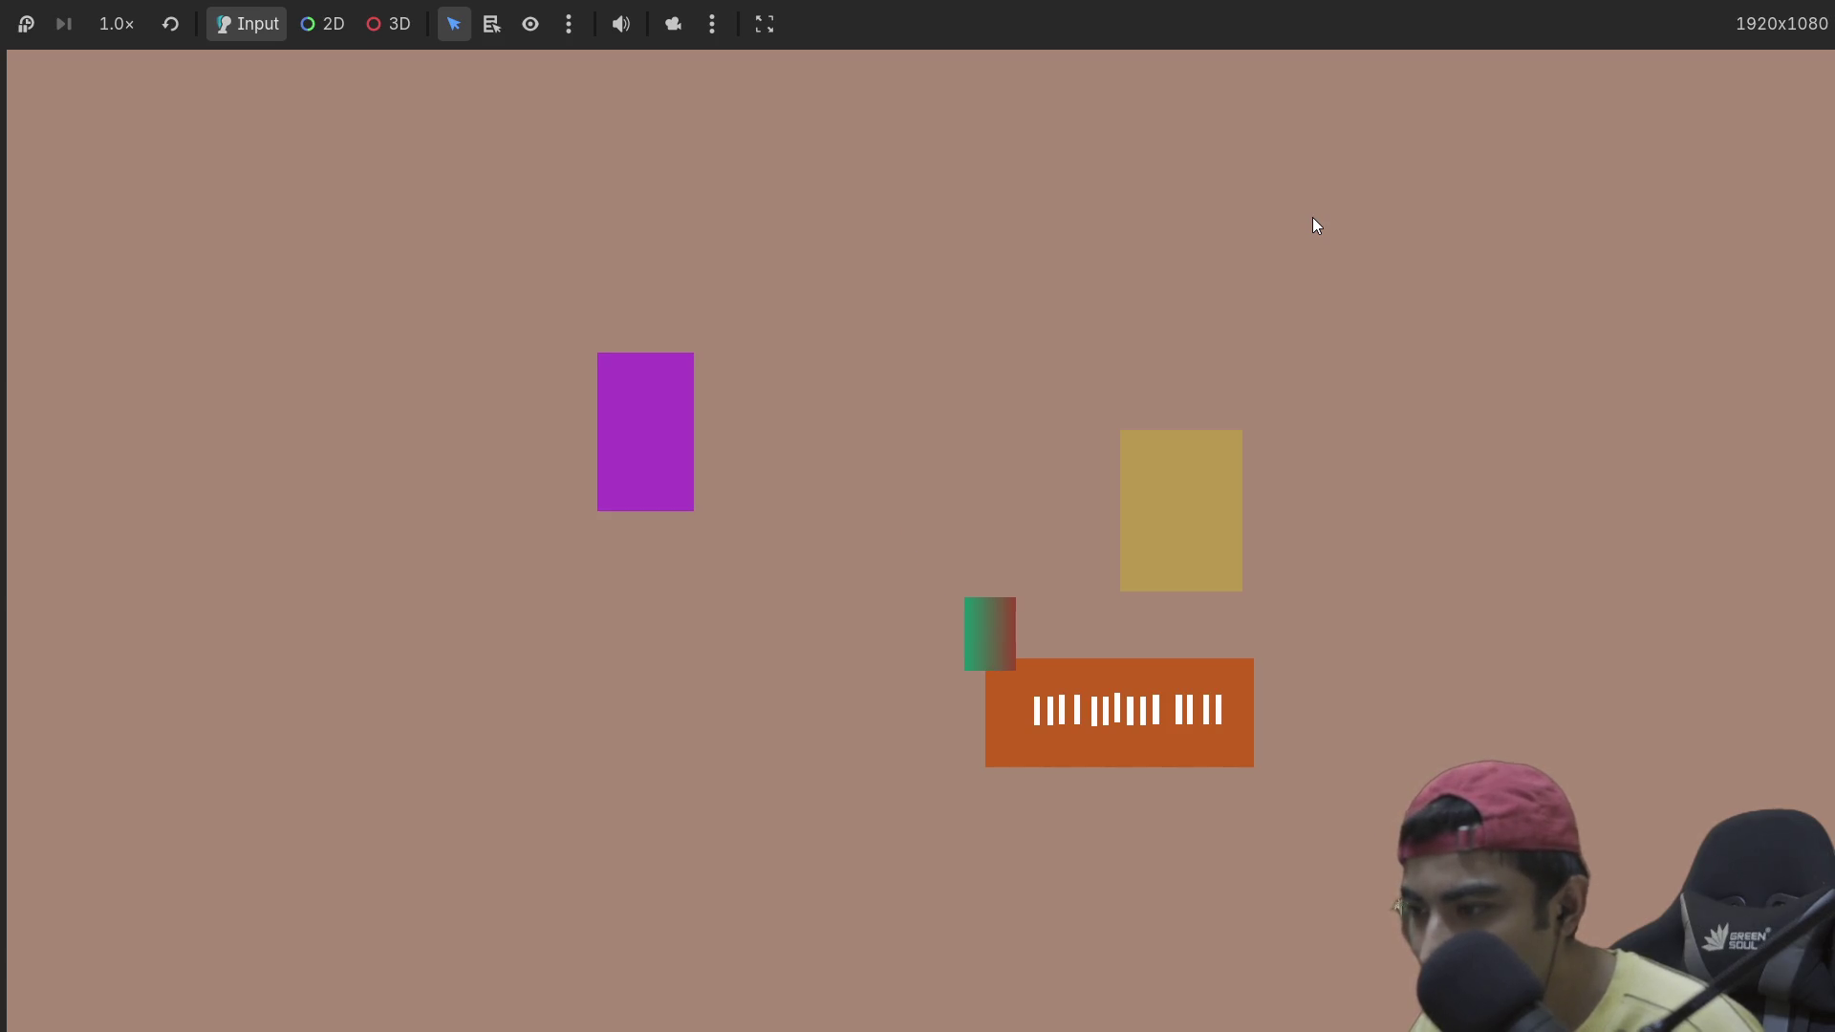
pyautogui.press('Right')
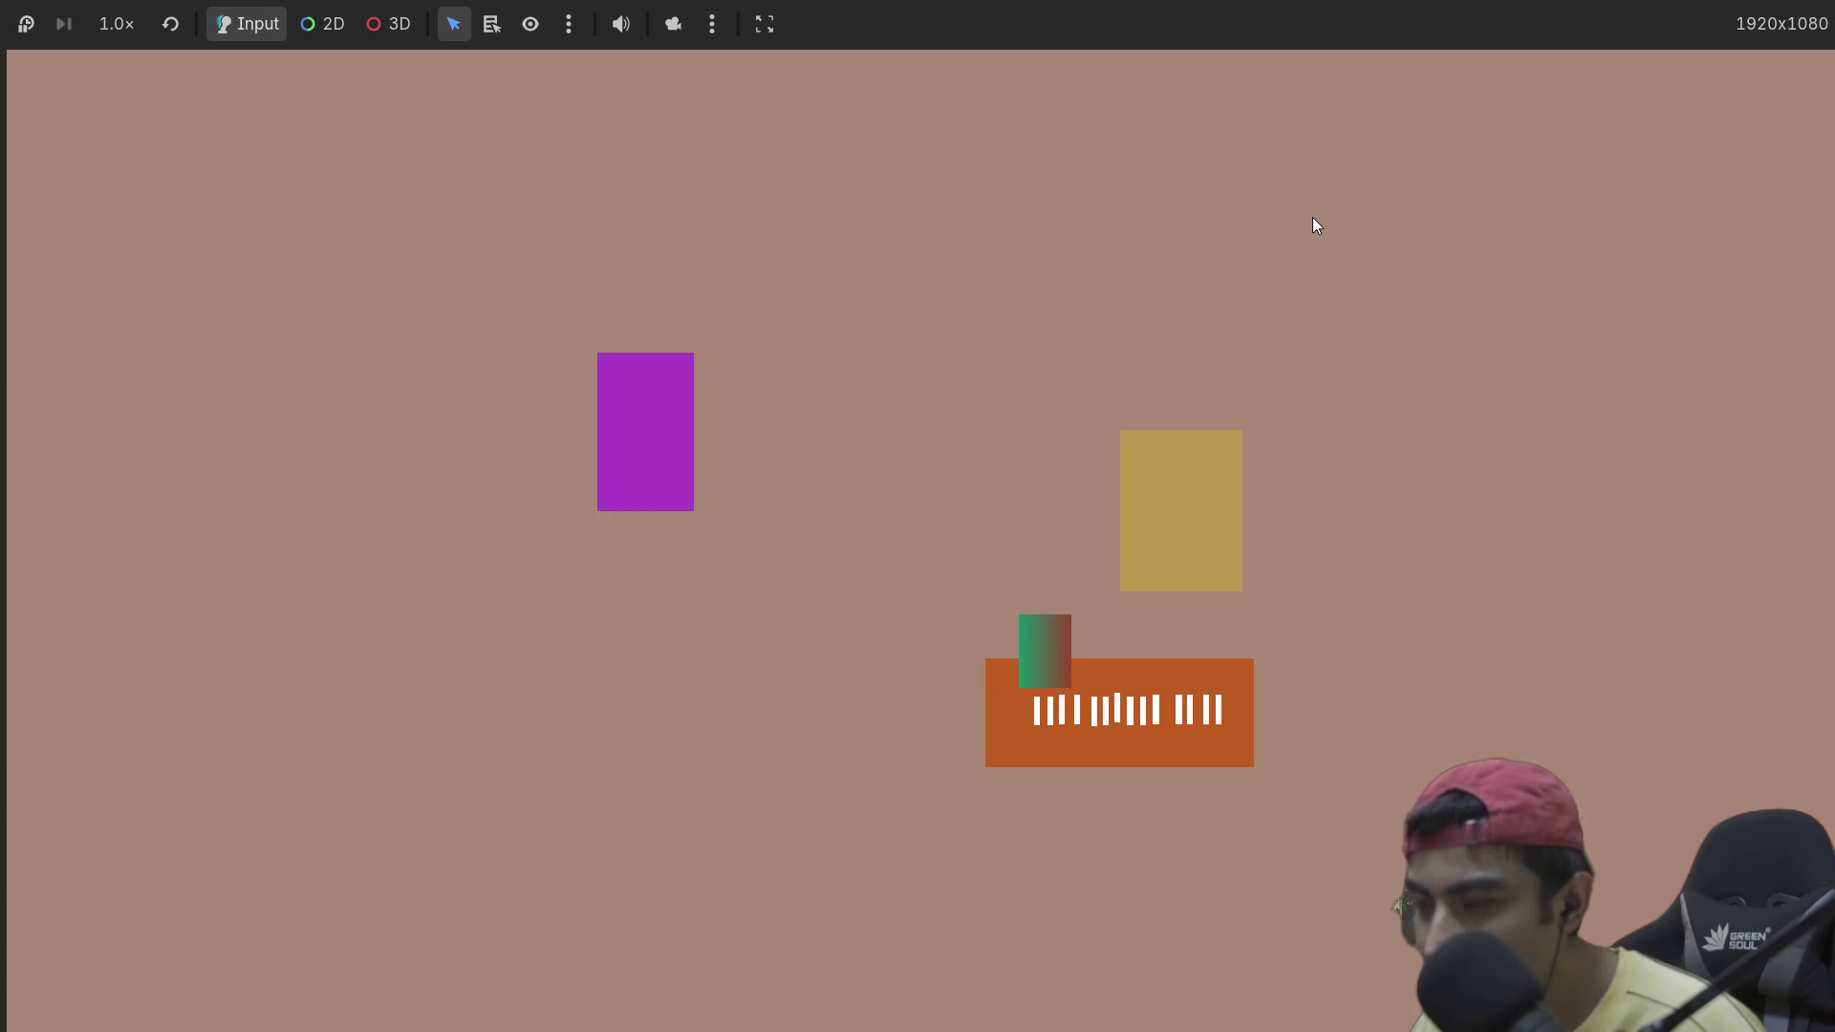
pyautogui.press('F8')
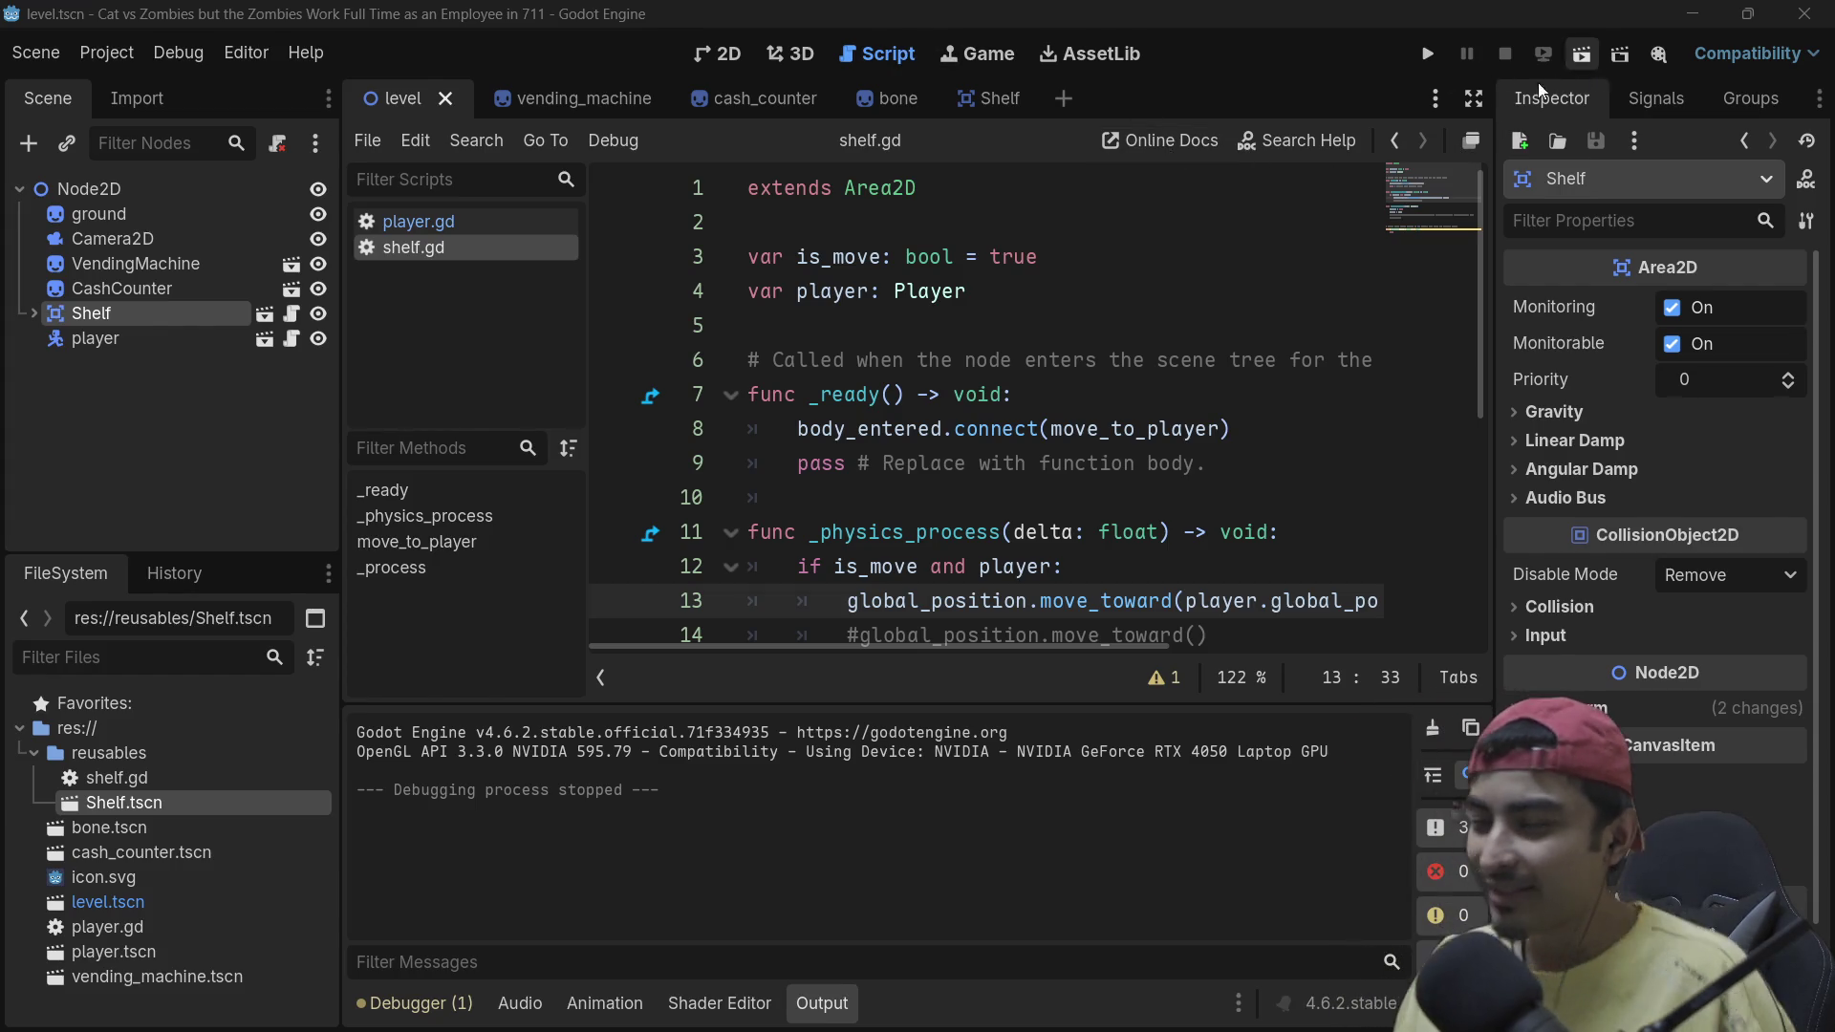
# Step: Collapse the Output panel to show more of the code
pyautogui.scroll(-4, 934, 274)
pyautogui.scroll(4, 934, 274)
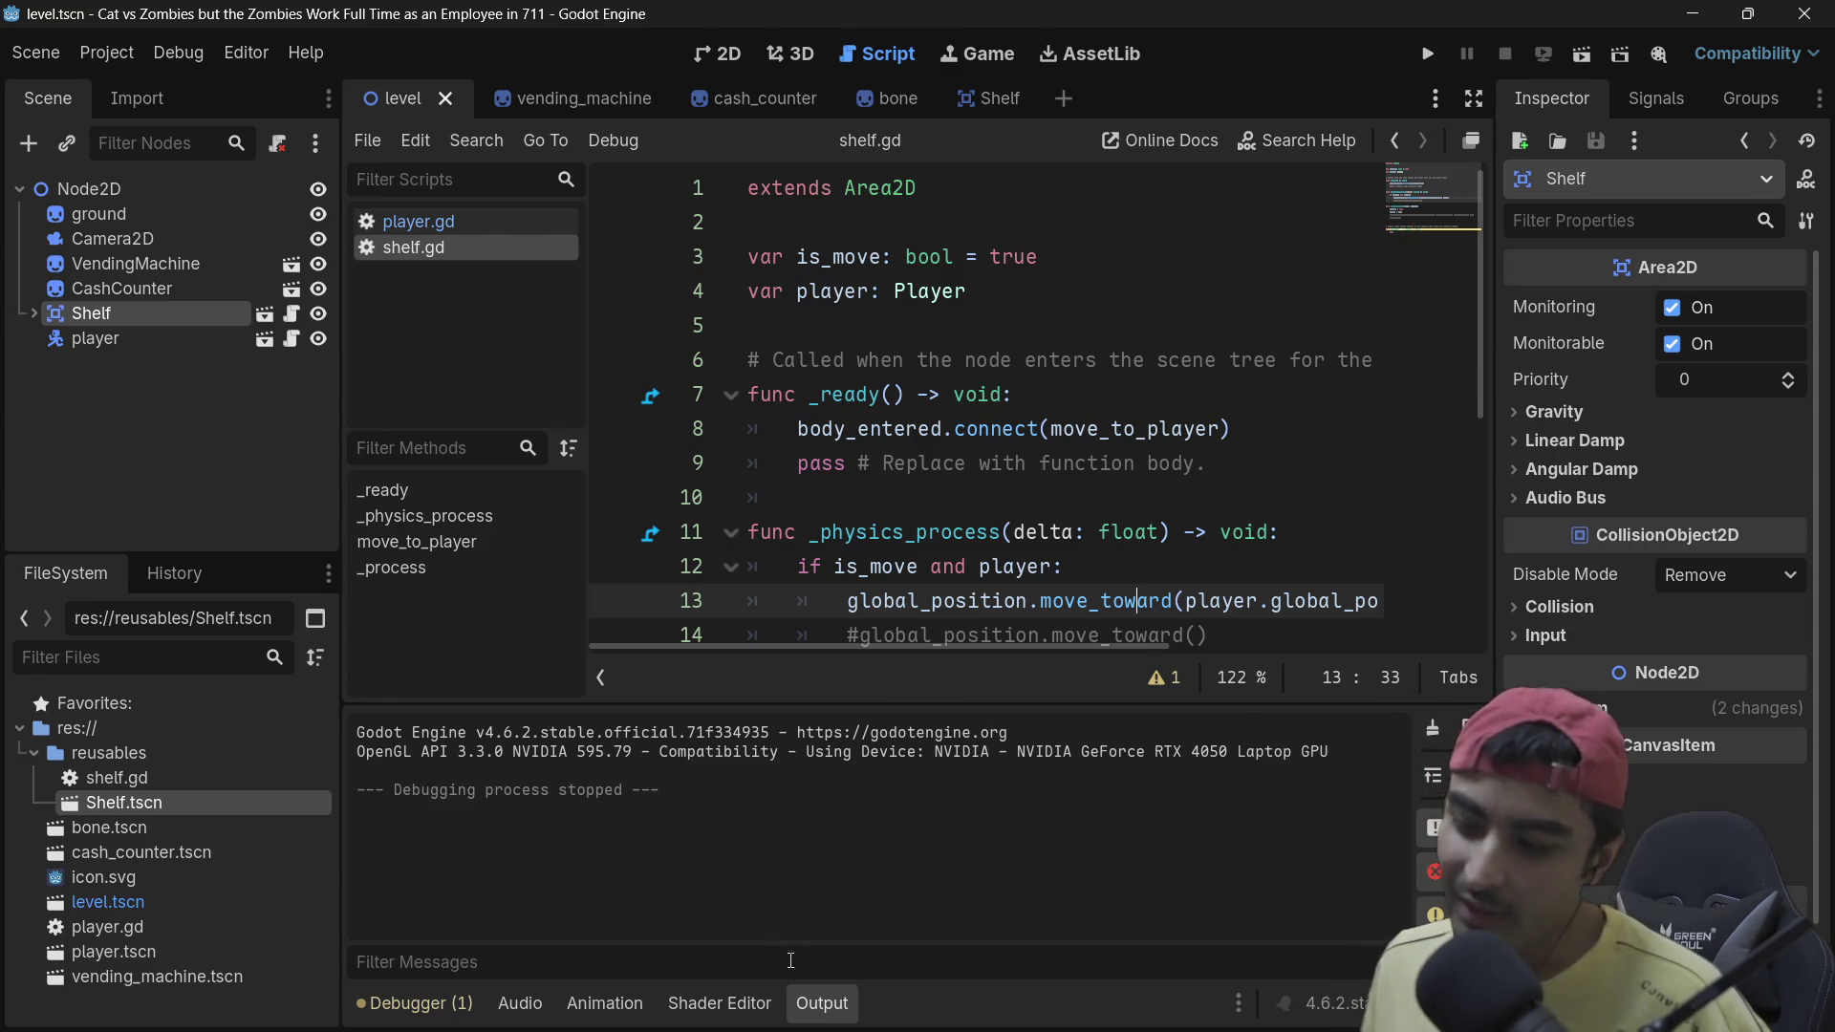
pyautogui.click(820, 1013)
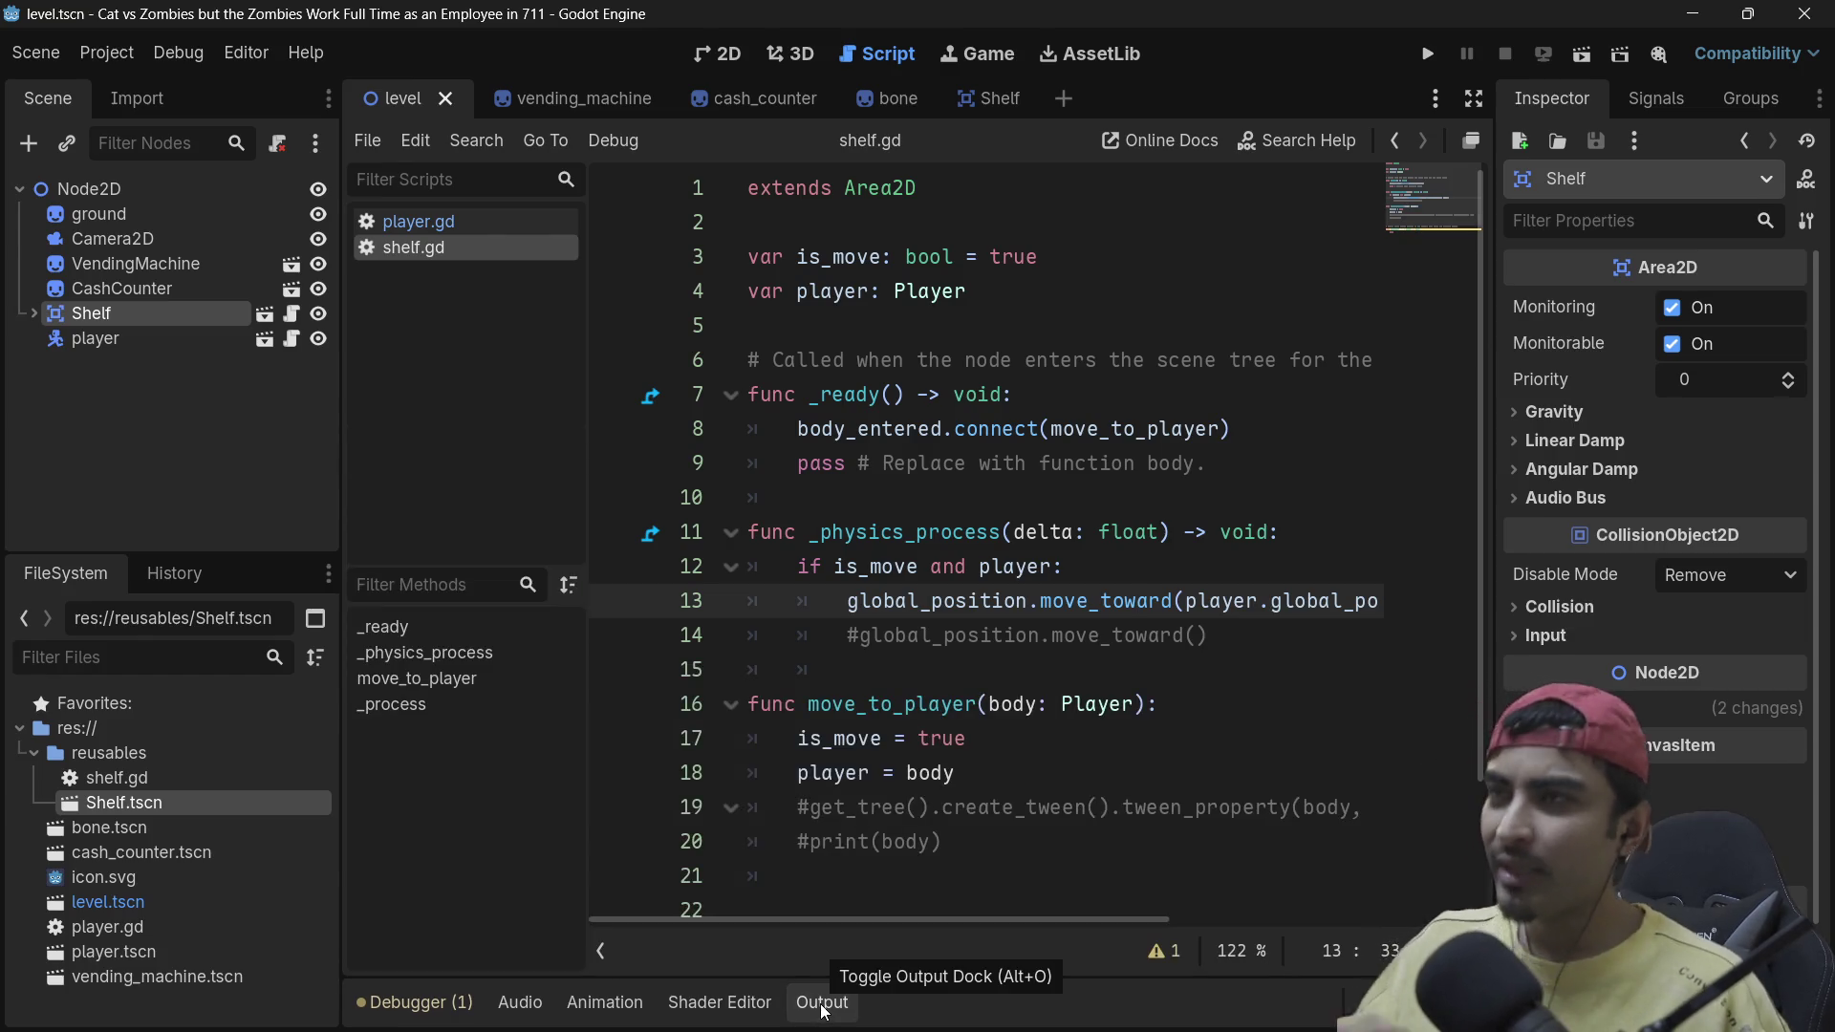
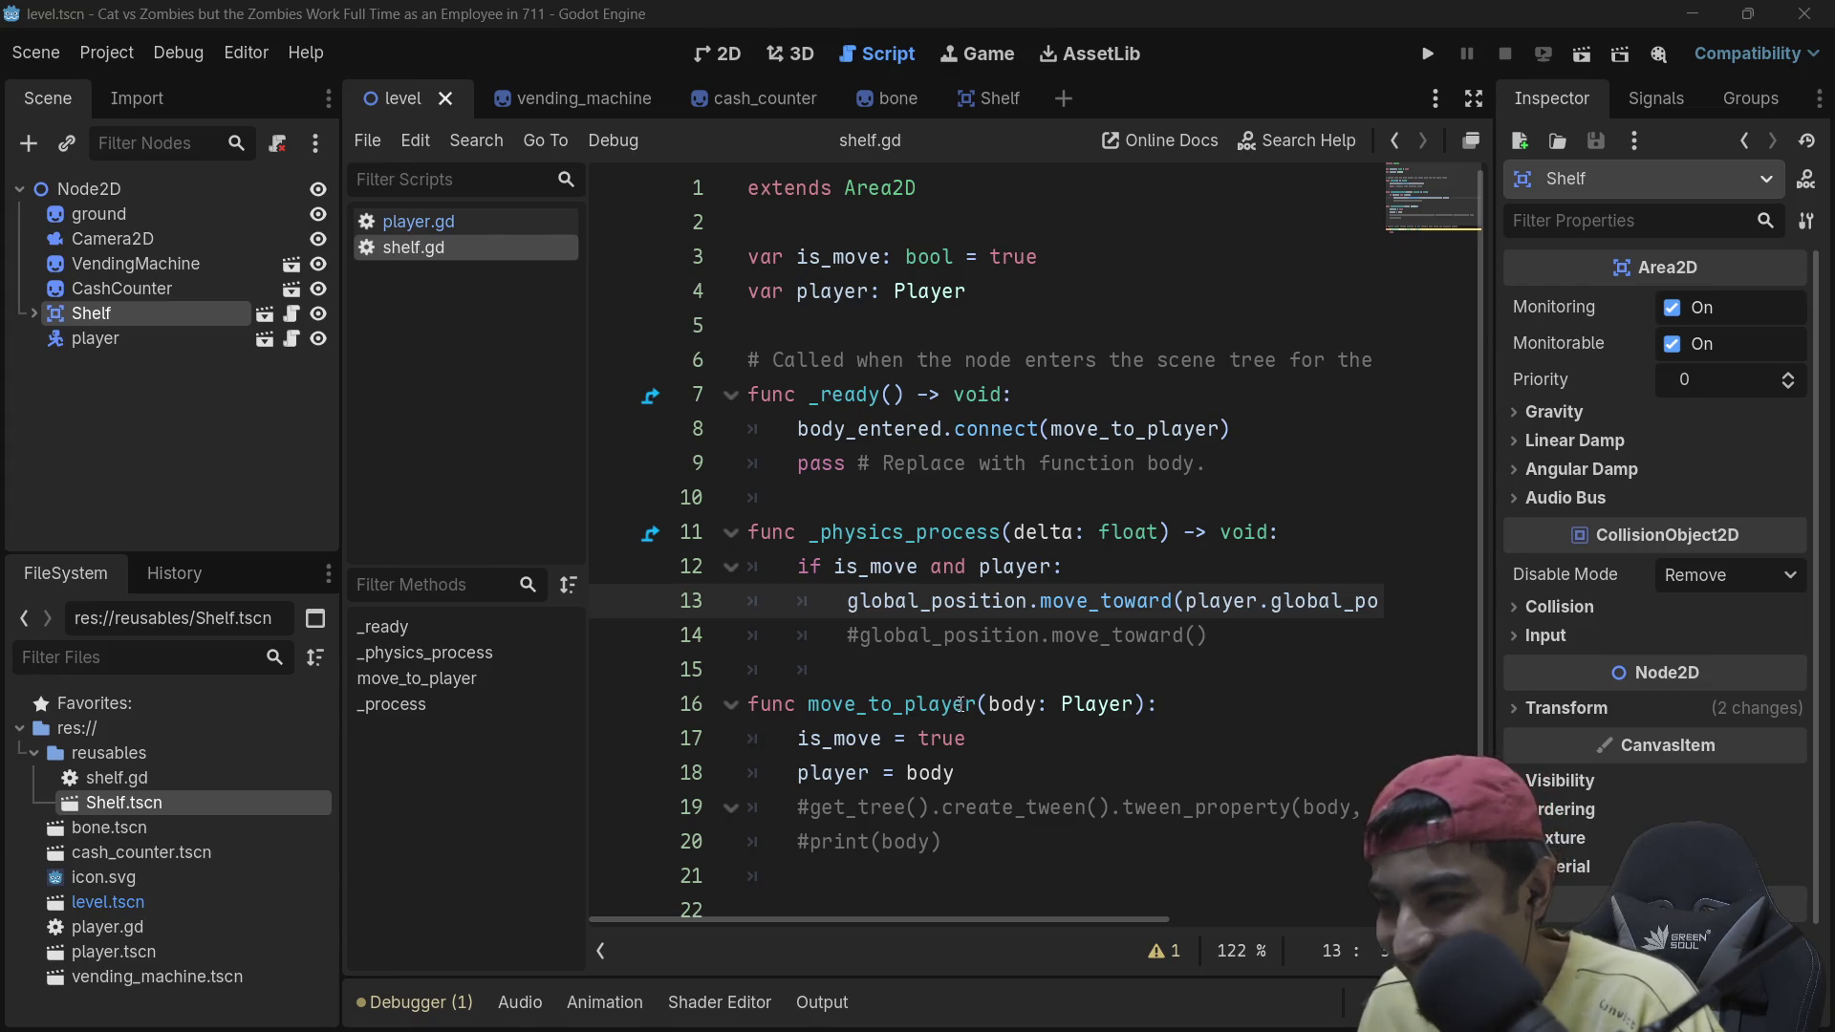
# Step: Review the move_toward call and the _physics_process function in shelf.gd
pyautogui.scroll(-2, 1045, 642)
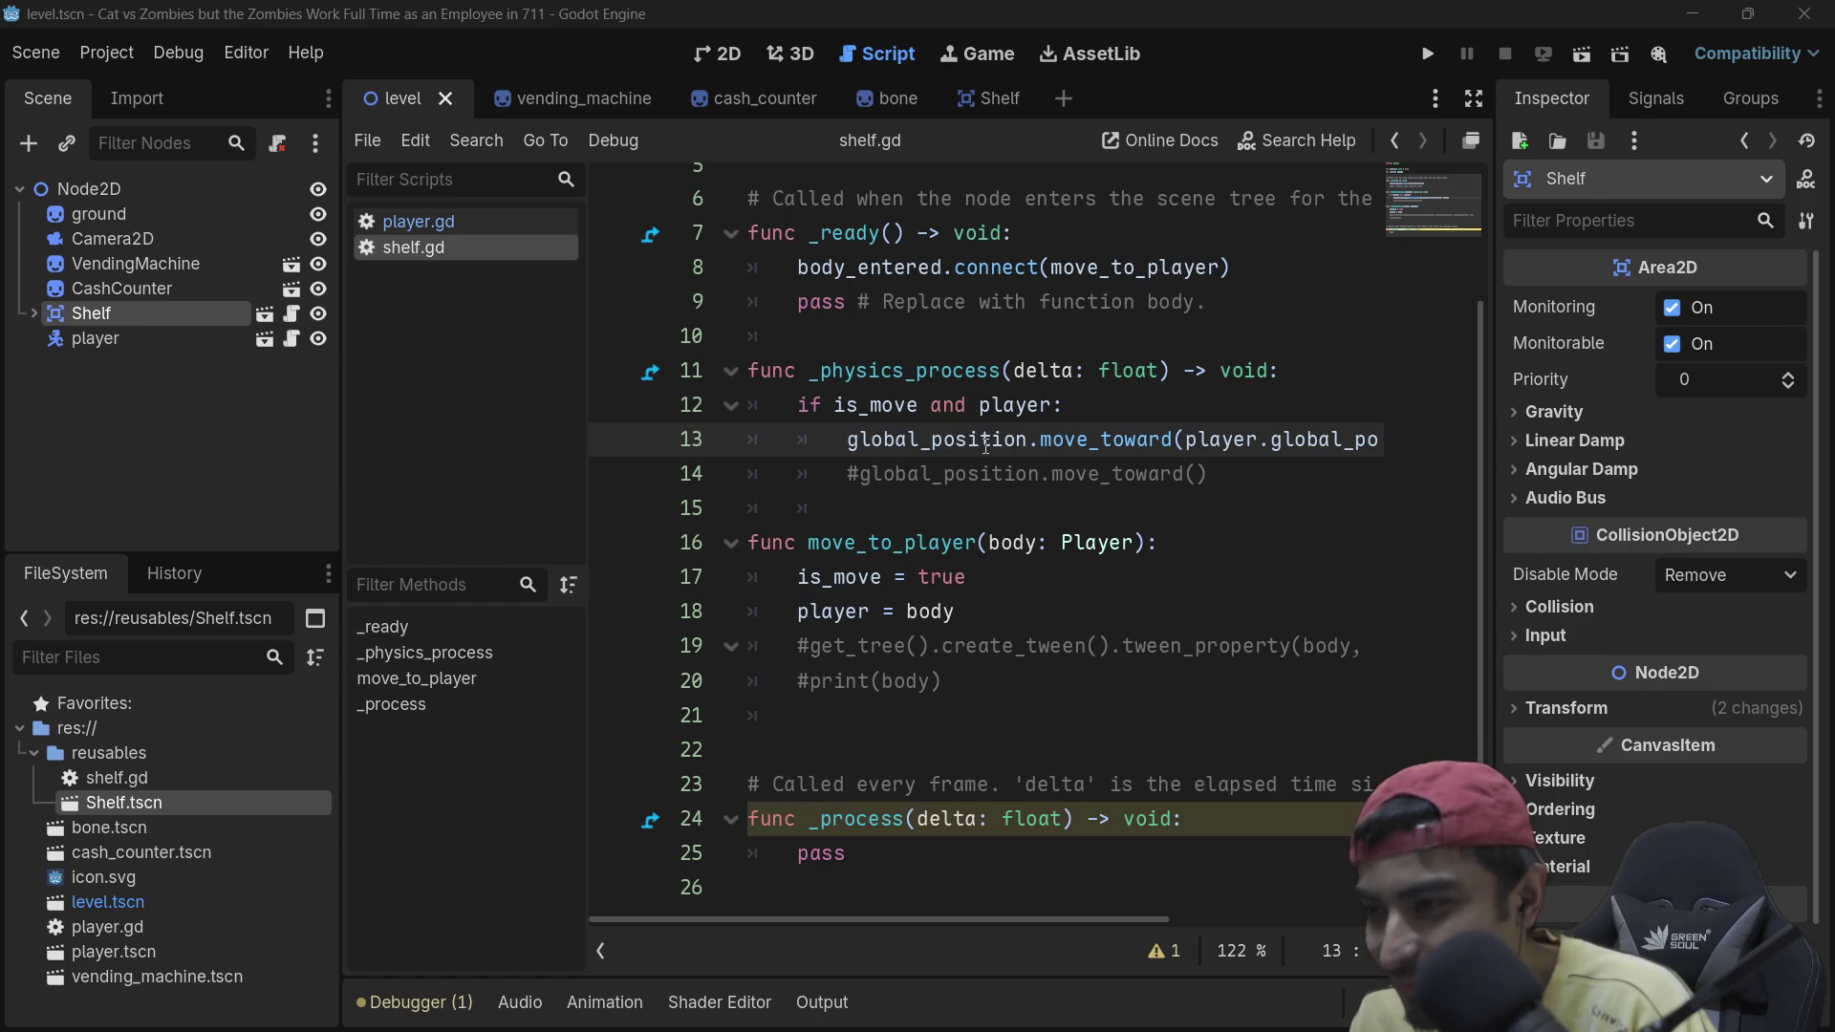
pyautogui.scroll(2, 985, 445)
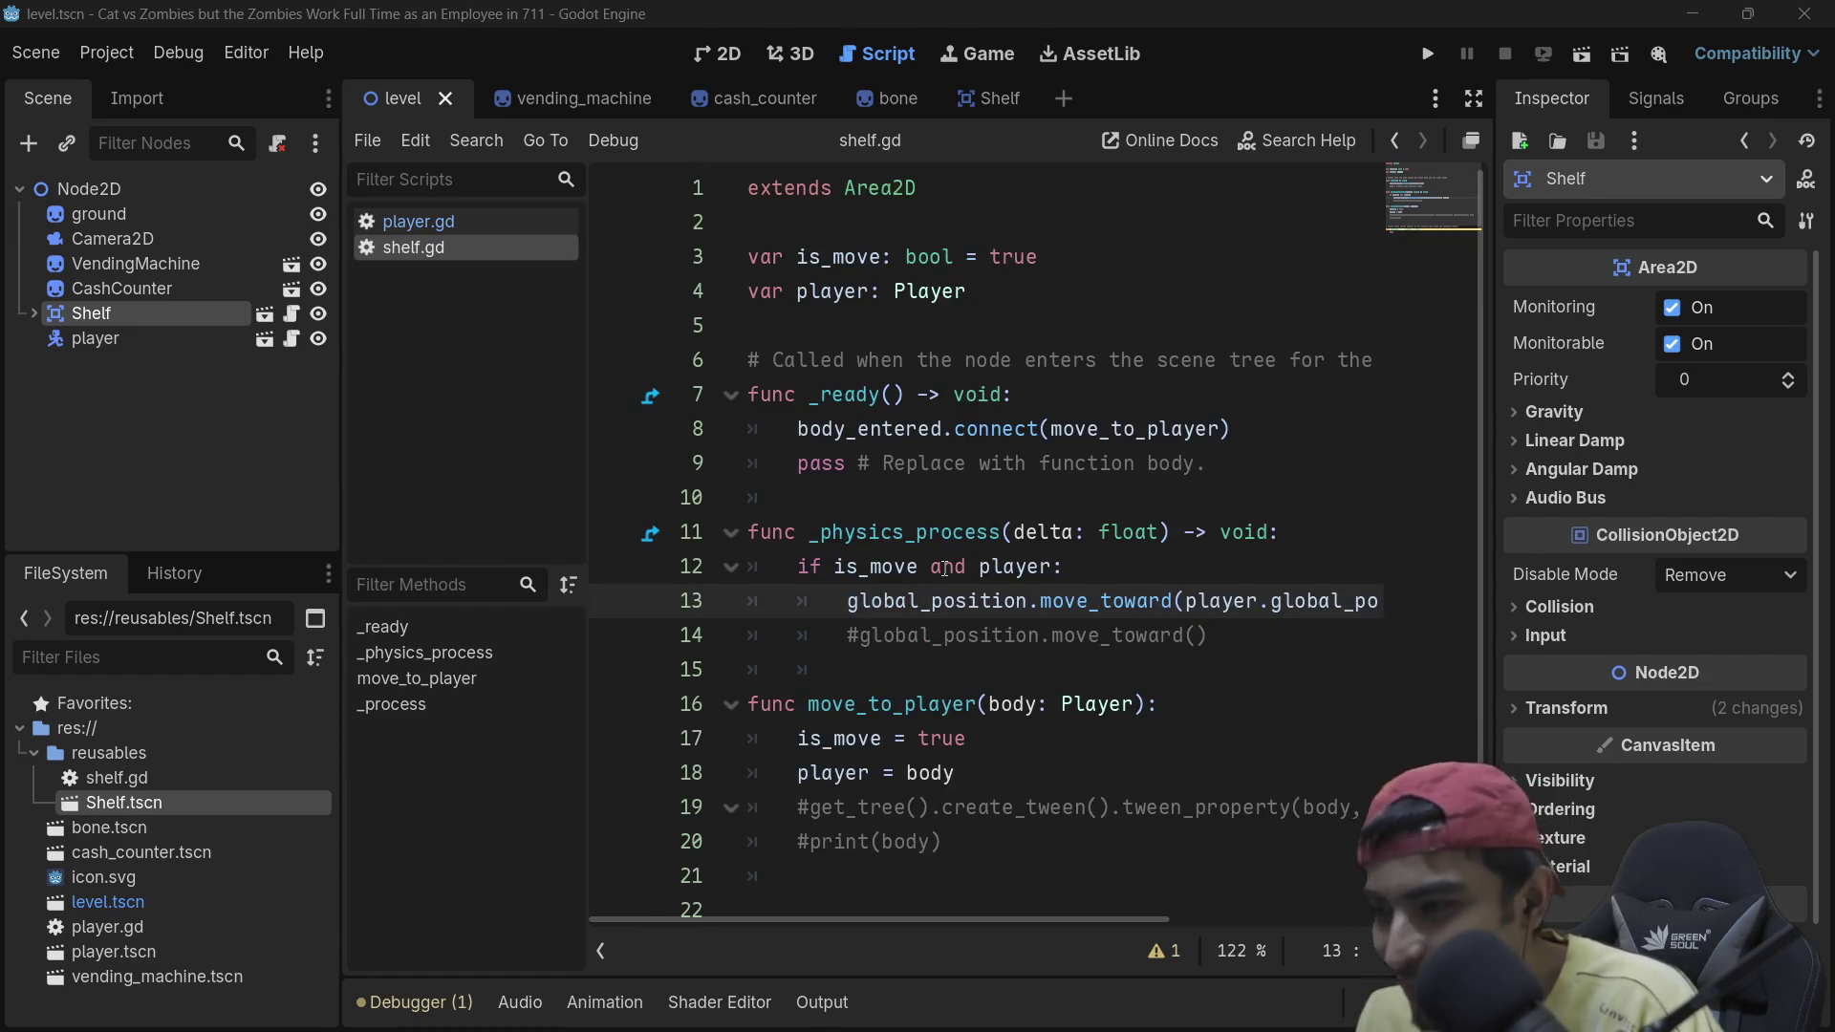
pyautogui.moveTo(964, 607)
pyautogui.mouseDown()
pyautogui.moveTo(1302, 608)
pyautogui.moveTo(1124, 610)
pyautogui.moveTo(1252, 608)
pyautogui.mouseUp()
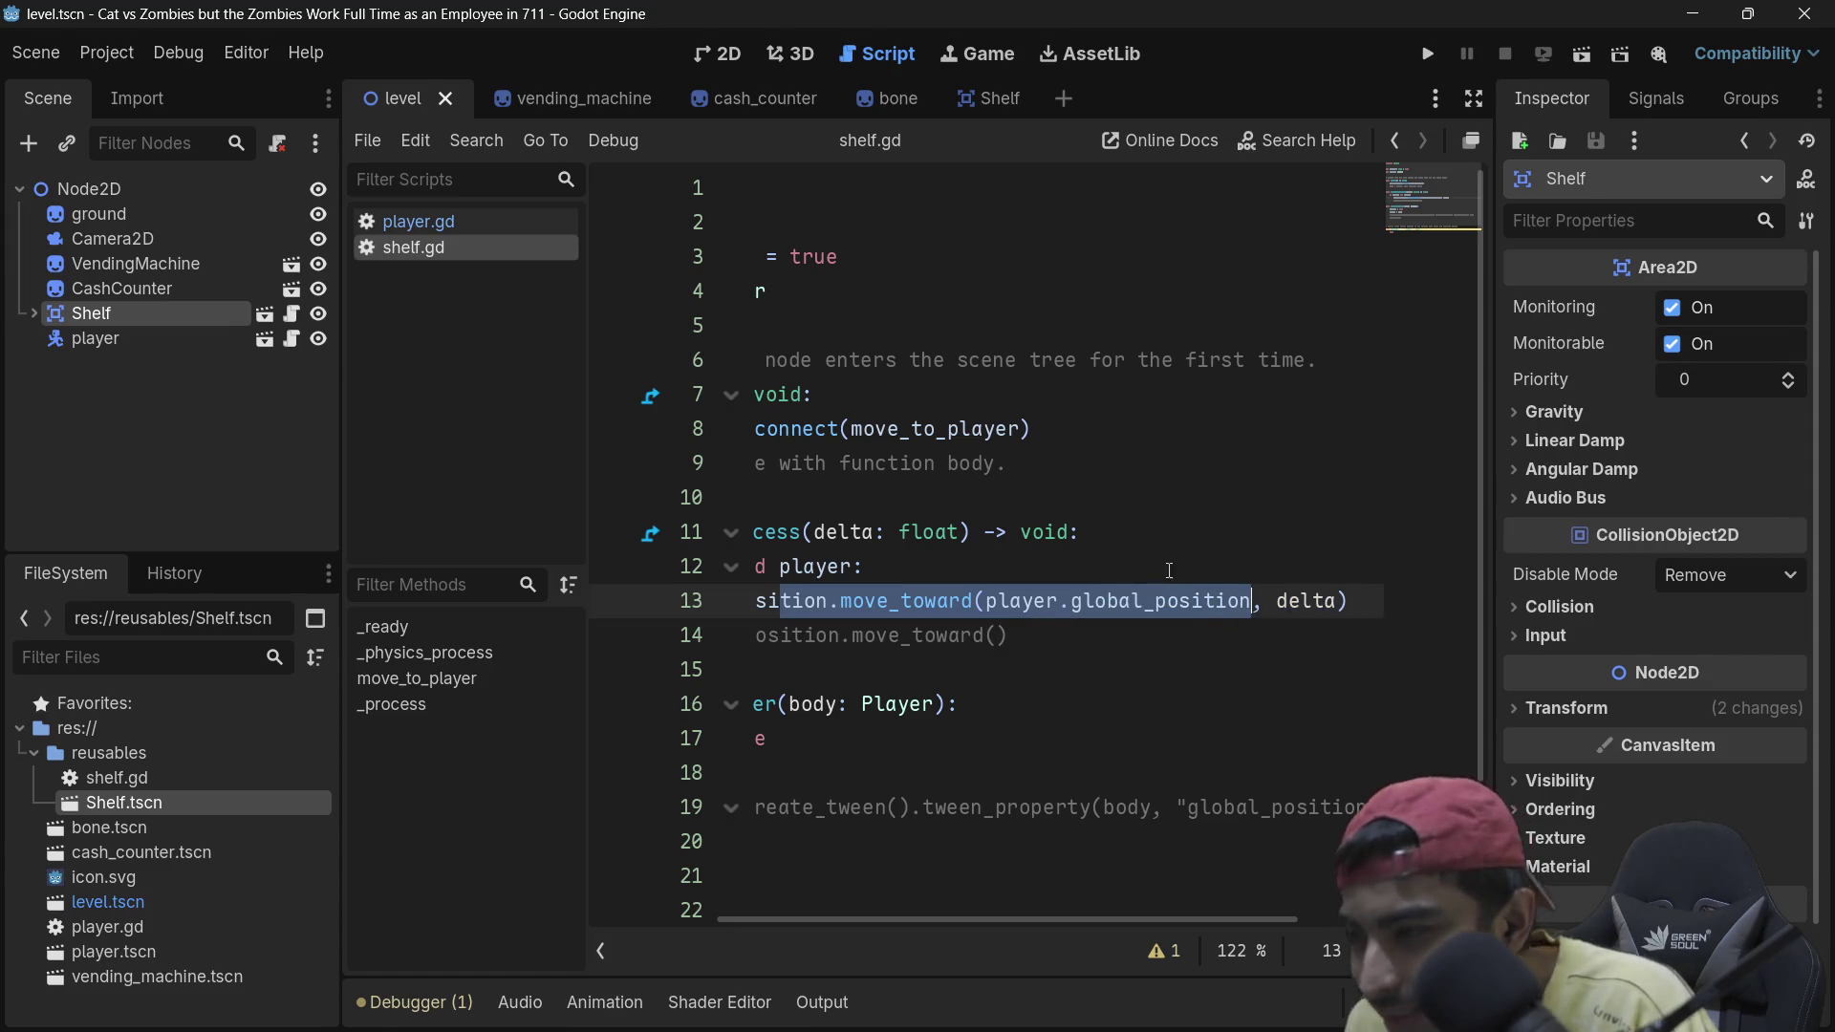
pyautogui.doubleClick(1140, 602)
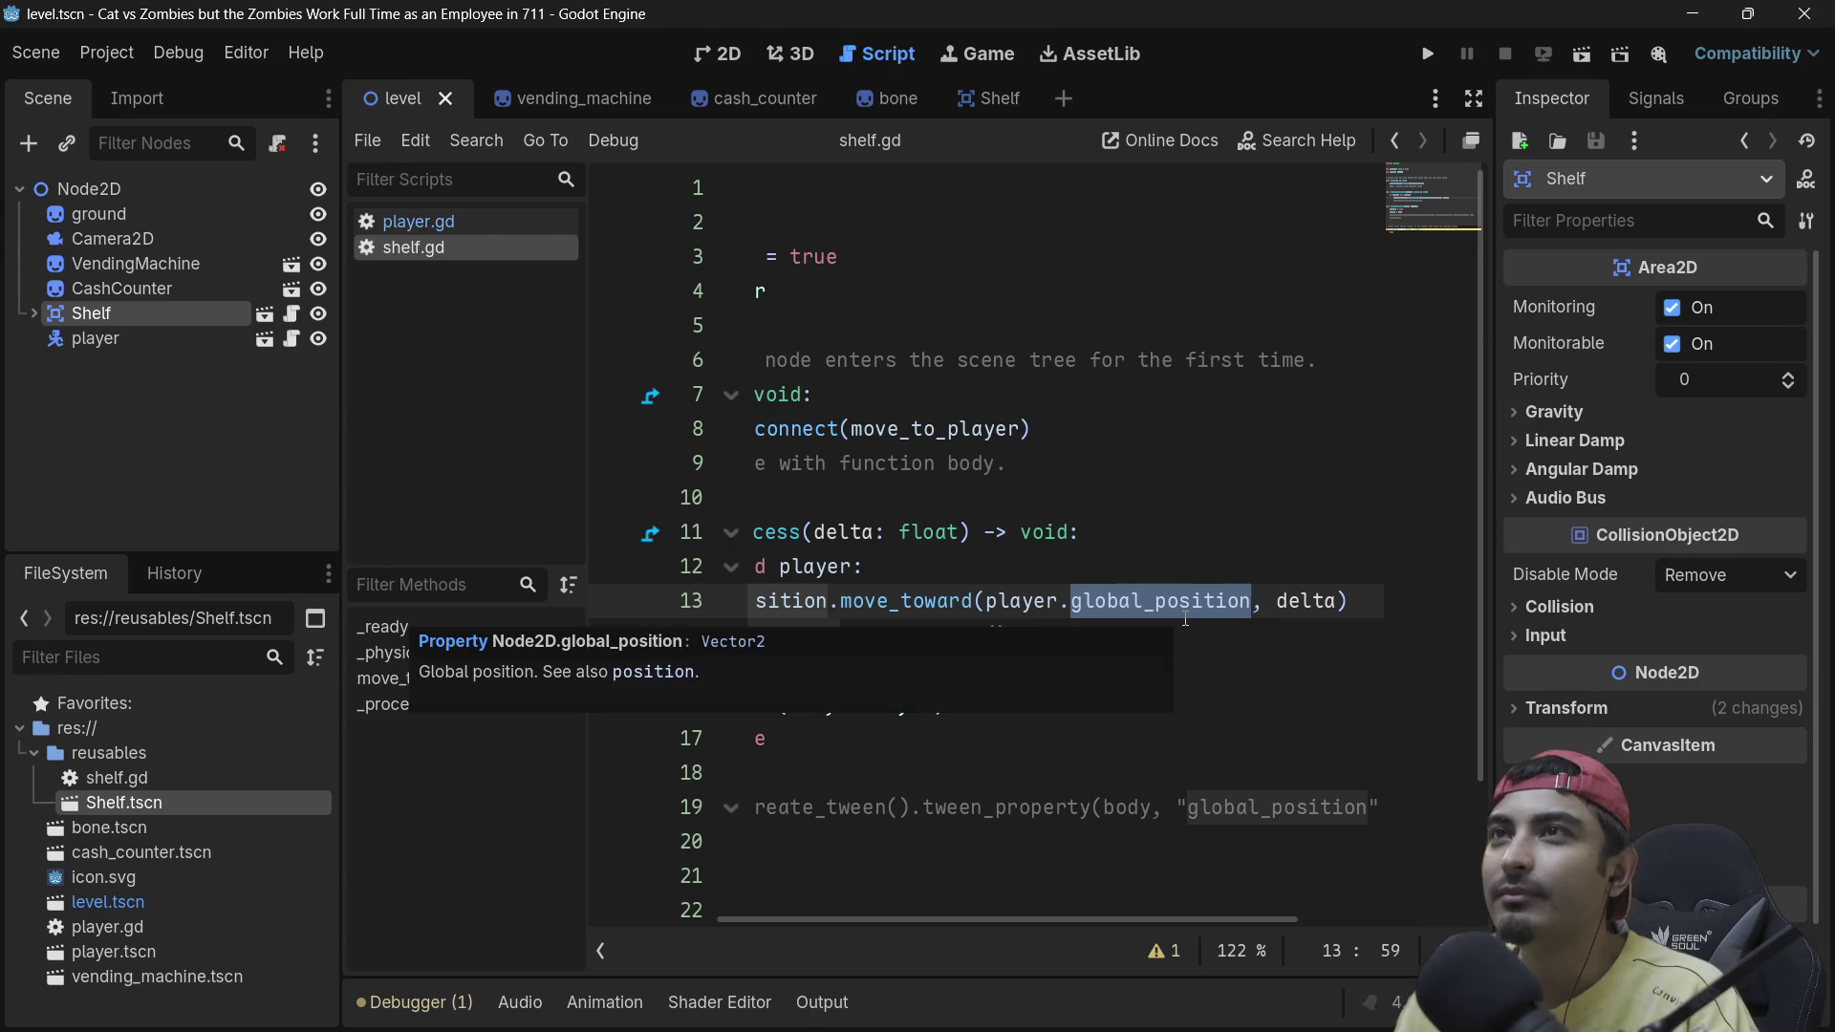
pyautogui.click(968, 669)
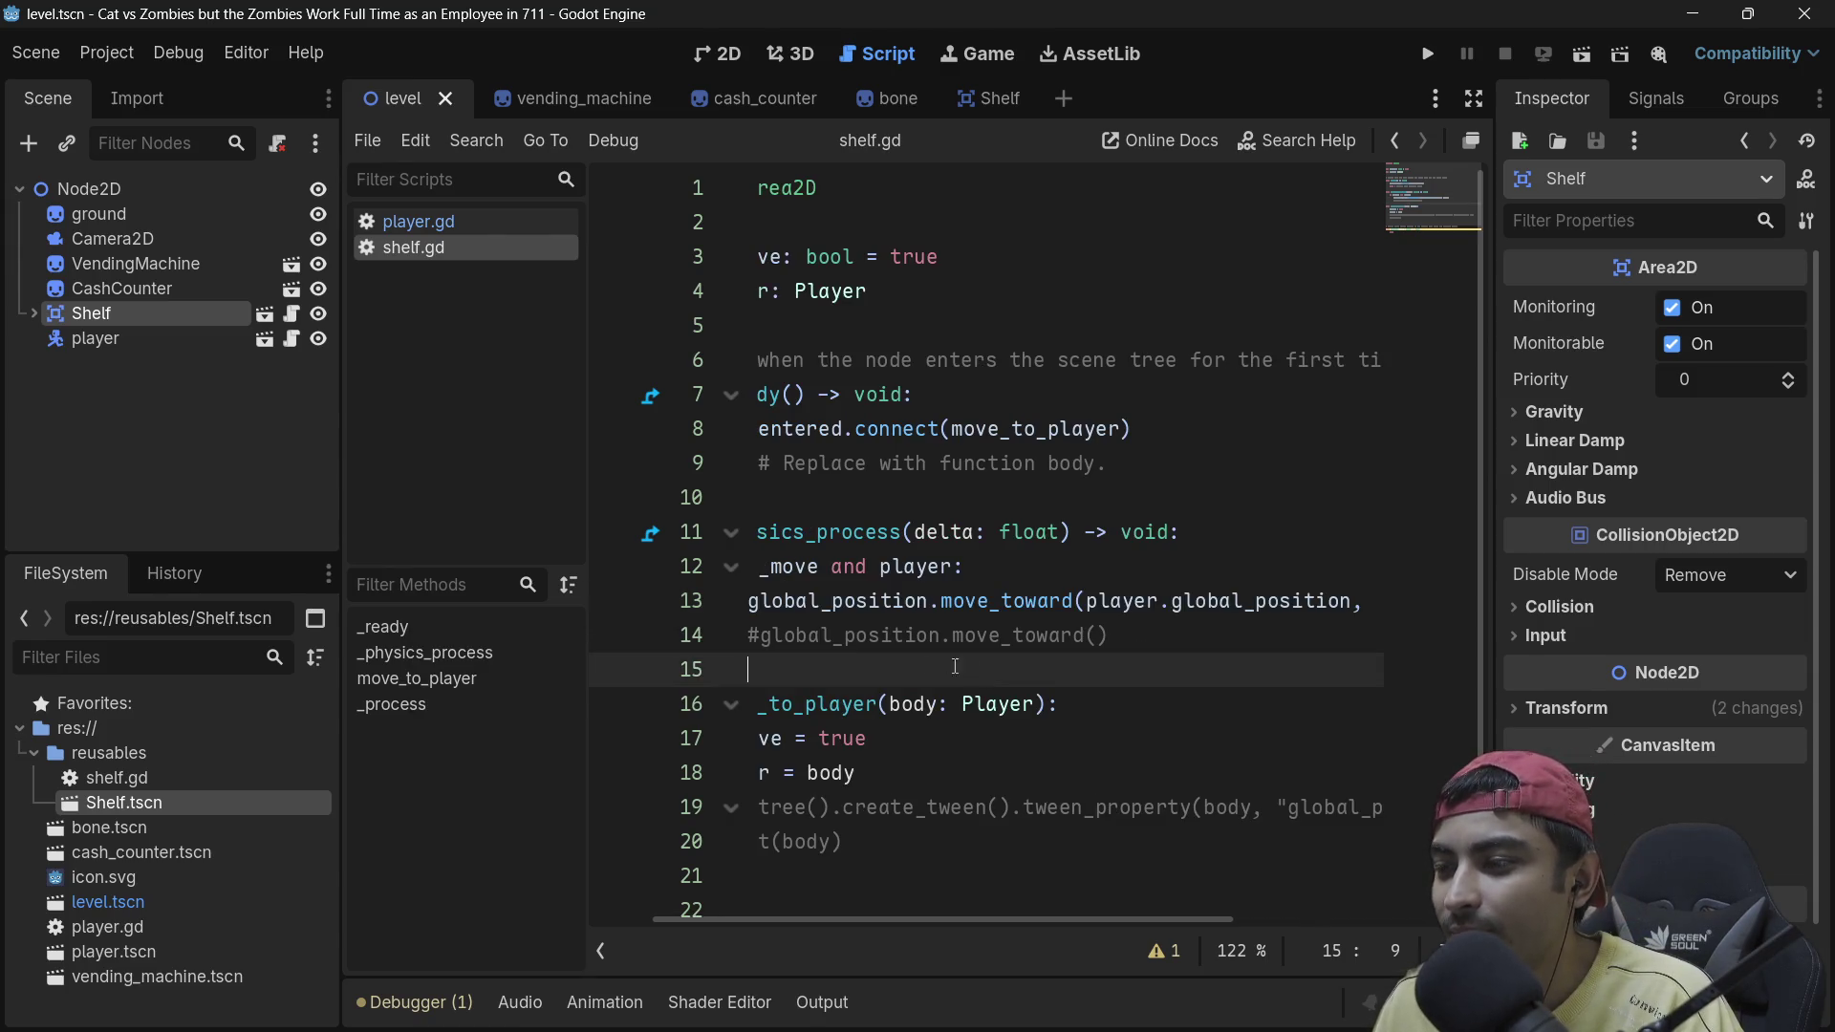
pyautogui.moveTo(783, 667); pyautogui.dragTo(718, 499)
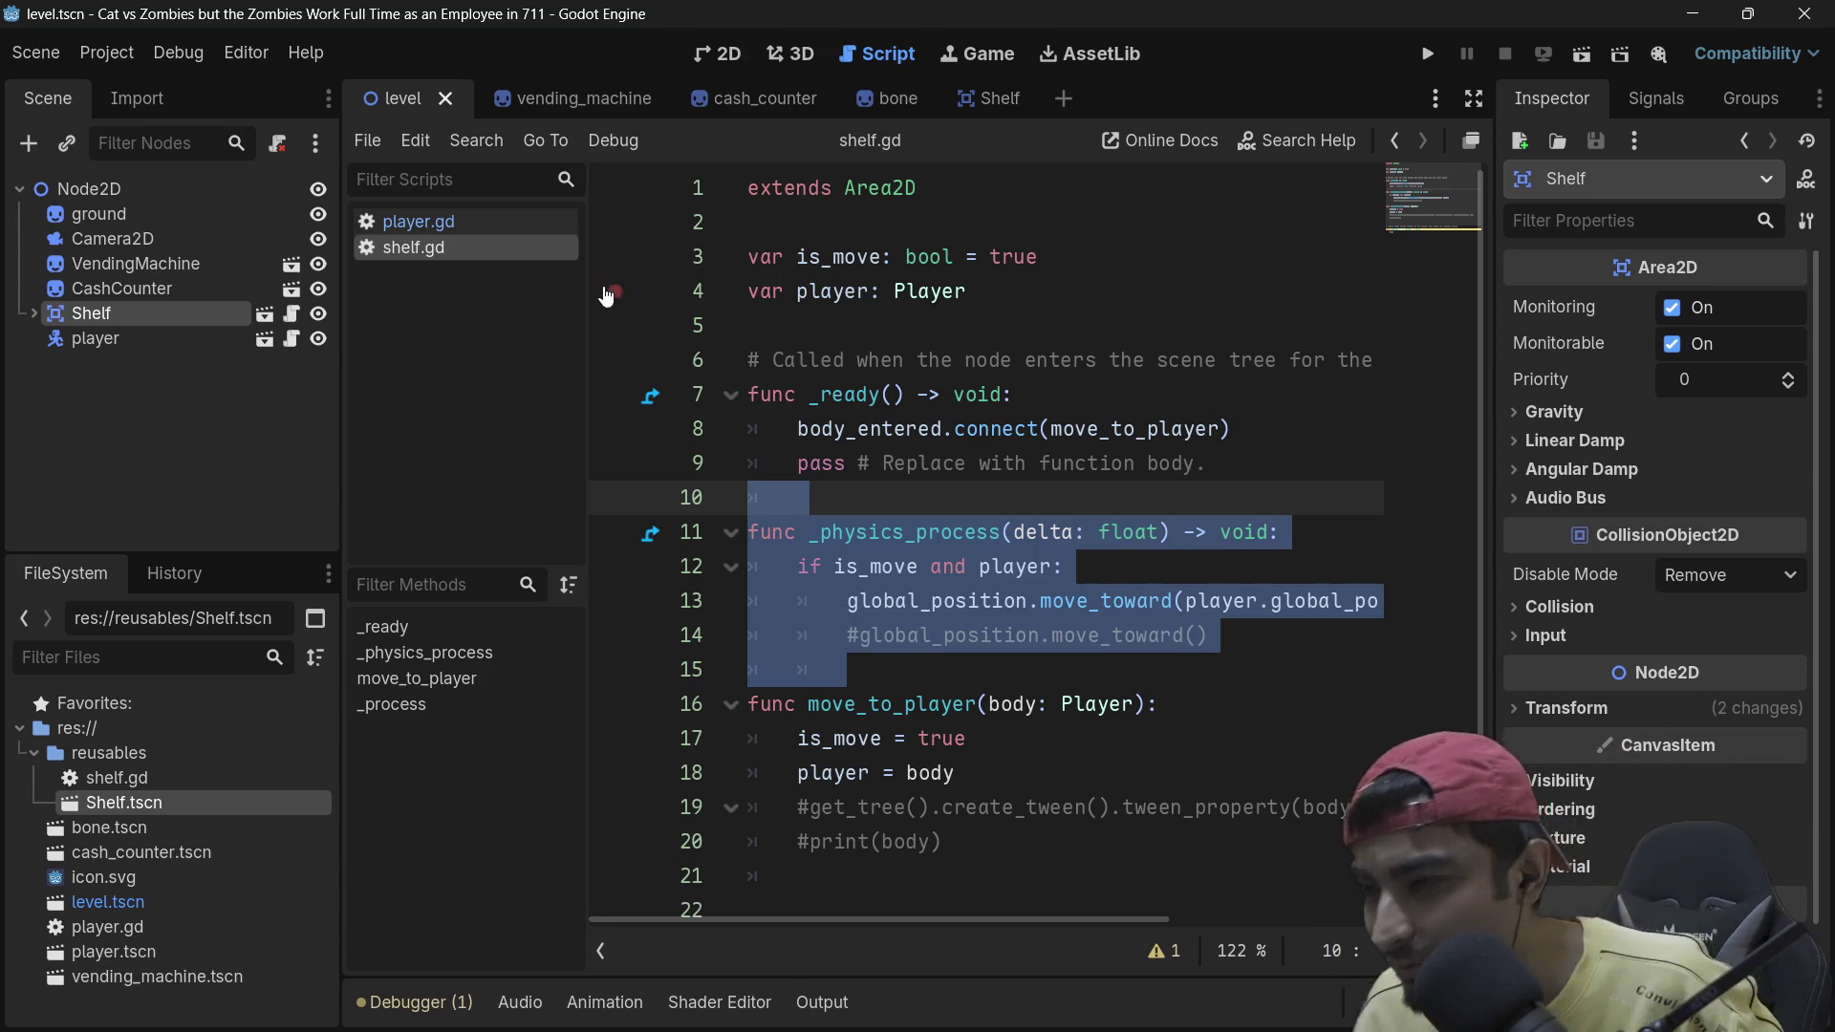
pyautogui.click(1019, 497)
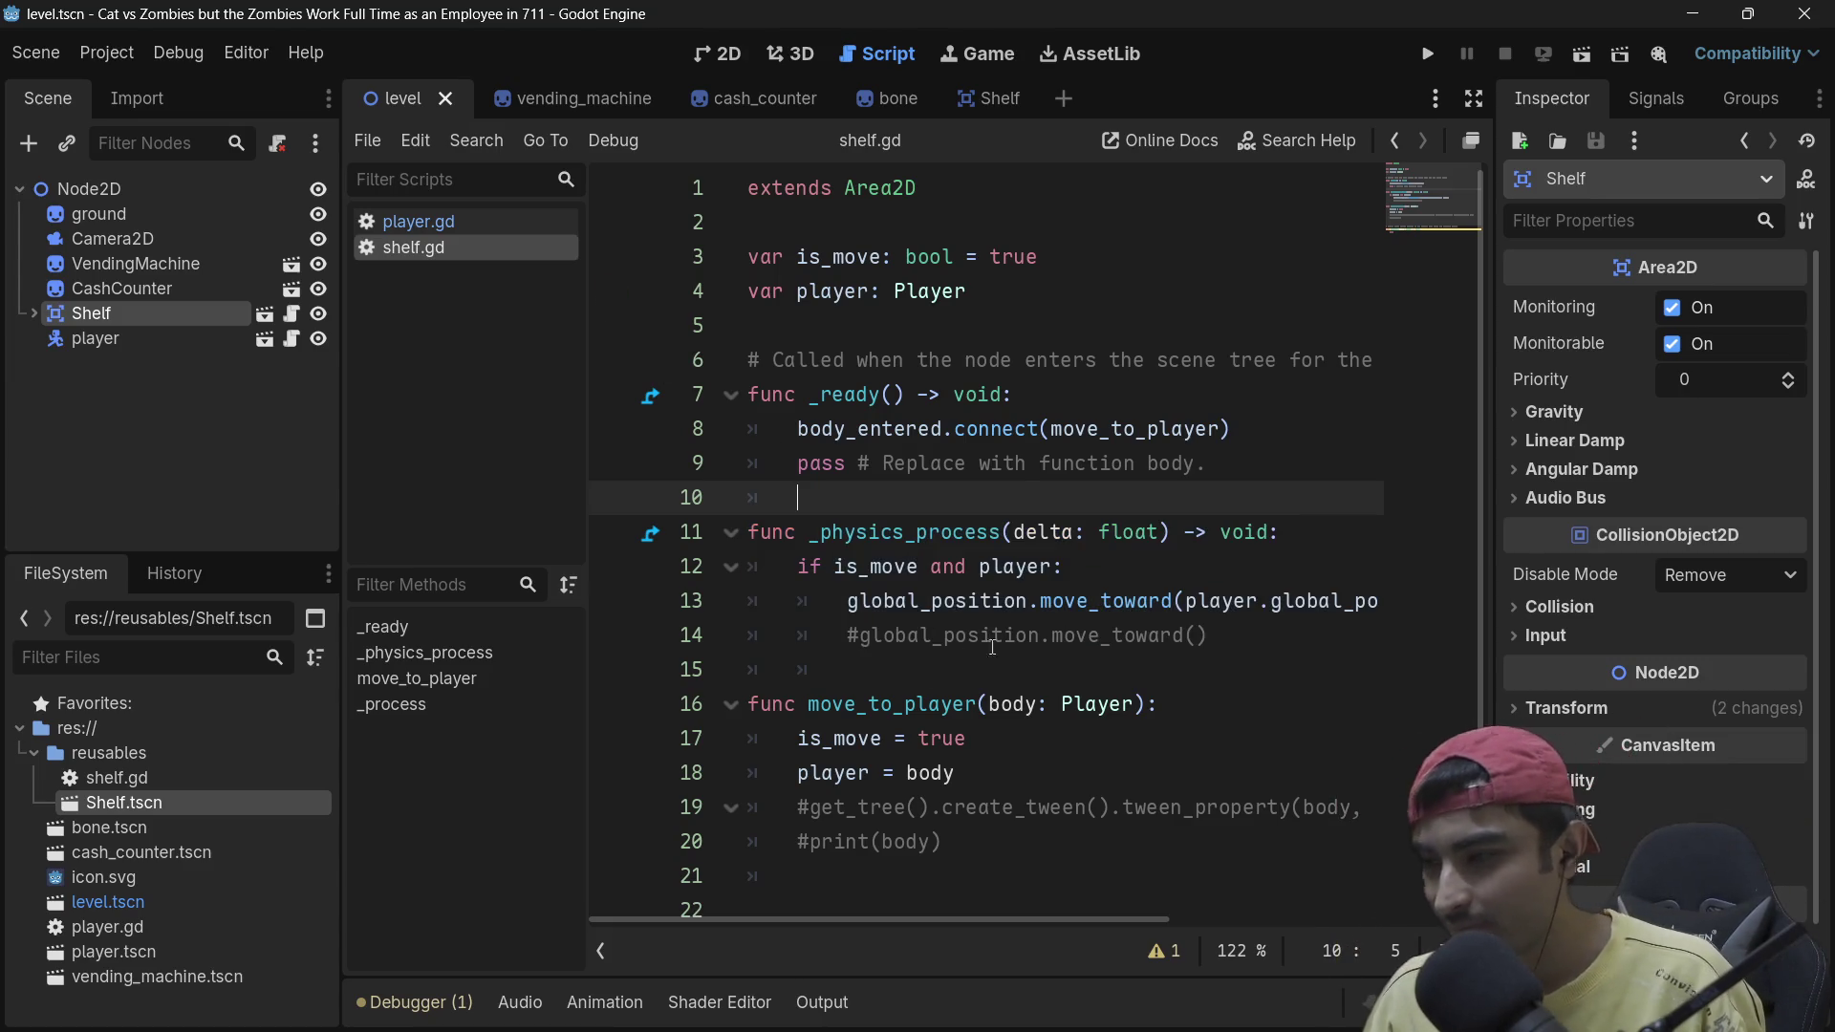
pyautogui.scroll(-2, 1072, 692)
pyautogui.scroll(2, 1072, 692)
pyautogui.moveTo(847, 669); pyautogui.dragTo(1356, 638)
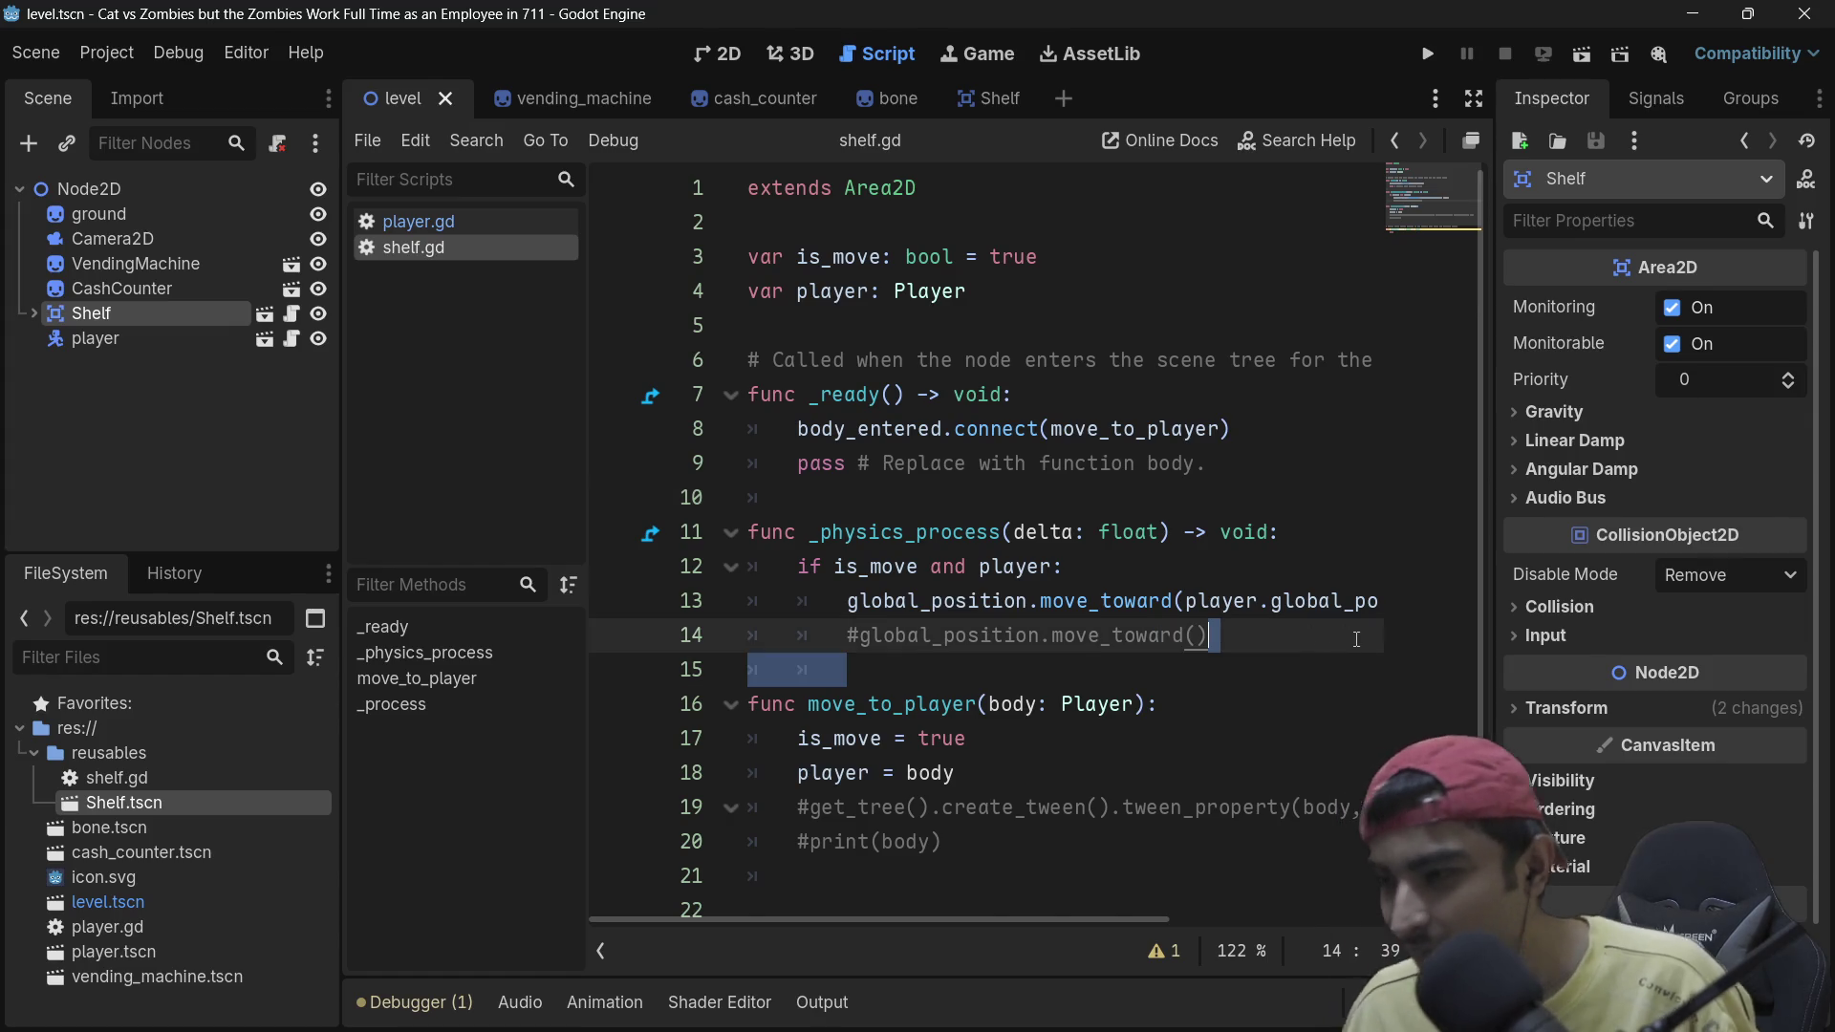
pyautogui.moveTo(875, 671); pyautogui.dragTo(657, 535)
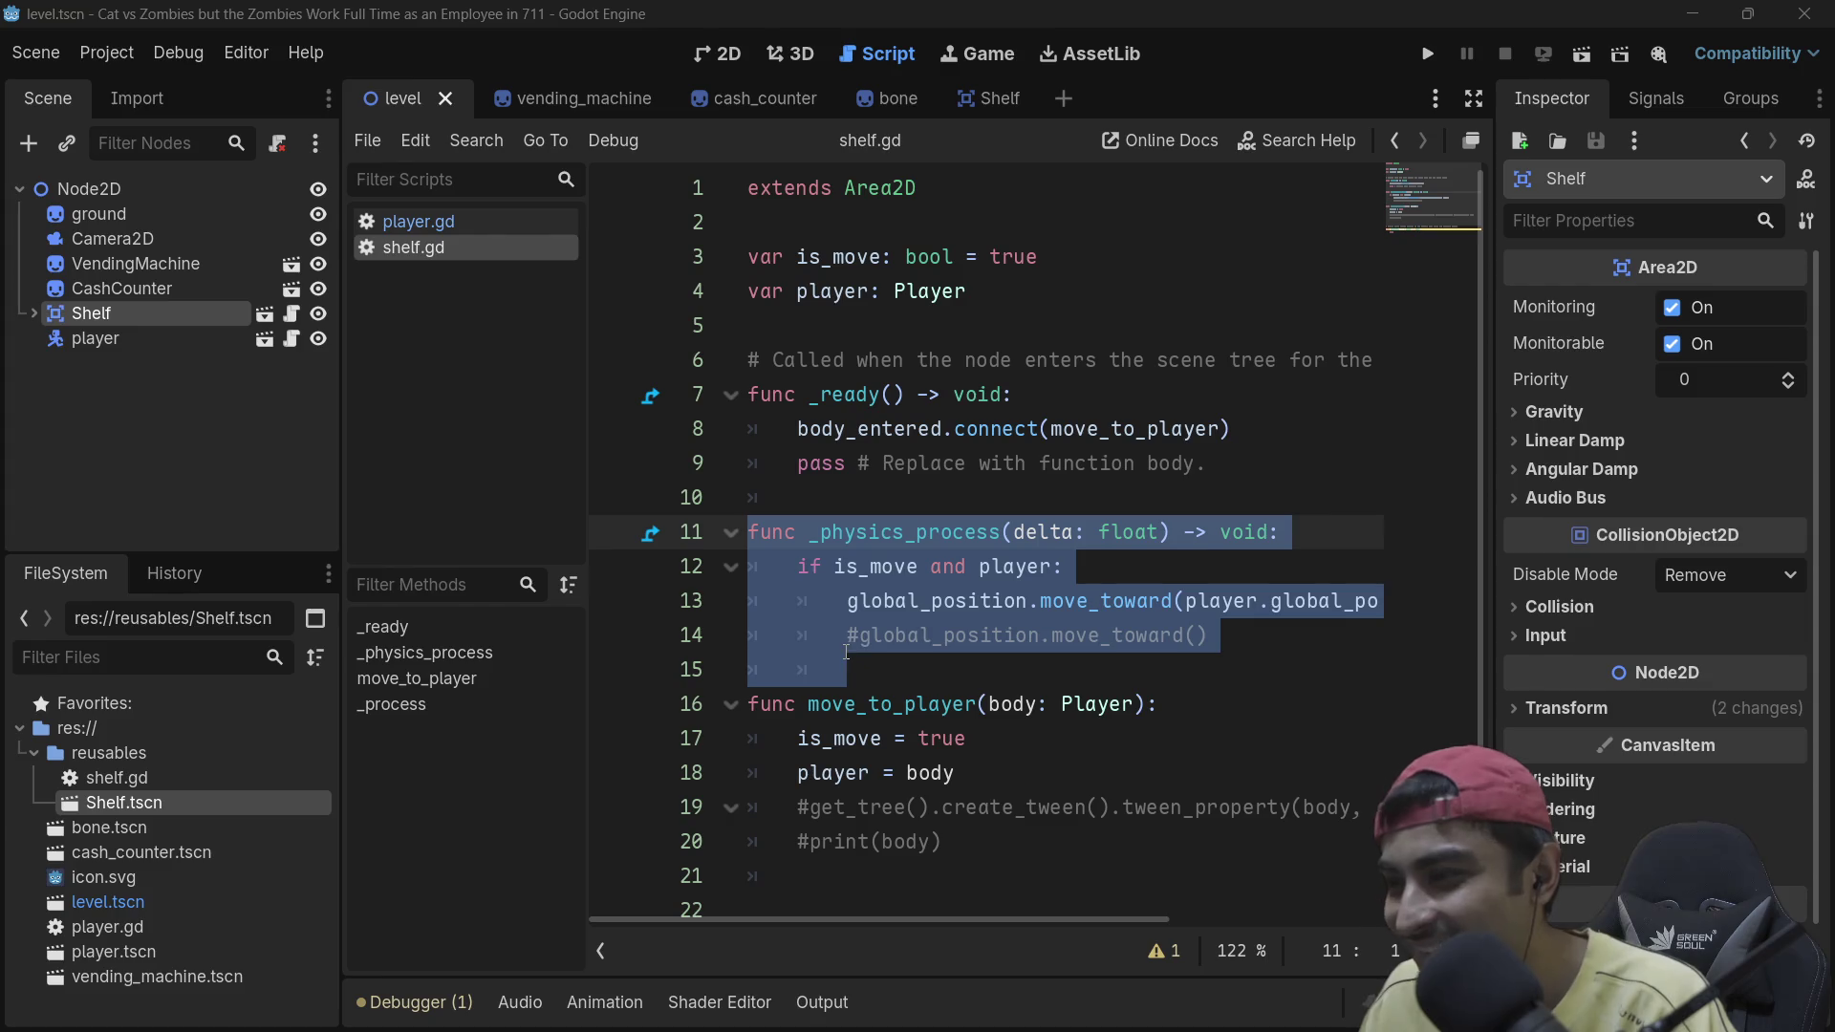
# Step: Look over lines 13–18, including the is_move assignment on line 17
pyautogui.moveTo(958, 677)
pyautogui.mouseDown()
pyautogui.moveTo(872, 682)
pyautogui.moveTo(741, 635)
pyautogui.moveTo(750, 540)
pyautogui.mouseUp()
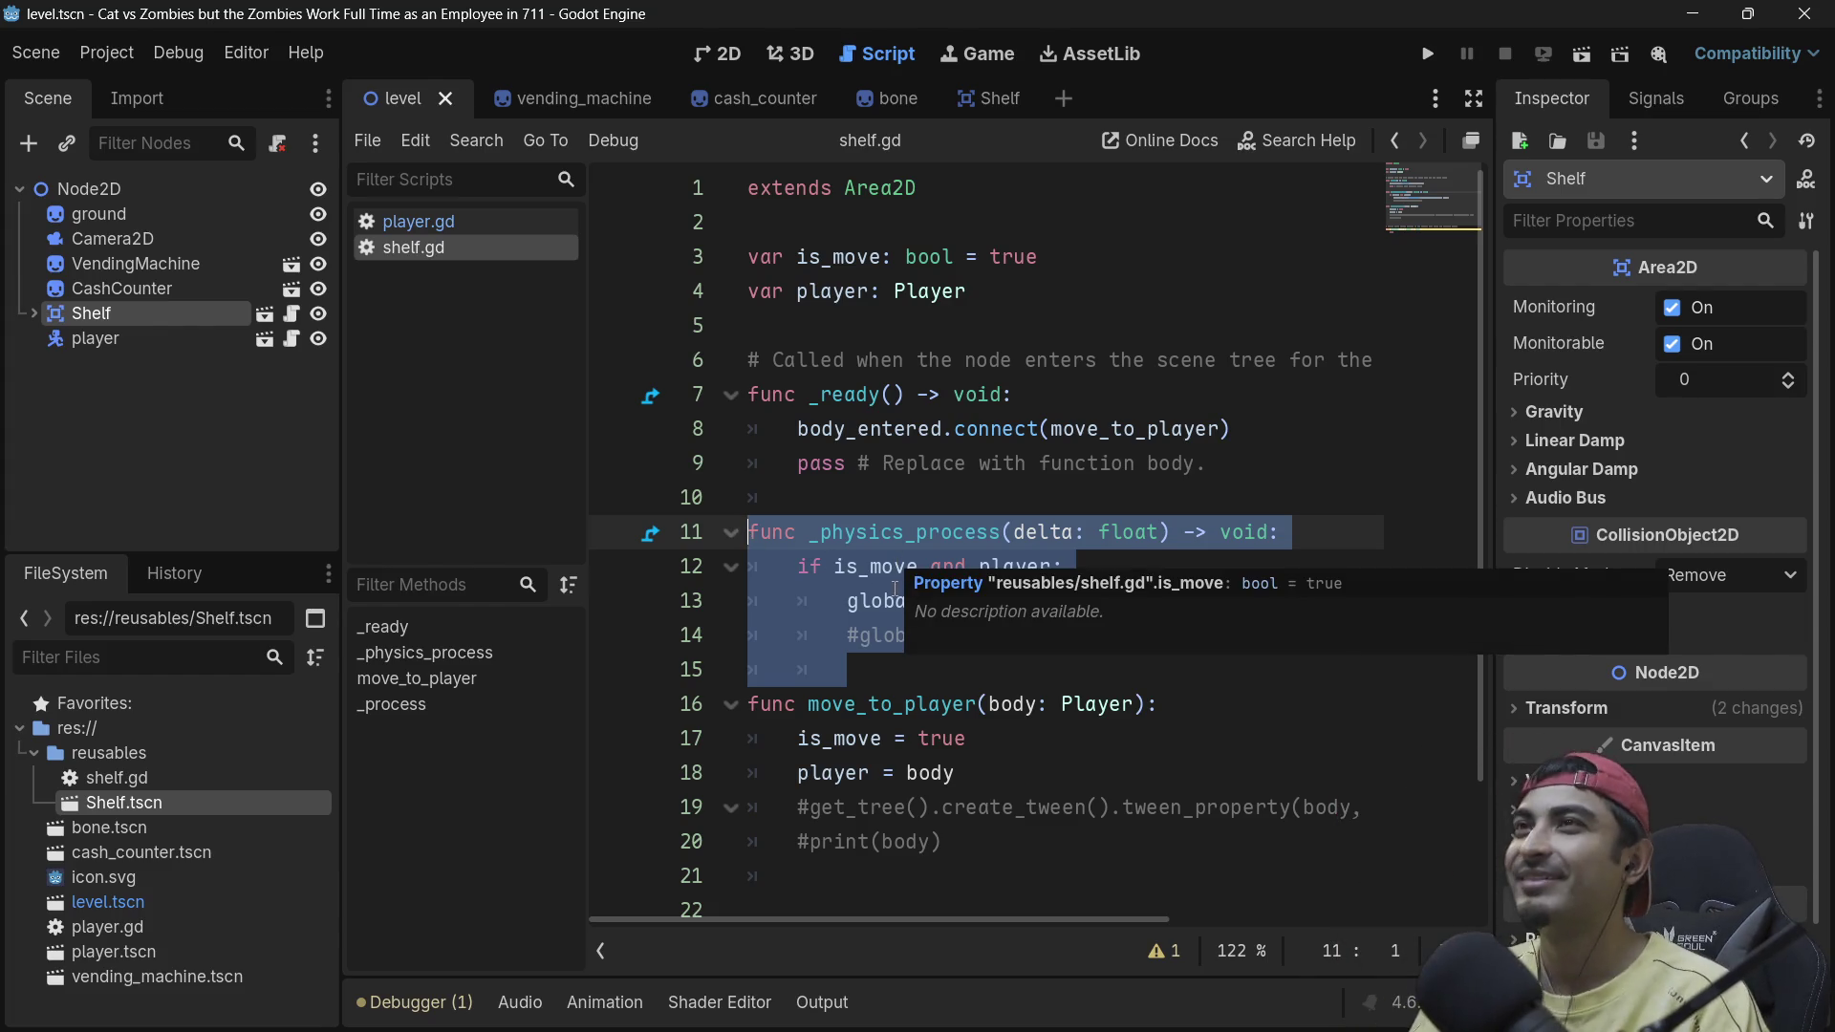
pyautogui.click(956, 802)
pyautogui.moveTo(956, 776)
pyautogui.mouseDown()
pyautogui.moveTo(860, 774)
pyautogui.moveTo(755, 708)
pyautogui.moveTo(756, 666)
pyautogui.moveTo(799, 635)
pyautogui.moveTo(860, 674)
pyautogui.mouseUp()
pyautogui.click(1001, 760)
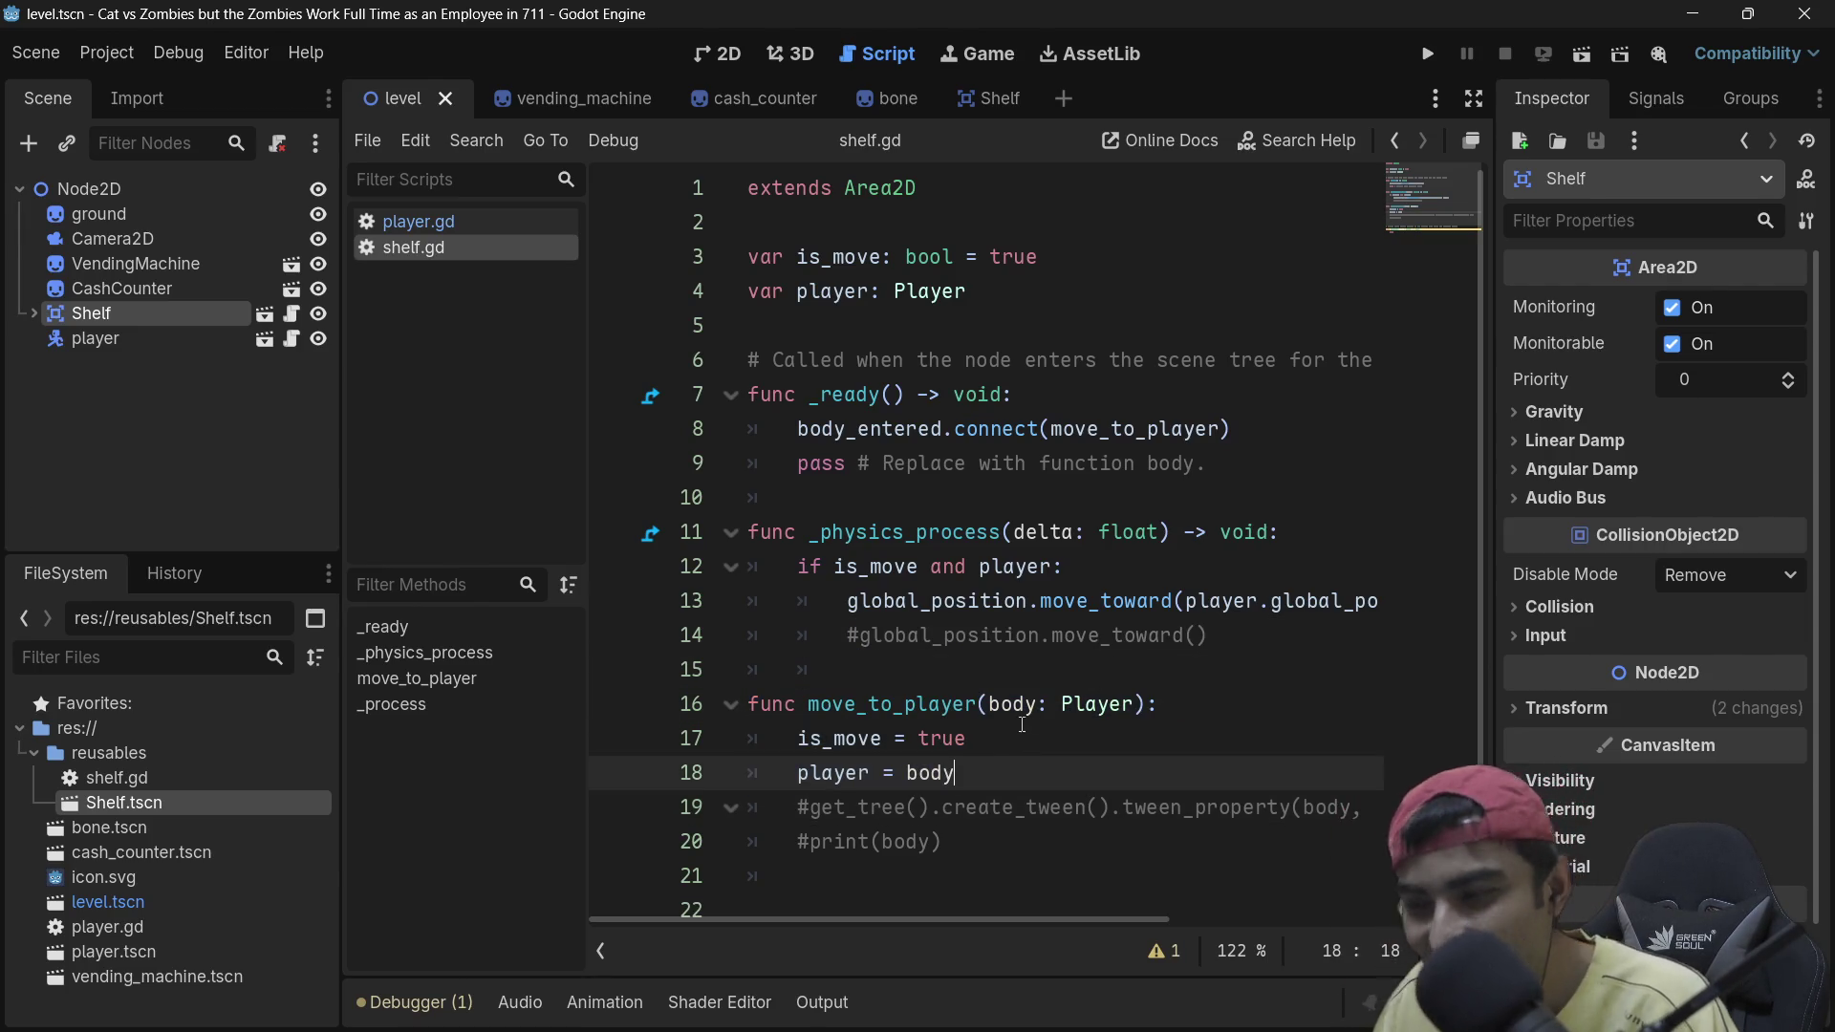
pyautogui.doubleClick(841, 738)
pyautogui.moveTo(966, 738)
pyautogui.mouseDown()
pyautogui.moveTo(653, 724)
pyautogui.moveTo(956, 772)
pyautogui.mouseUp()
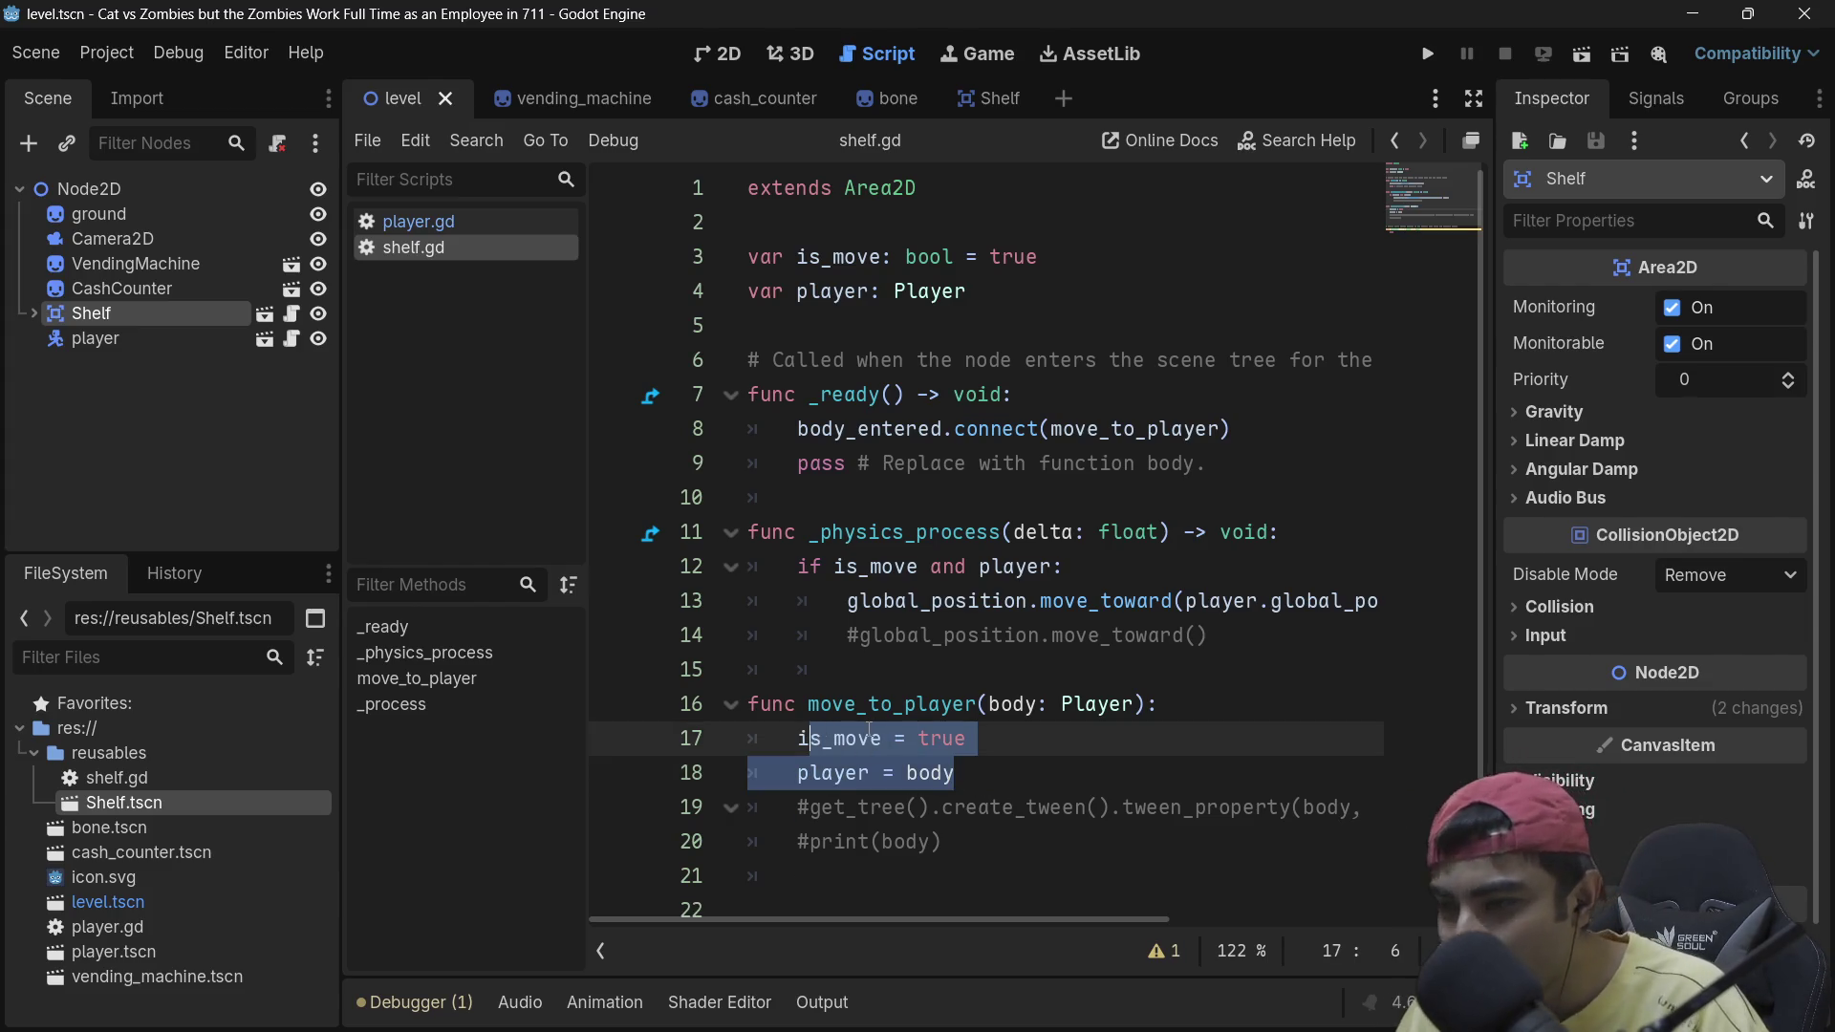
pyautogui.doubleClick(841, 738)
# Step: Add print("helloooo") inside the is_move check, save shelf.gd and run the game
pyautogui.click(882, 566)
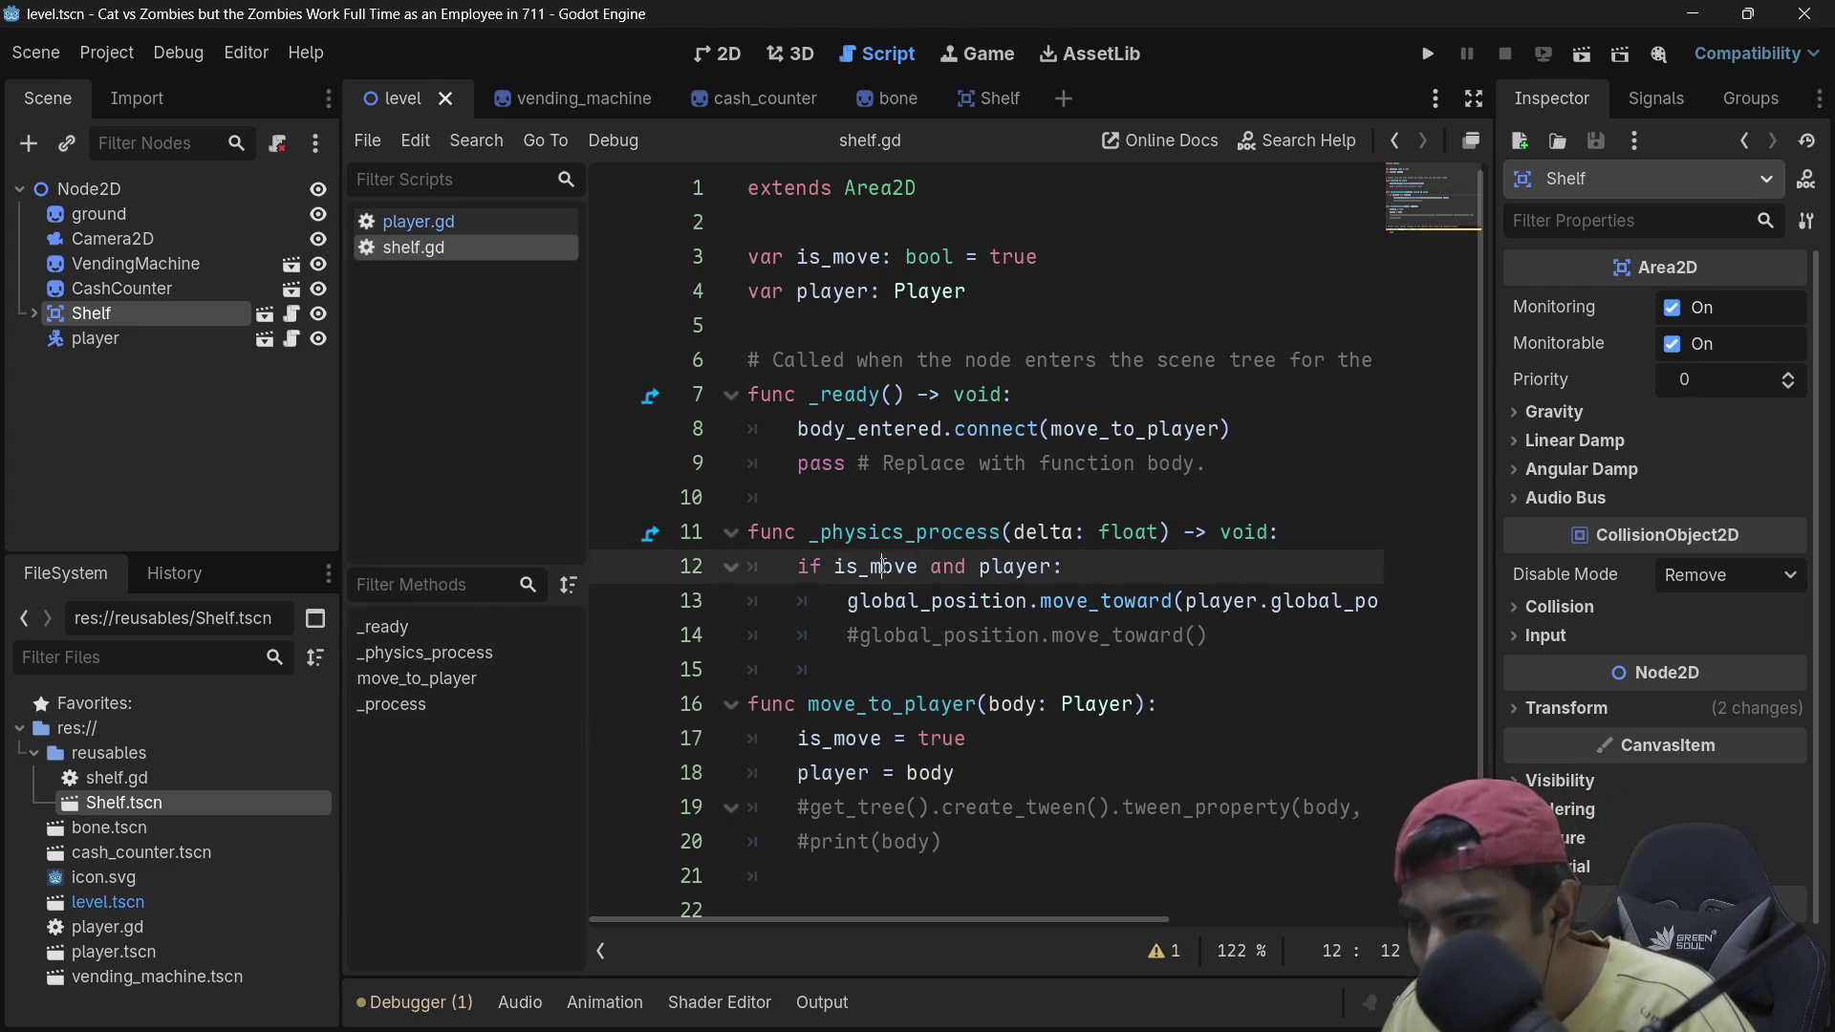
pyautogui.click(1066, 572)
pyautogui.press('Return')
pyautogui.write('print')
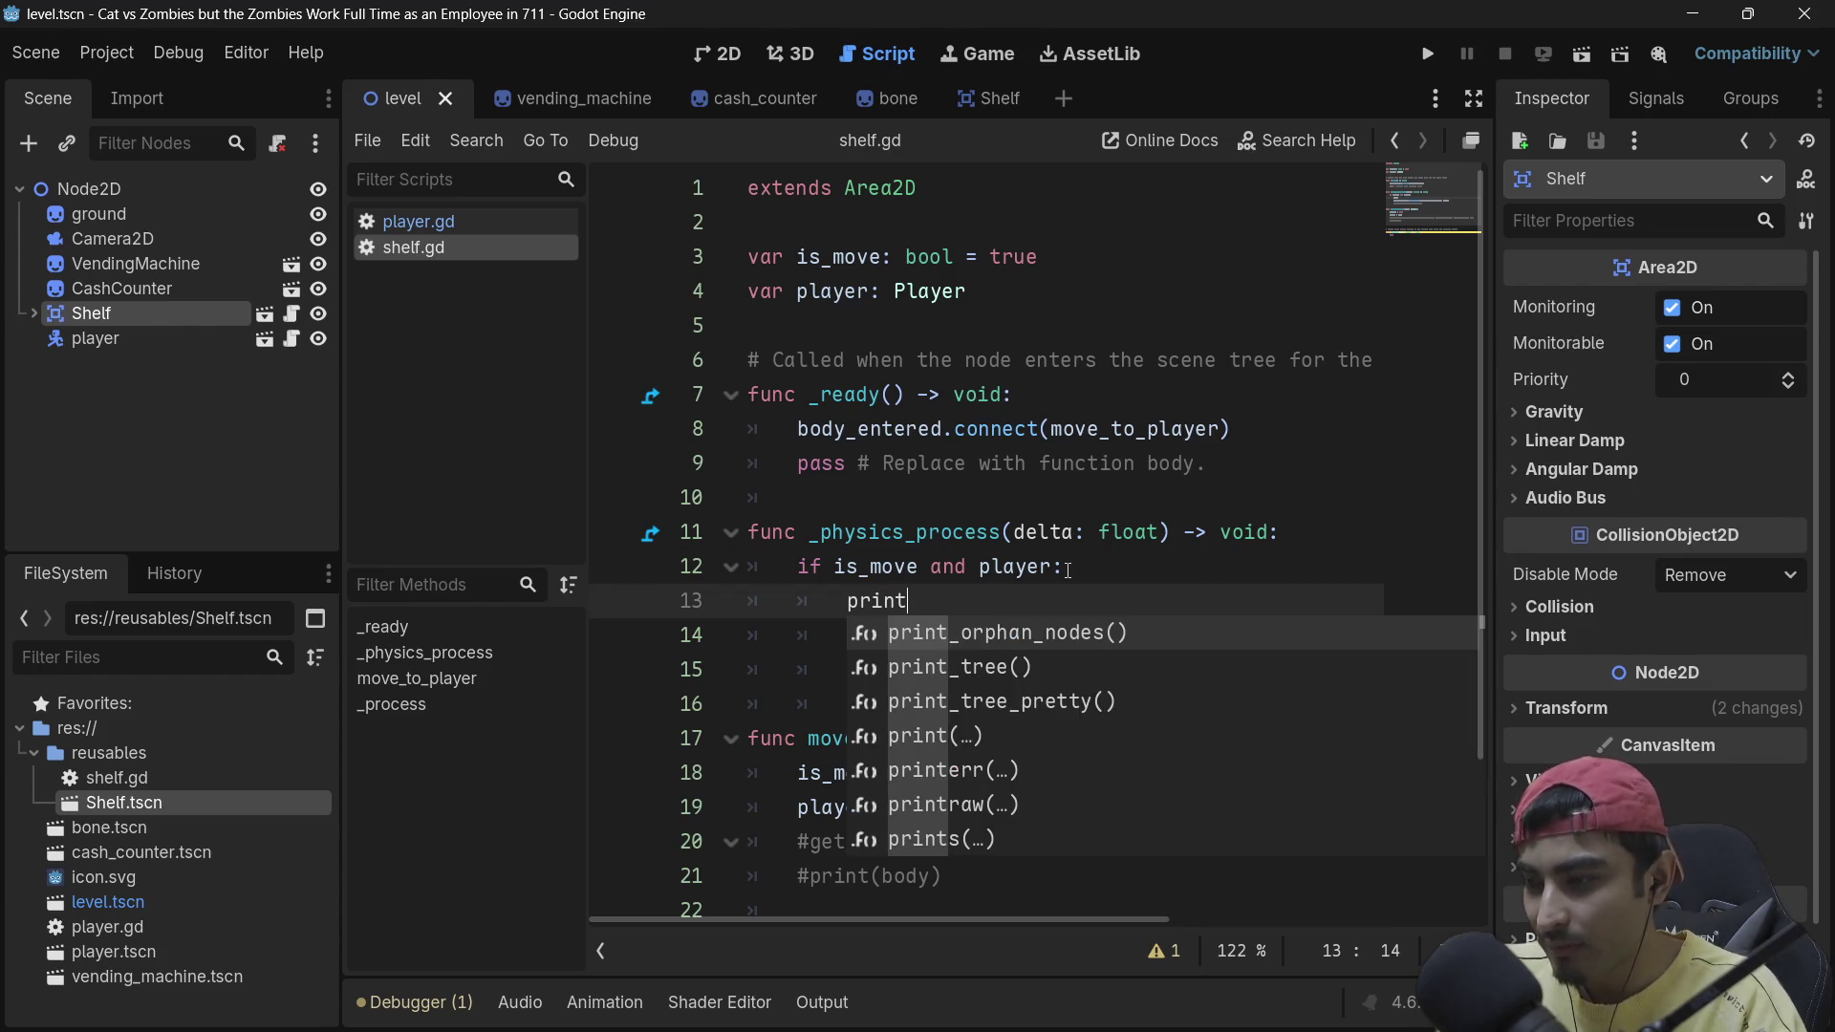
pyautogui.write('("hello')
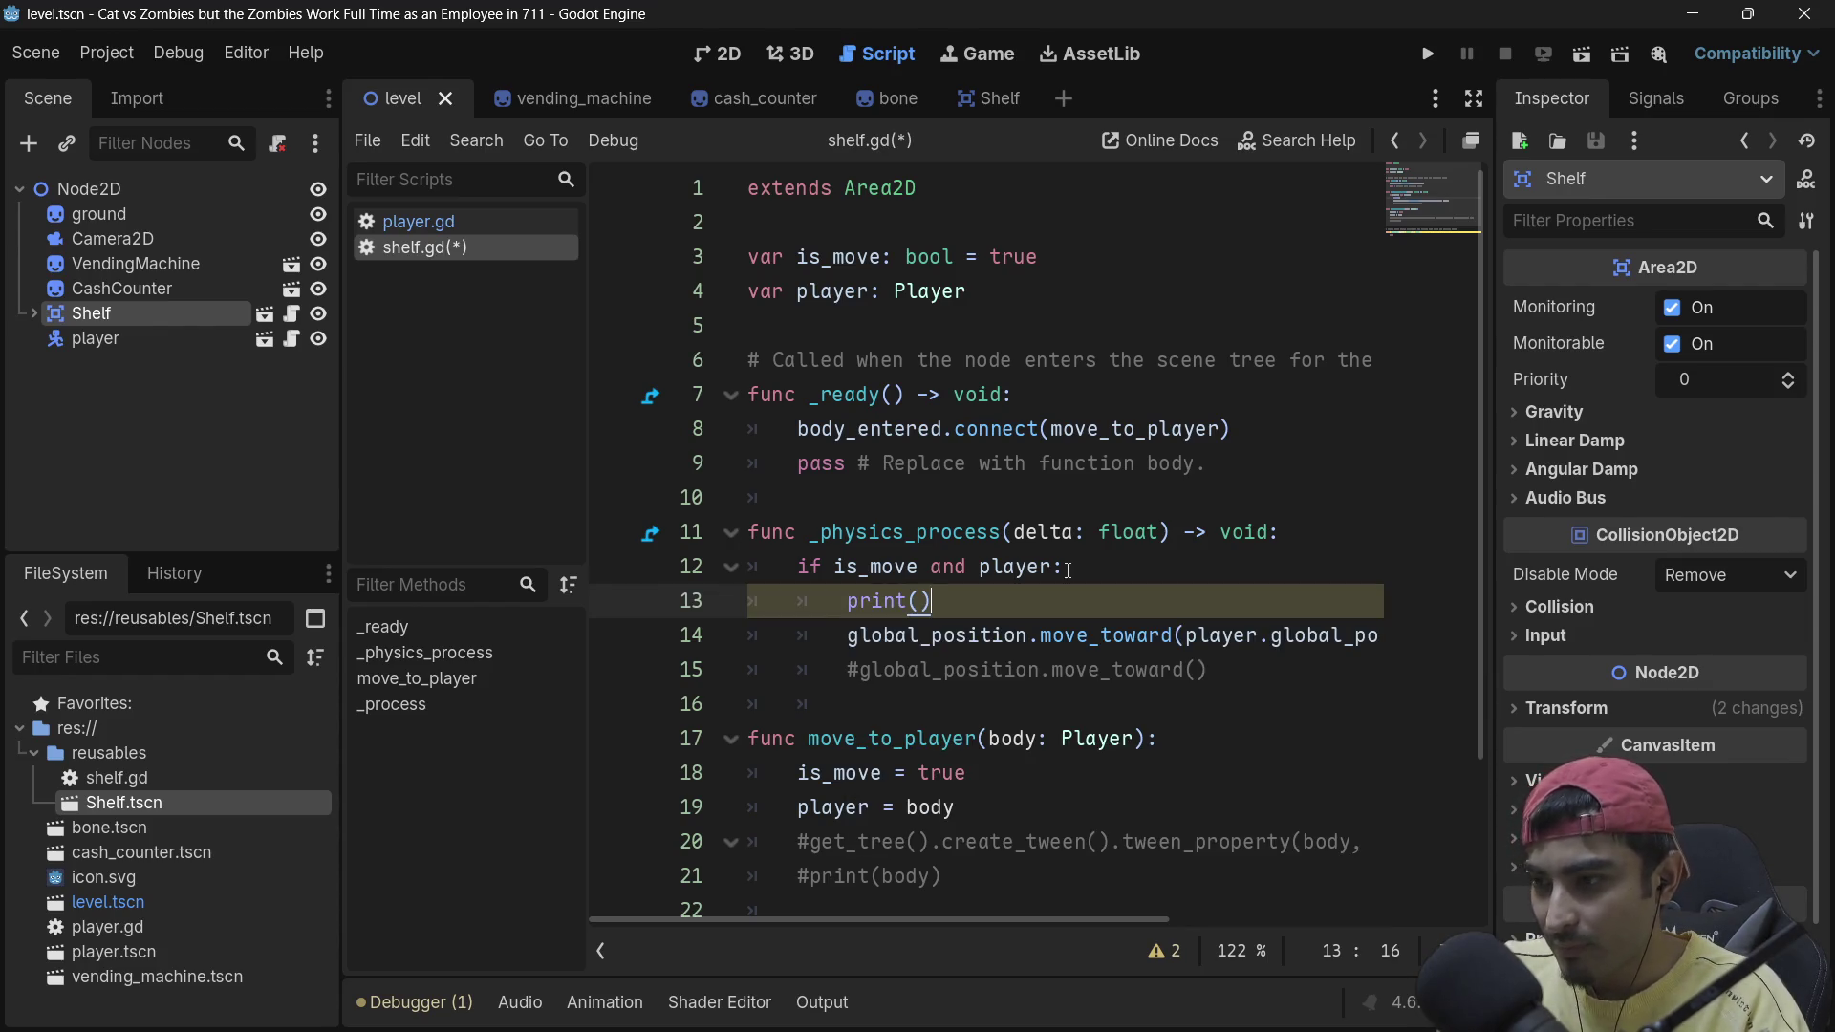
pyautogui.write('ooo')
pyautogui.hotkey('ctrl', 's')
pyautogui.click(1429, 56)
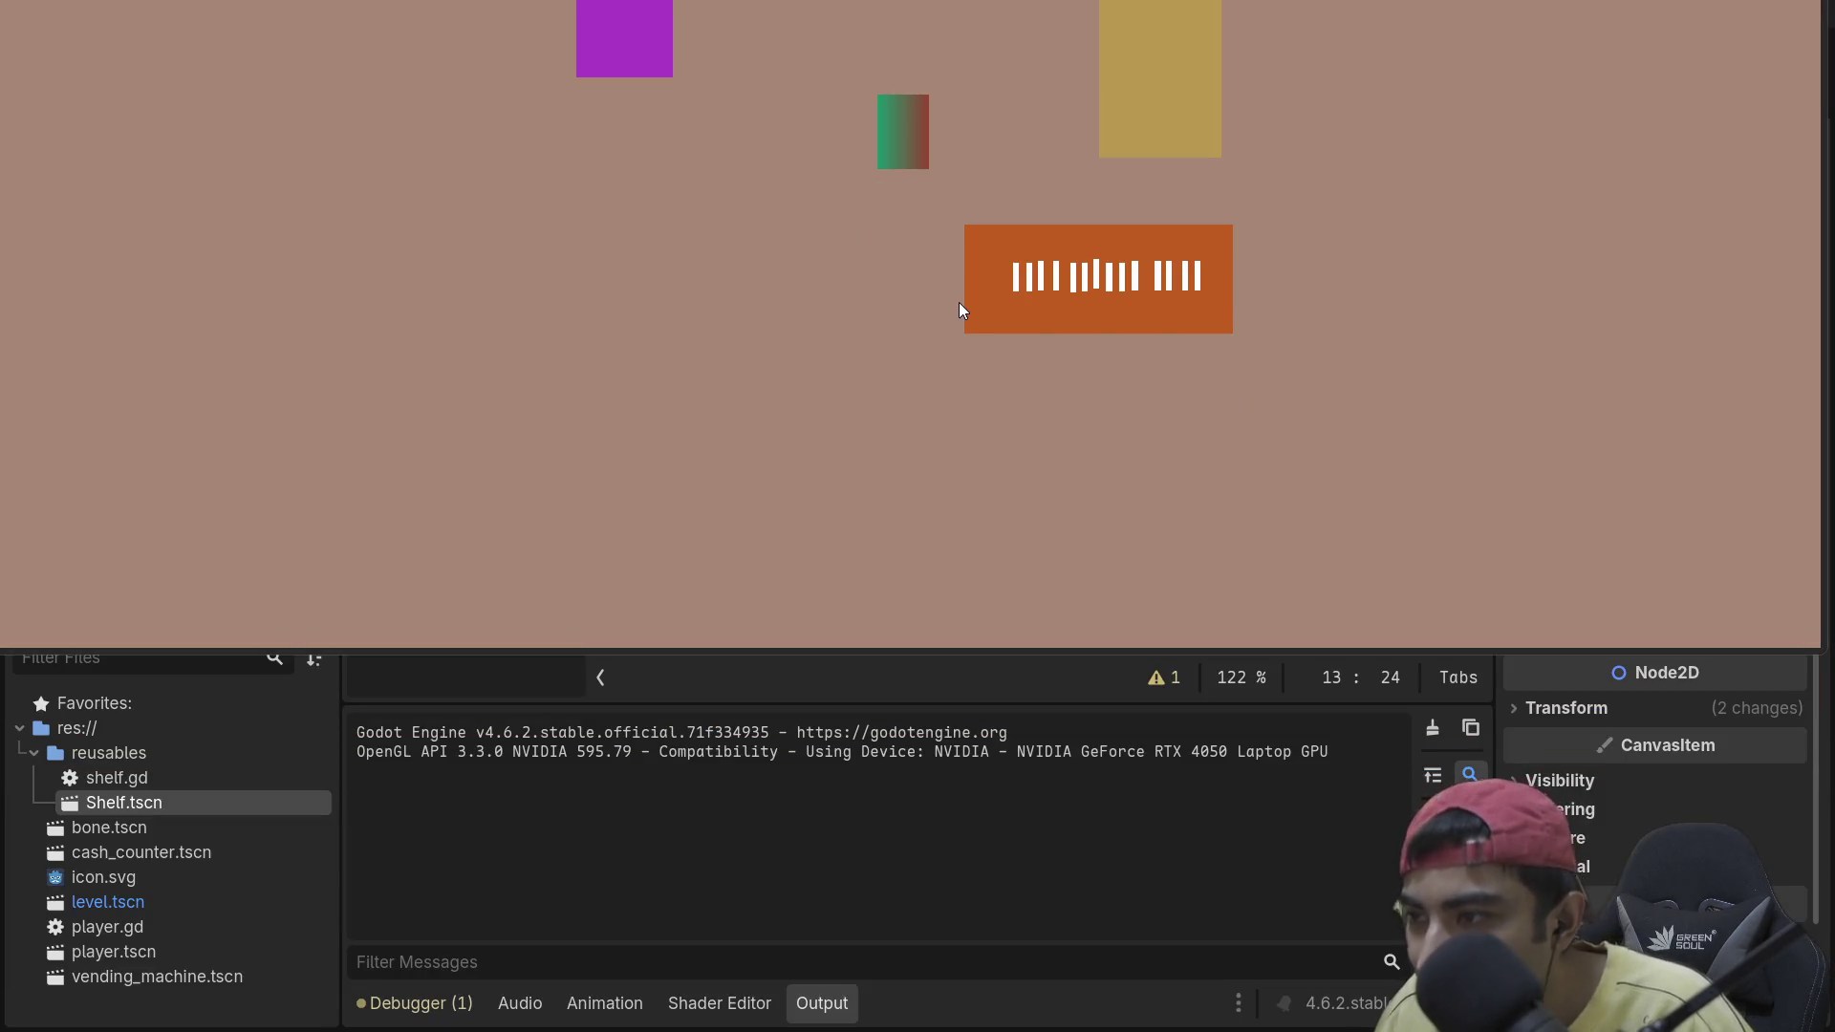
# Step: Move the player right onto the shelf so helloooo floods Output, then stop the game
pyautogui.press('Right')
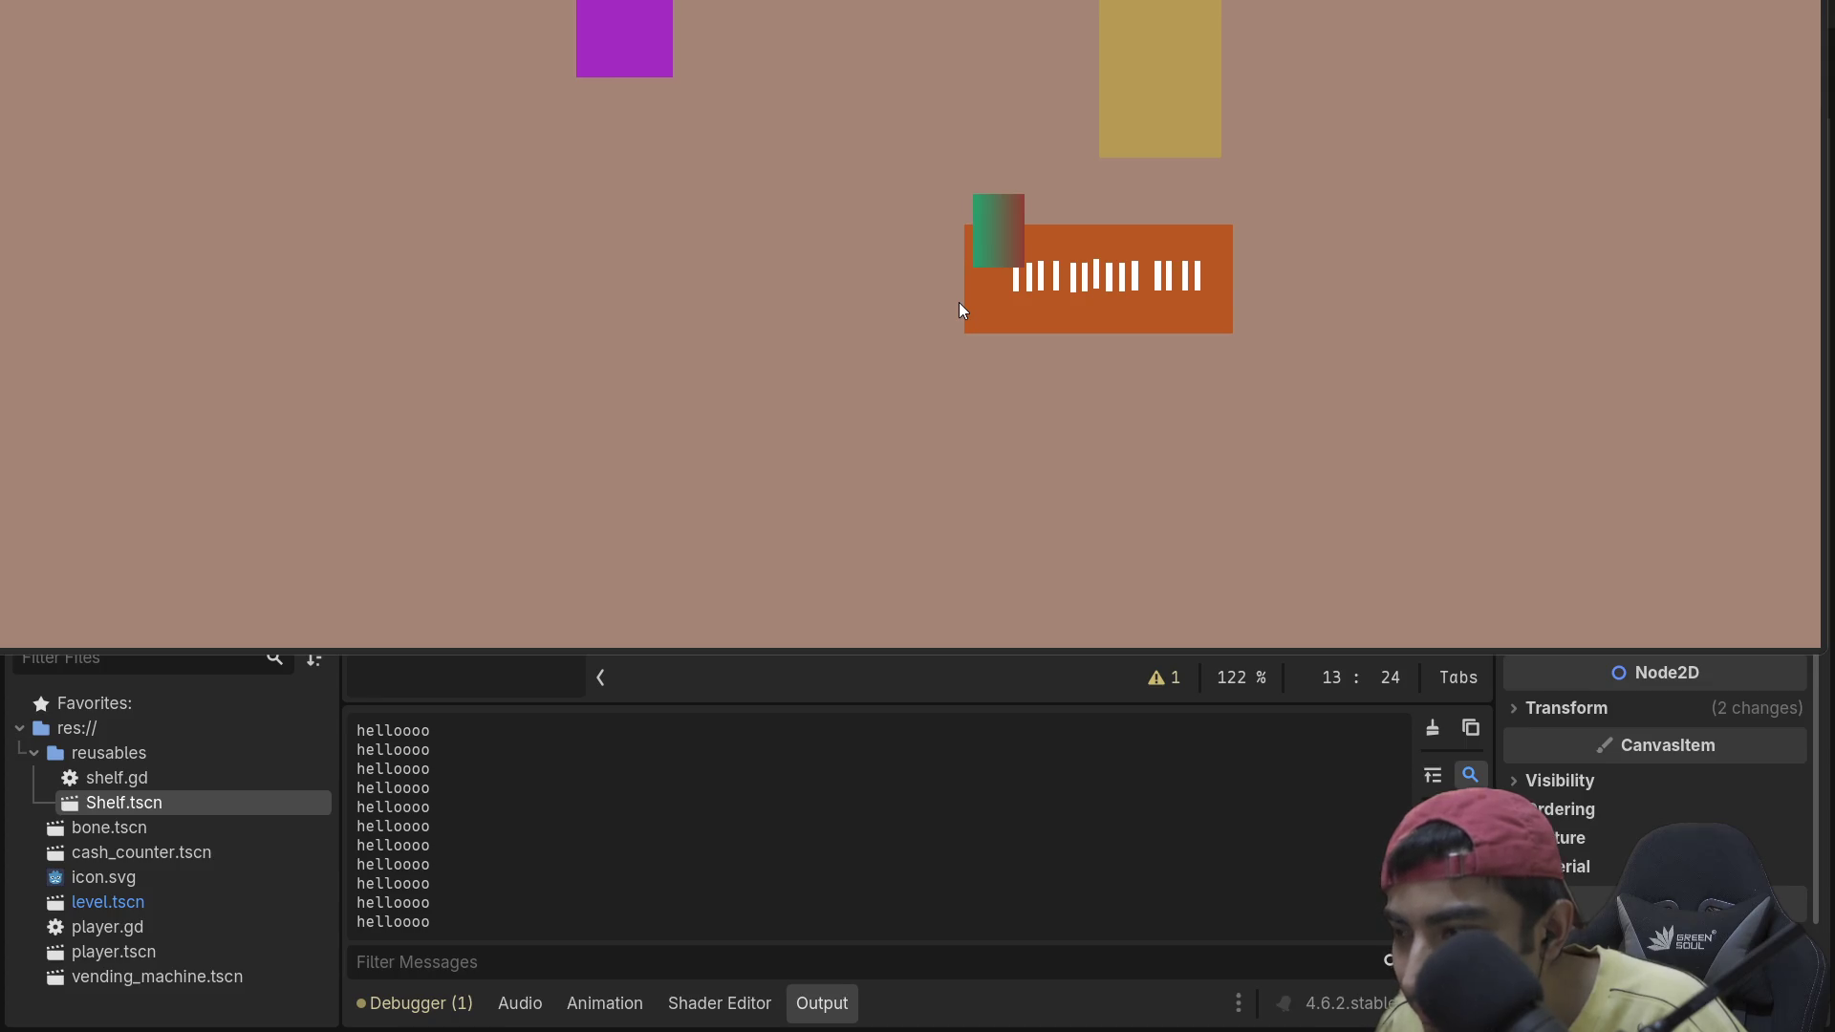
pyautogui.press('F8')
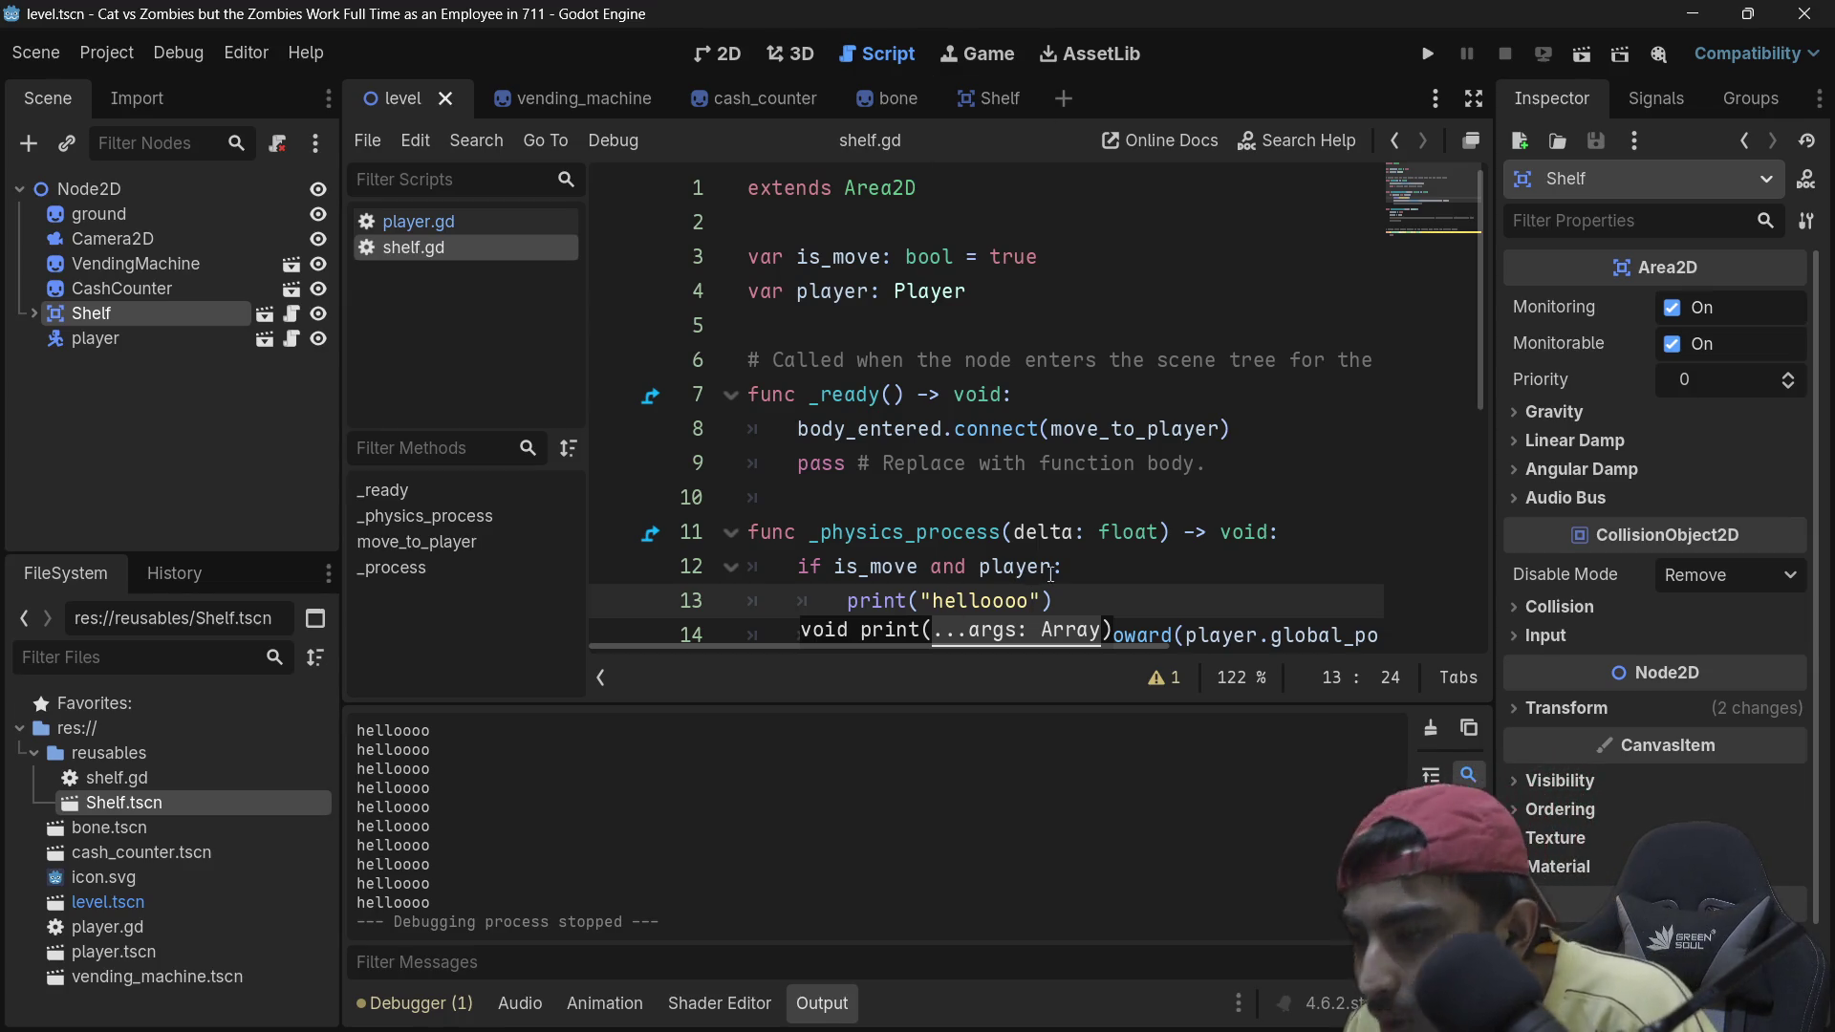
# Step: Inspect global_position and move_toward on line 14, then launch the game again
pyautogui.scroll(-3, 1050, 574)
pyautogui.doubleClick(1037, 330)
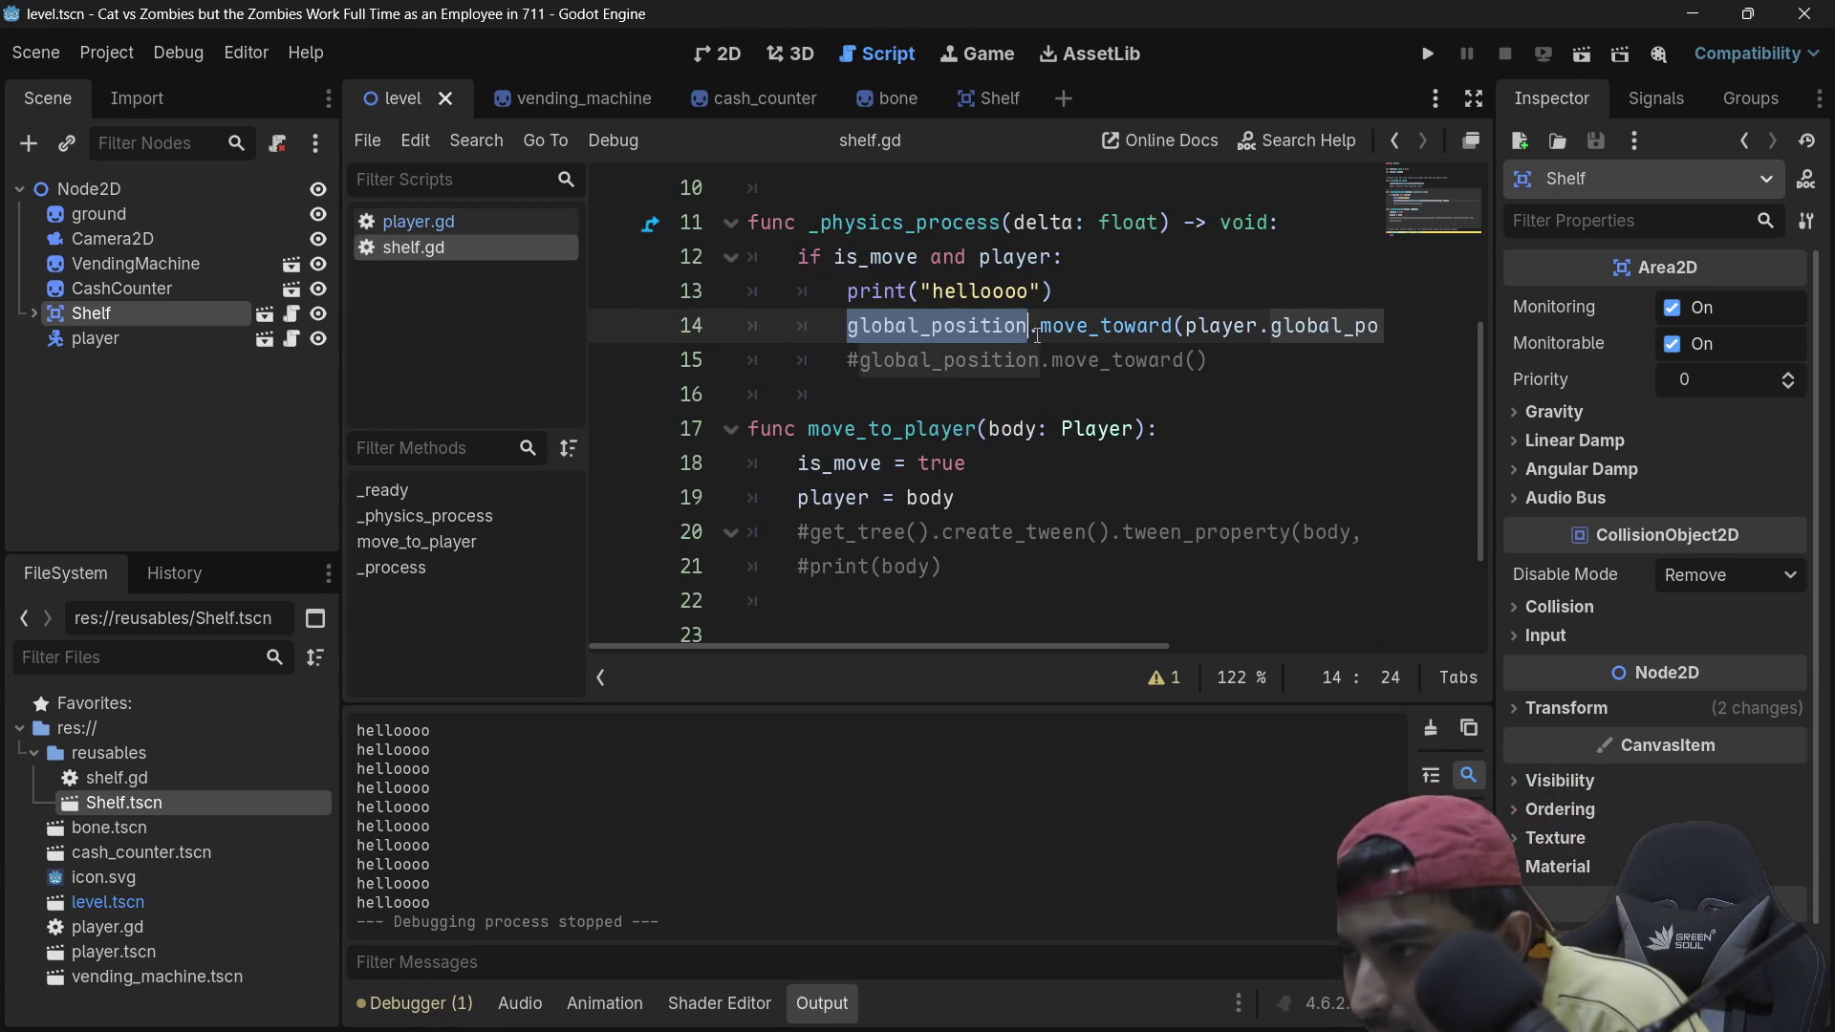
pyautogui.doubleClick(1104, 328)
pyautogui.click(1271, 372)
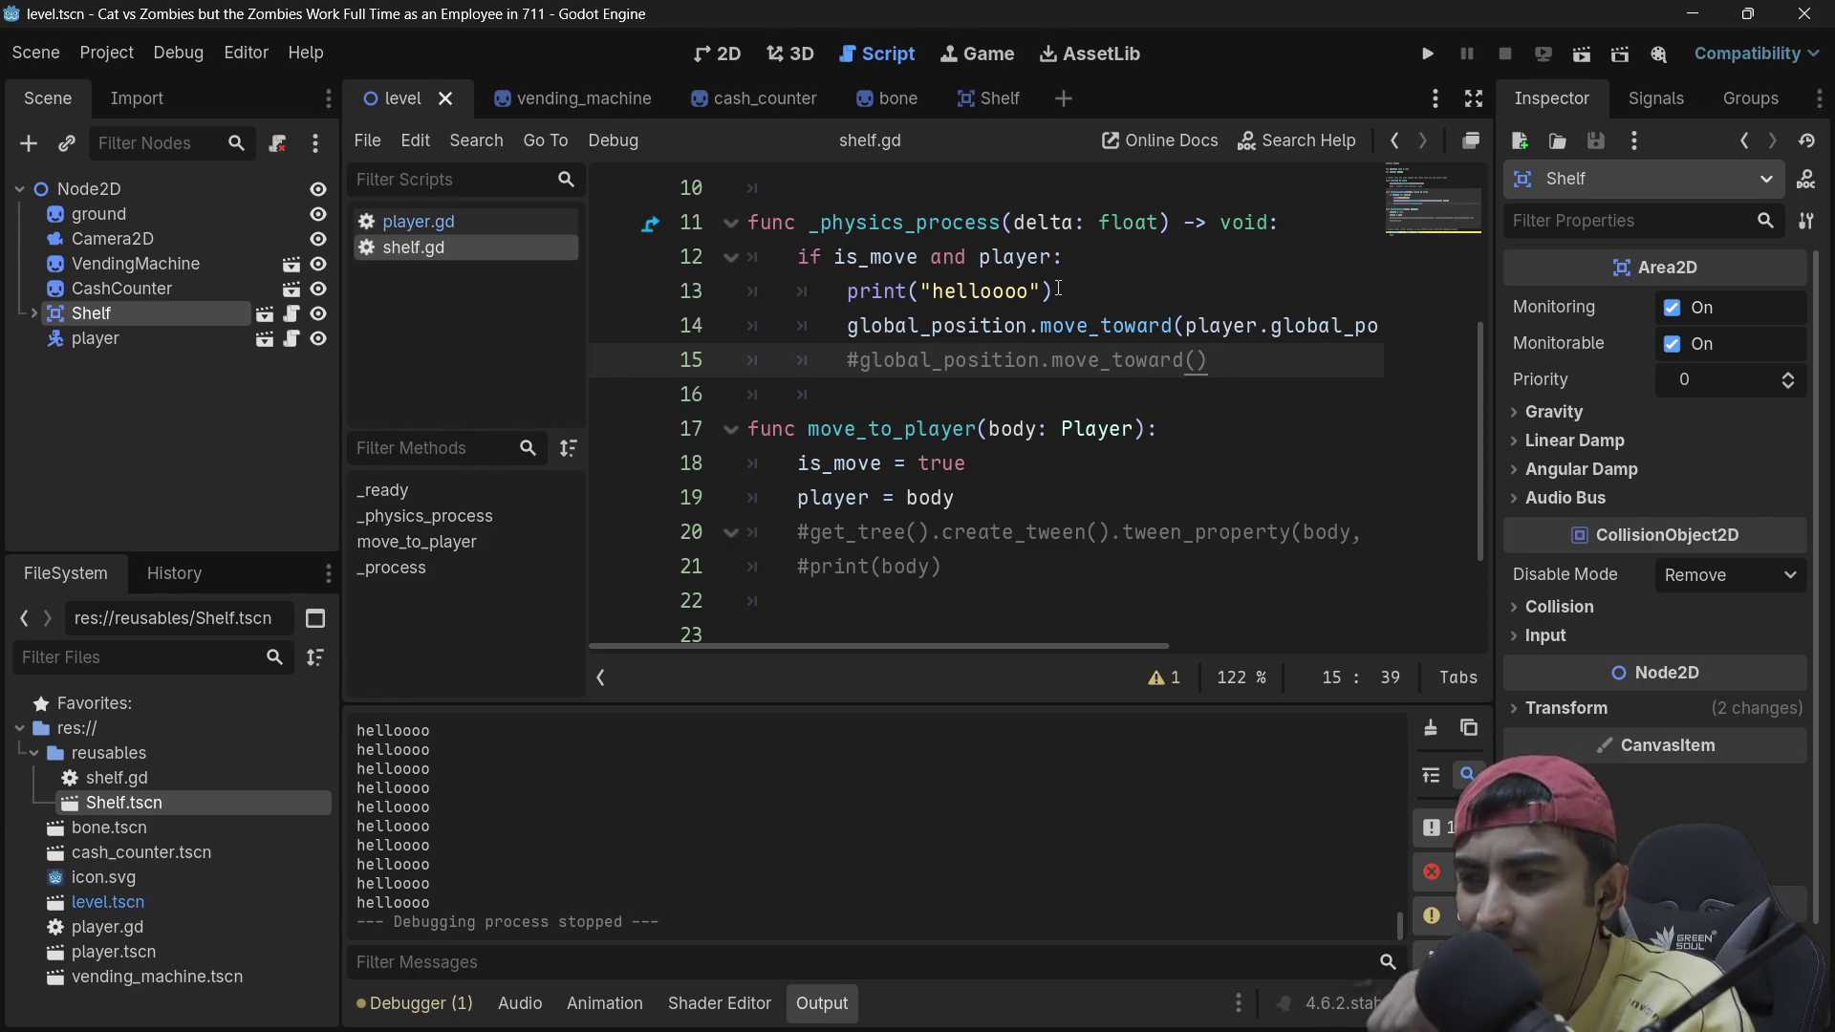
pyautogui.click(1433, 61)
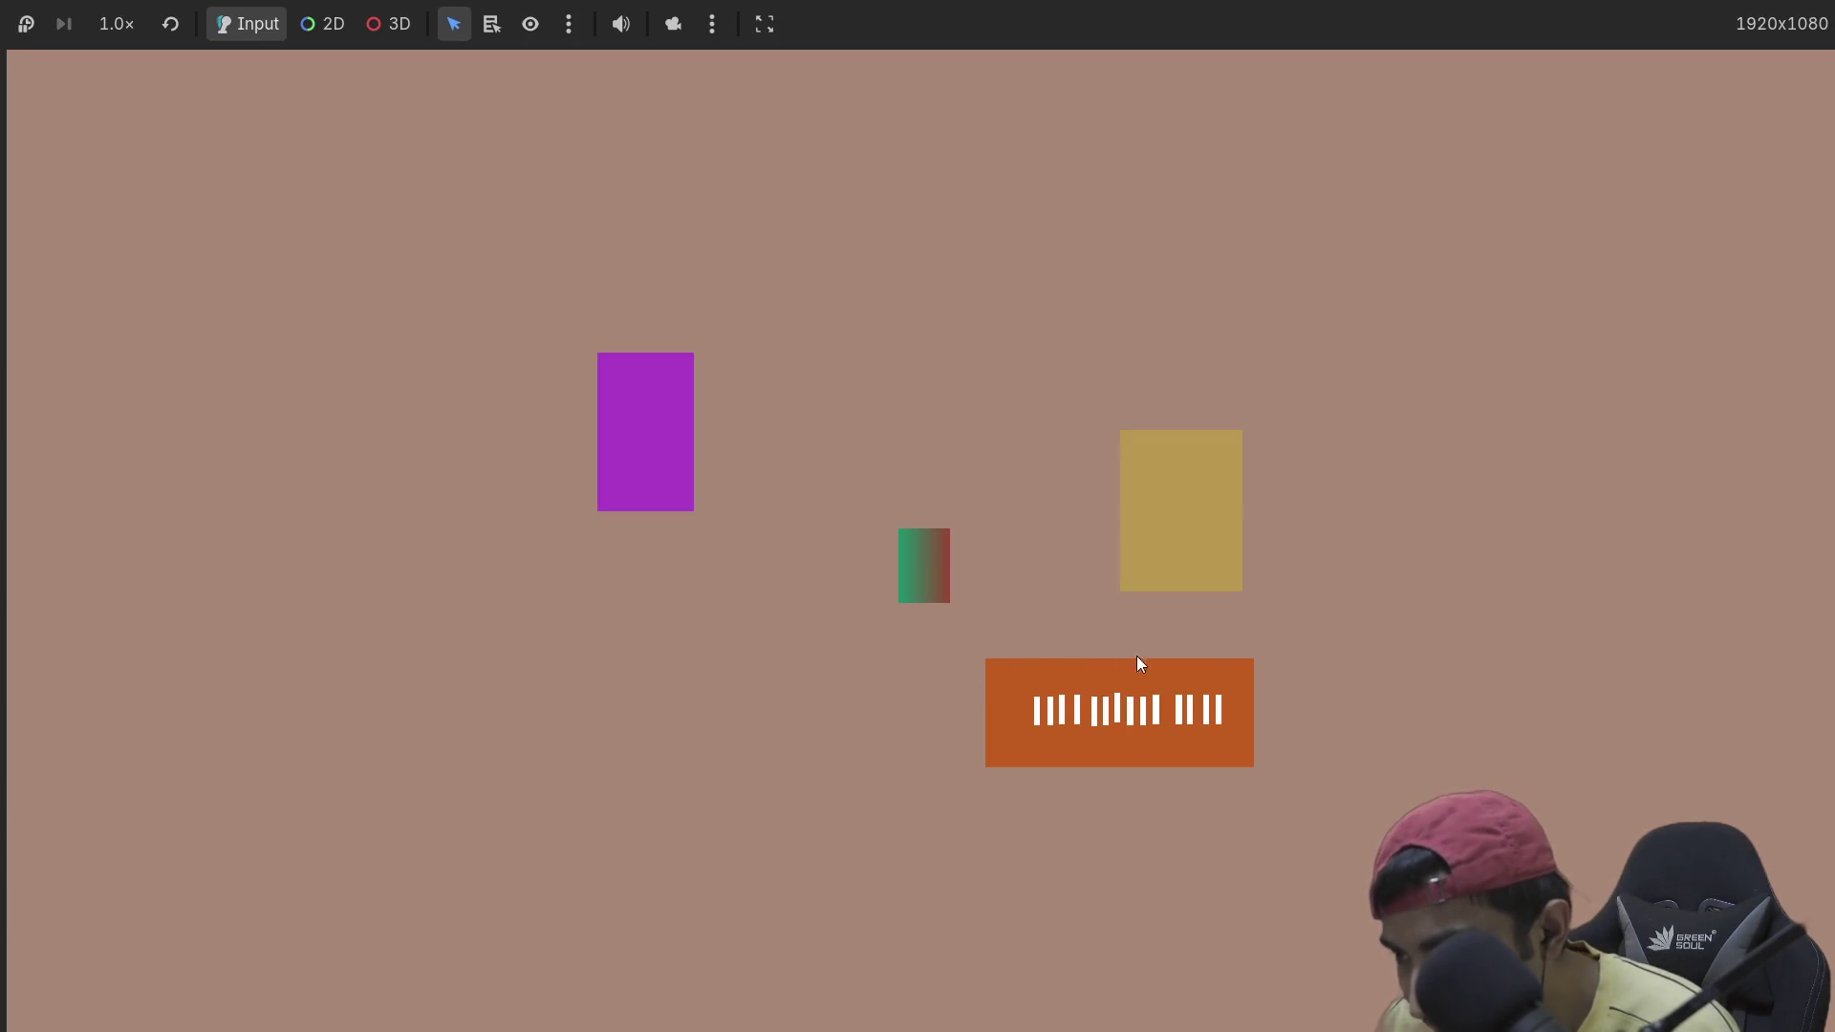
# Step: Steer the player right and down onto the orange shelf, then stop the game with F8
pyautogui.press('Right')
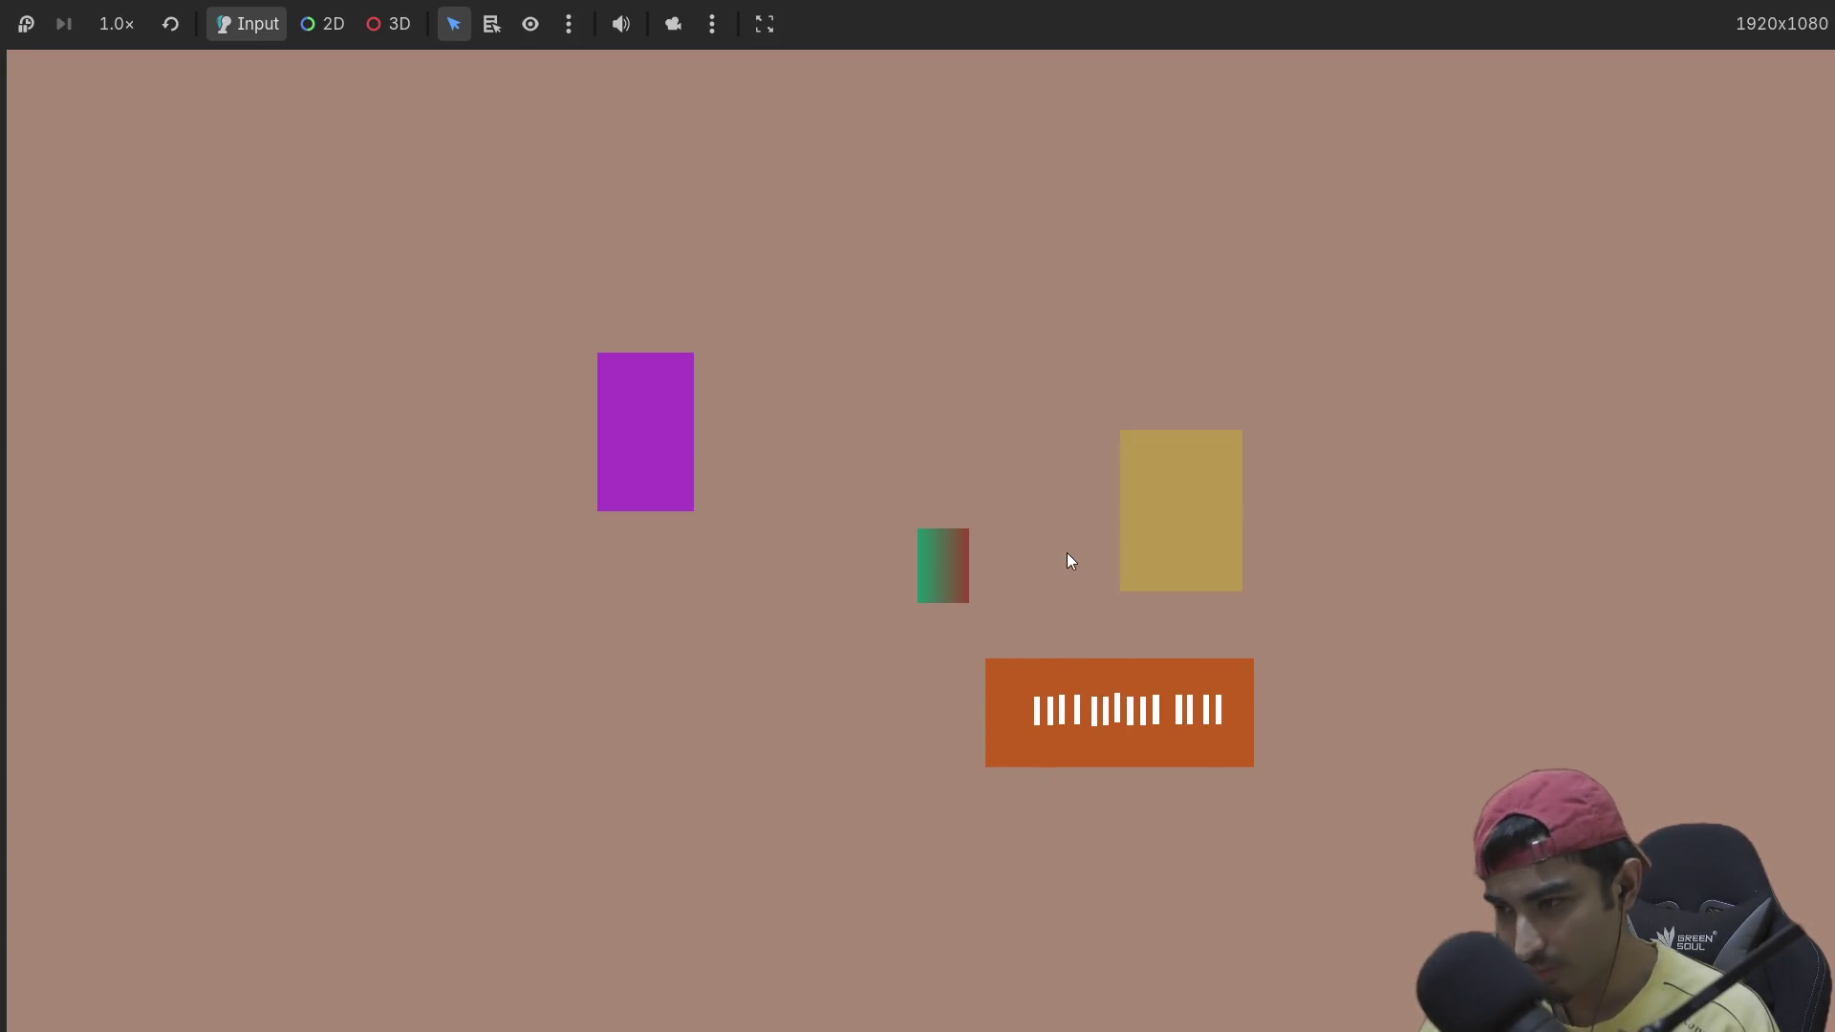
pyautogui.press('Down')
pyautogui.press('Down')
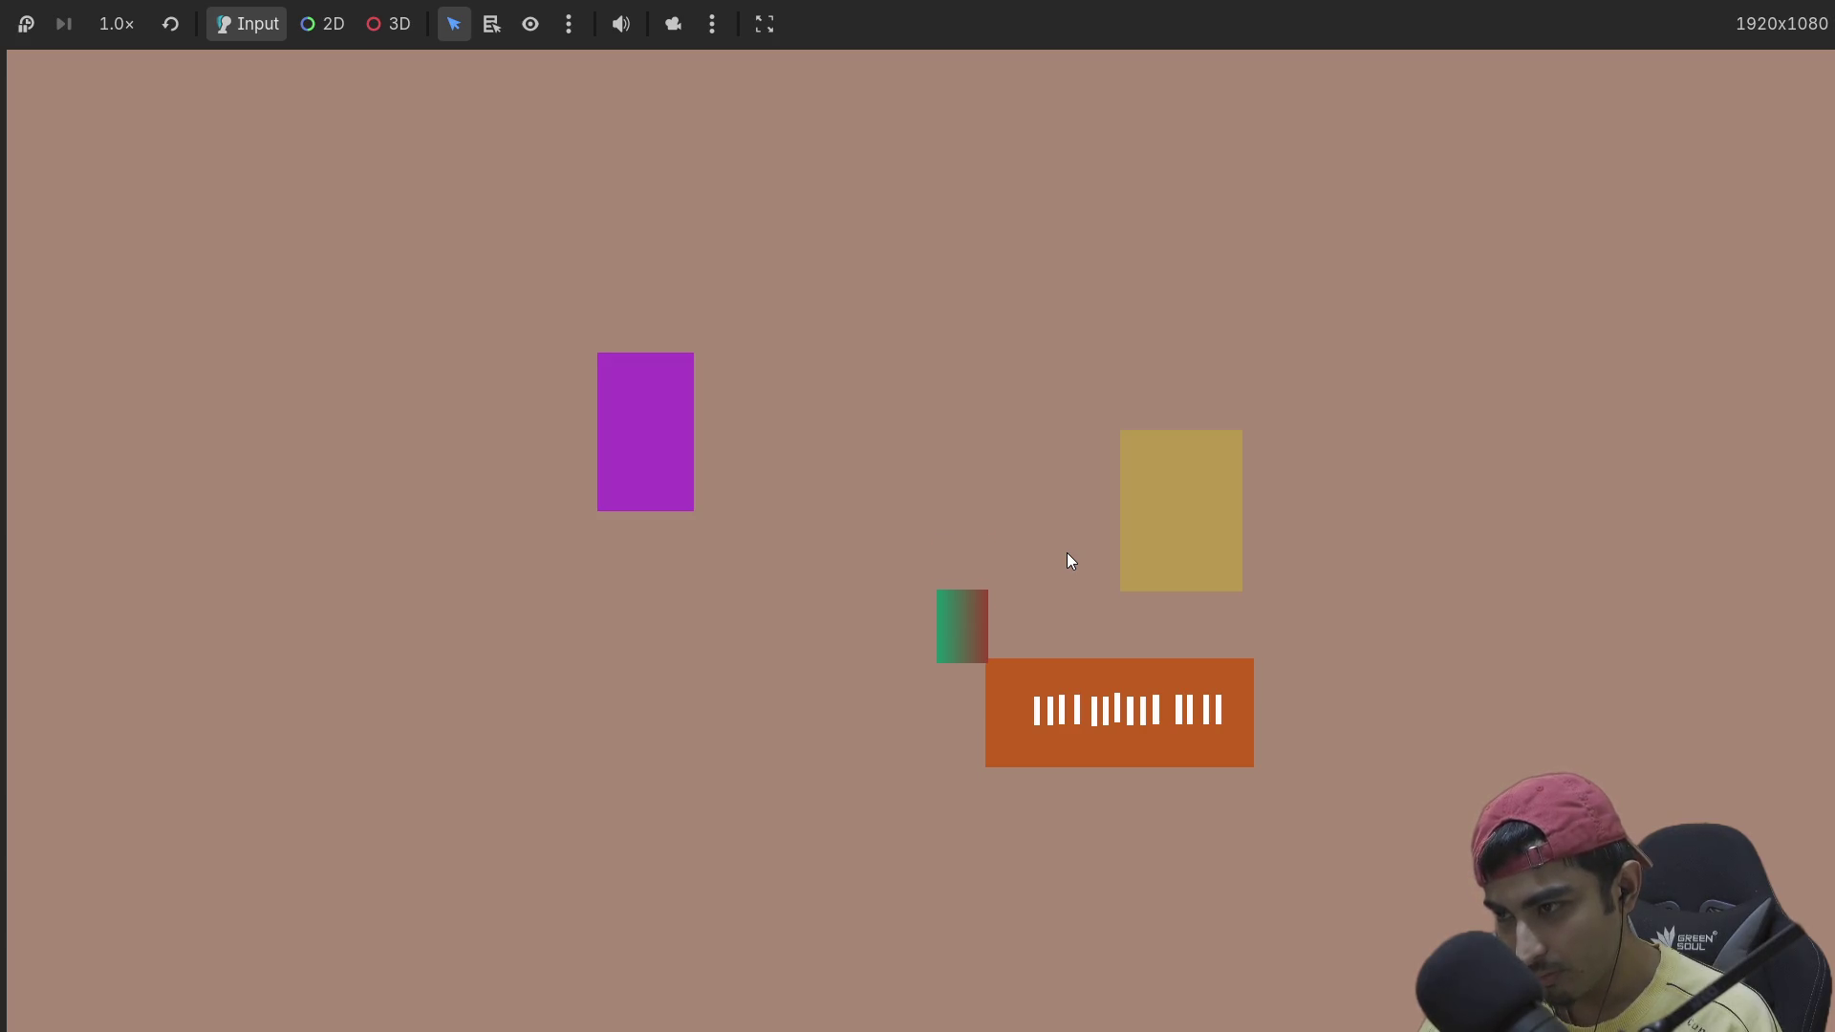
pyautogui.press('Right')
pyautogui.press('Down')
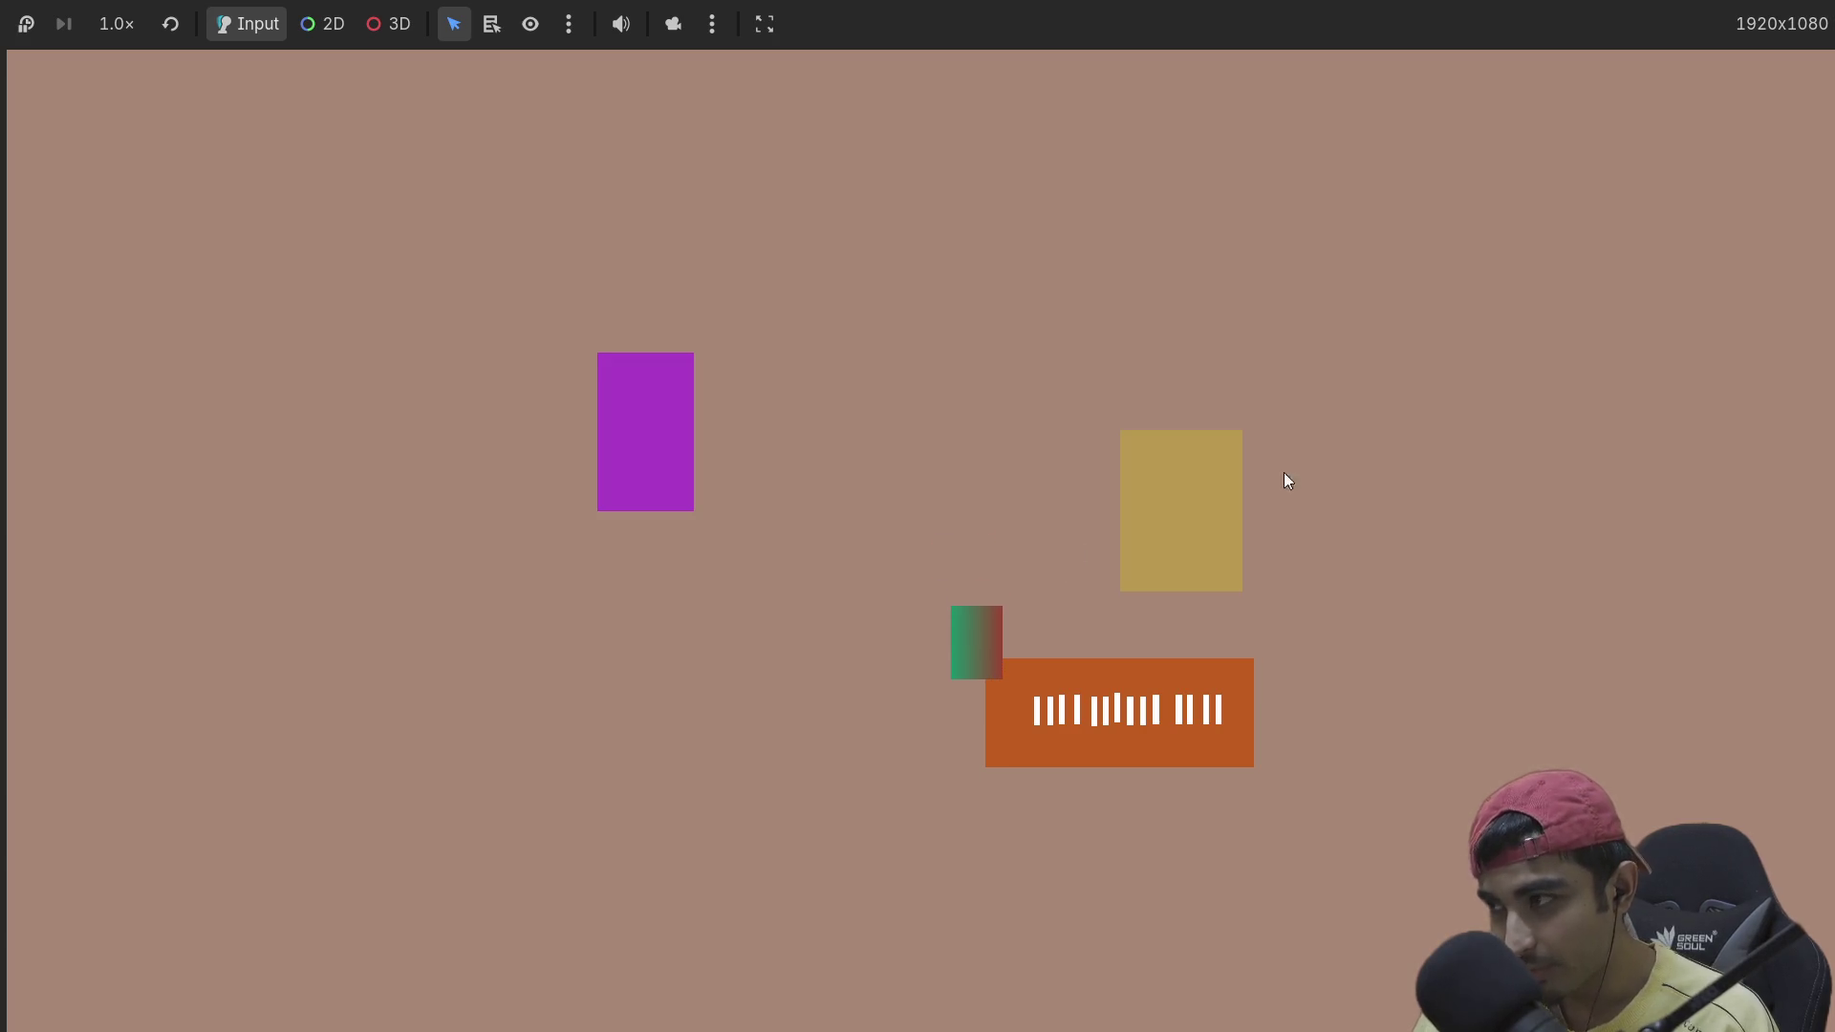
pyautogui.press('F8')
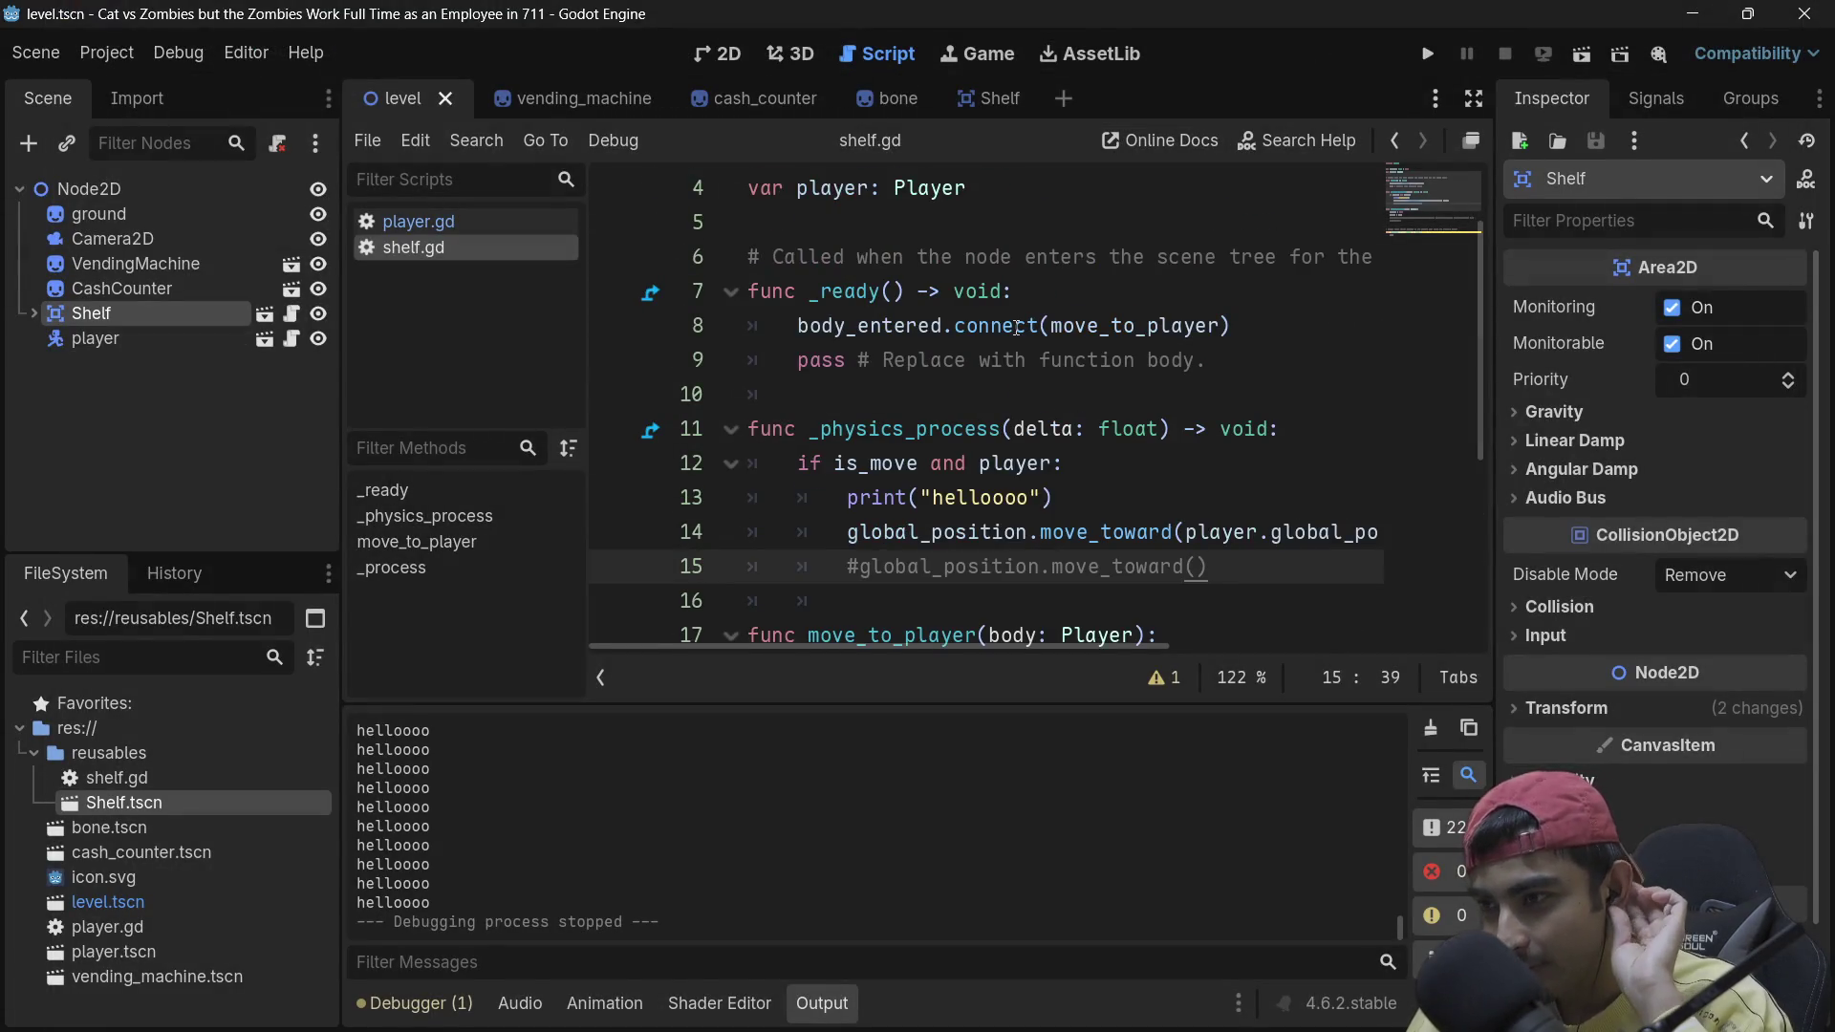
# Step: Expand Shelf in the Scene dock to reveal Bone through Bone14, then return to the print line
pyautogui.moveTo(1016, 328)
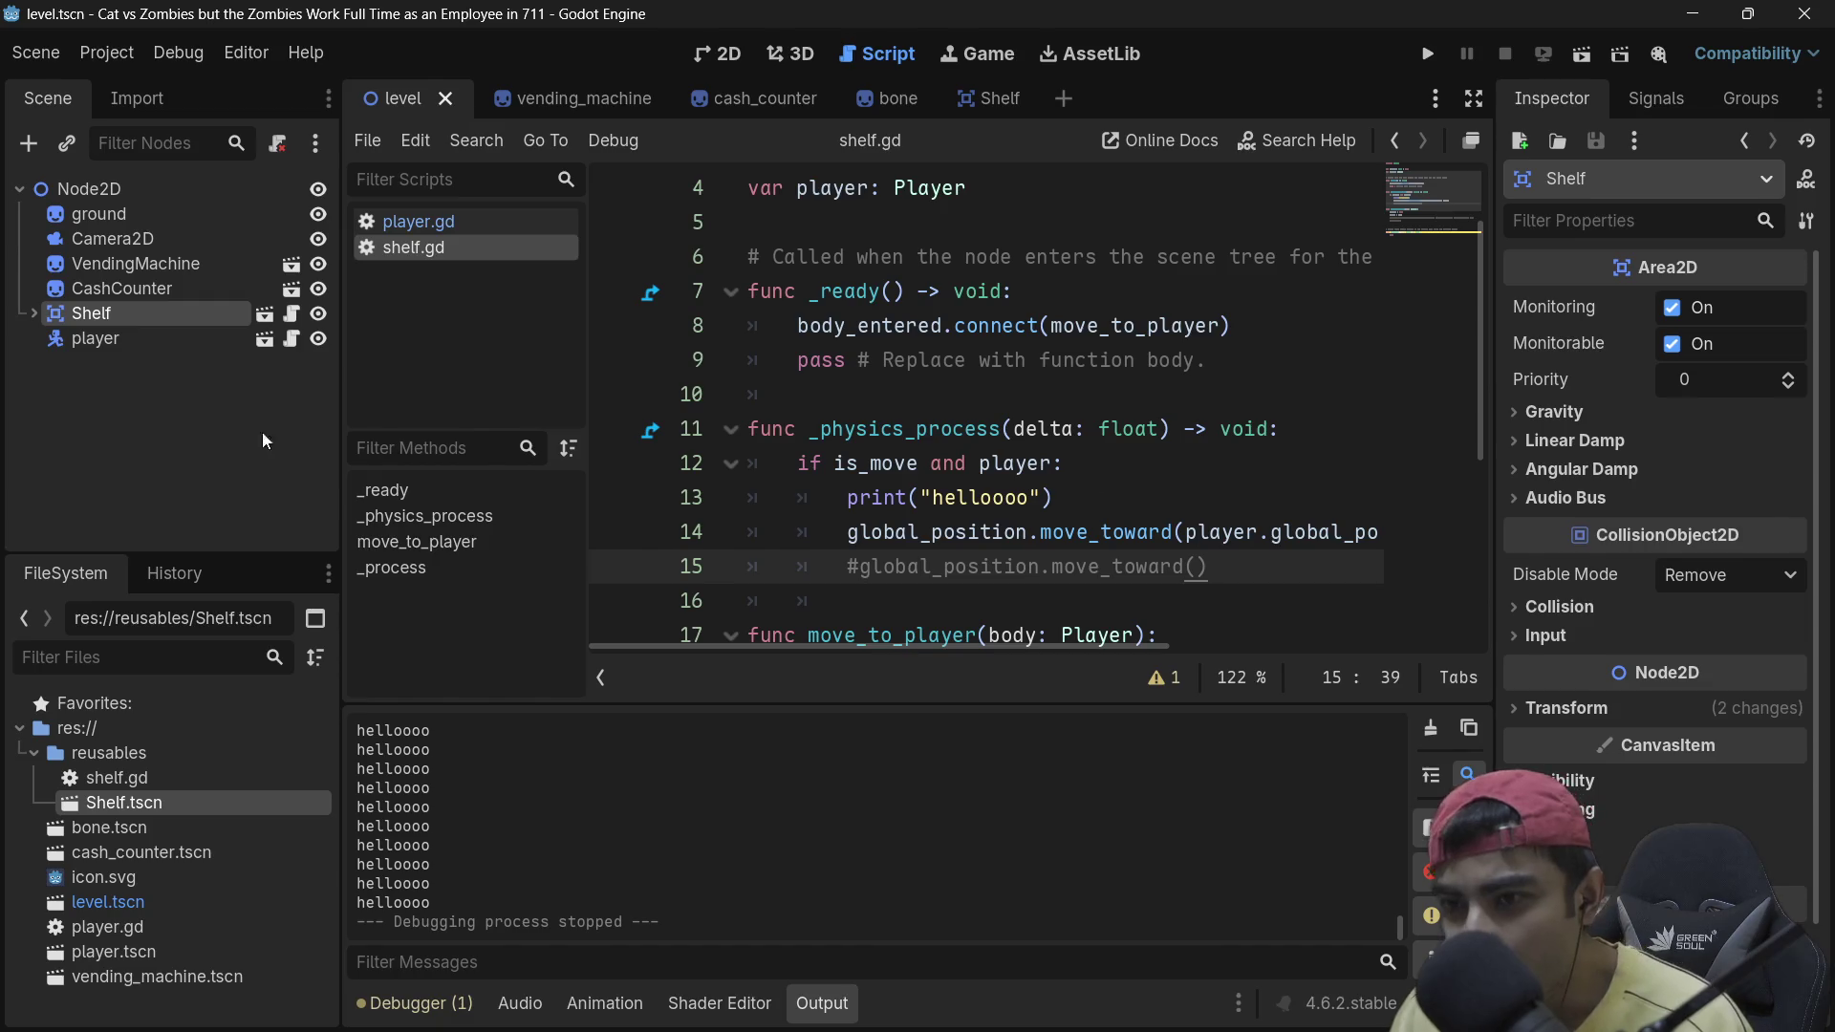
pyautogui.click(33, 313)
pyautogui.scroll(-3, 129, 450)
pyautogui.scroll(3, 145, 433)
pyautogui.click(1104, 507)
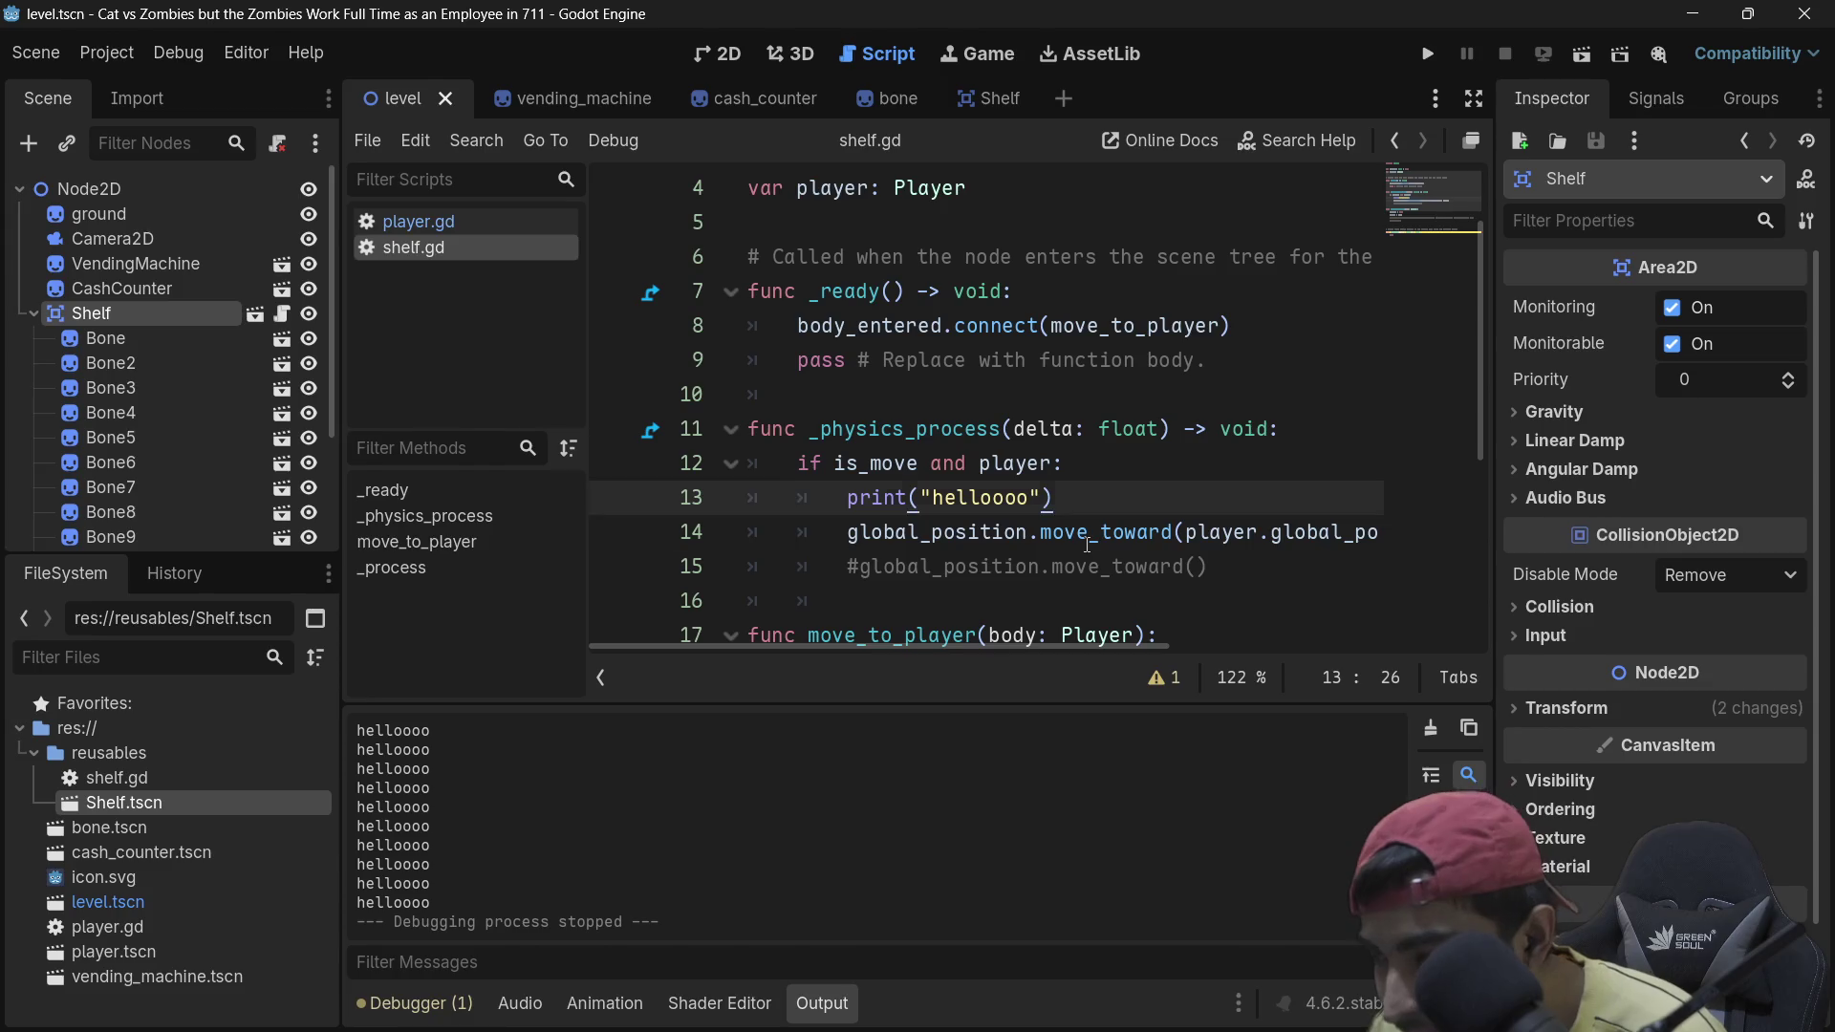
pyautogui.click(1045, 531)
pyautogui.click(1088, 495)
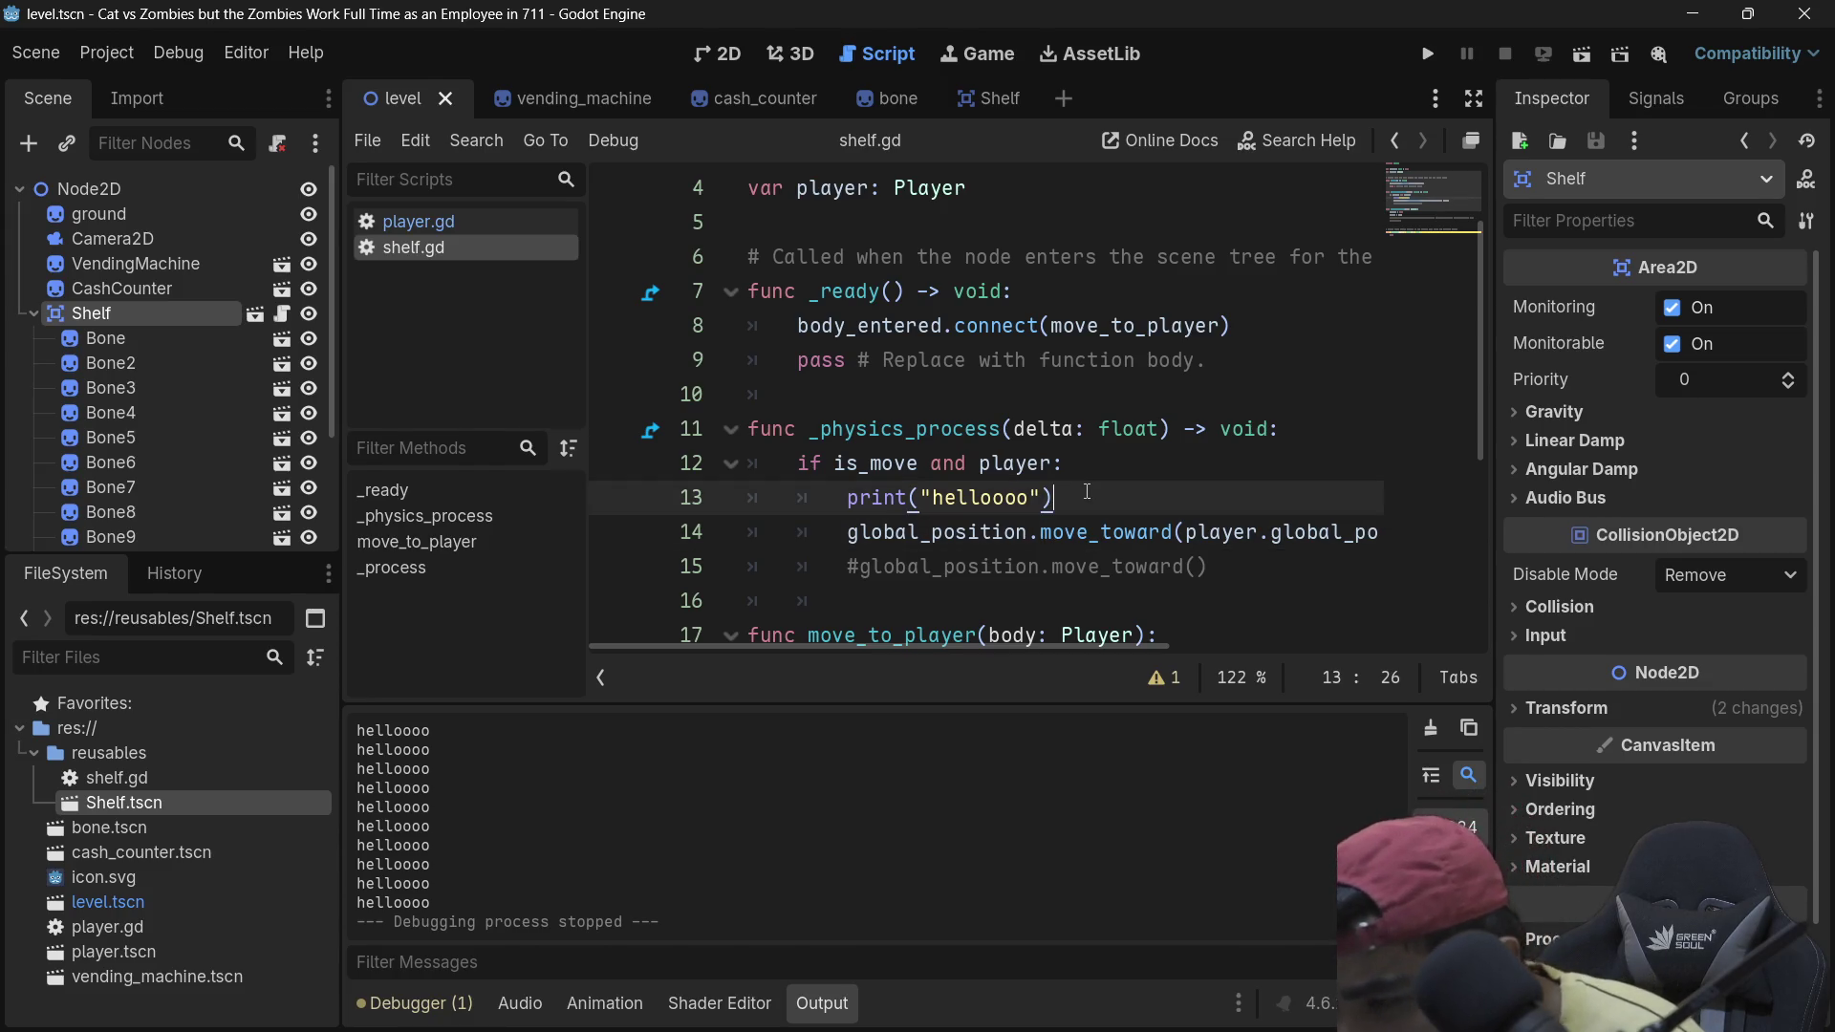
# Step: Add a 'for child in get_children():' loop line below the print statement
pyautogui.press('Return')
pyautogui.write('fo')
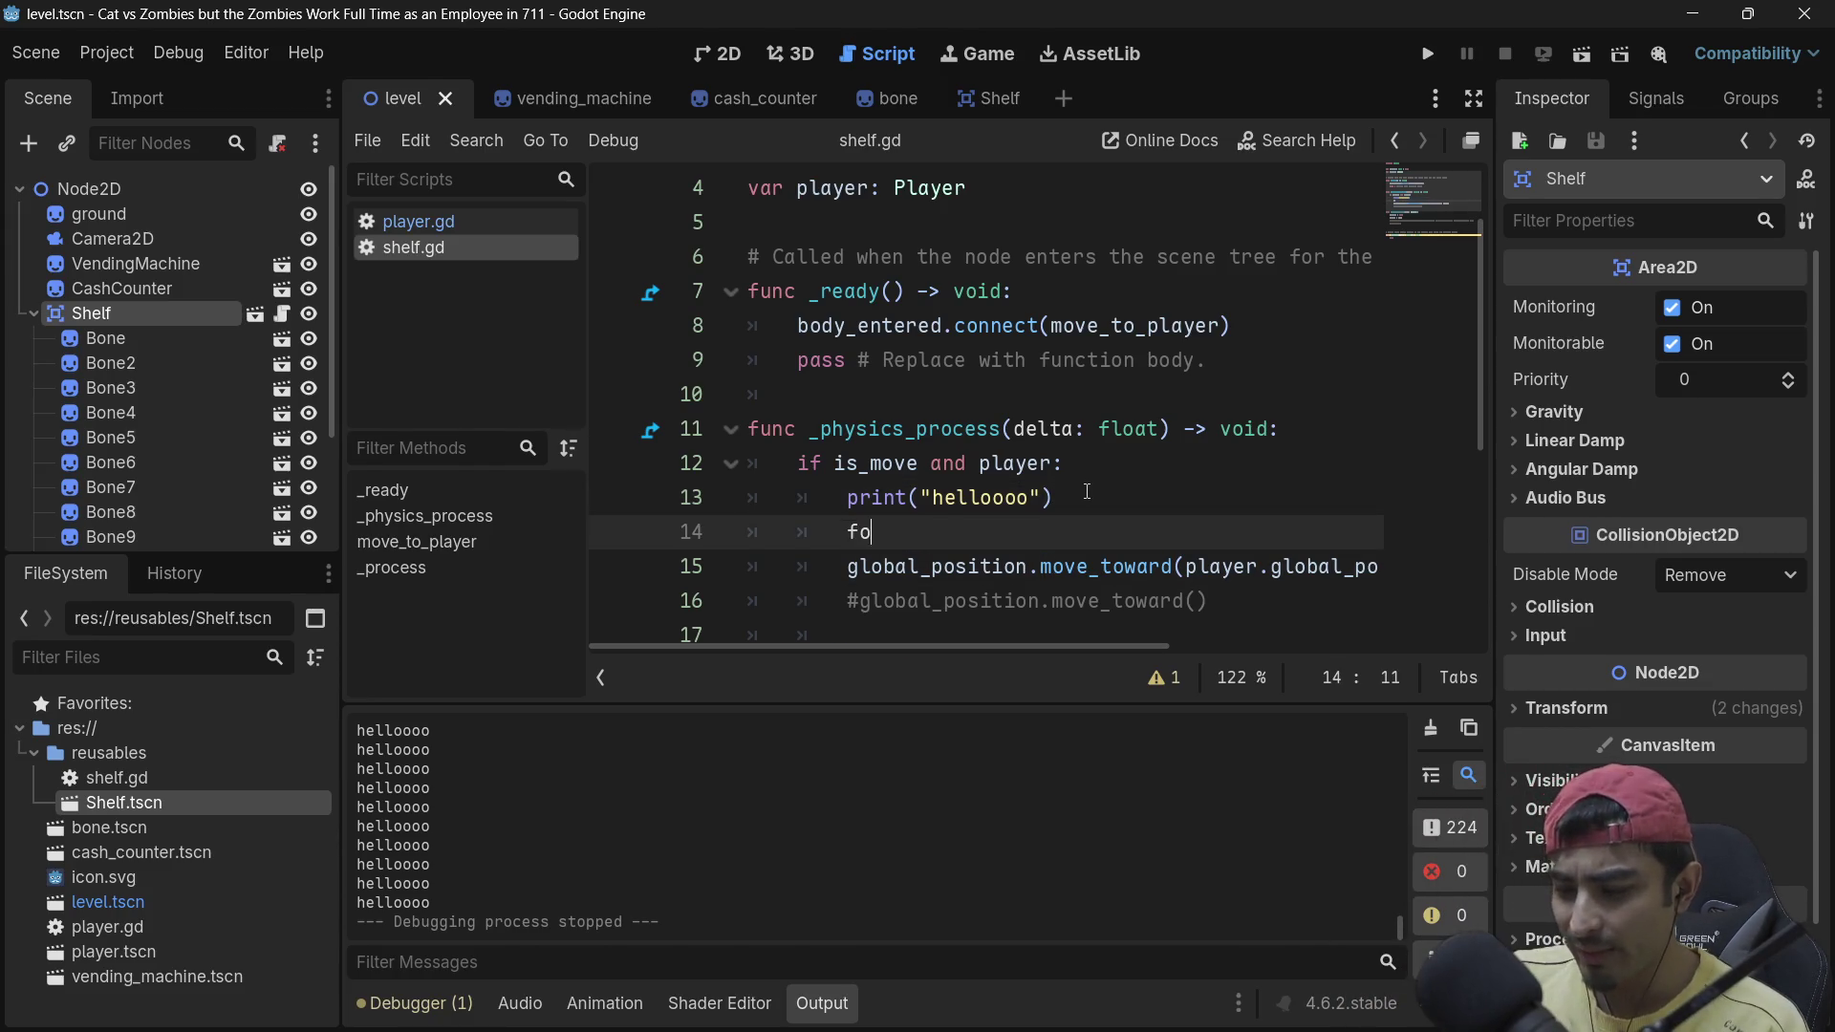
pyautogui.write('r chi')
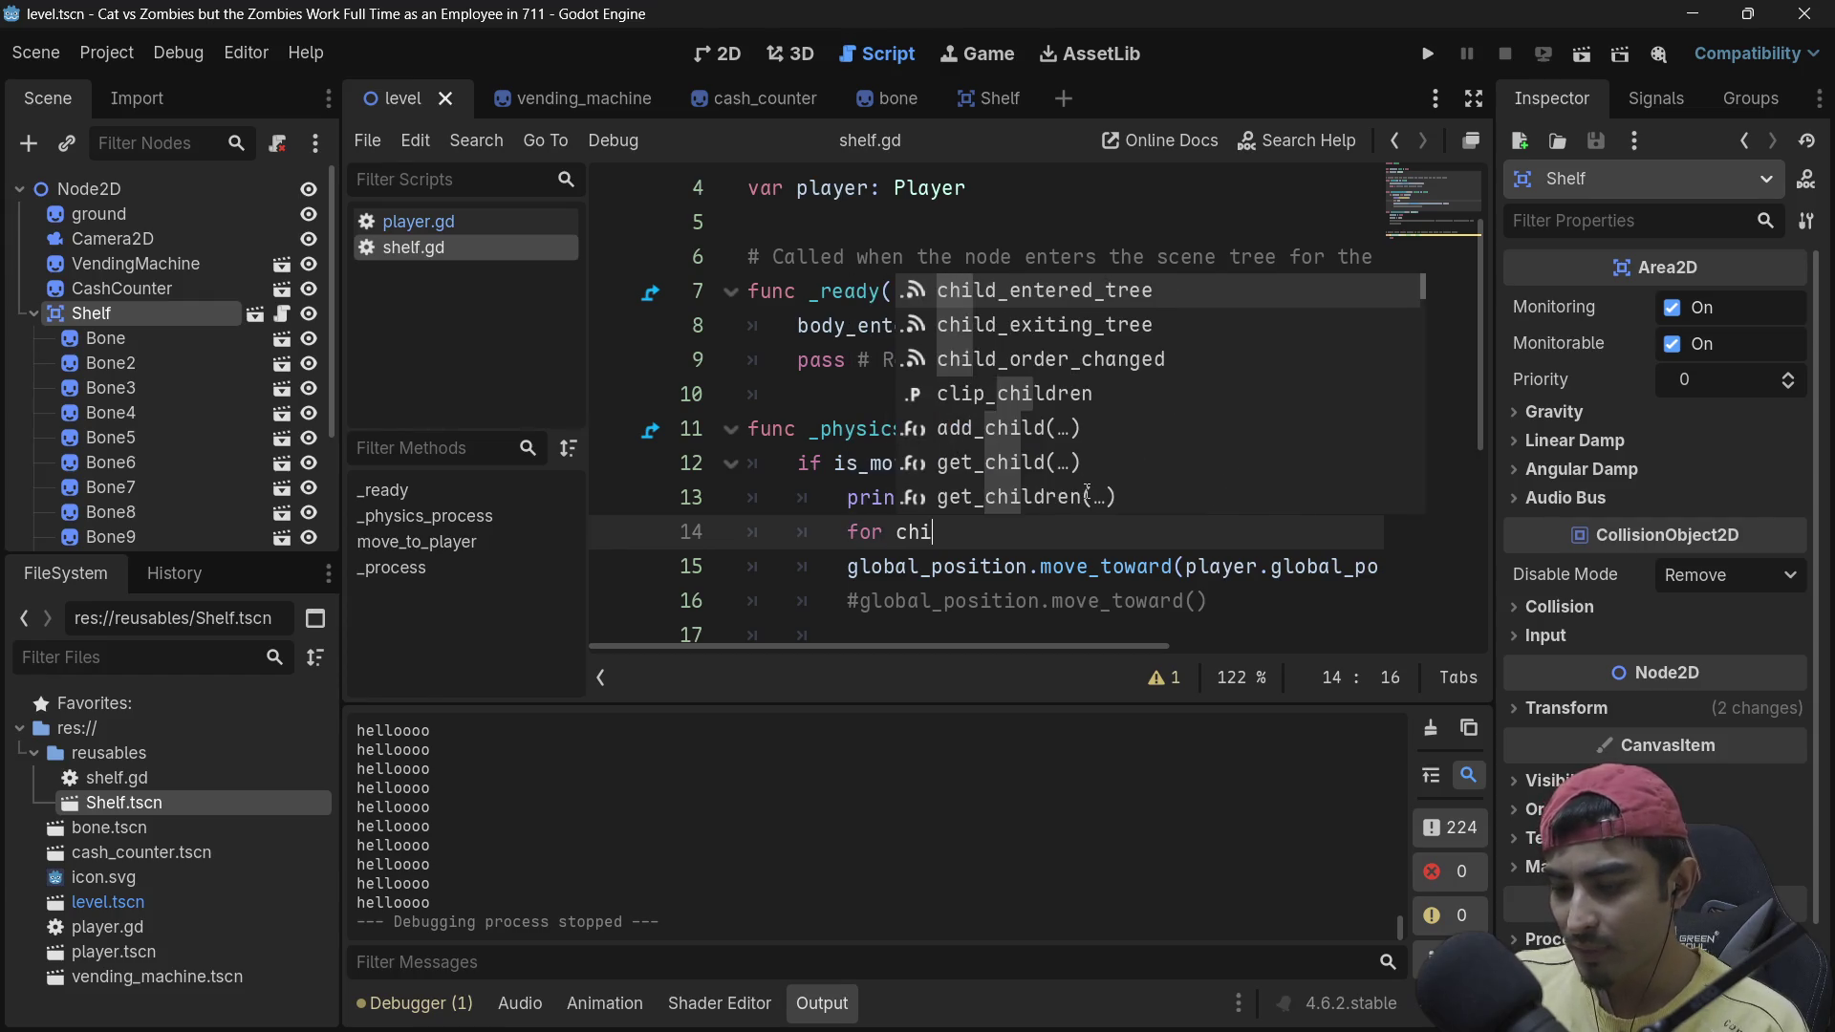
pyautogui.write('ld in ')
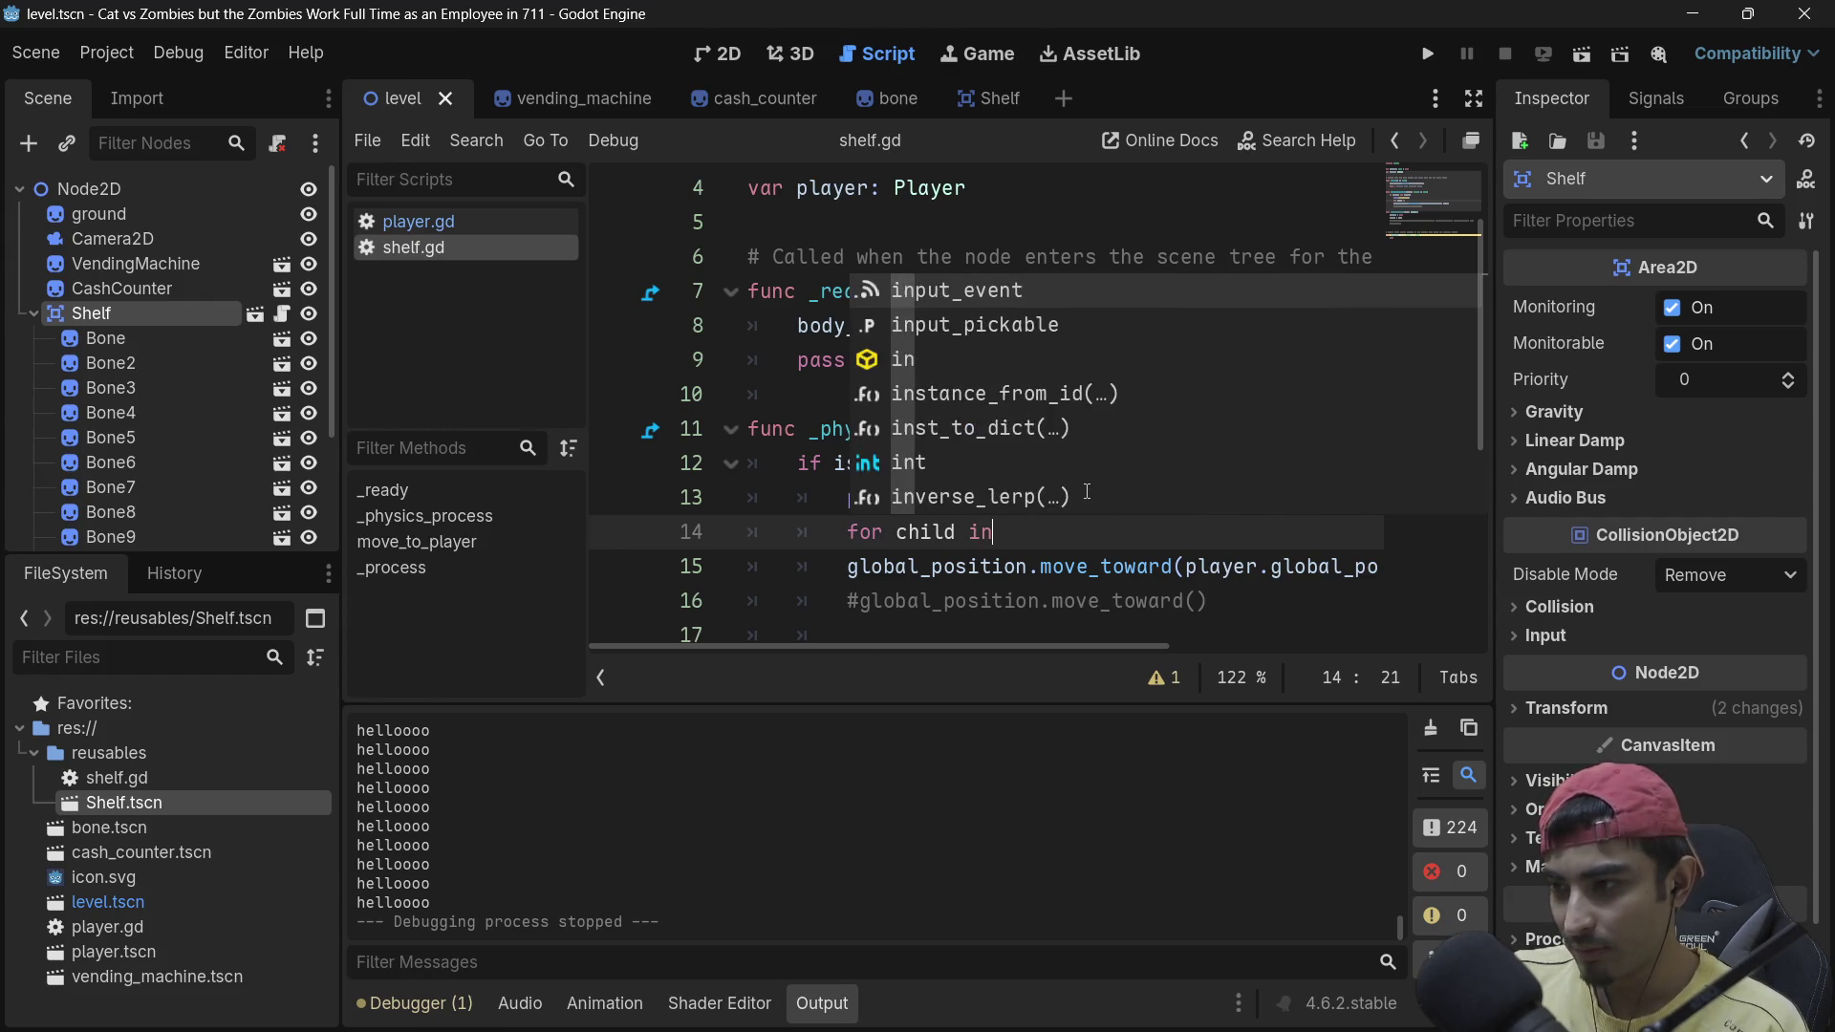
pyautogui.write('child')
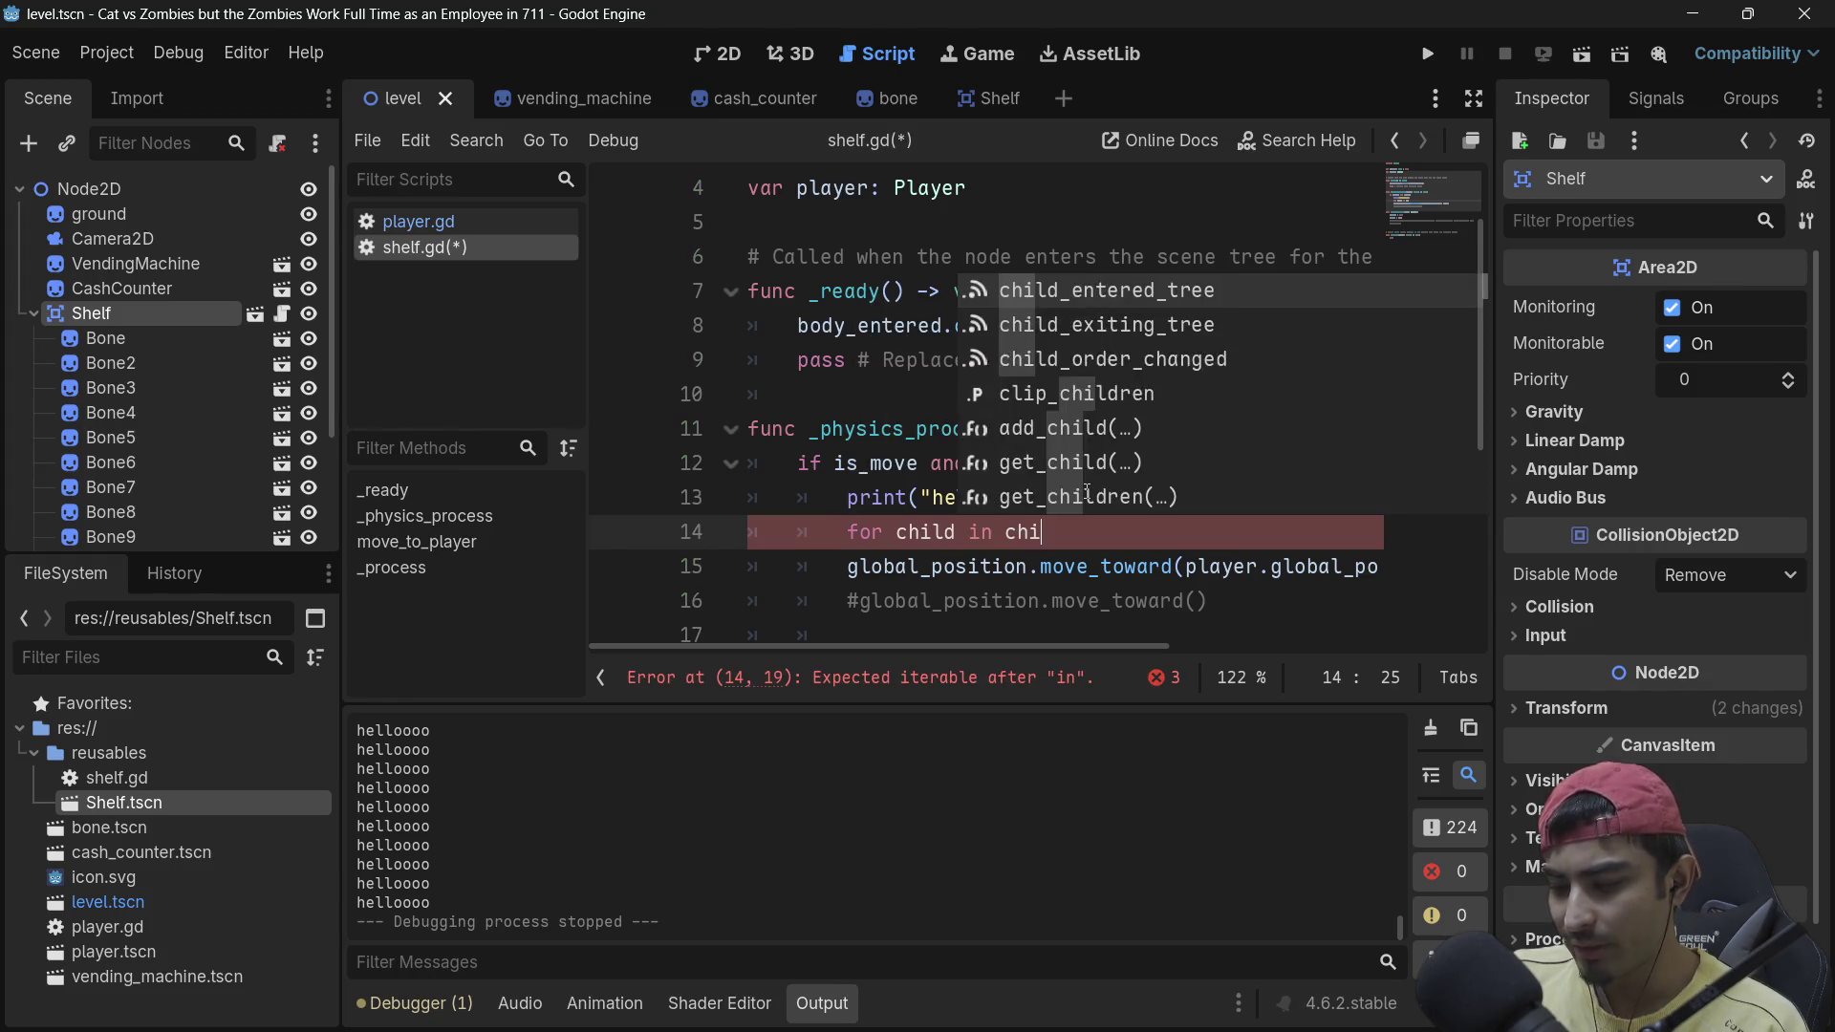
pyautogui.press('Down')
pyautogui.press('Down')
pyautogui.press('Down')
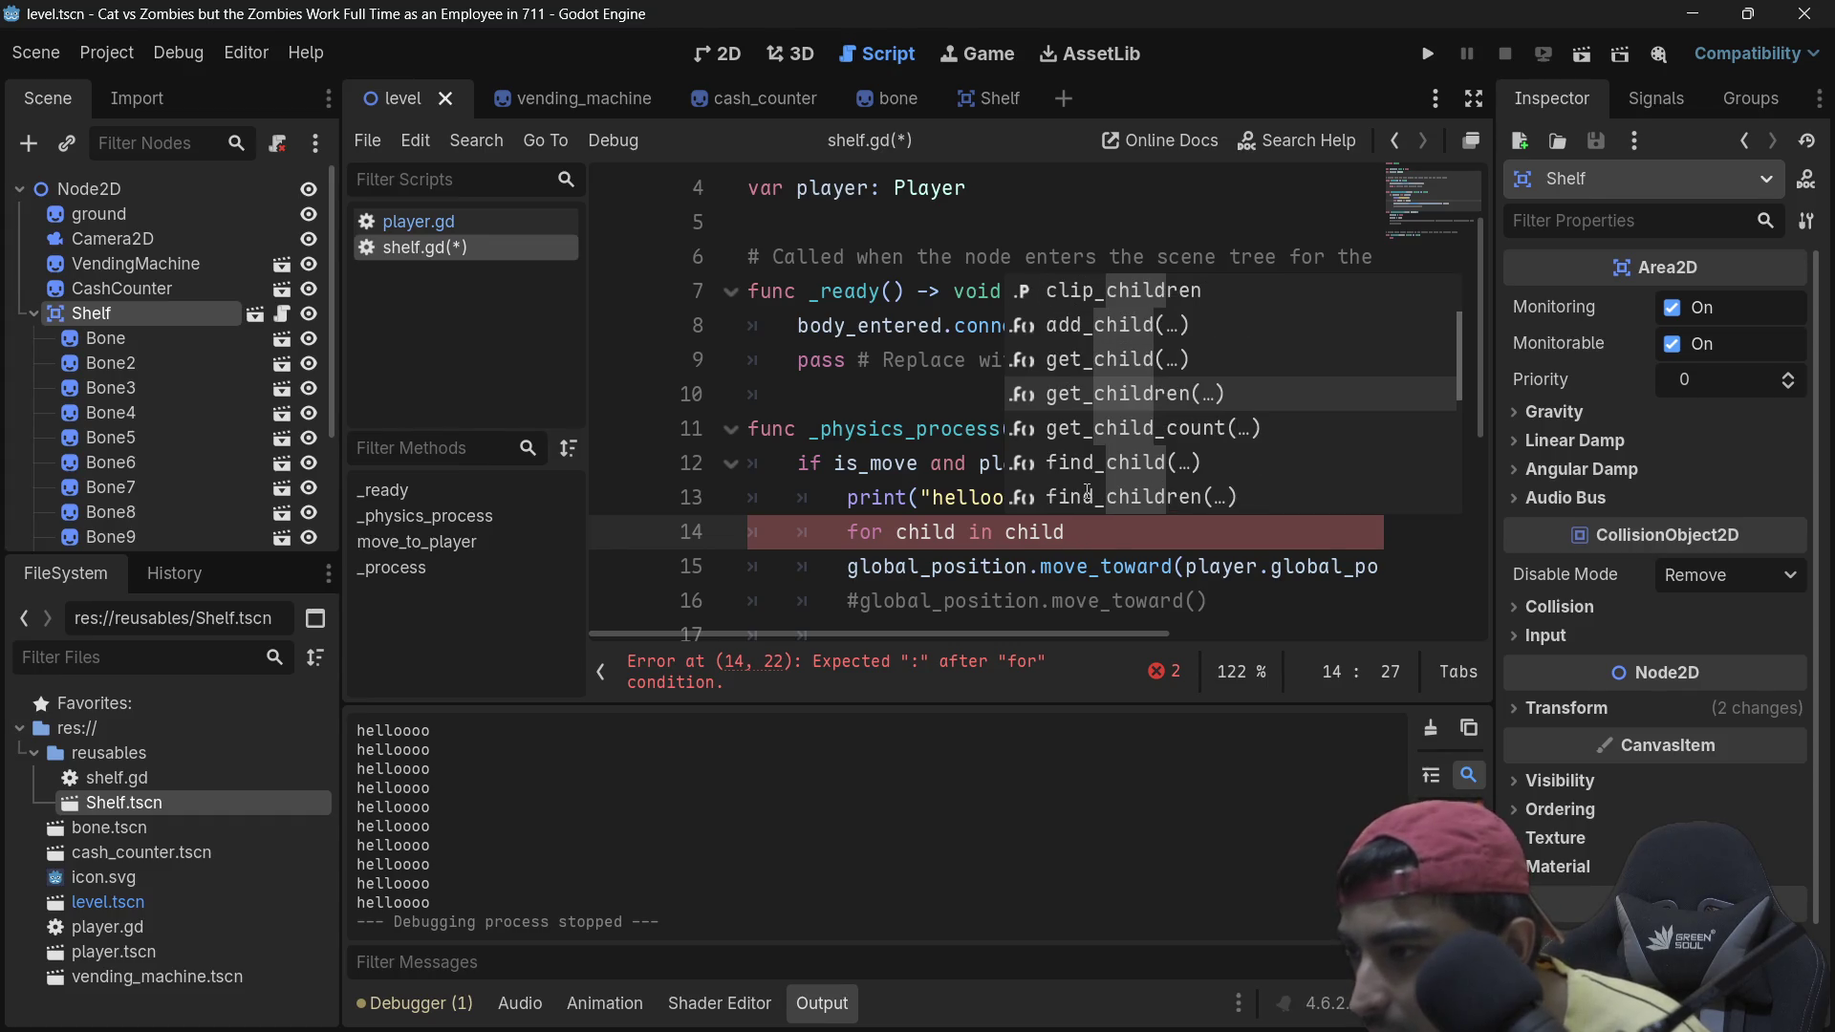
pyautogui.press('Return')
pyautogui.press('Right')
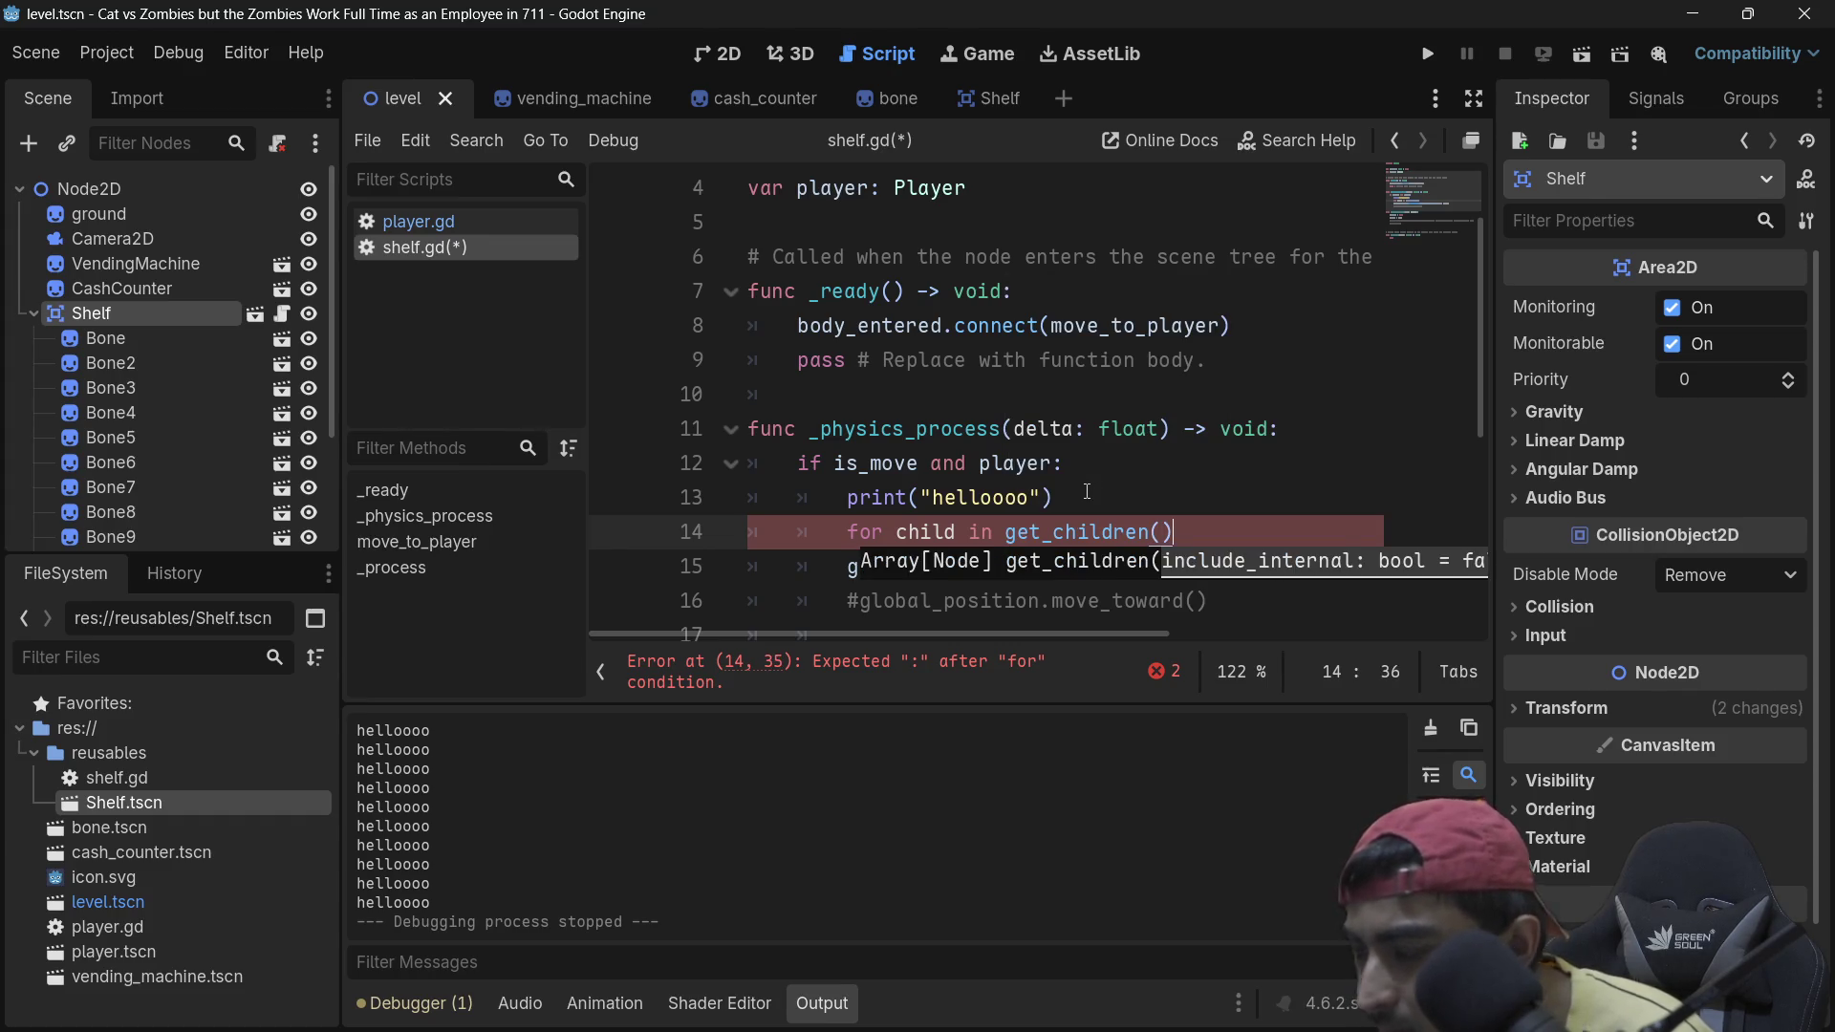
pyautogui.write(':')
pyautogui.press('Return')
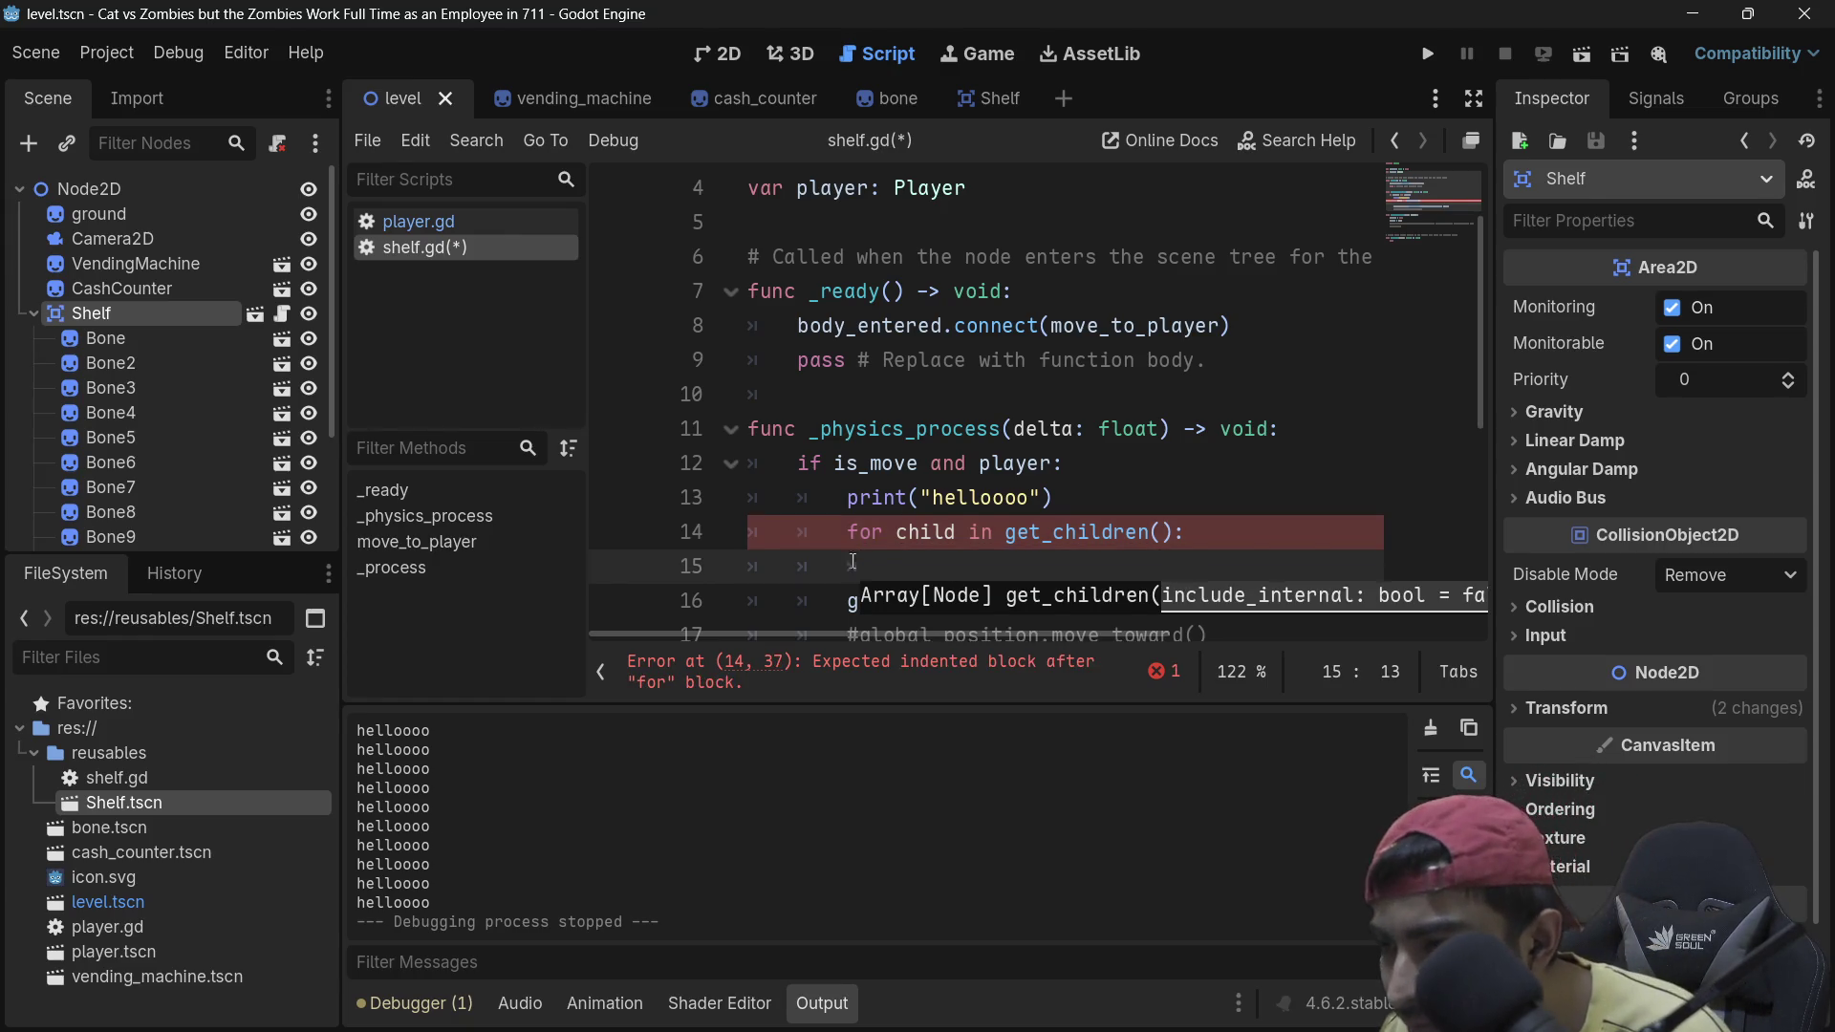
# Step: Indent the move_toward line into the body of the new for loop
pyautogui.click(848, 600)
pyautogui.scroll(-3, 847, 601)
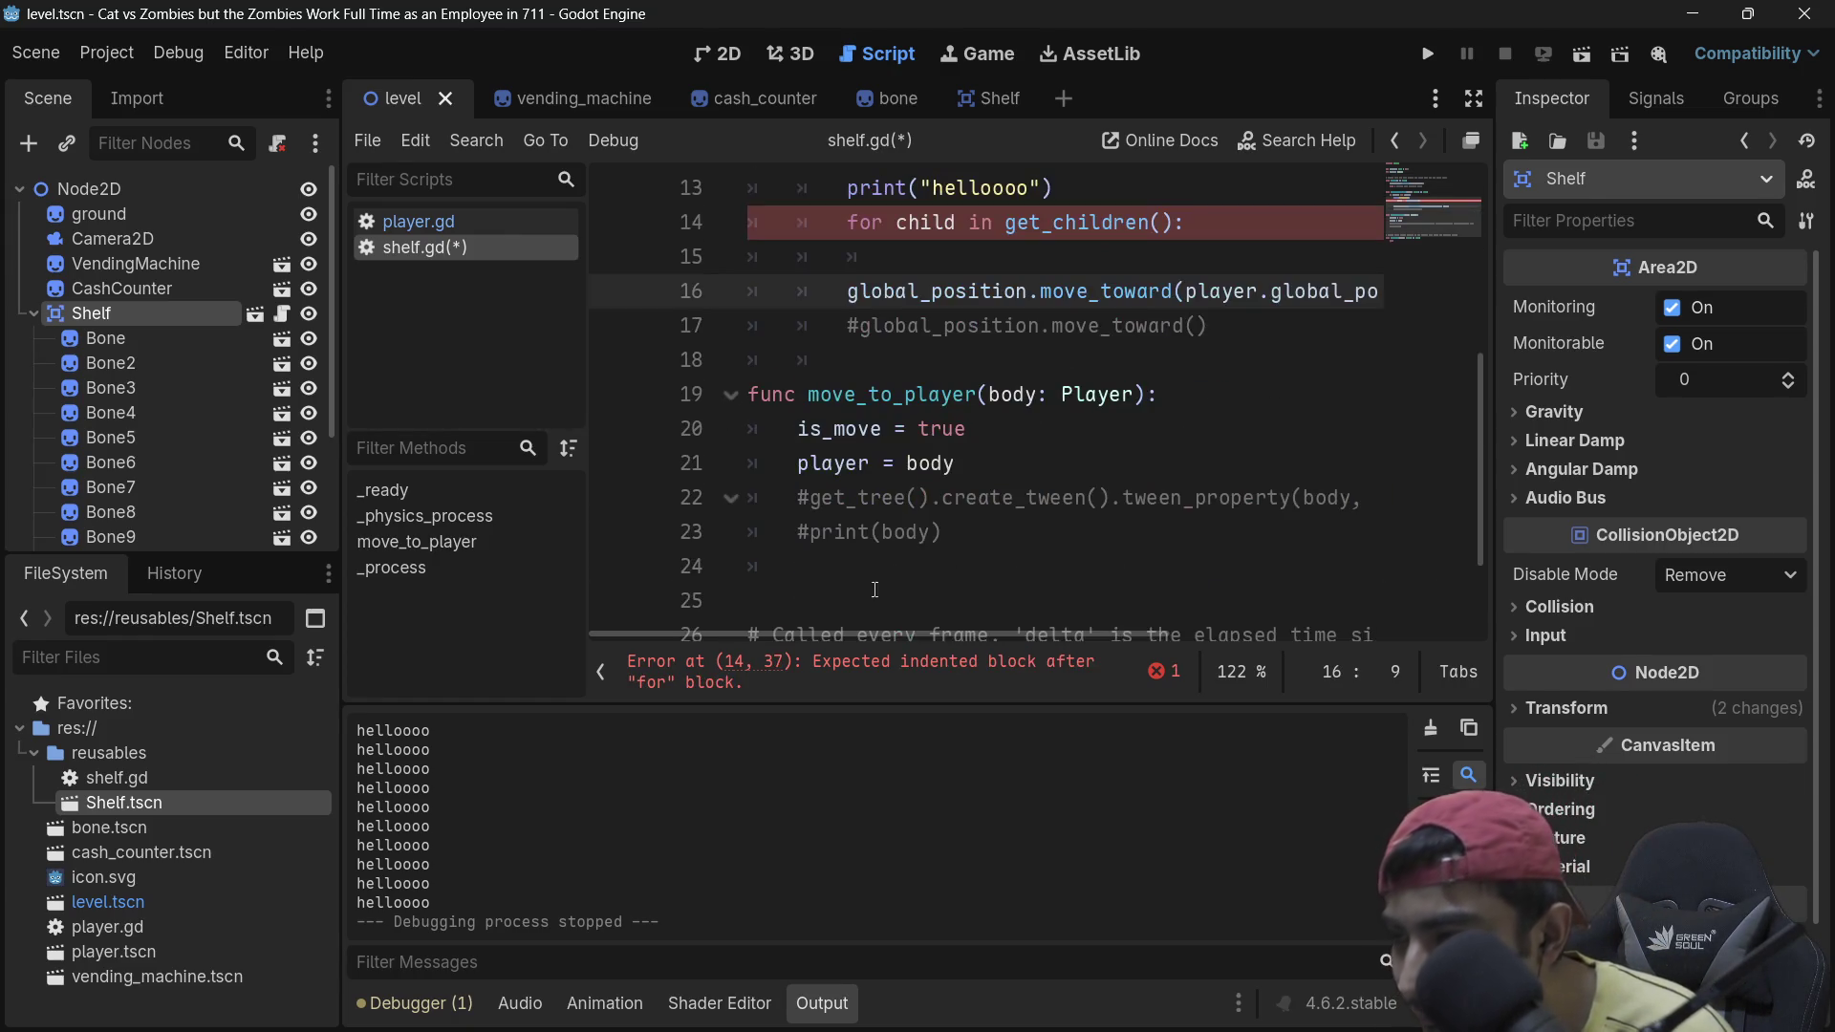
pyautogui.press('Tab')
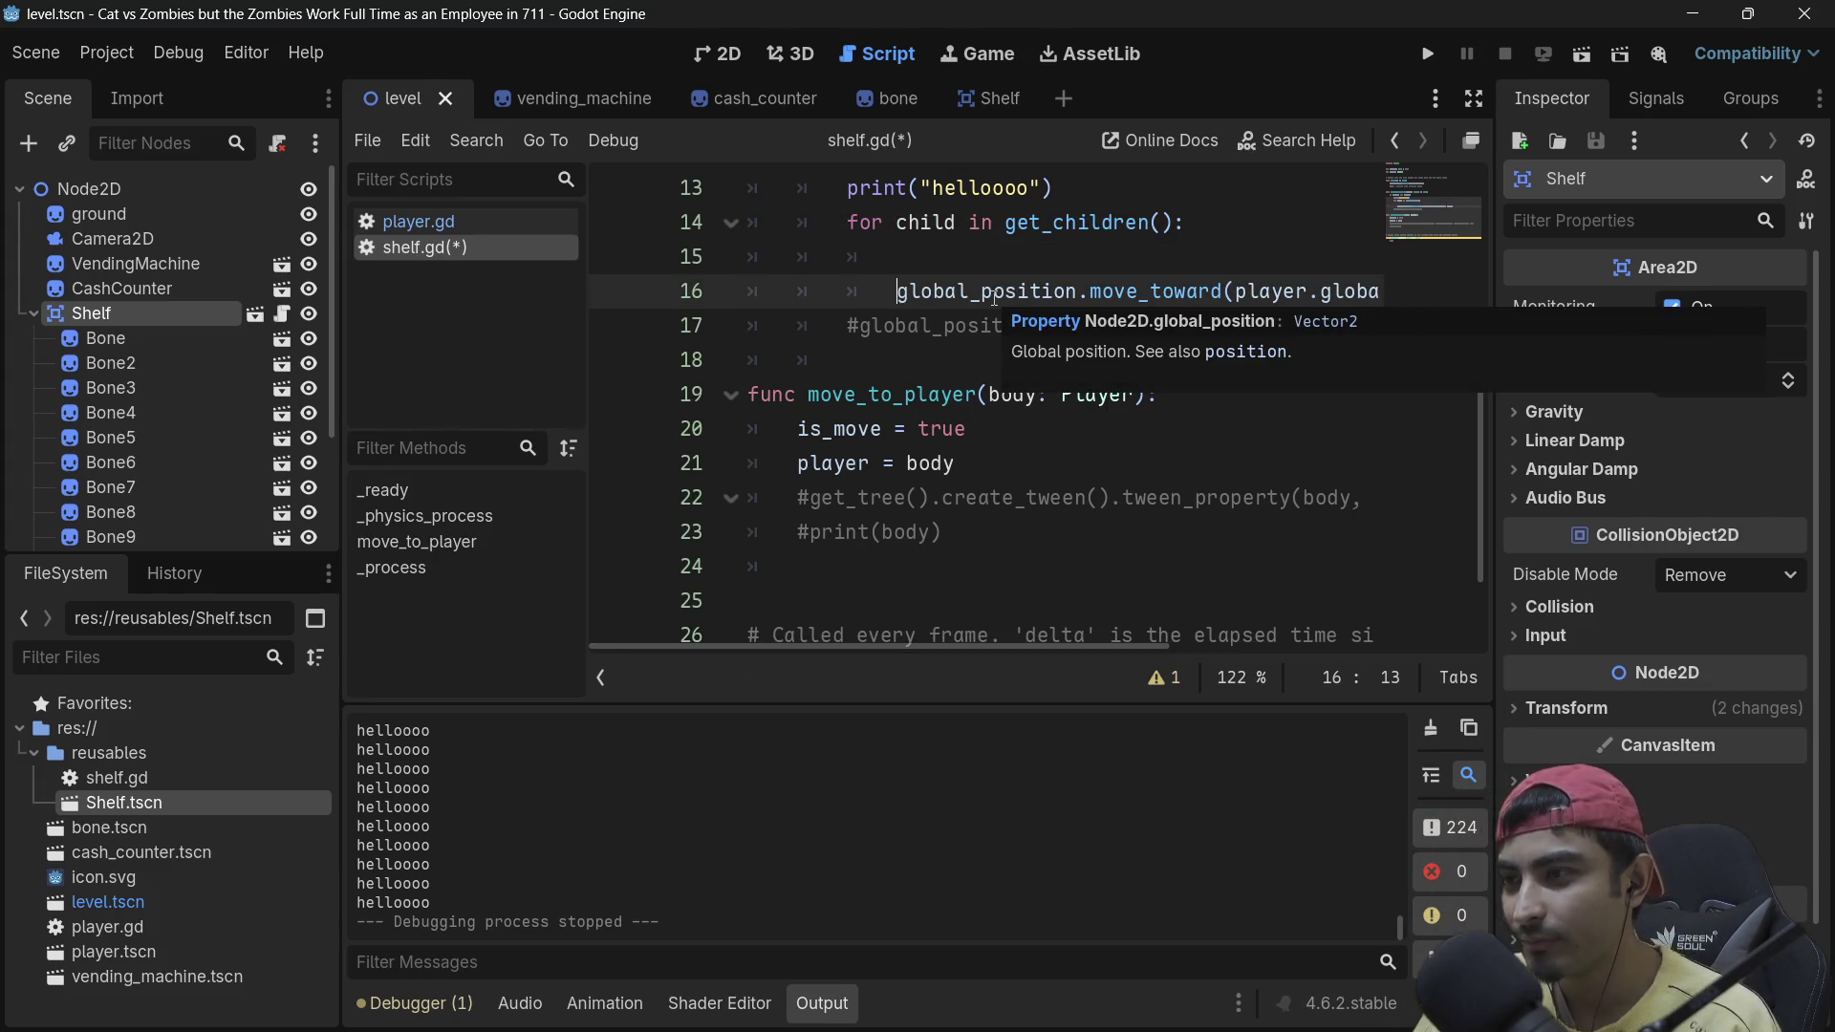
pyautogui.hotkey('alt', 'Up')
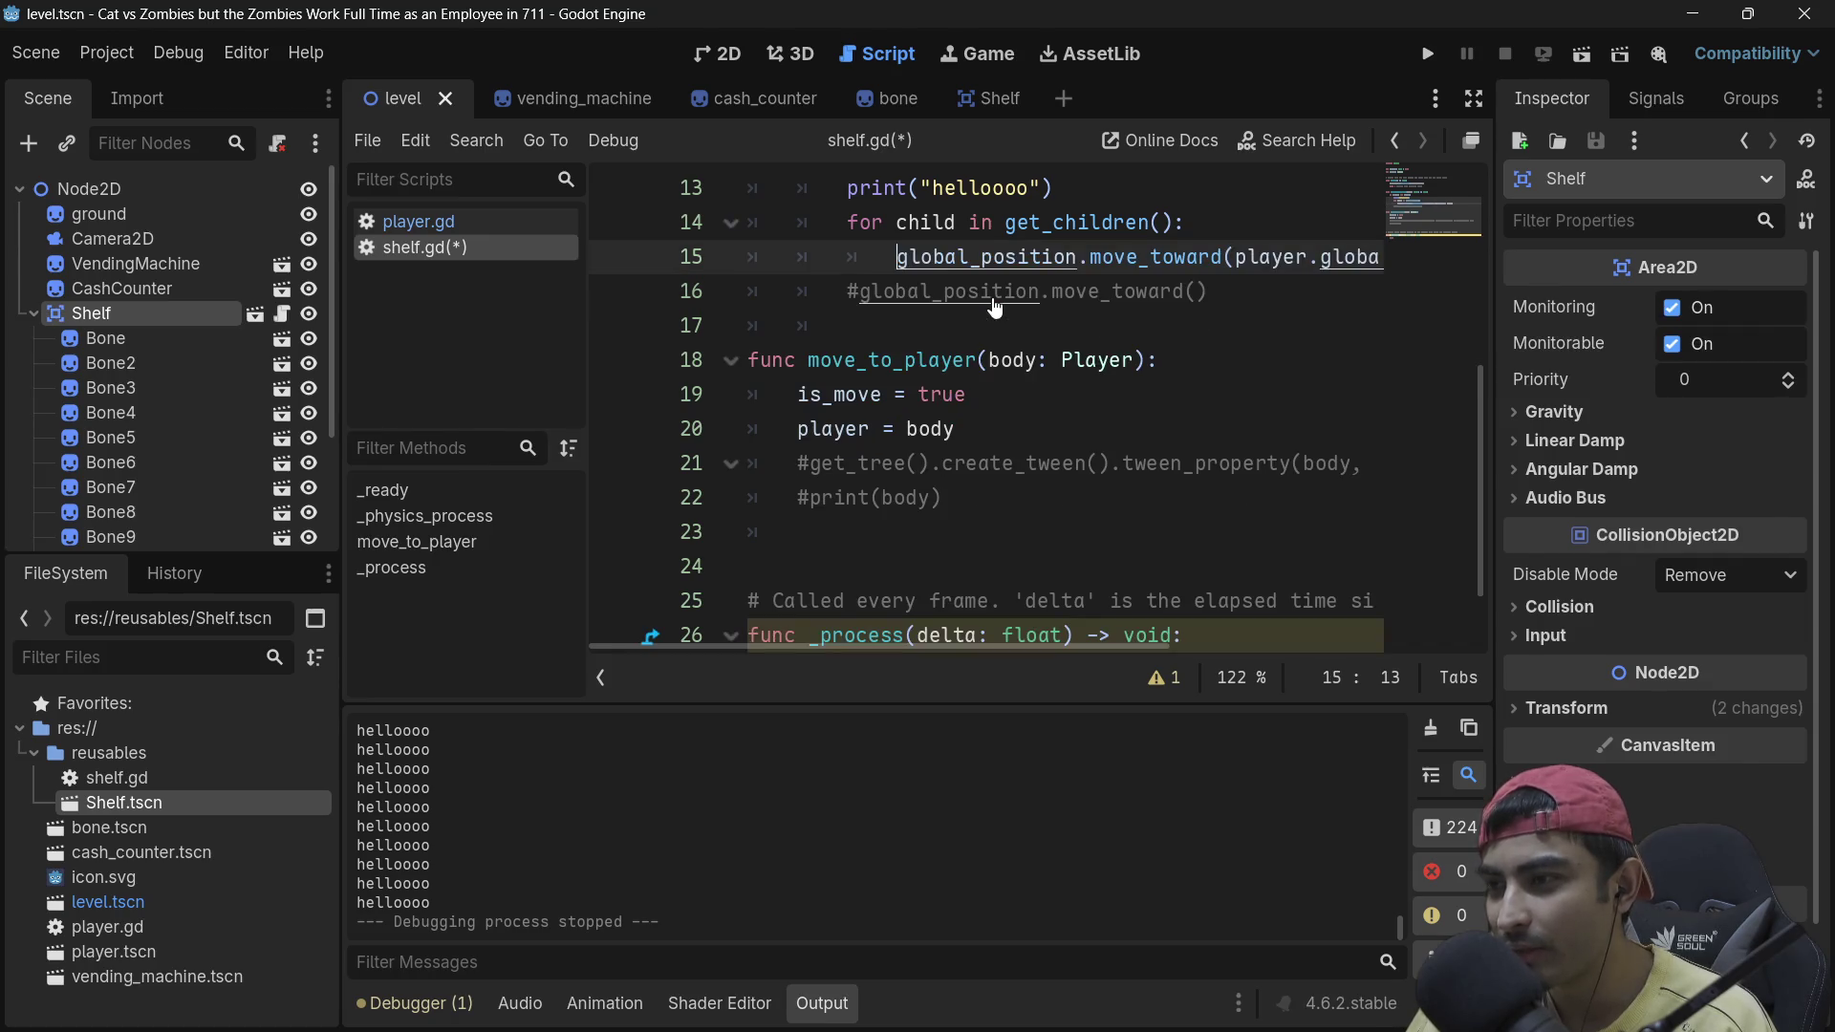
pyautogui.hotkey('shift', 'Tab')
pyautogui.press('Tab')
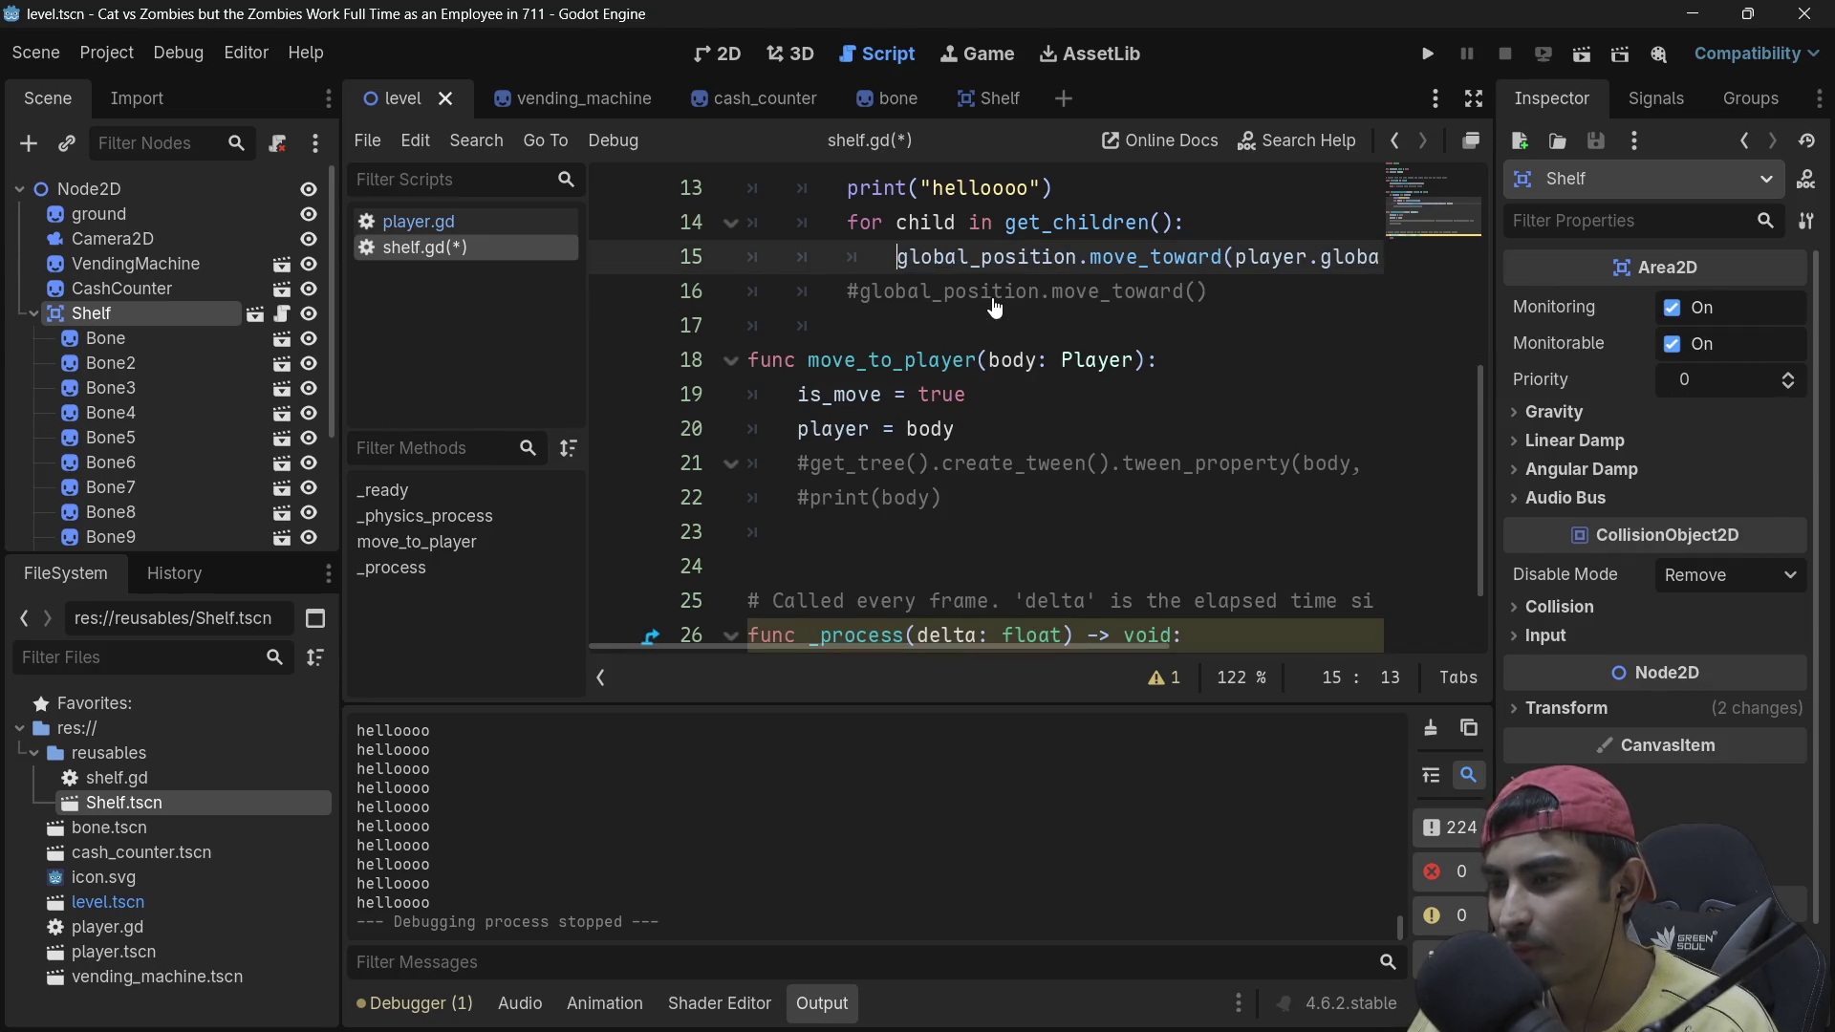
pyautogui.click(1199, 223)
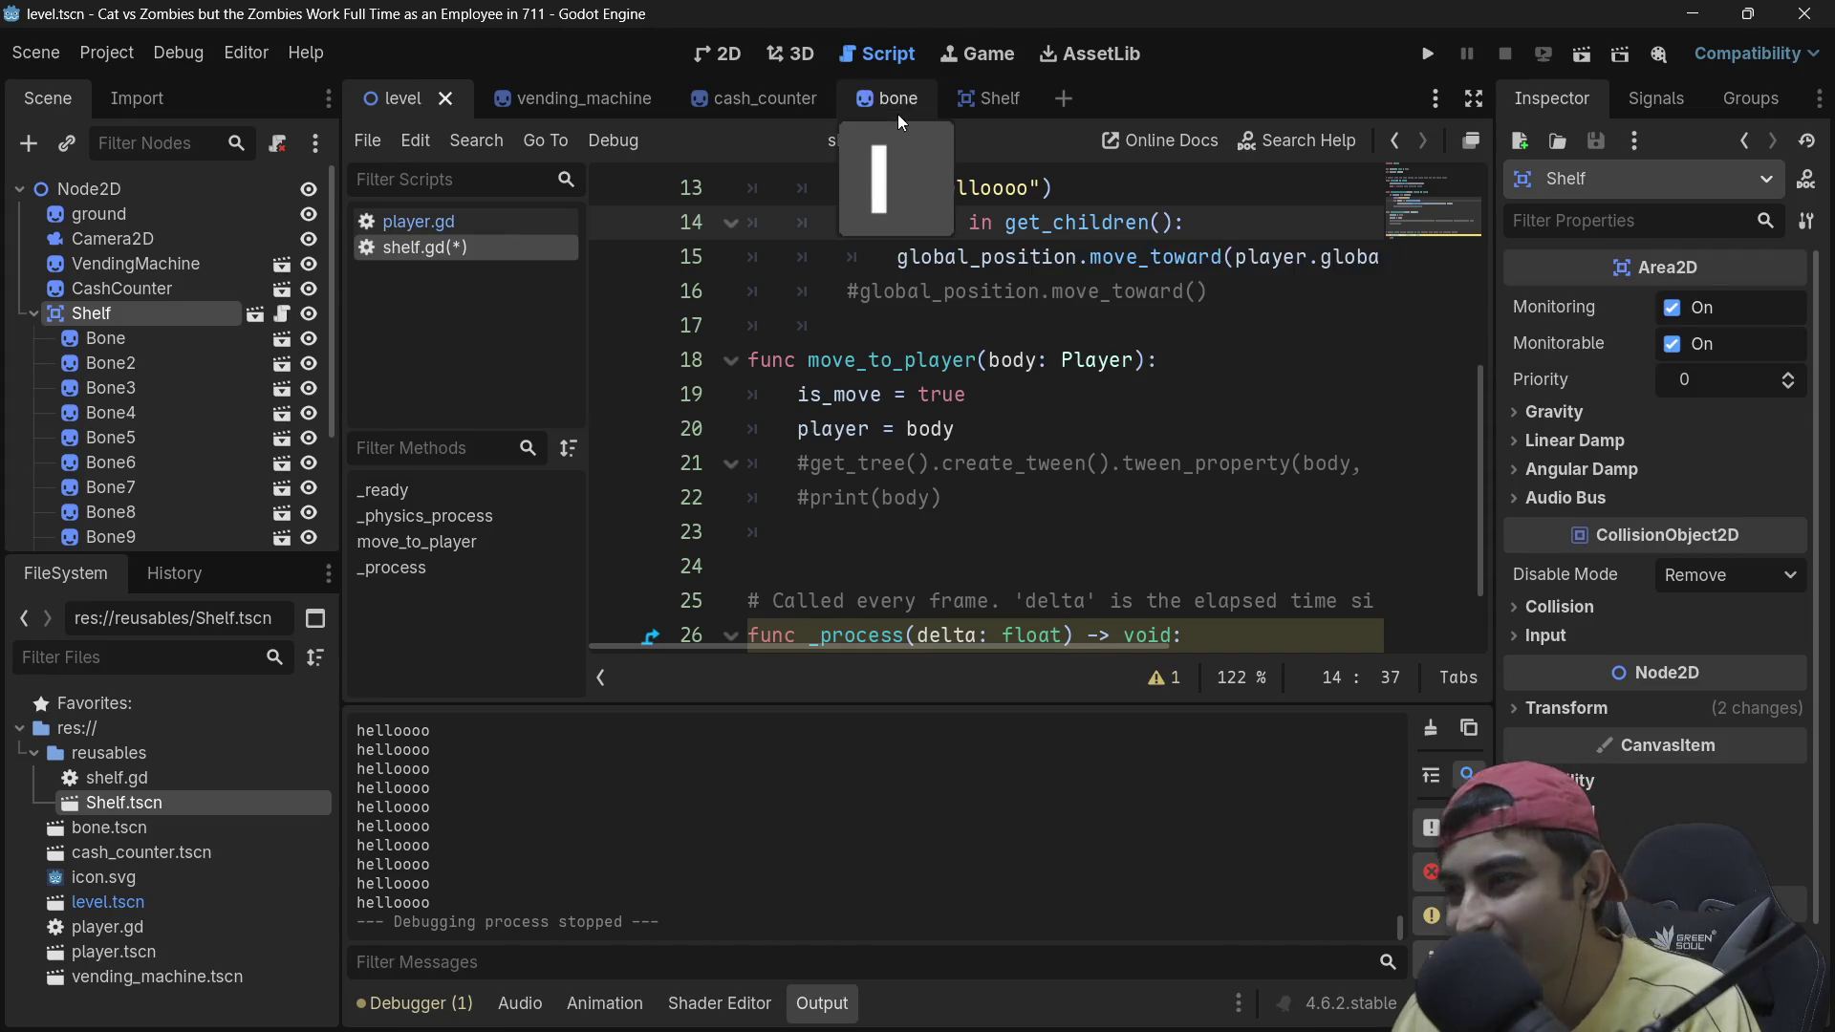
pyautogui.scroll(-1, 1186, 237)
pyautogui.scroll(3, 1281, 291)
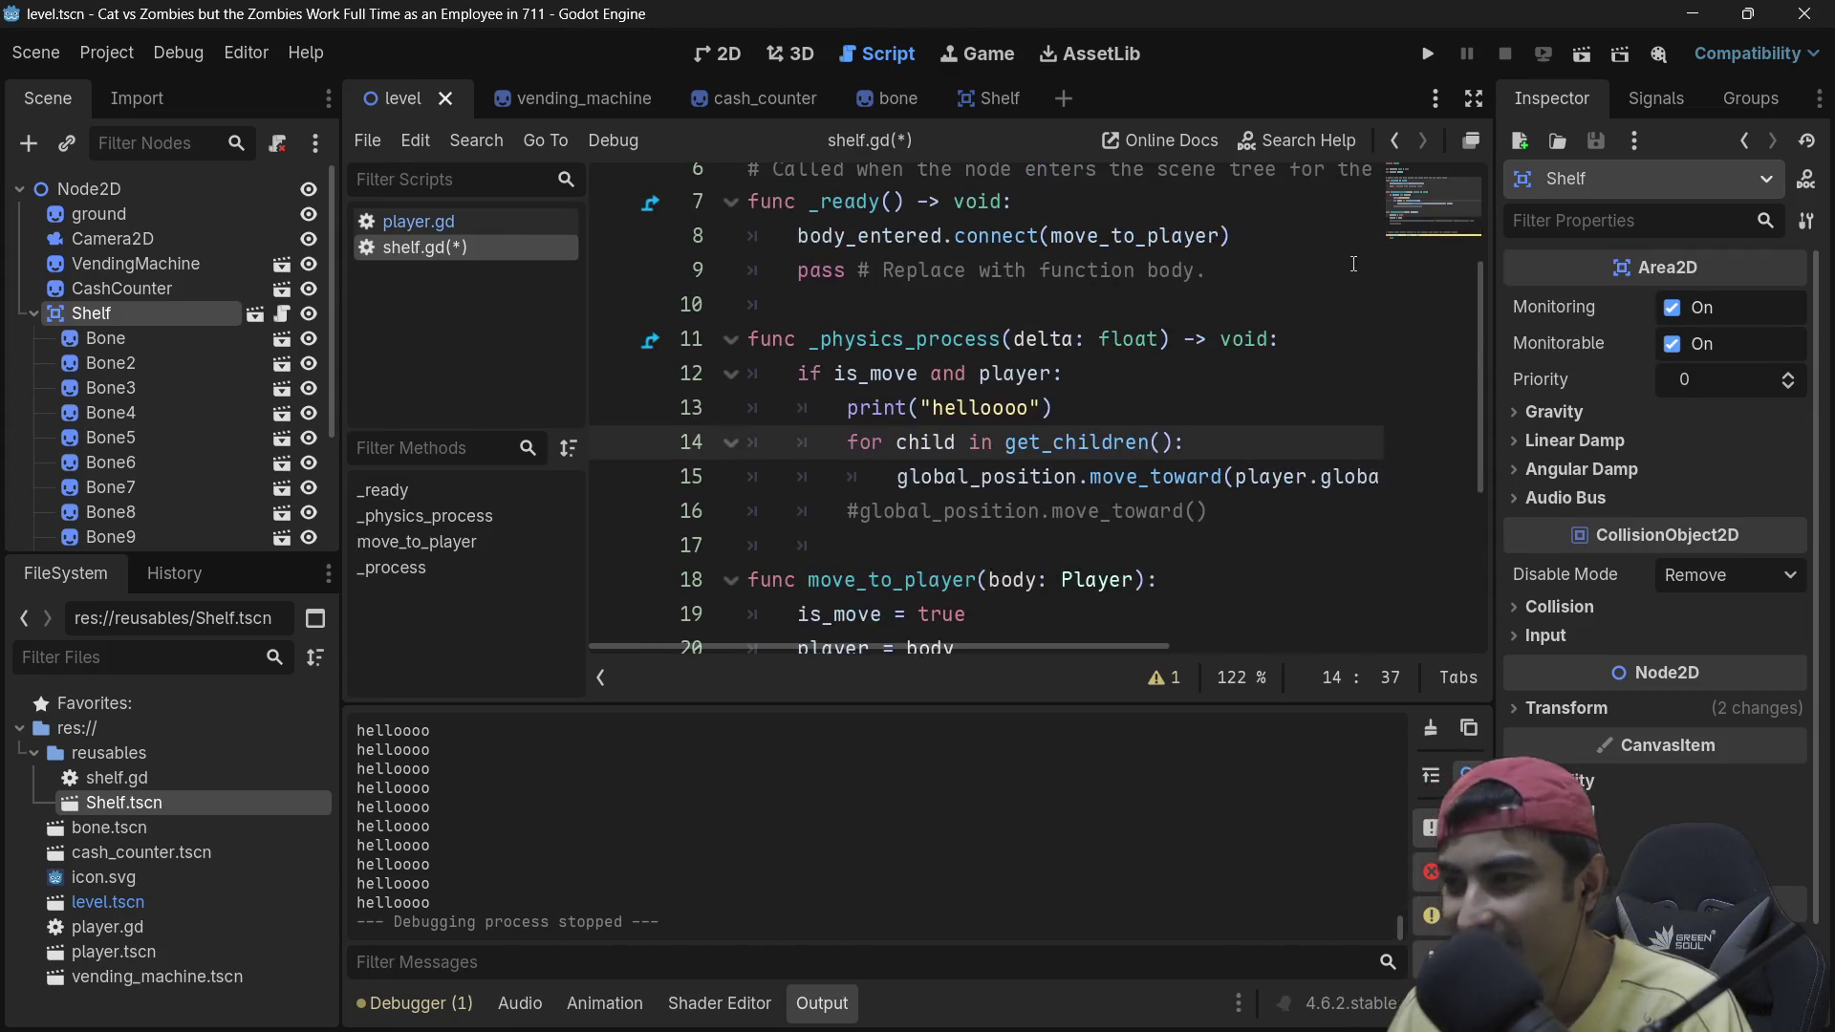
pyautogui.click(1473, 99)
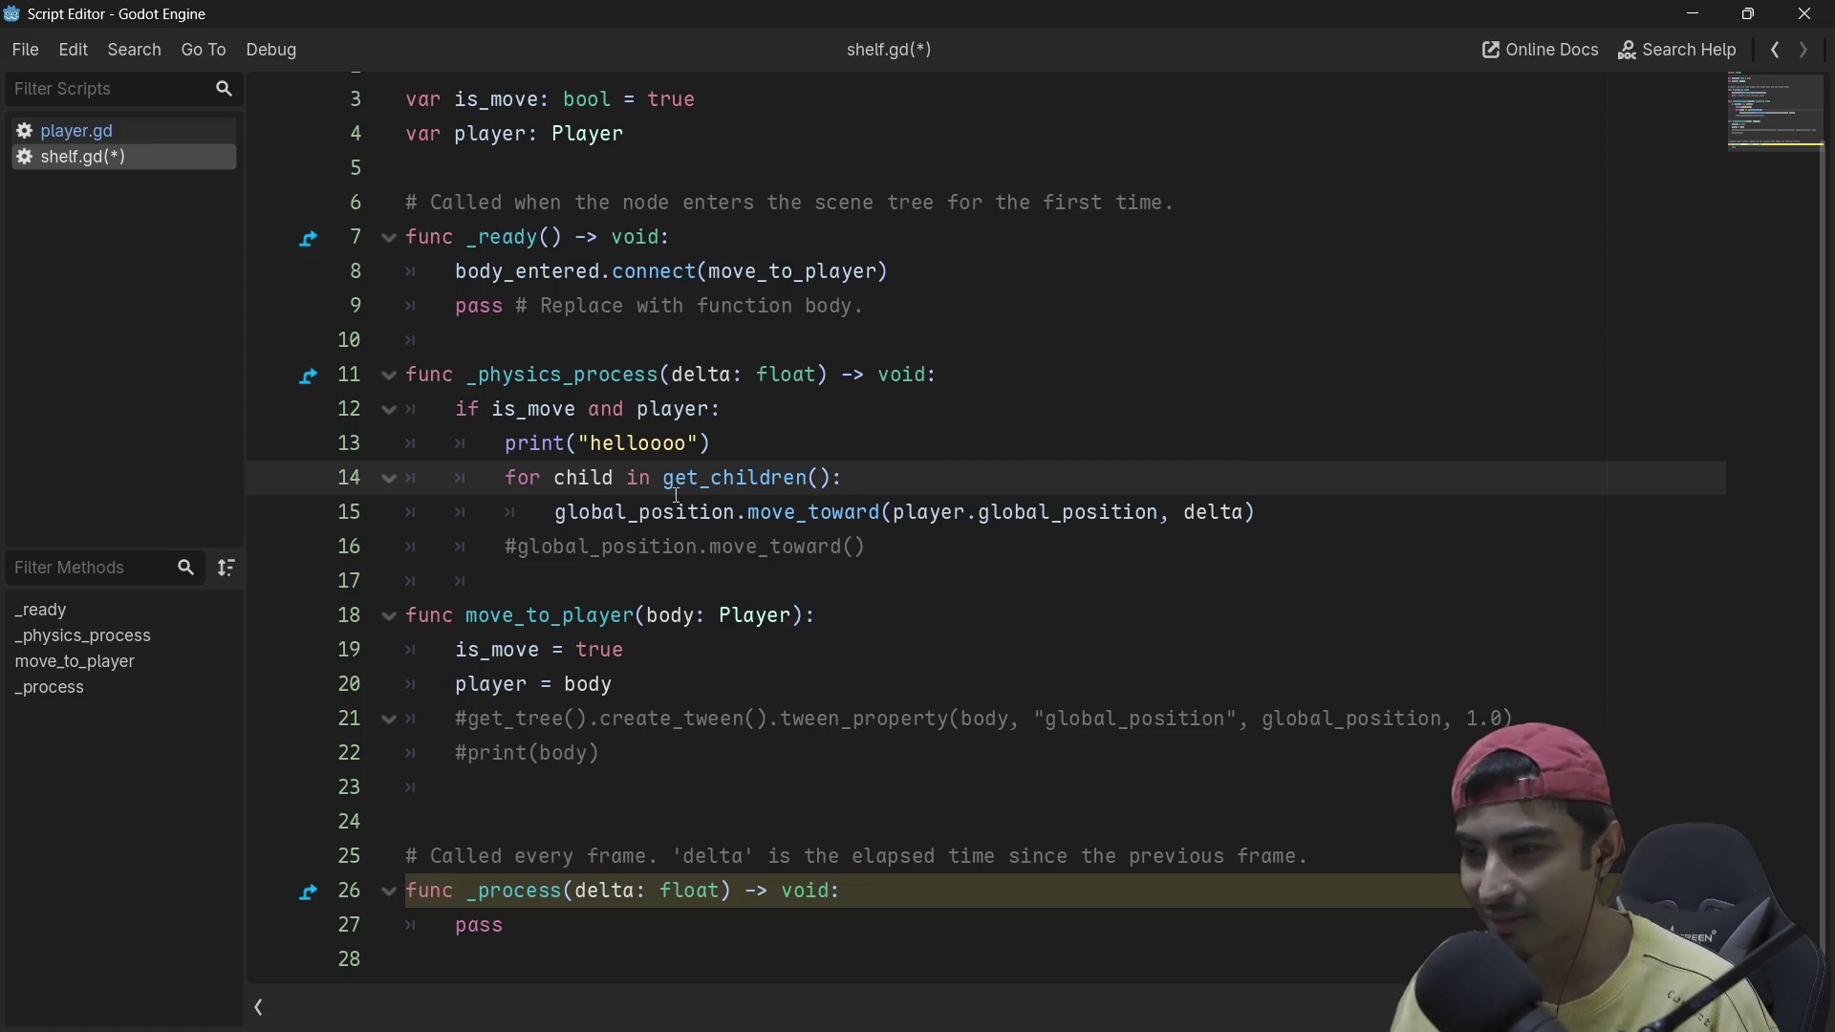
# Step: Add print(child) in the loop, comment out move_toward, save shelf.gd and run the game
pyautogui.press('Return')
pyautogui.write('print(')
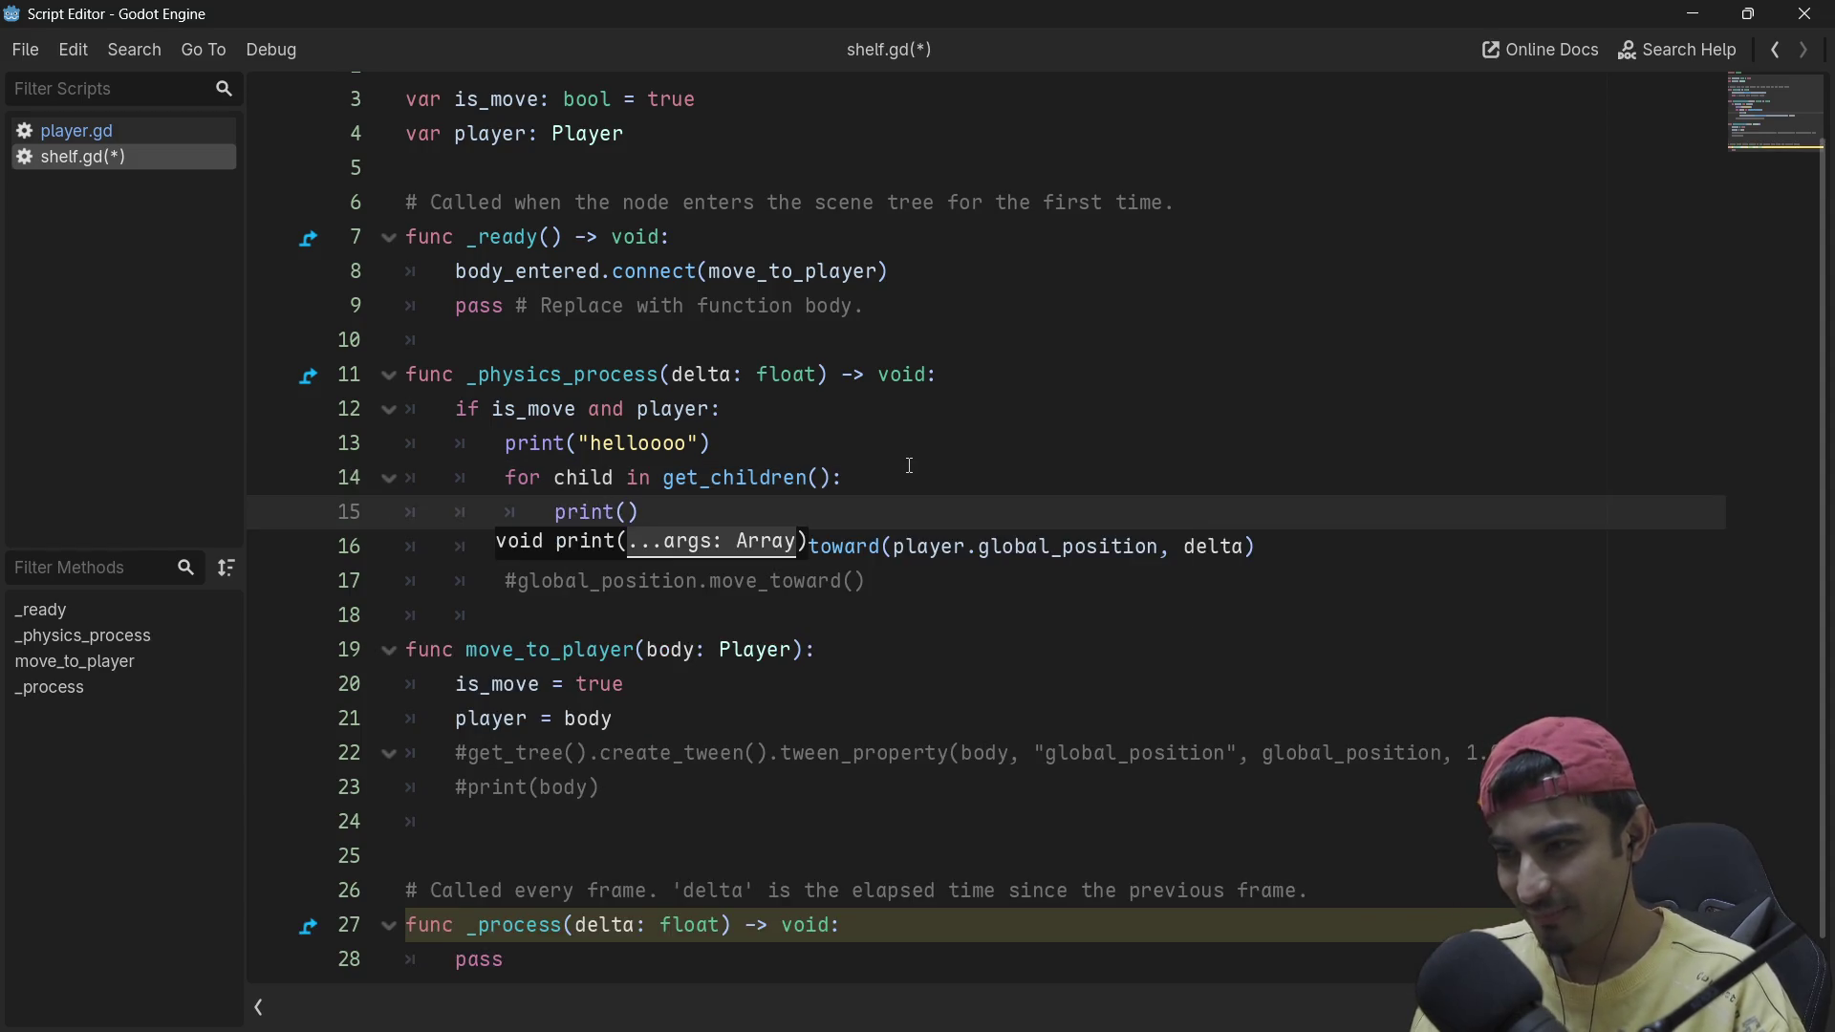
pyautogui.write('child')
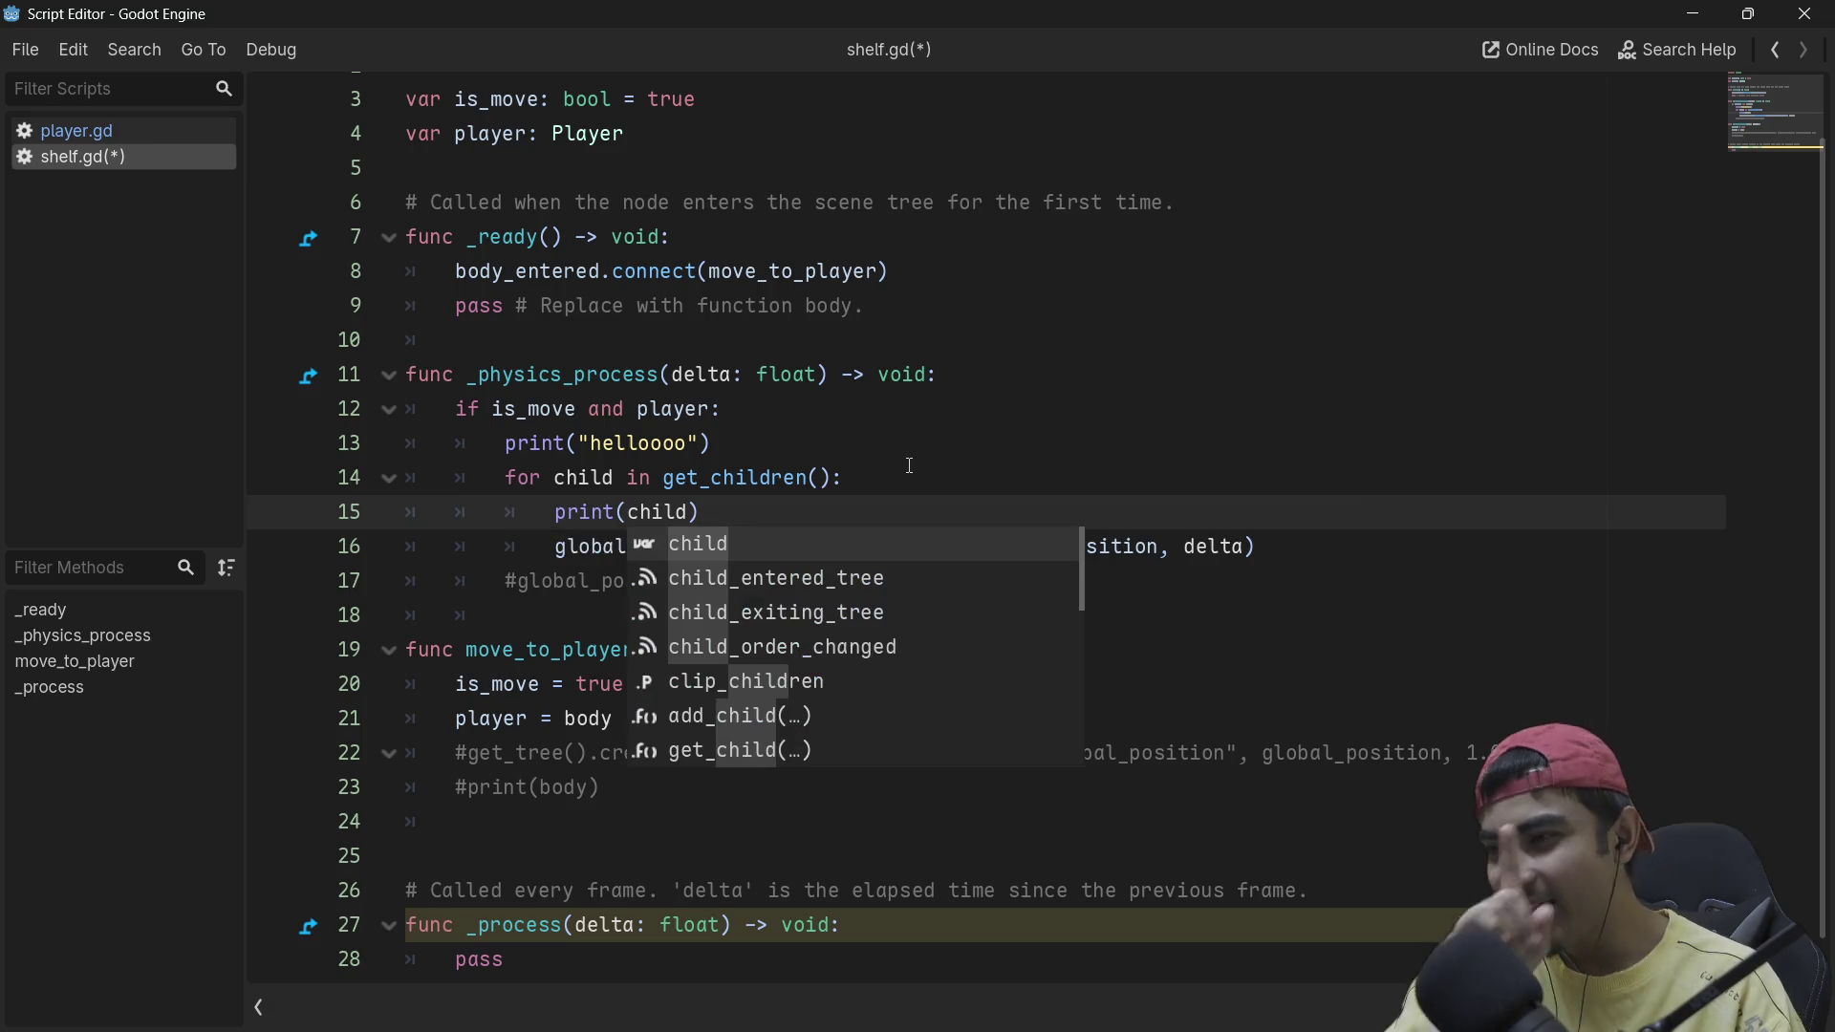
pyautogui.click(1309, 543)
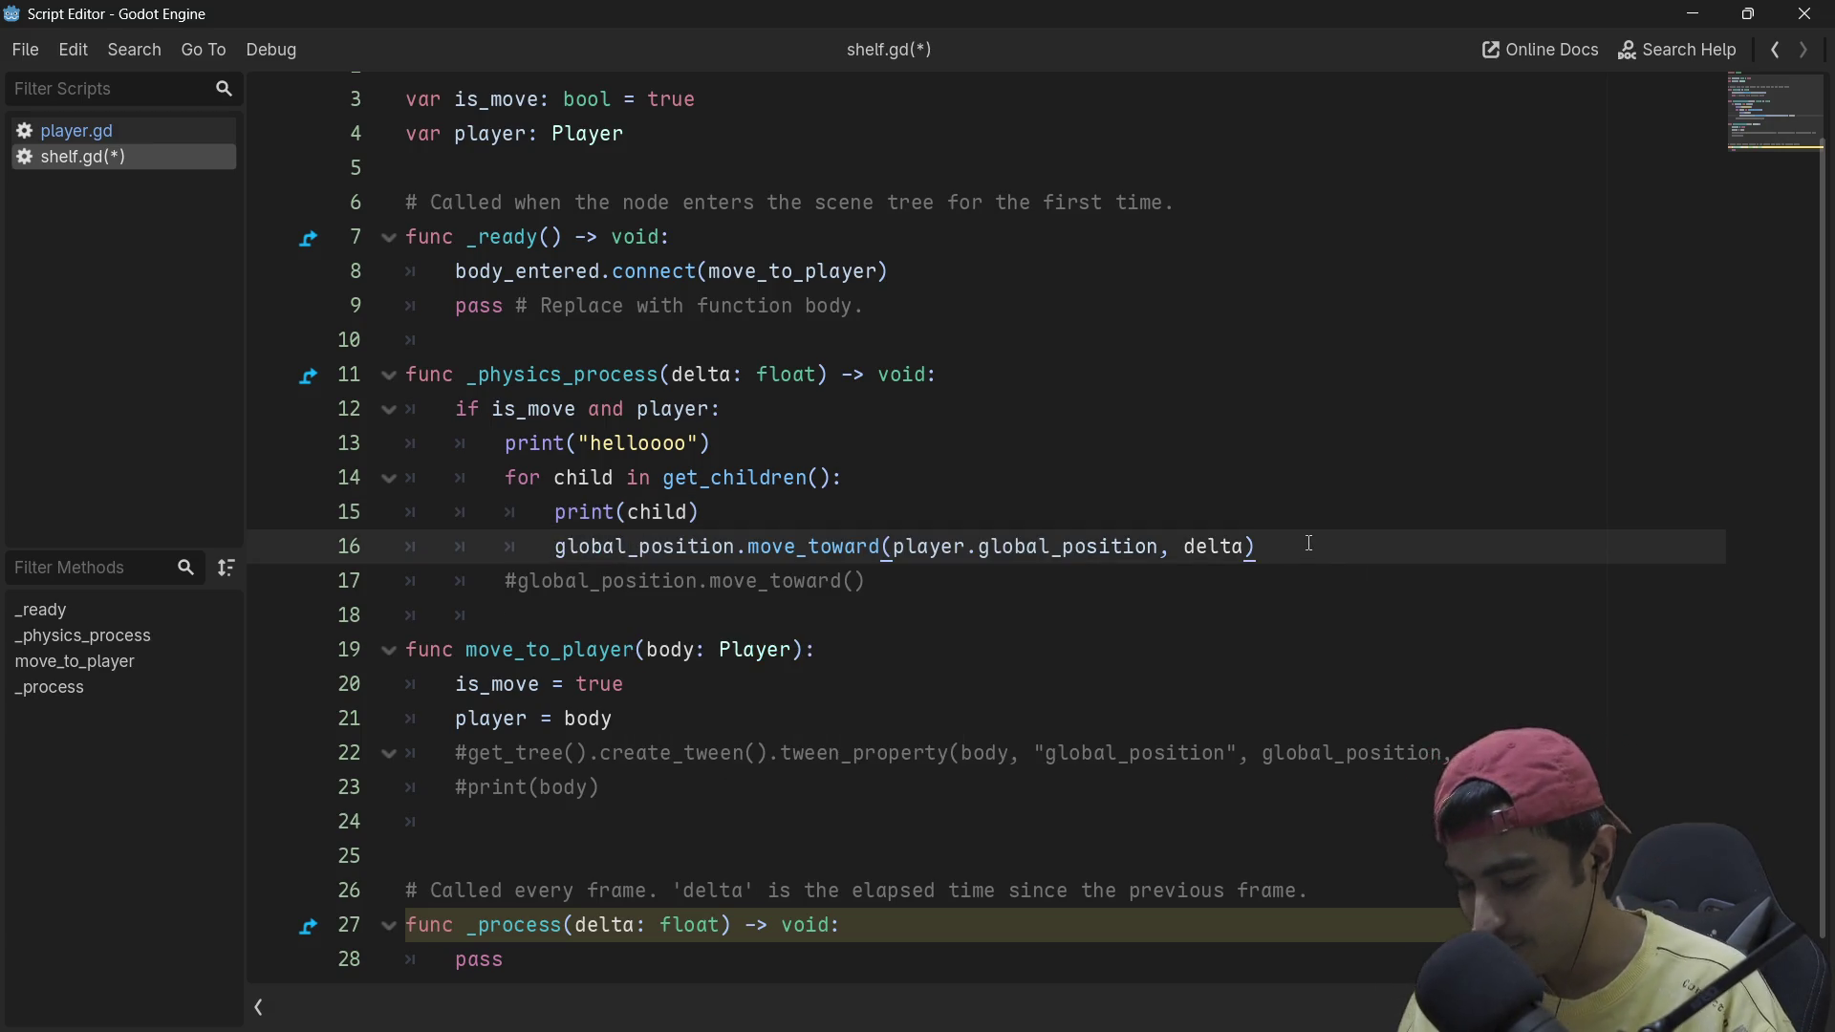
pyautogui.hotkey('ctrl', 'k')
pyautogui.hotkey('ctrl', 's')
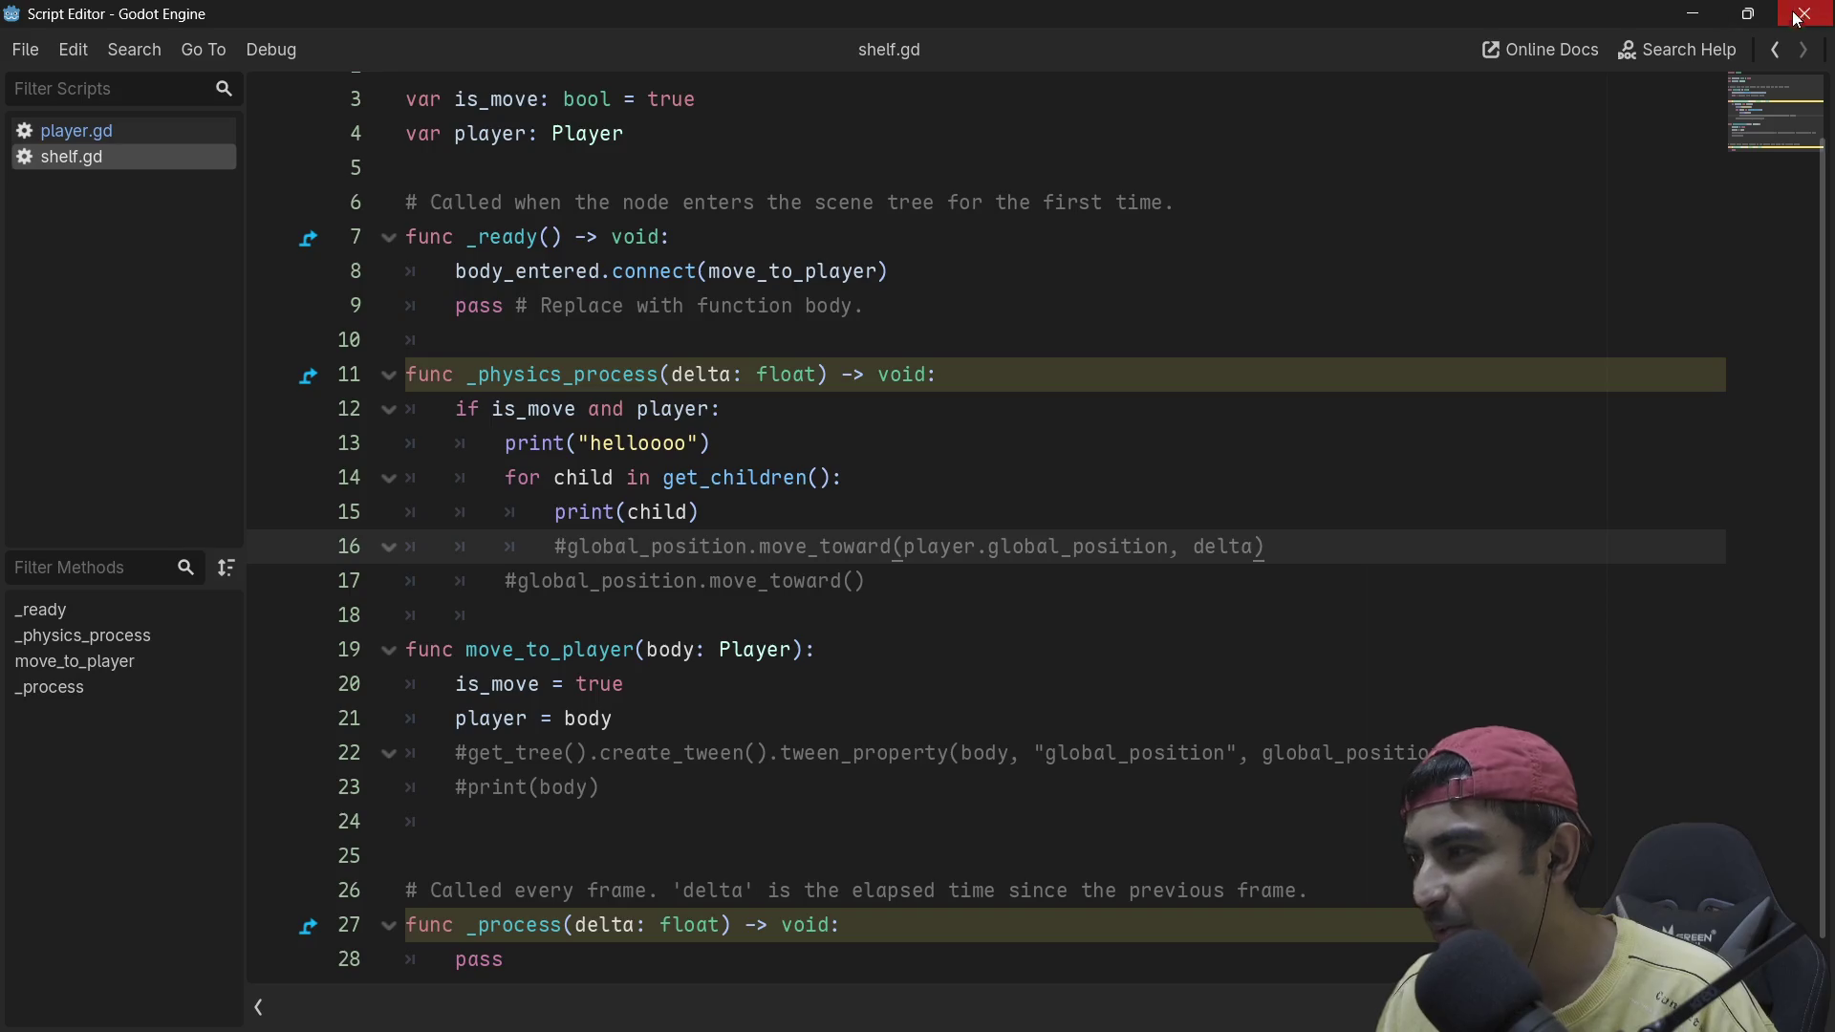
pyautogui.click(1803, 13)
pyautogui.click(1571, 50)
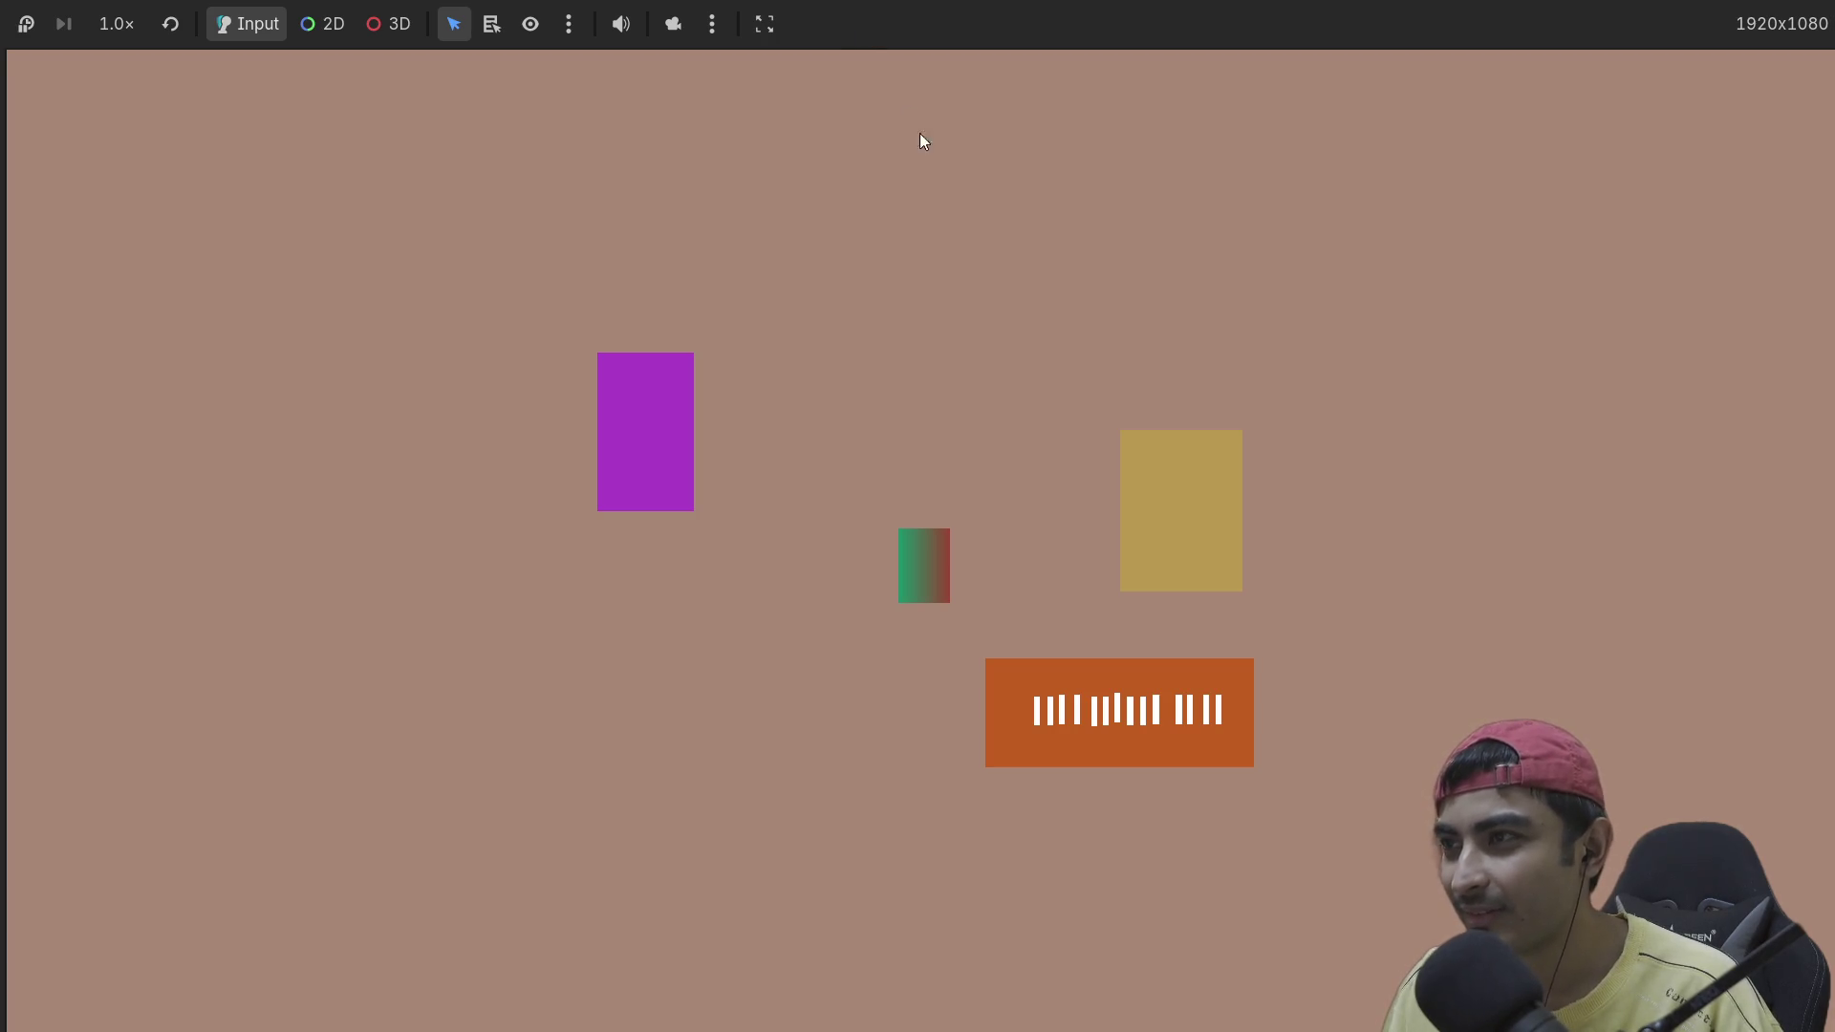
# Step: Restart the game, move the player onto the orange shelf to list the Bone sprites, then stop
pyautogui.doubleClick(1046, 12)
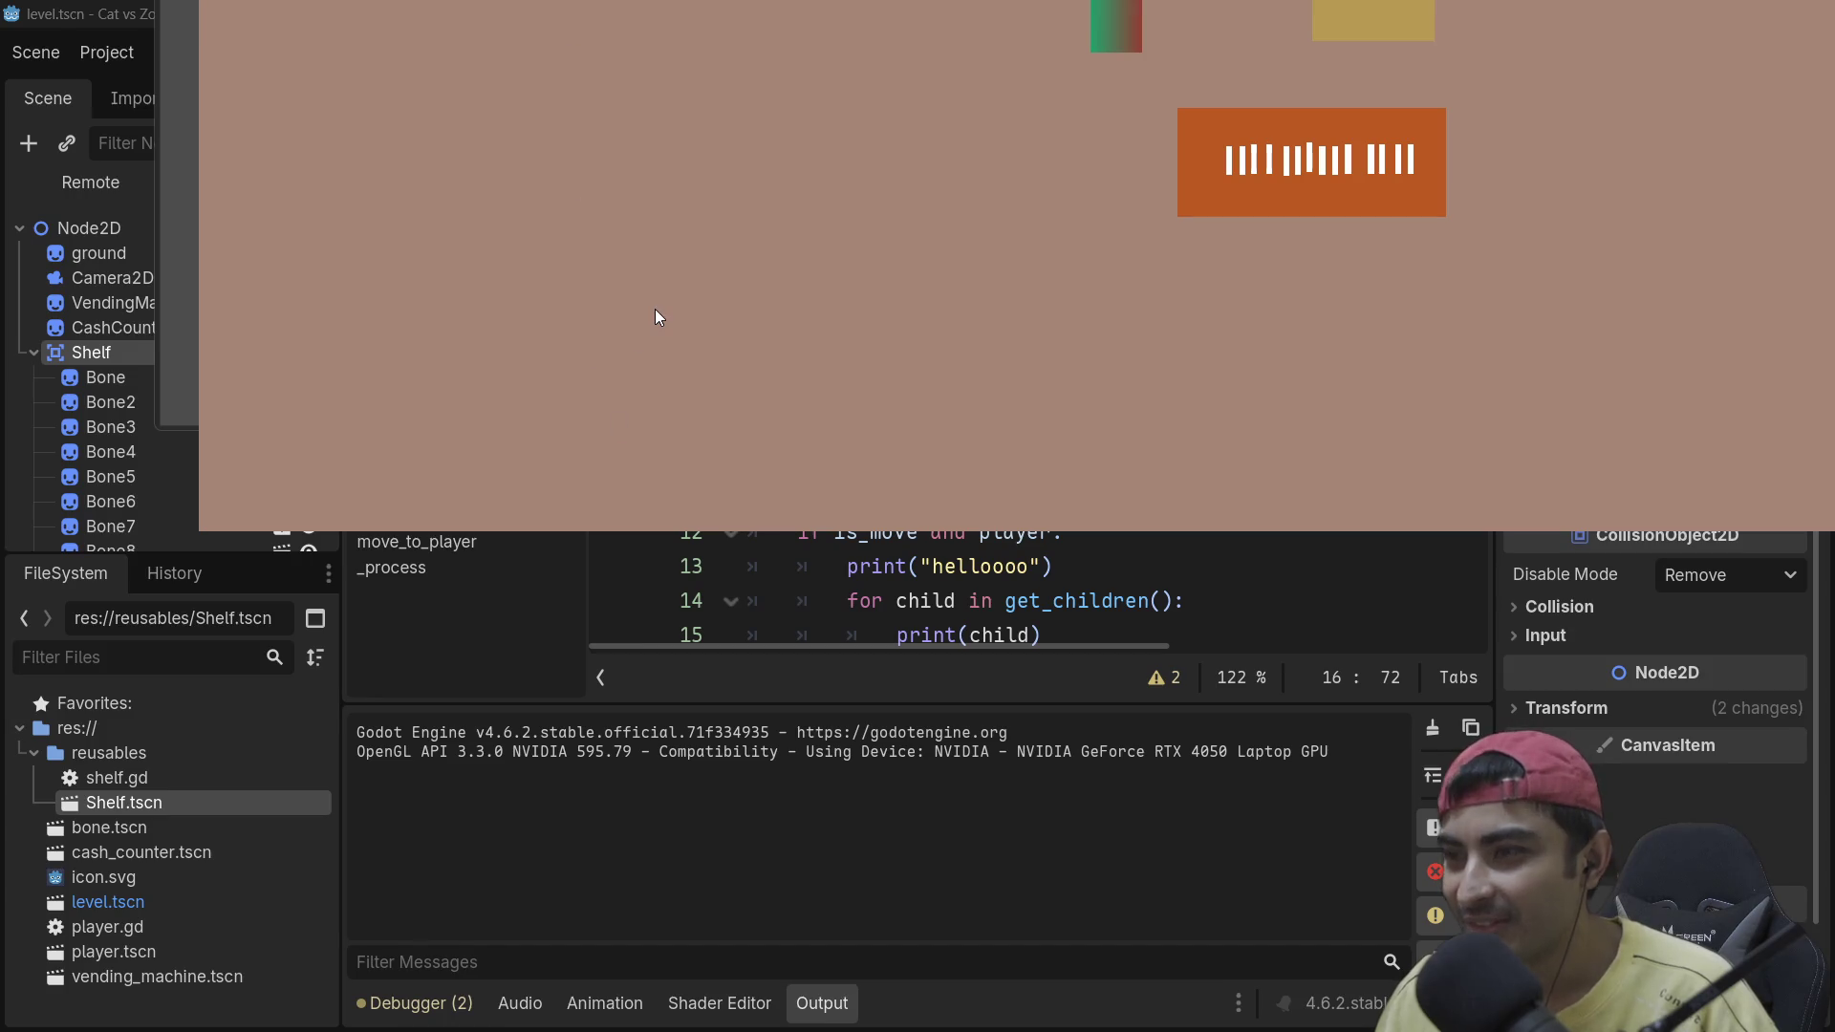
pyautogui.press('F8')
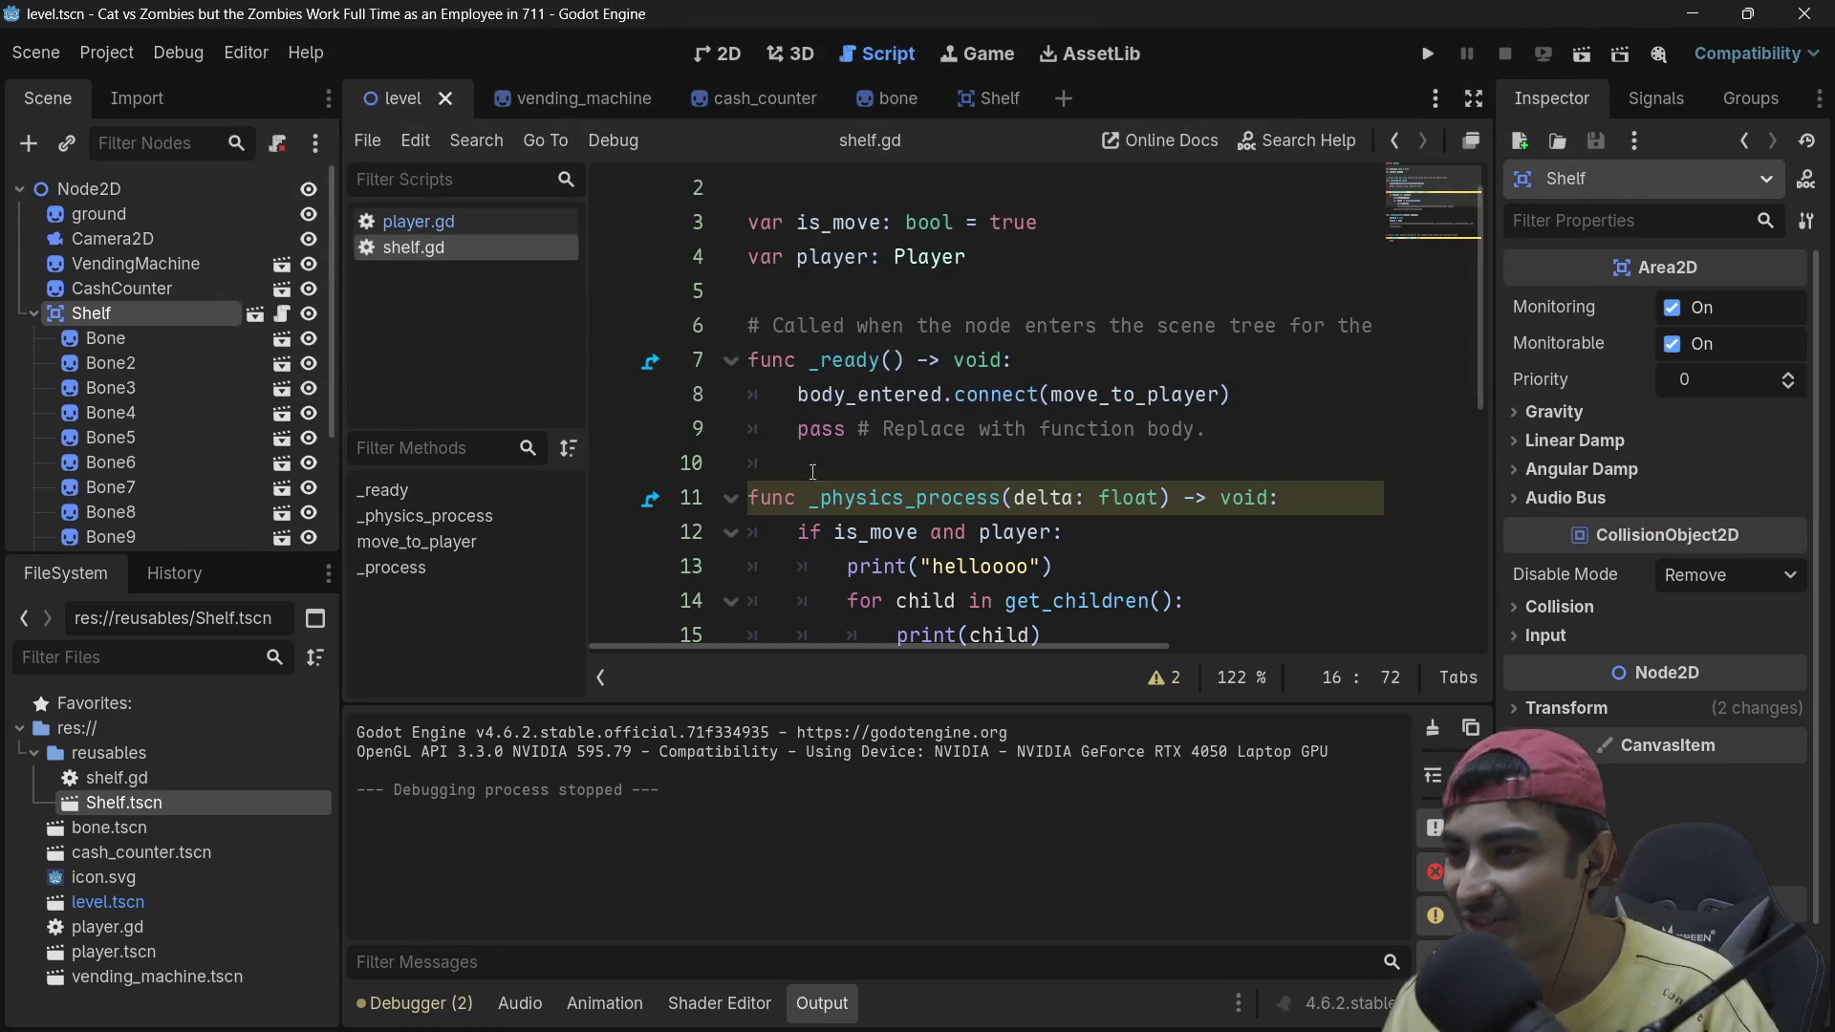
pyautogui.click(1425, 55)
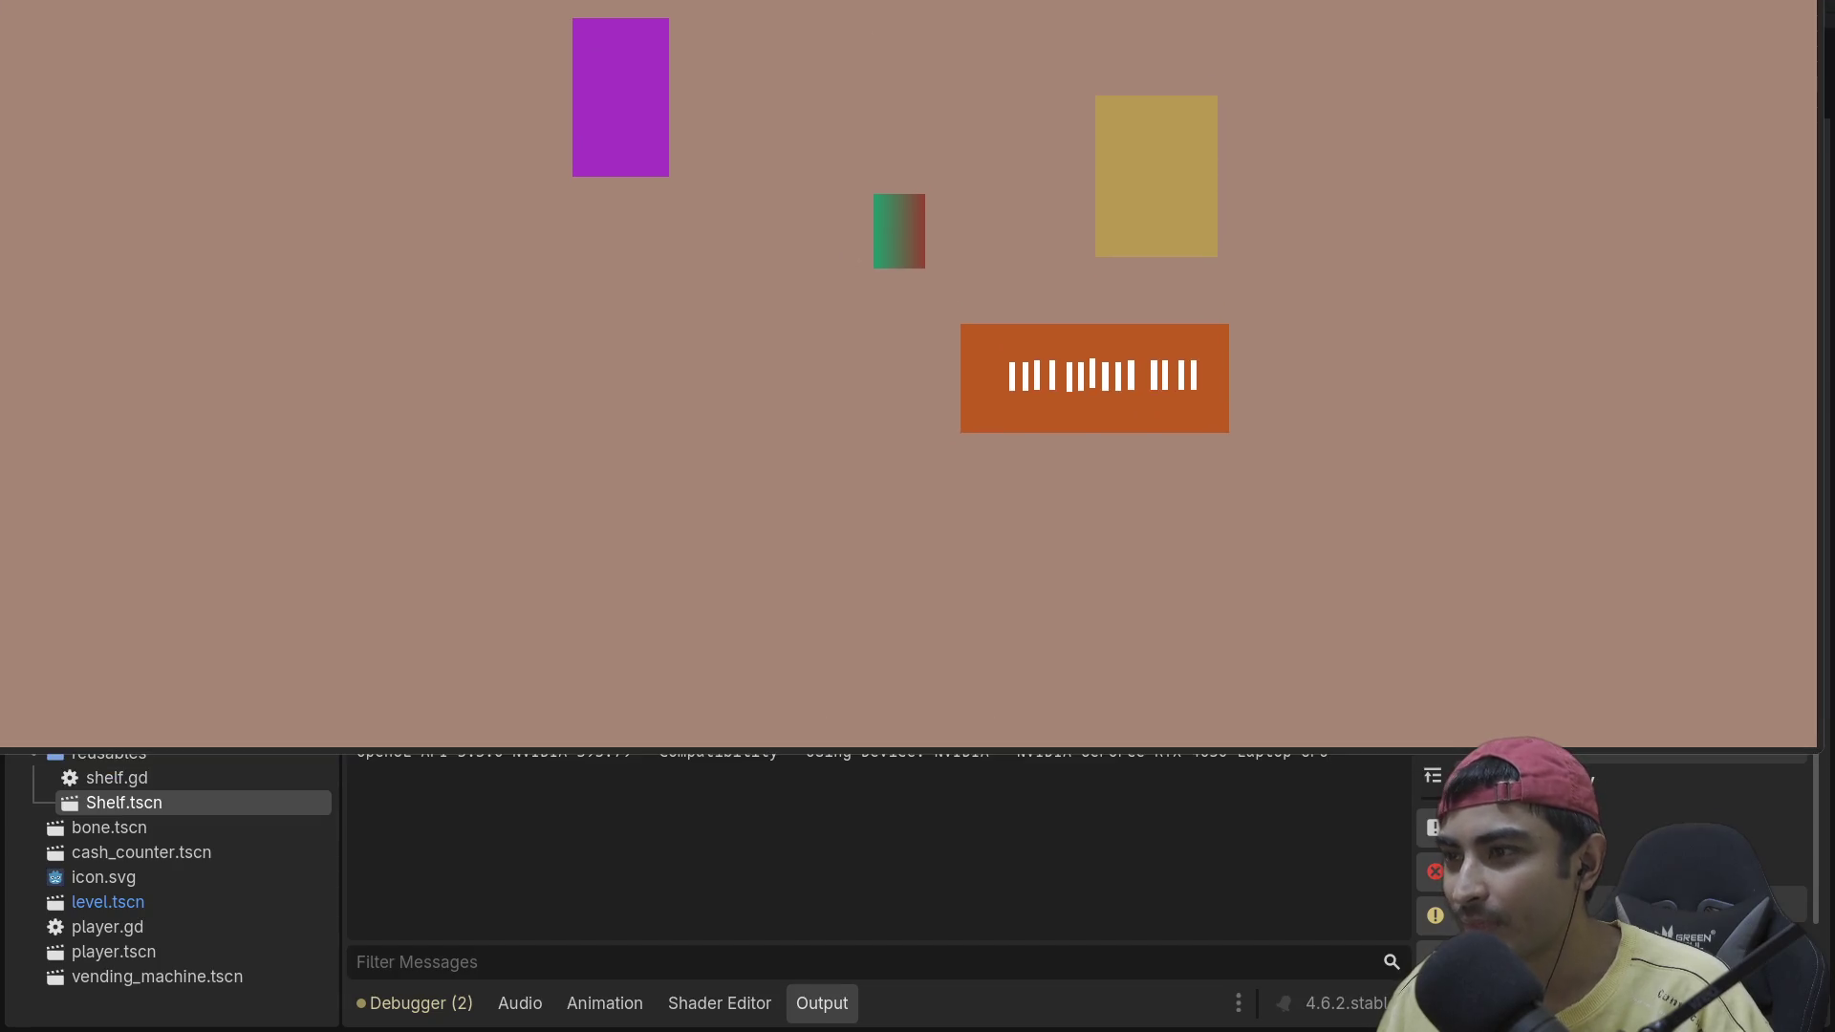
pyautogui.press('Right')
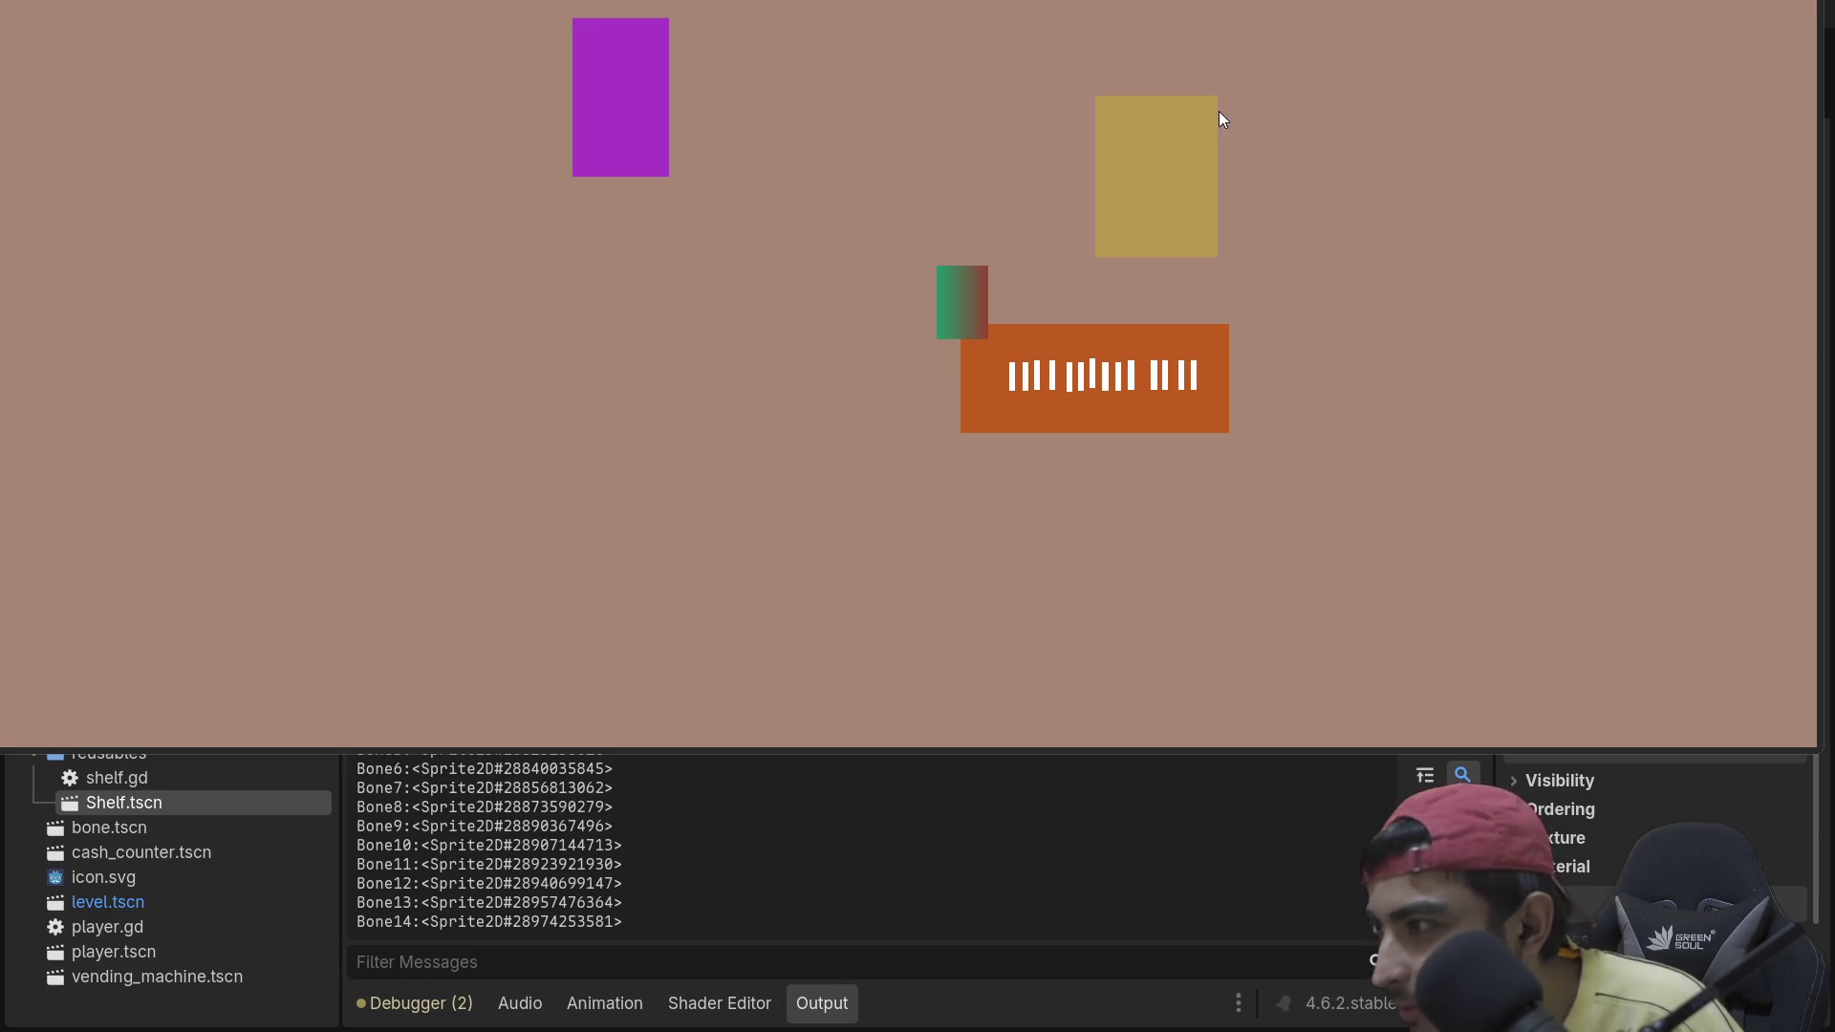
pyautogui.press('F8')
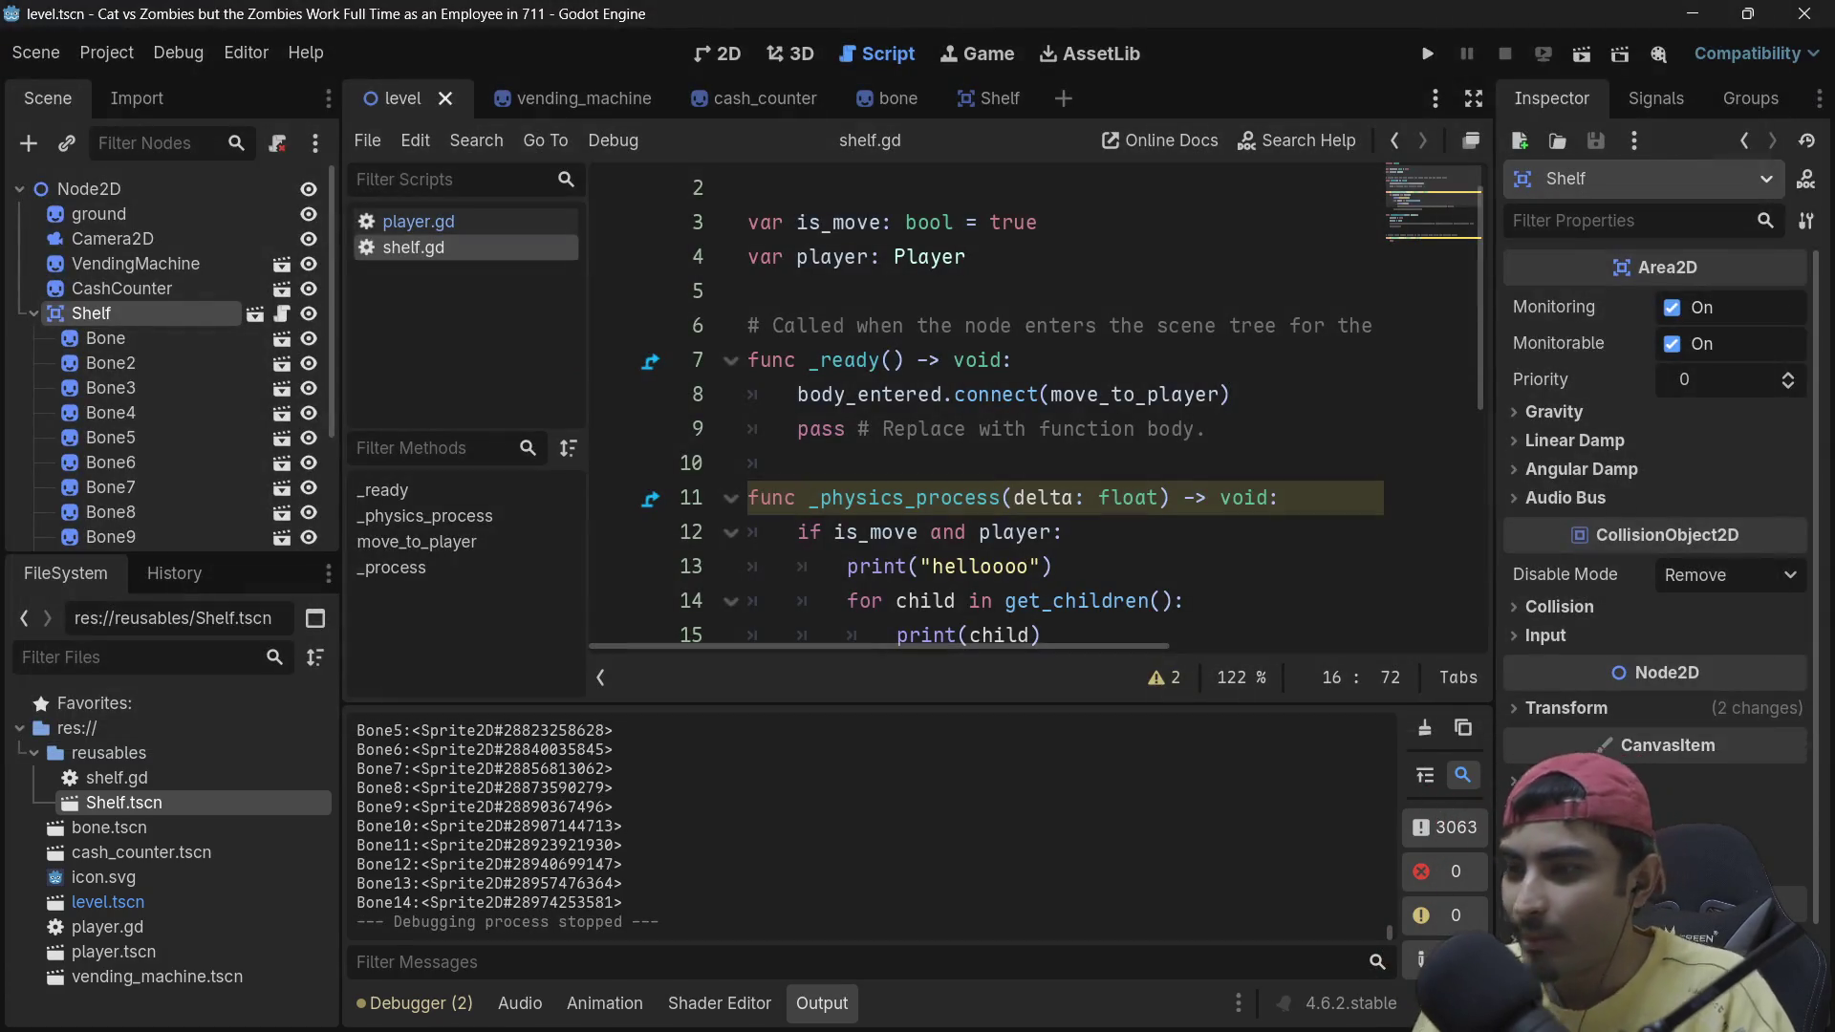
# Step: Uncomment line 16 as child.move_toward toward the player, save shelf.gd and run the game
pyautogui.scroll(-3, 1032, 385)
pyautogui.scroll(2, 1032, 385)
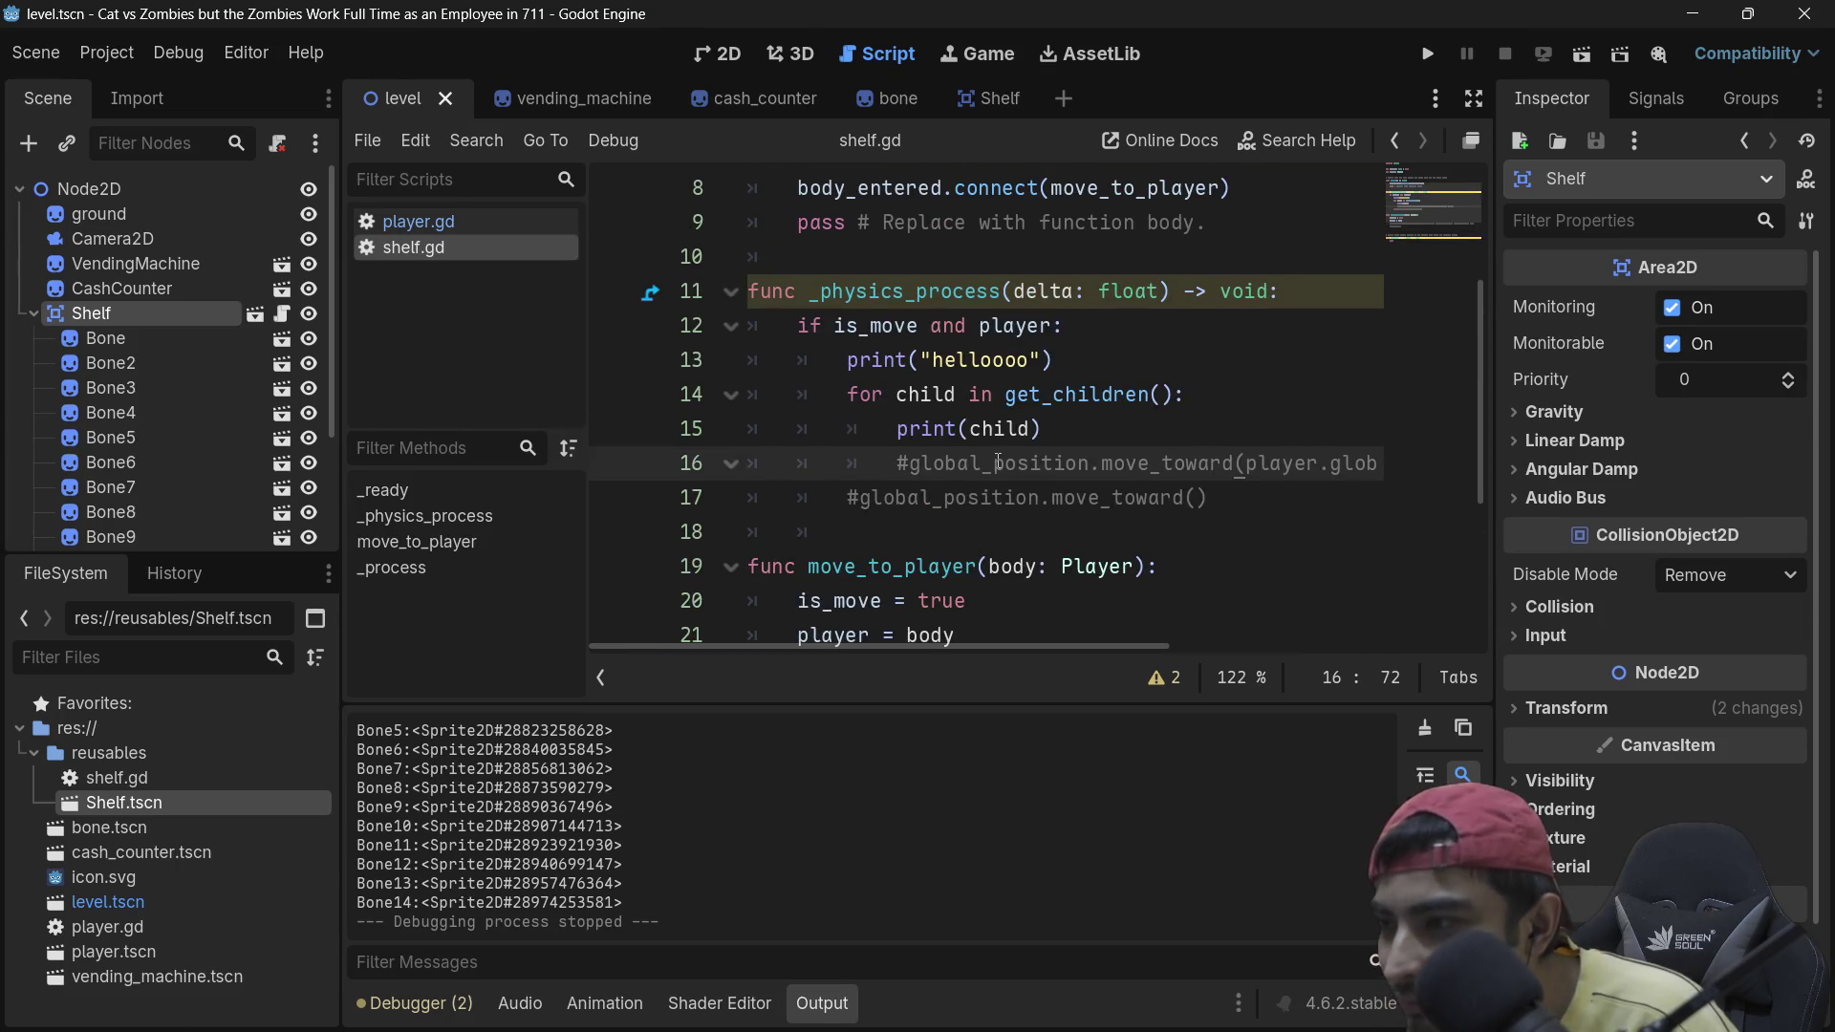
pyautogui.click(1077, 425)
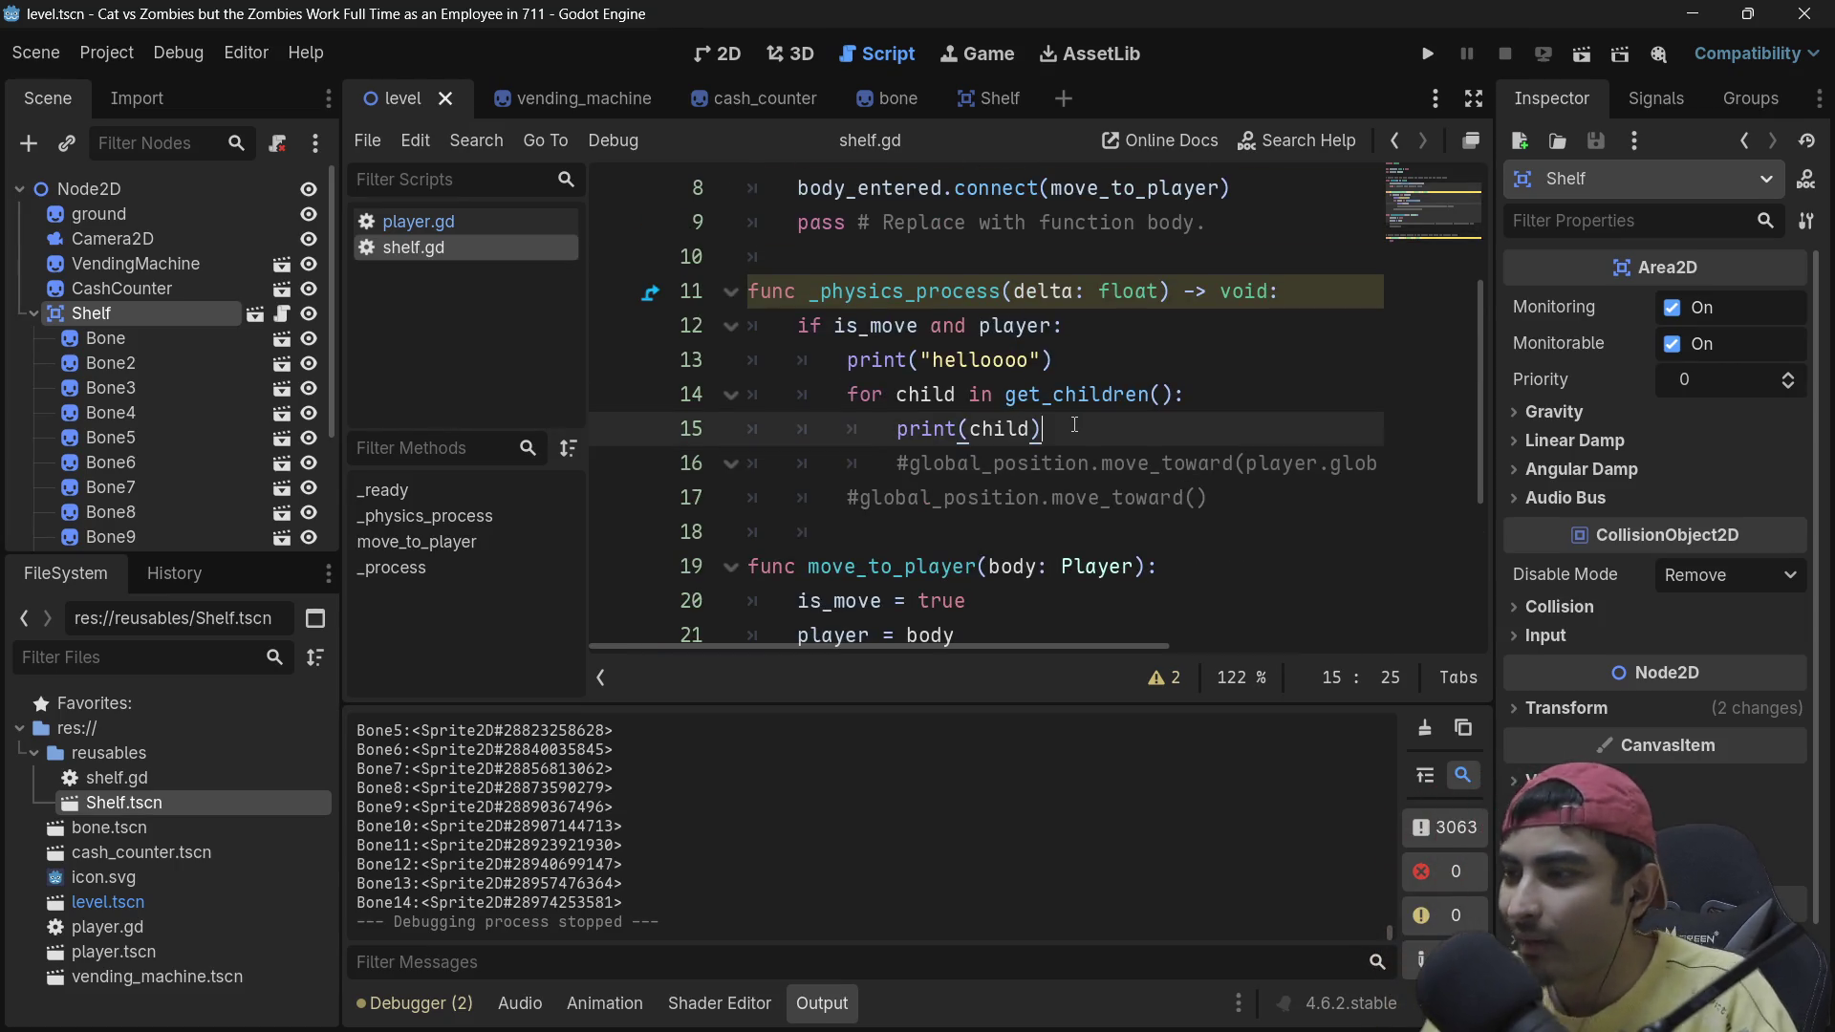
pyautogui.click(1084, 463)
pyautogui.hotkey('ctrl', 'k')
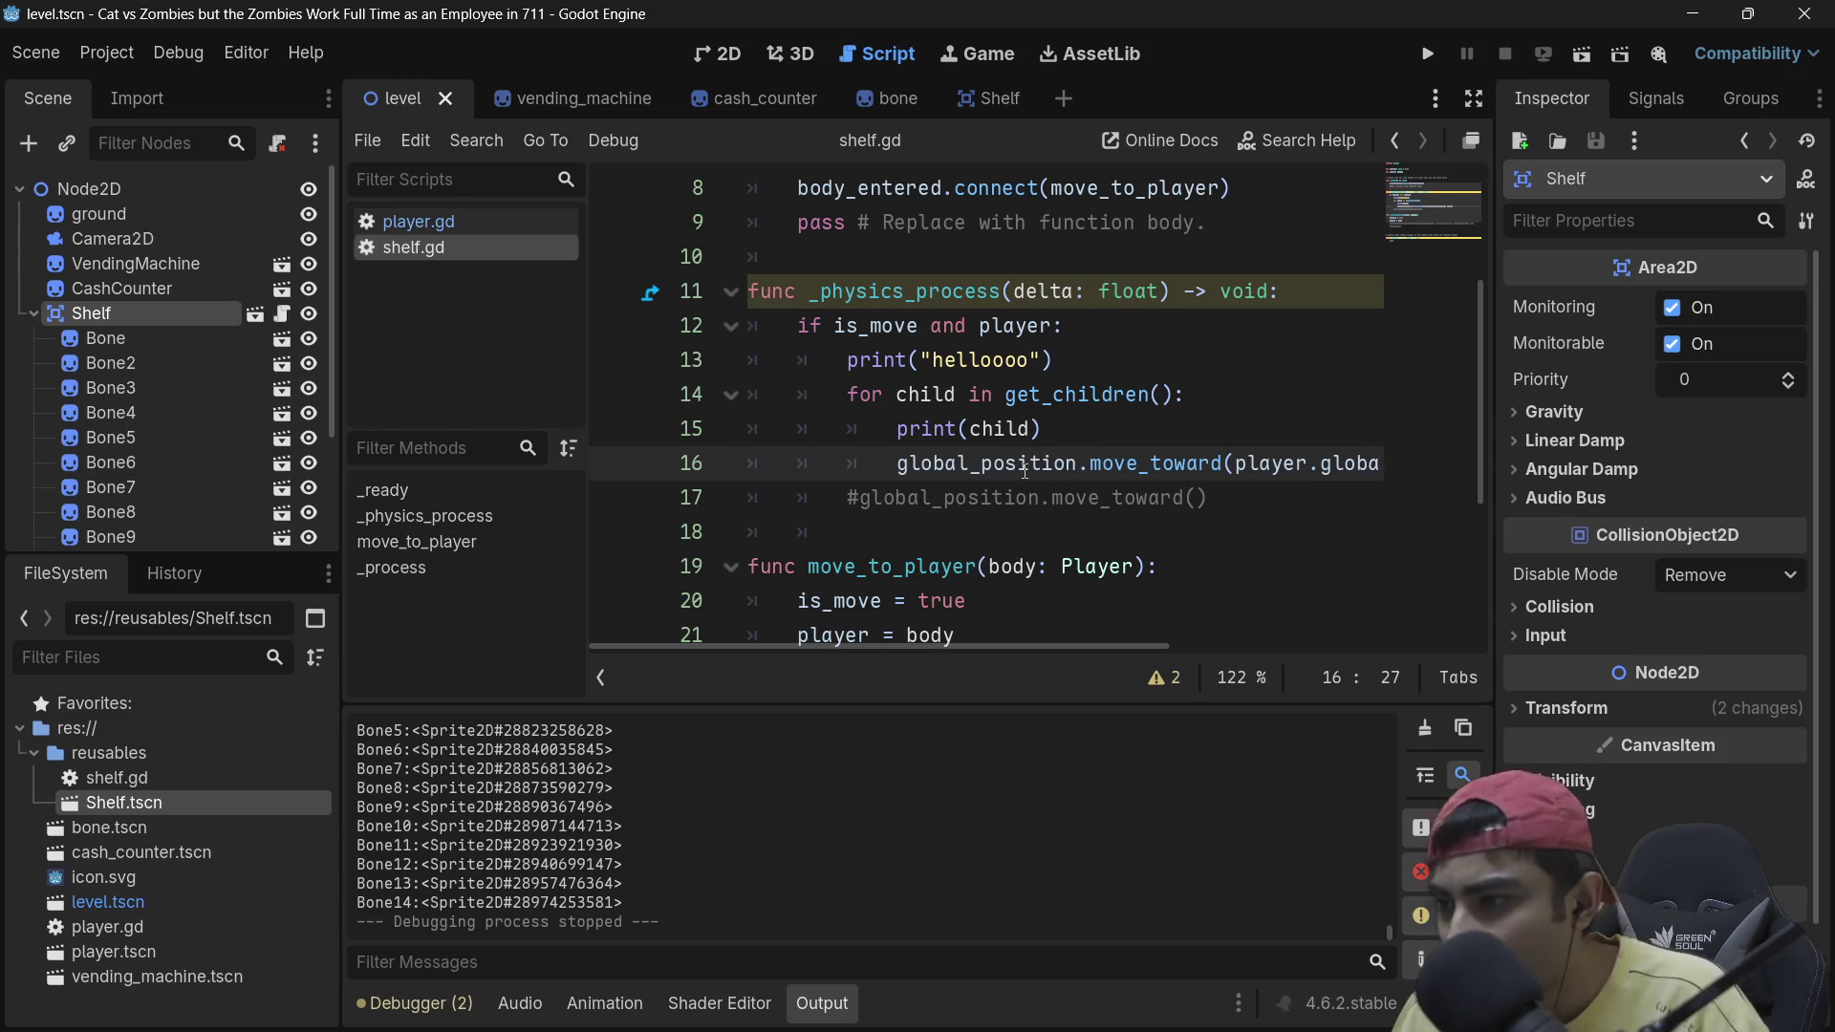
pyautogui.doubleClick(1021, 465)
pyautogui.write('child')
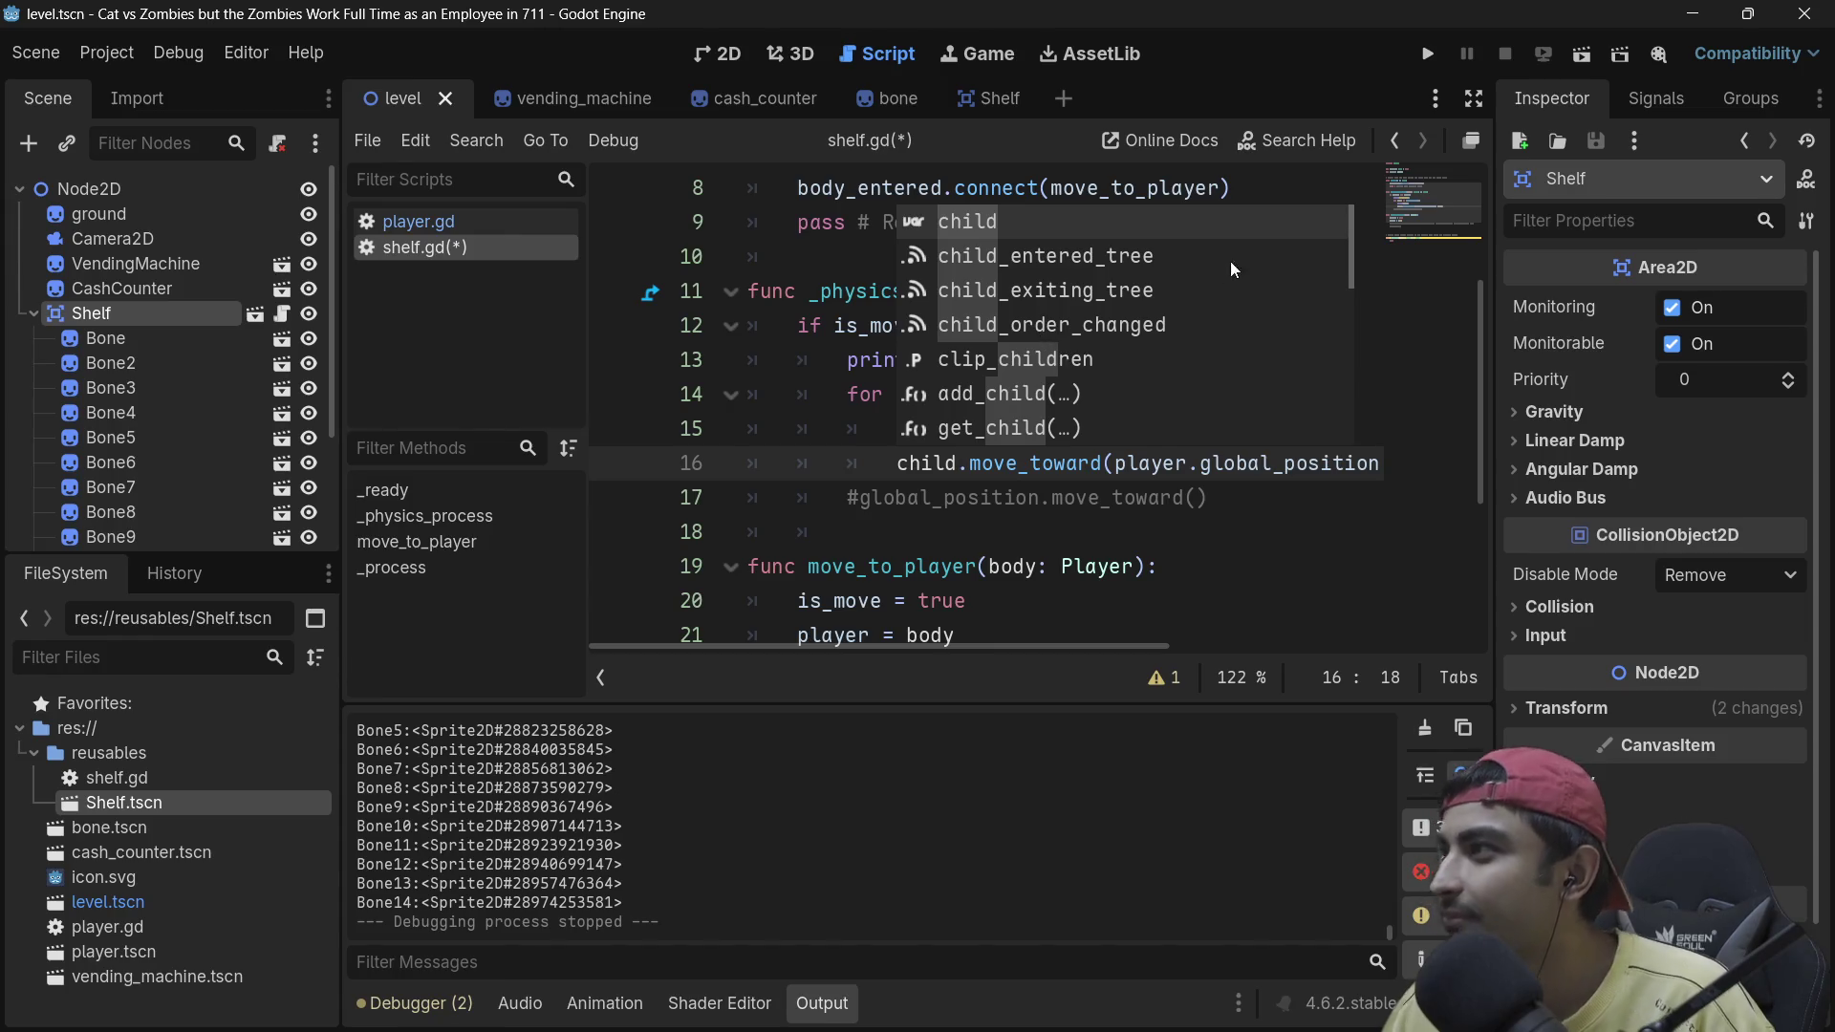
pyautogui.click(846, 463)
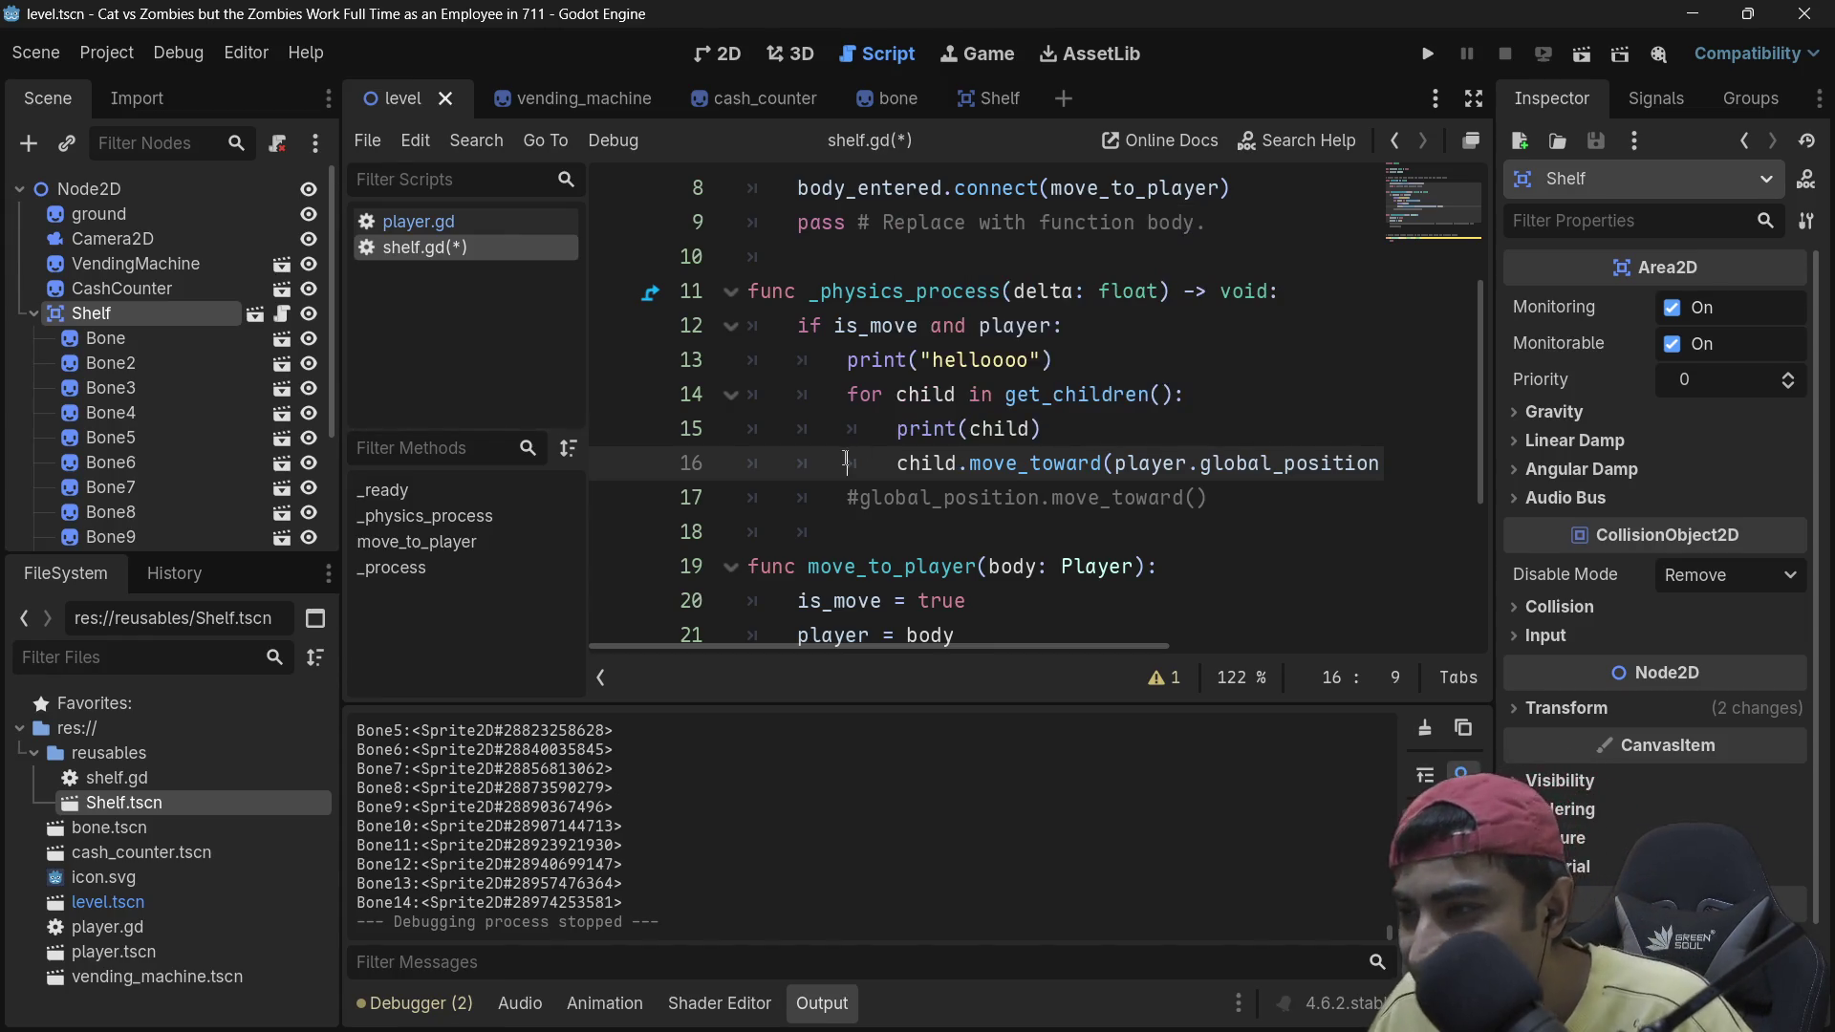
pyautogui.click(993, 469)
pyautogui.hotkey('ctrl', 's')
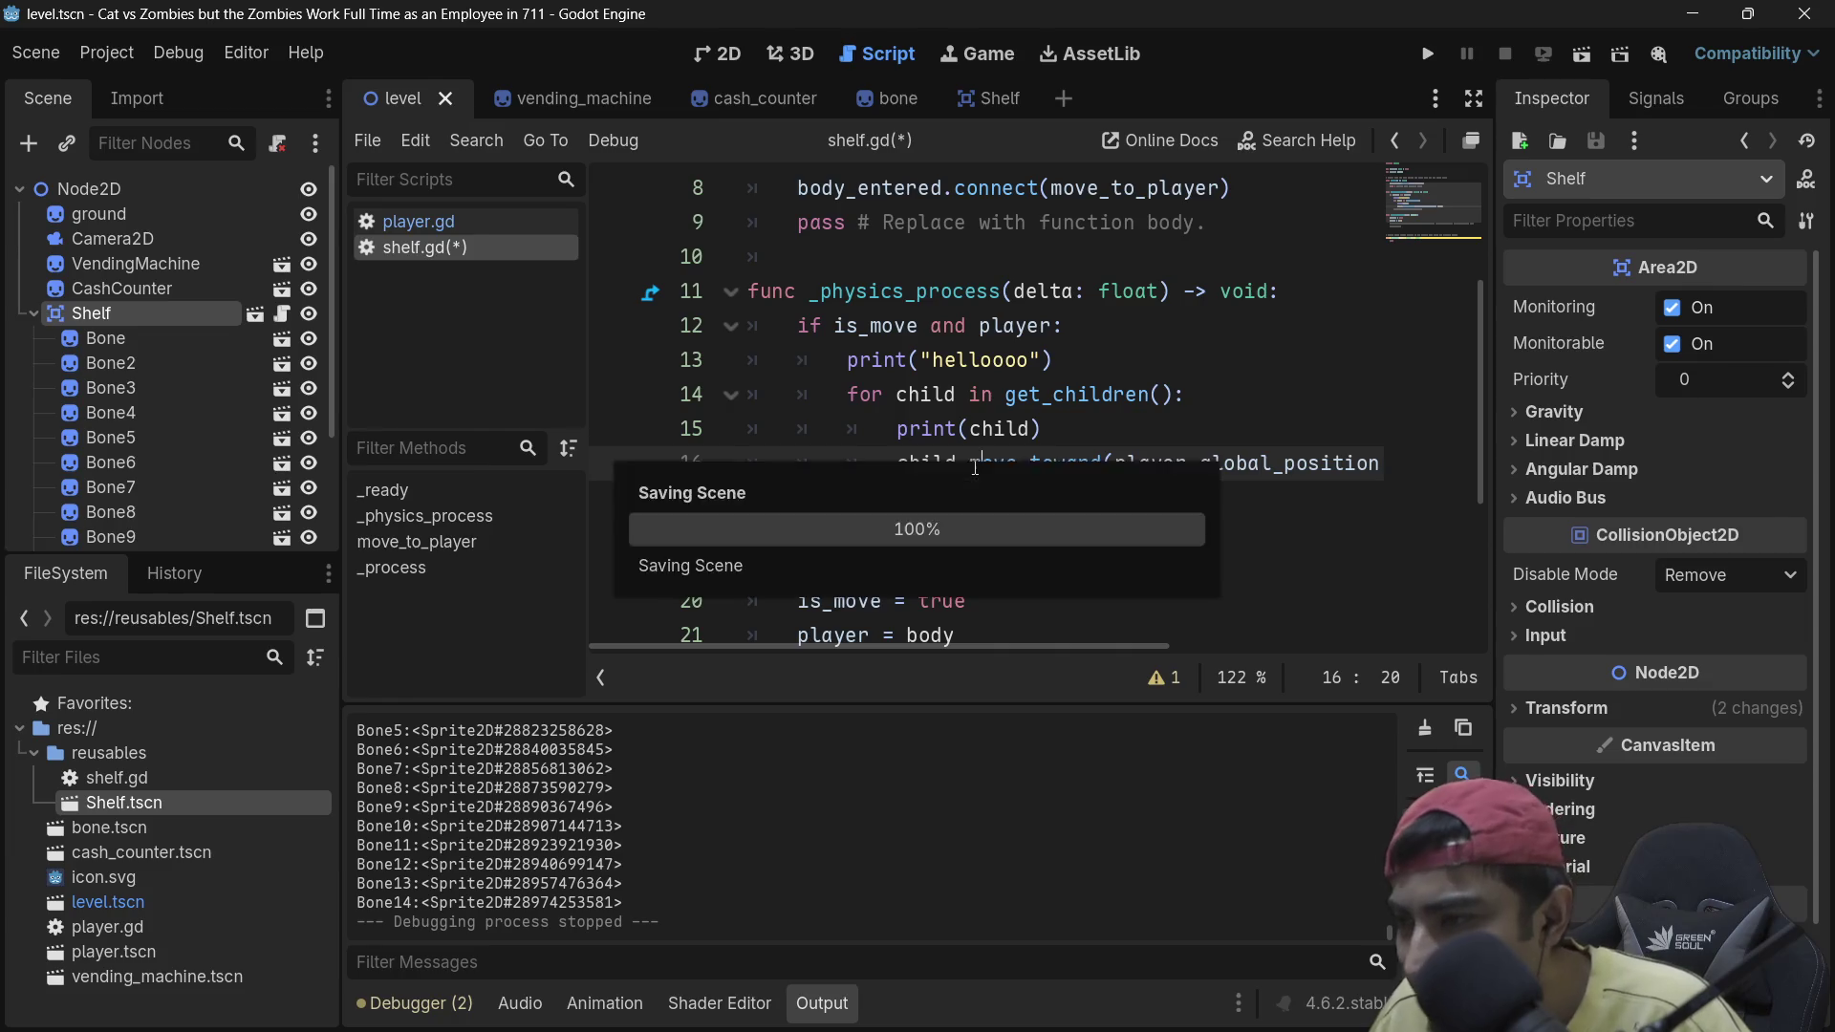
pyautogui.doubleClick(993, 468)
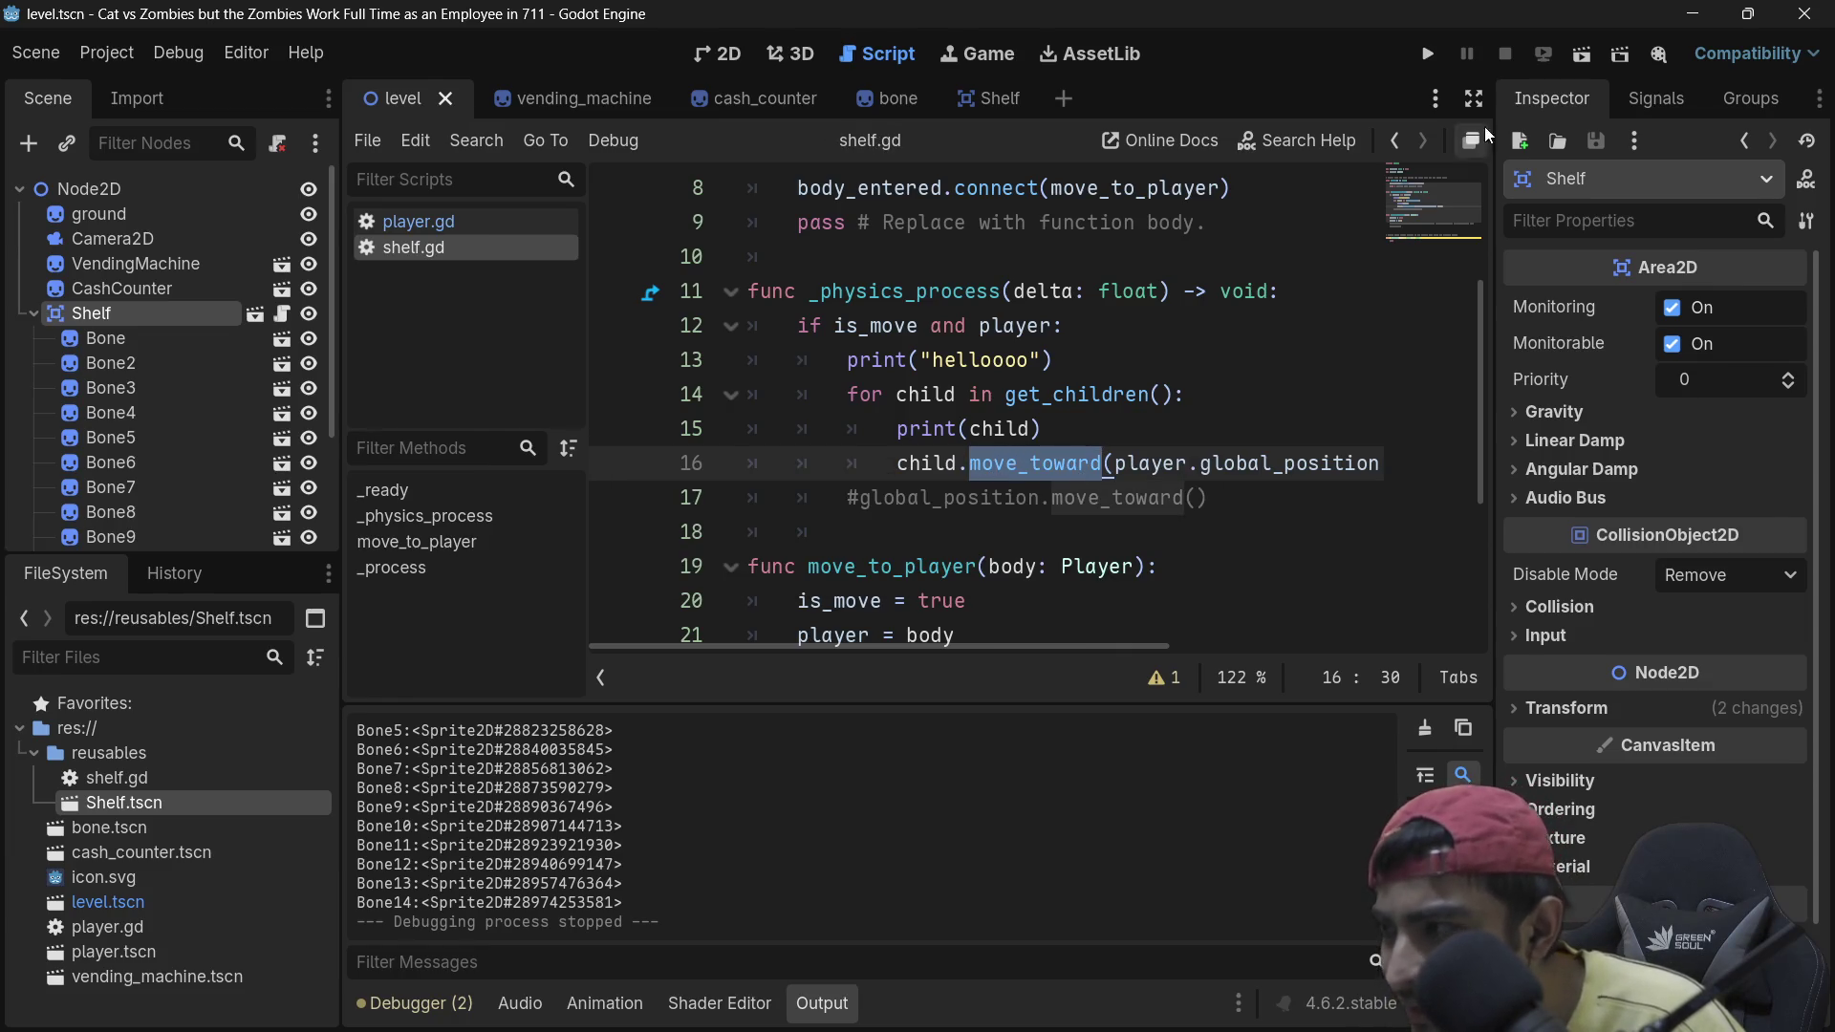
pyautogui.click(1426, 59)
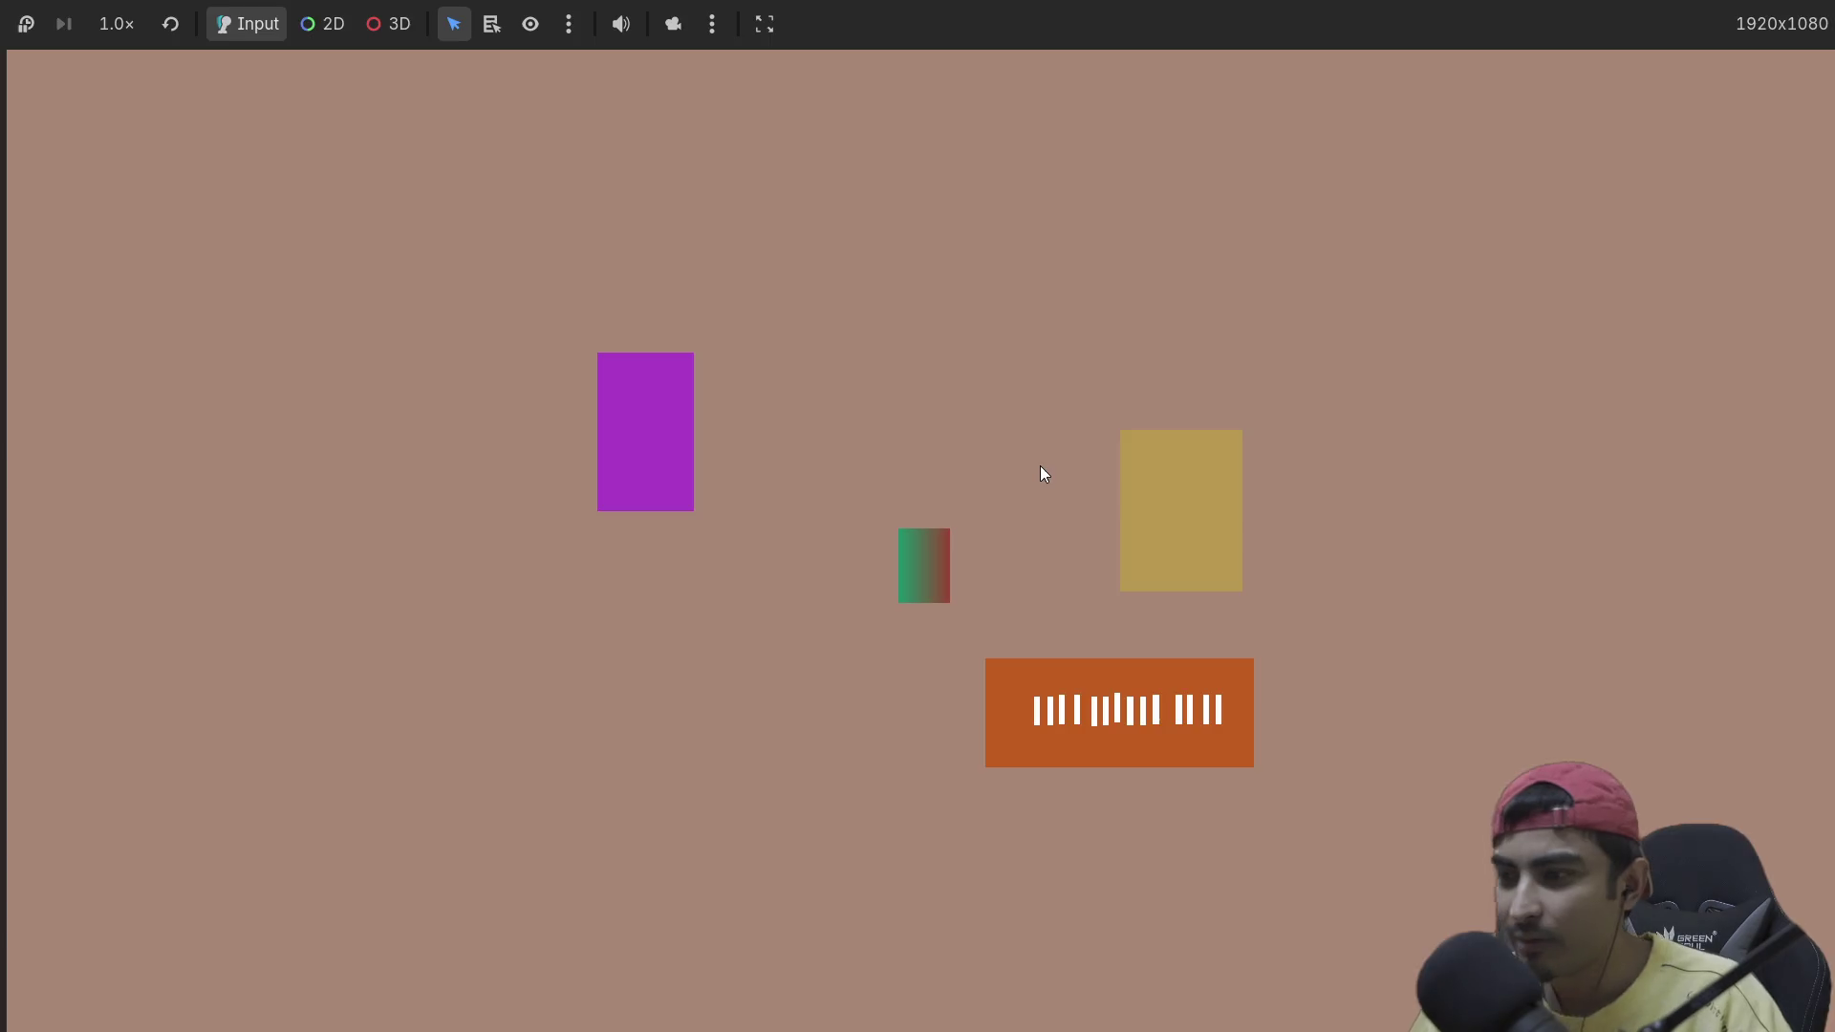
# Step: After the Sprite2D error, change line 16 to child.global_position.move_toward, save, and retest the game
pyautogui.press('Right')
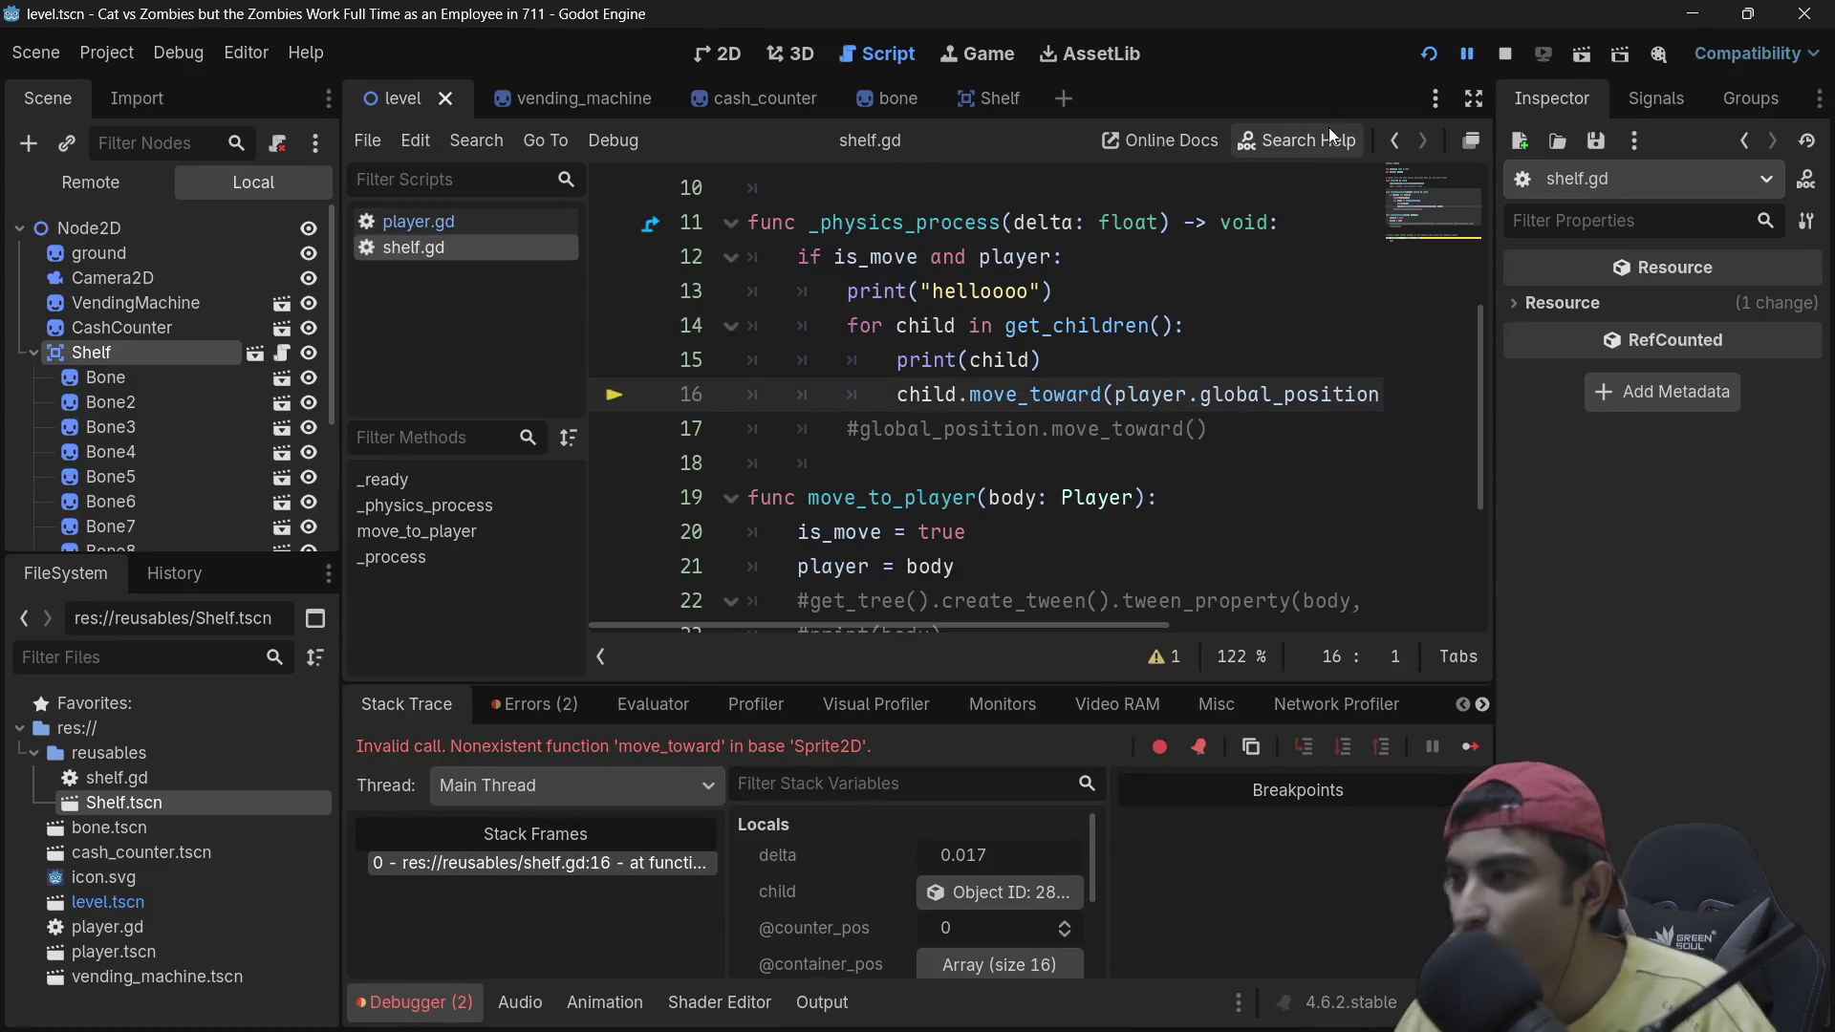
pyautogui.click(966, 394)
pyautogui.write('glob')
pyautogui.press('Return')
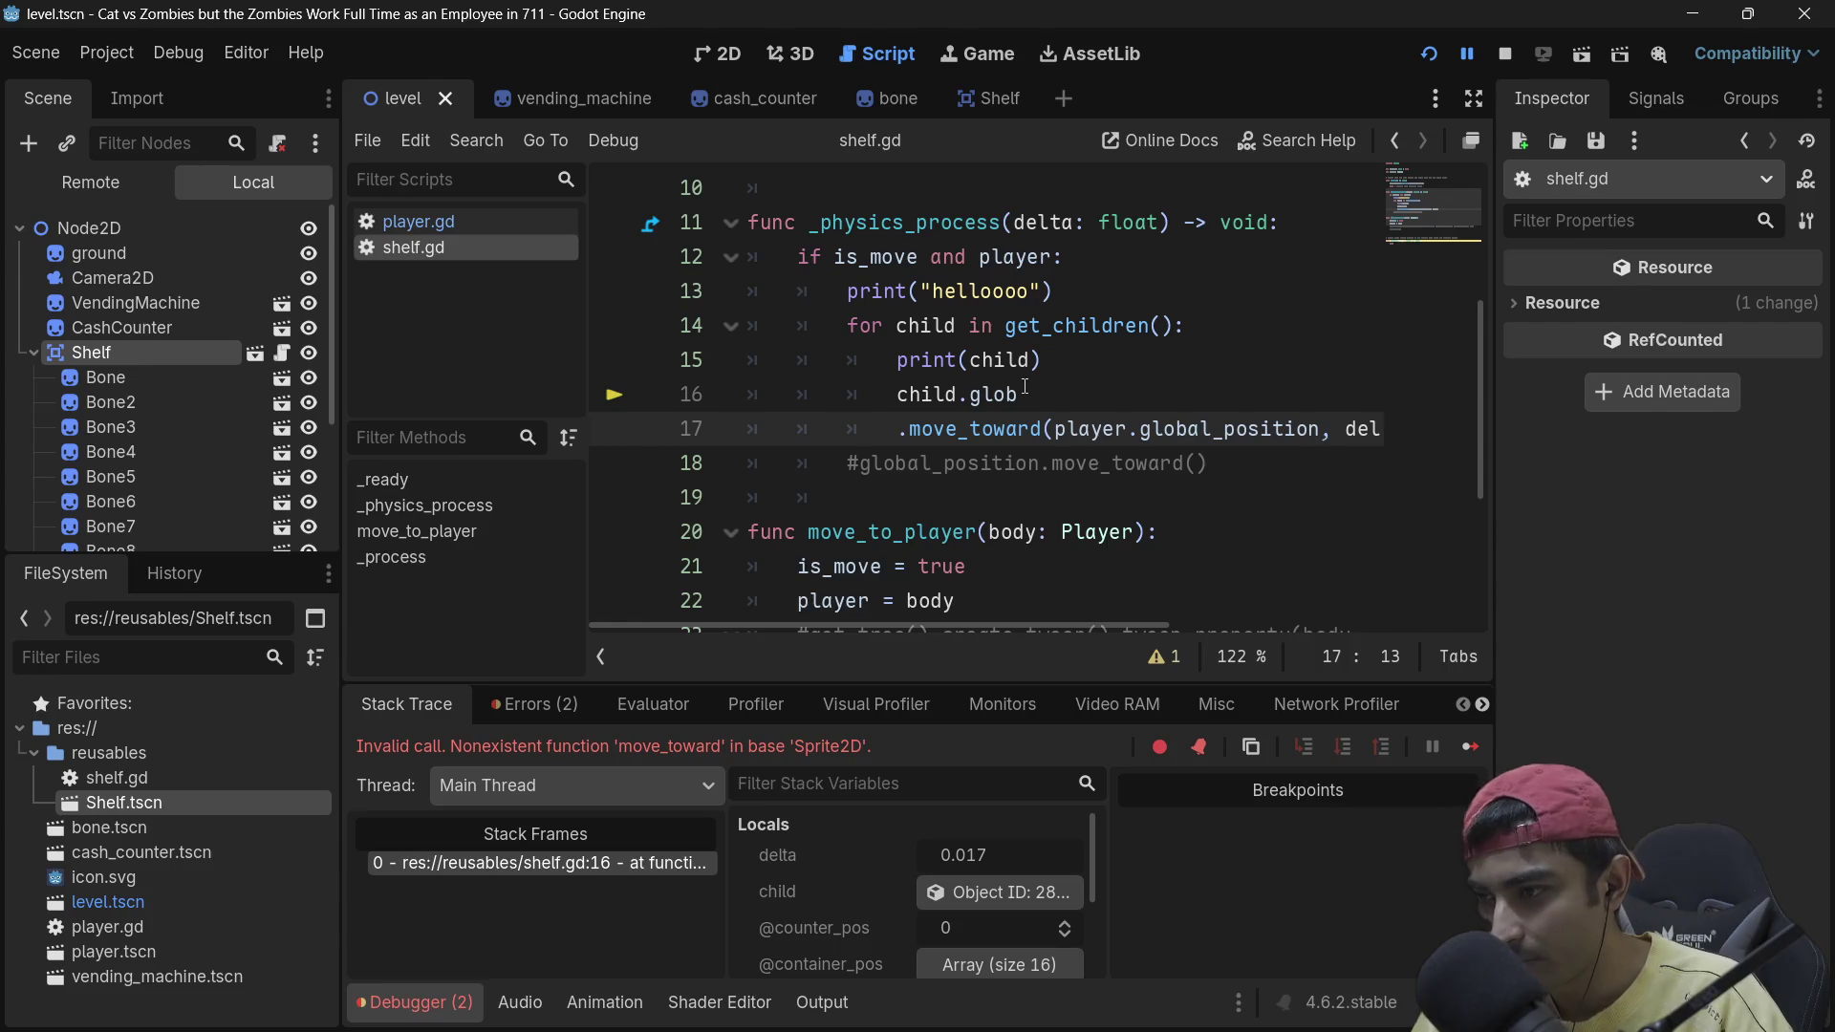
pyautogui.hotkey('ctrl', 'z')
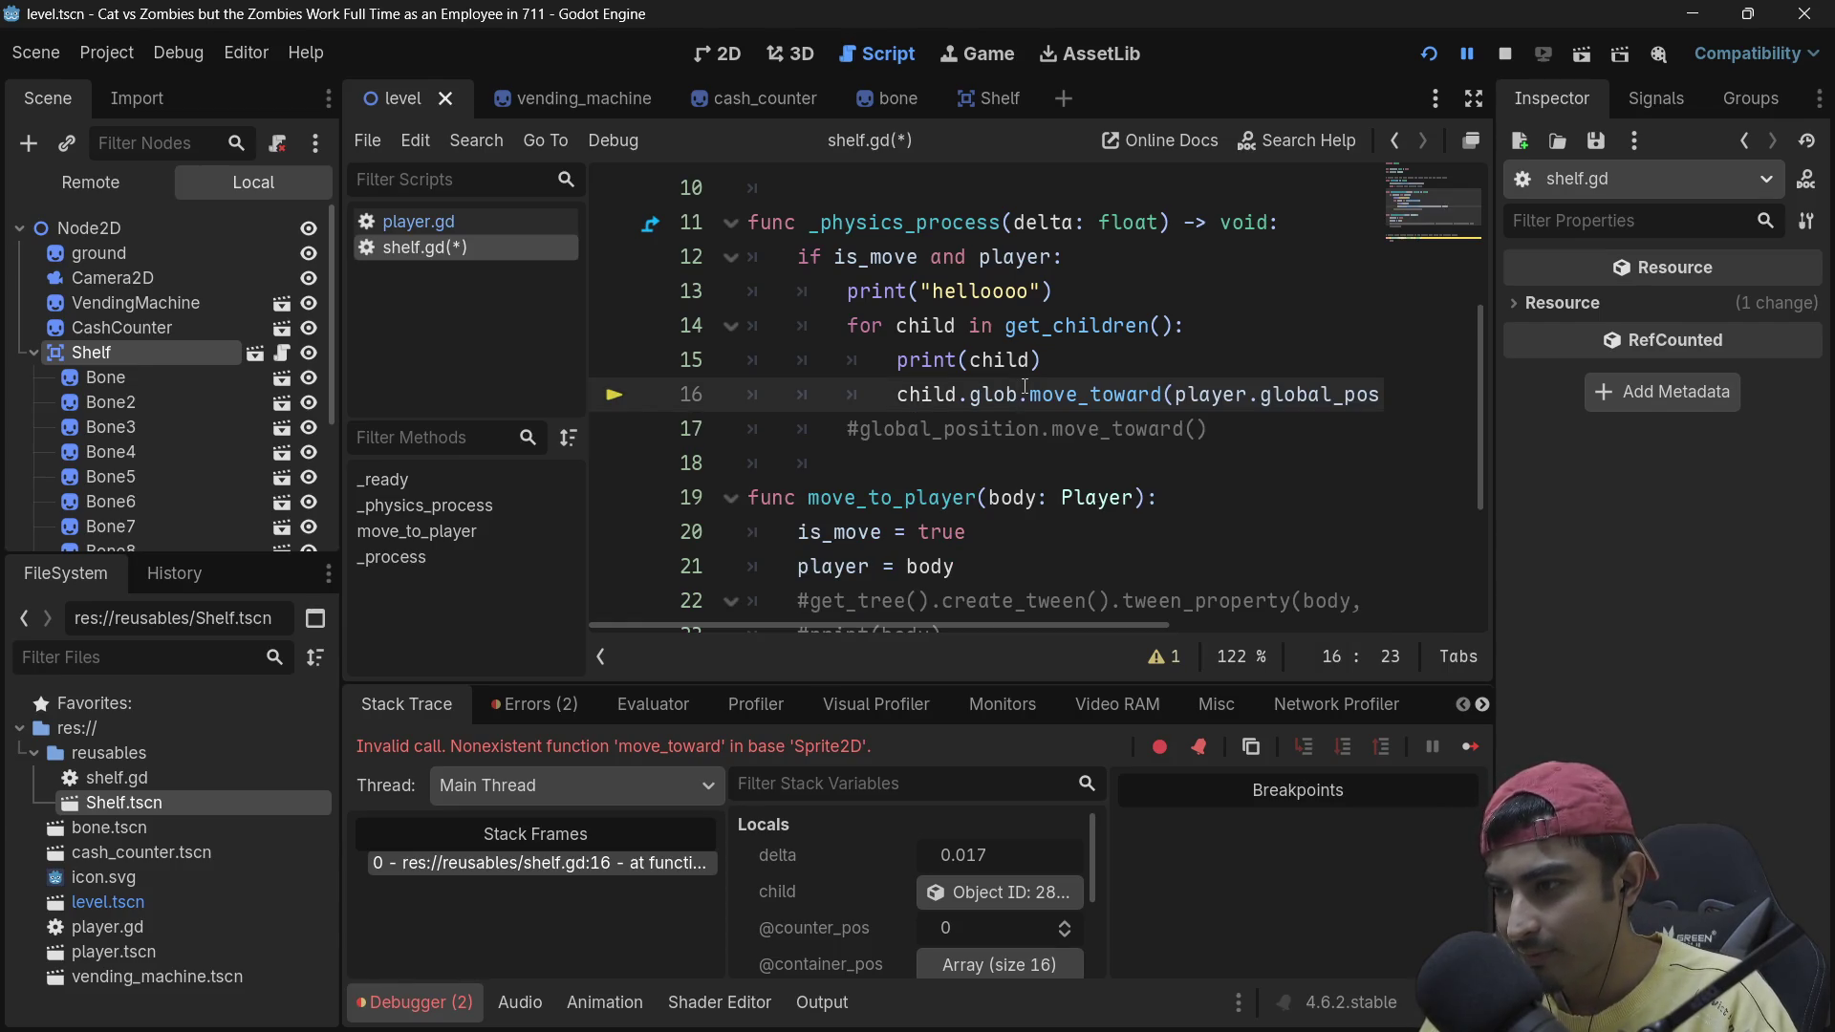
pyautogui.write('al')
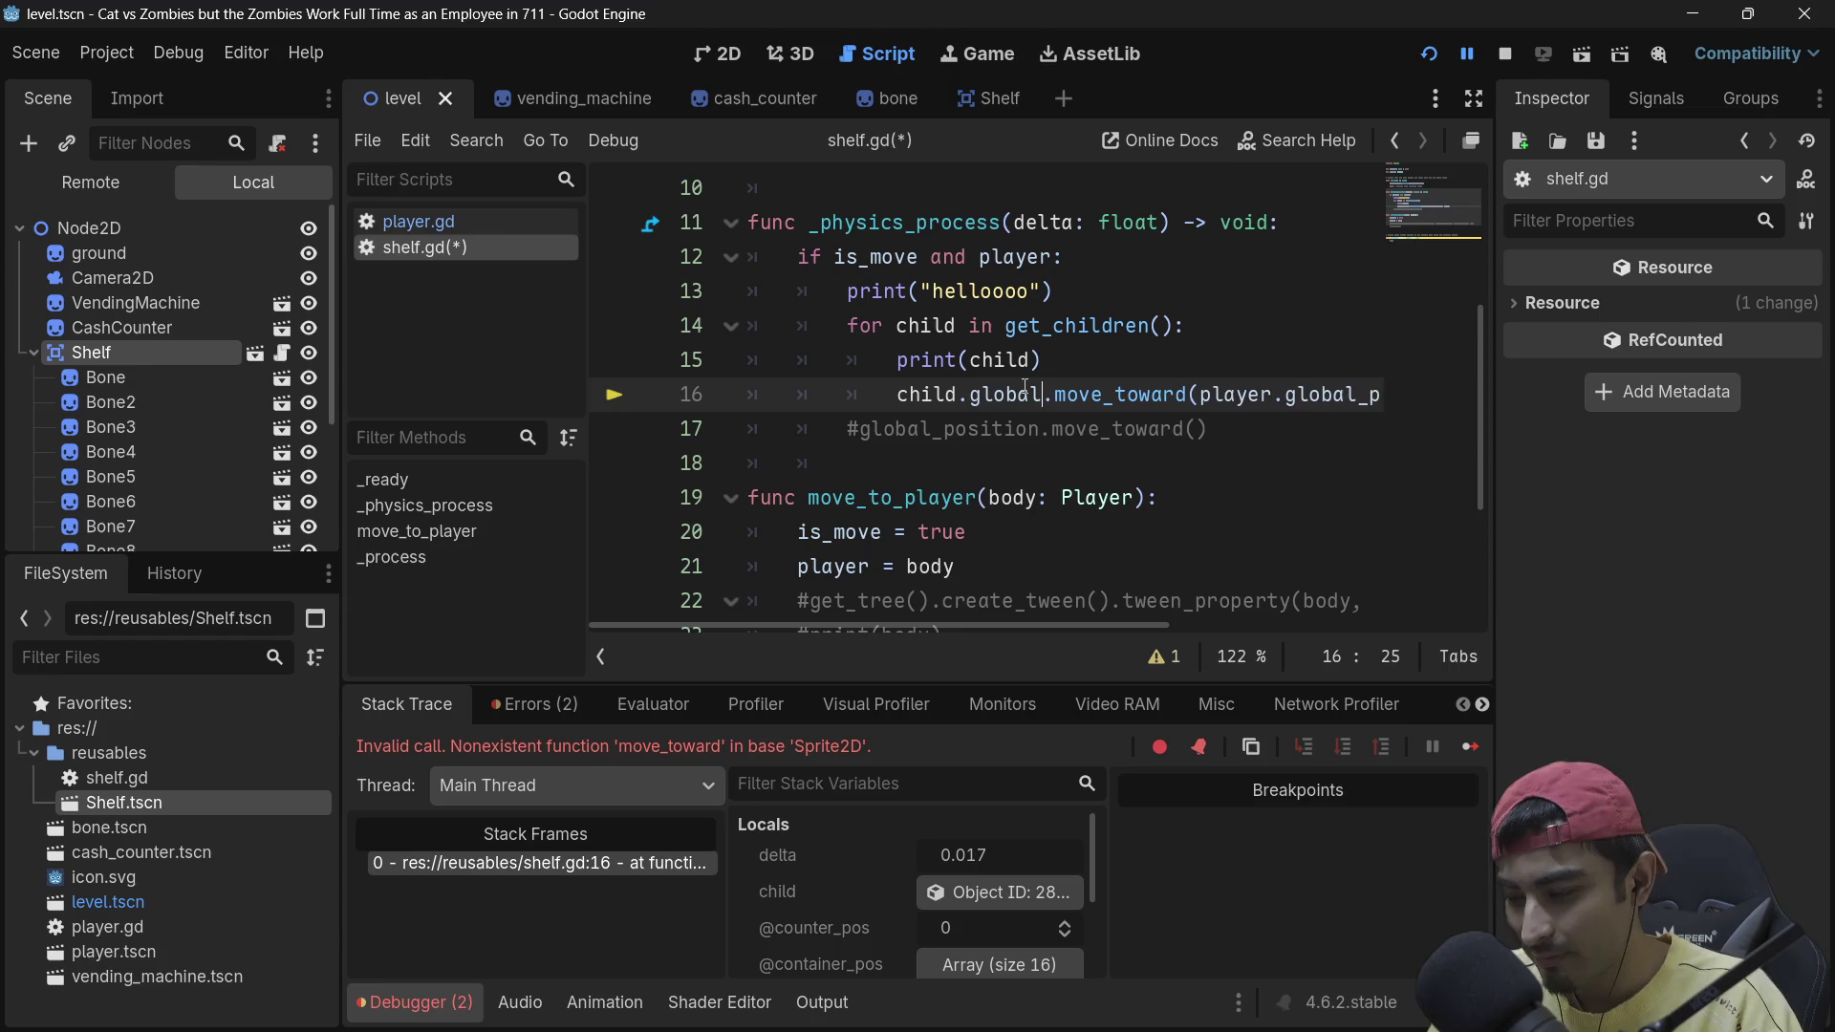
pyautogui.write('_')
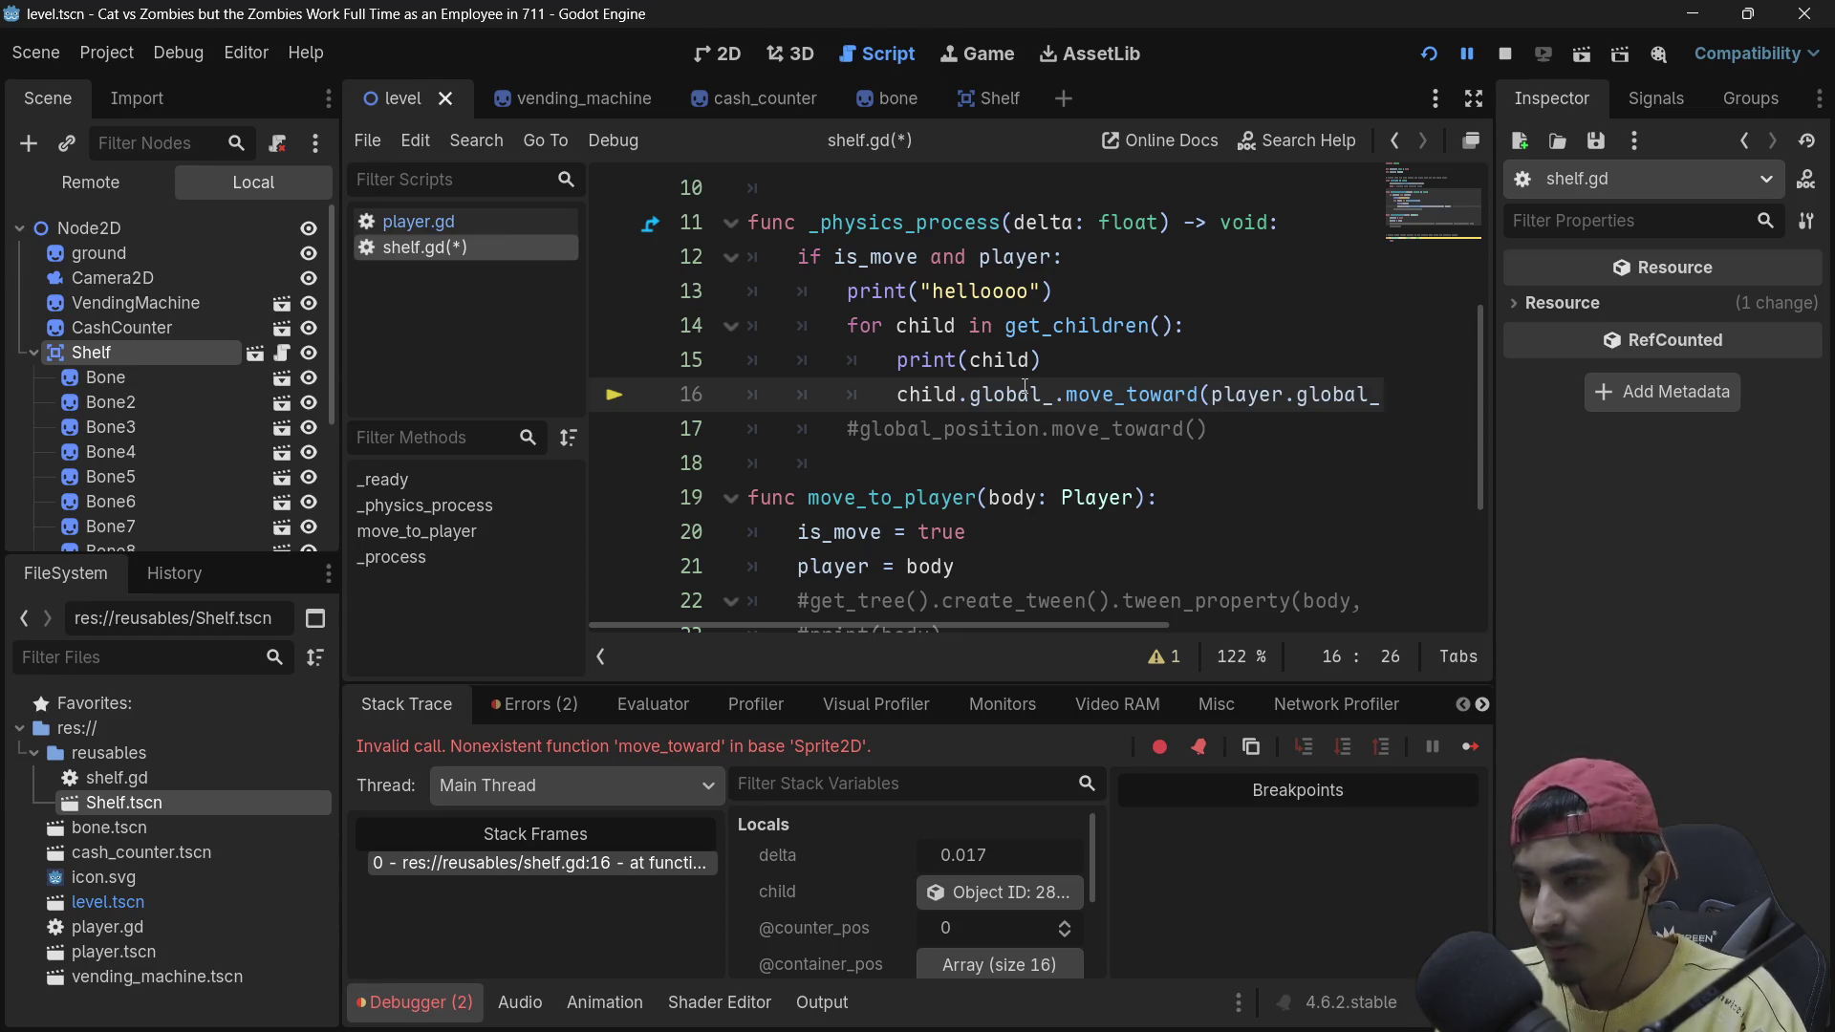
pyautogui.press('BackSpace')
pyautogui.press('BackSpace')
pyautogui.press('BackSpace')
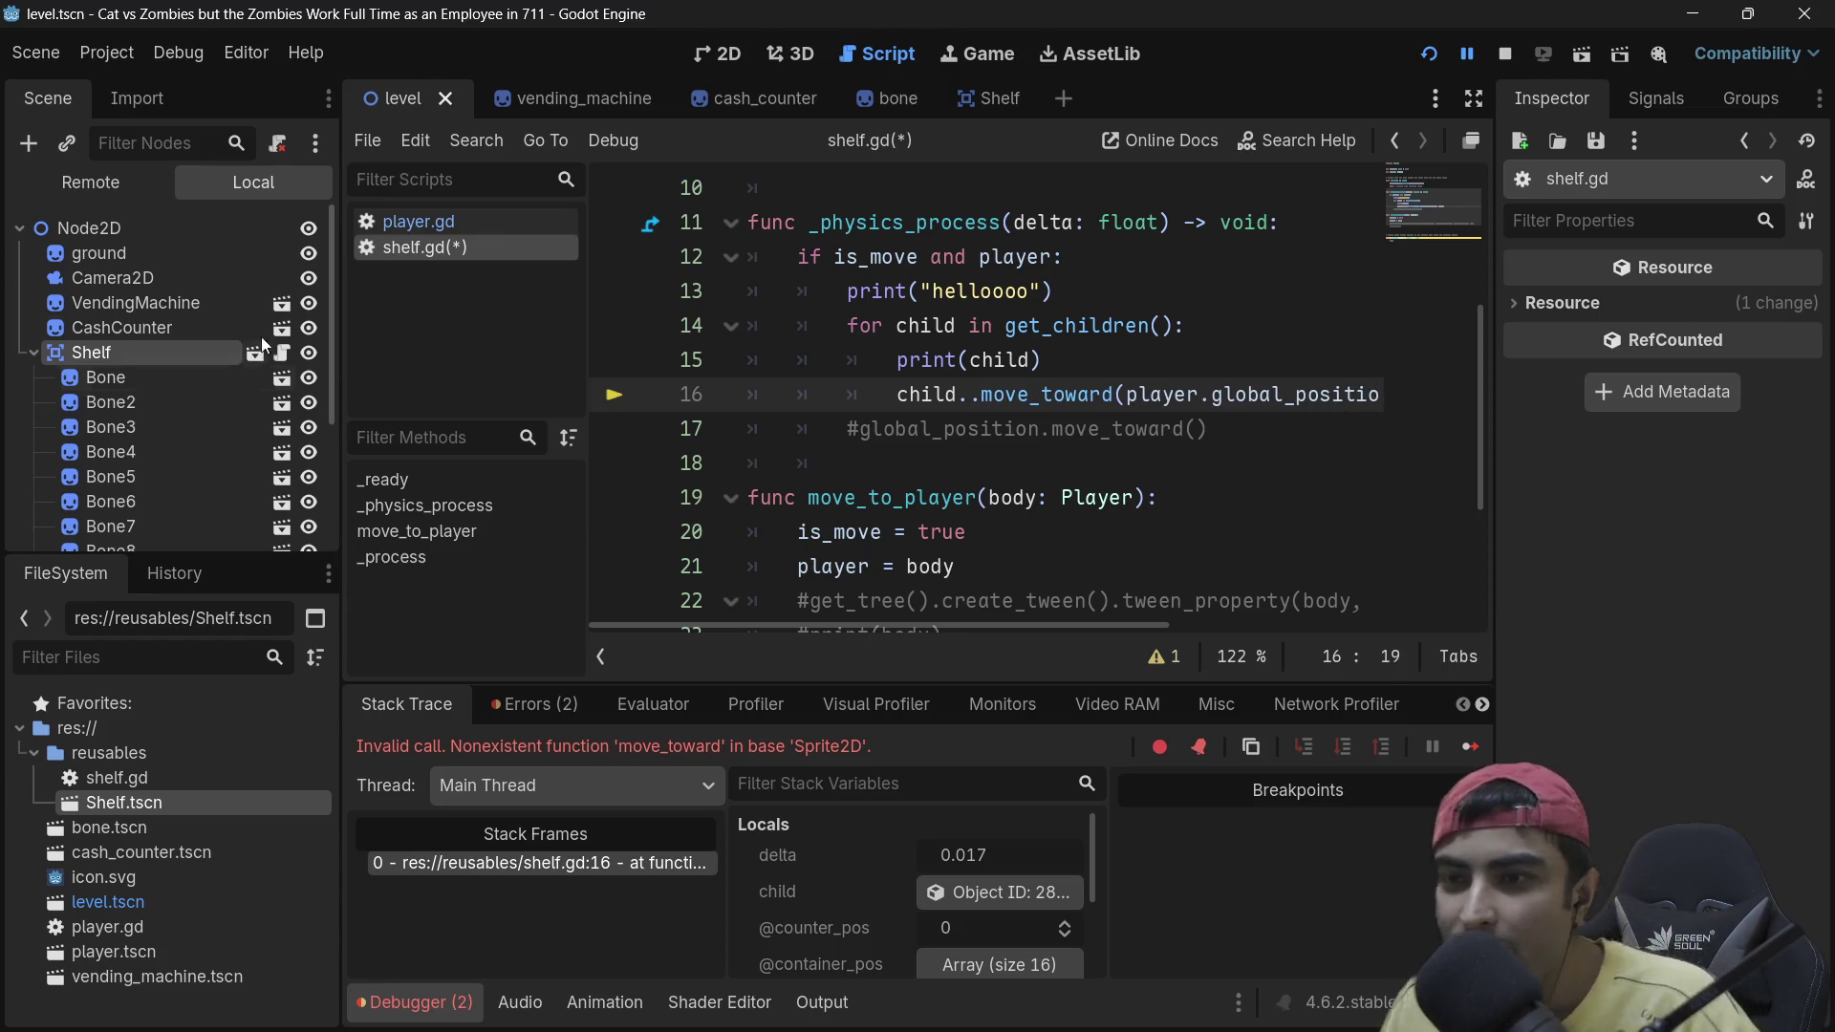
pyautogui.hotkey('ctrl', 'space')
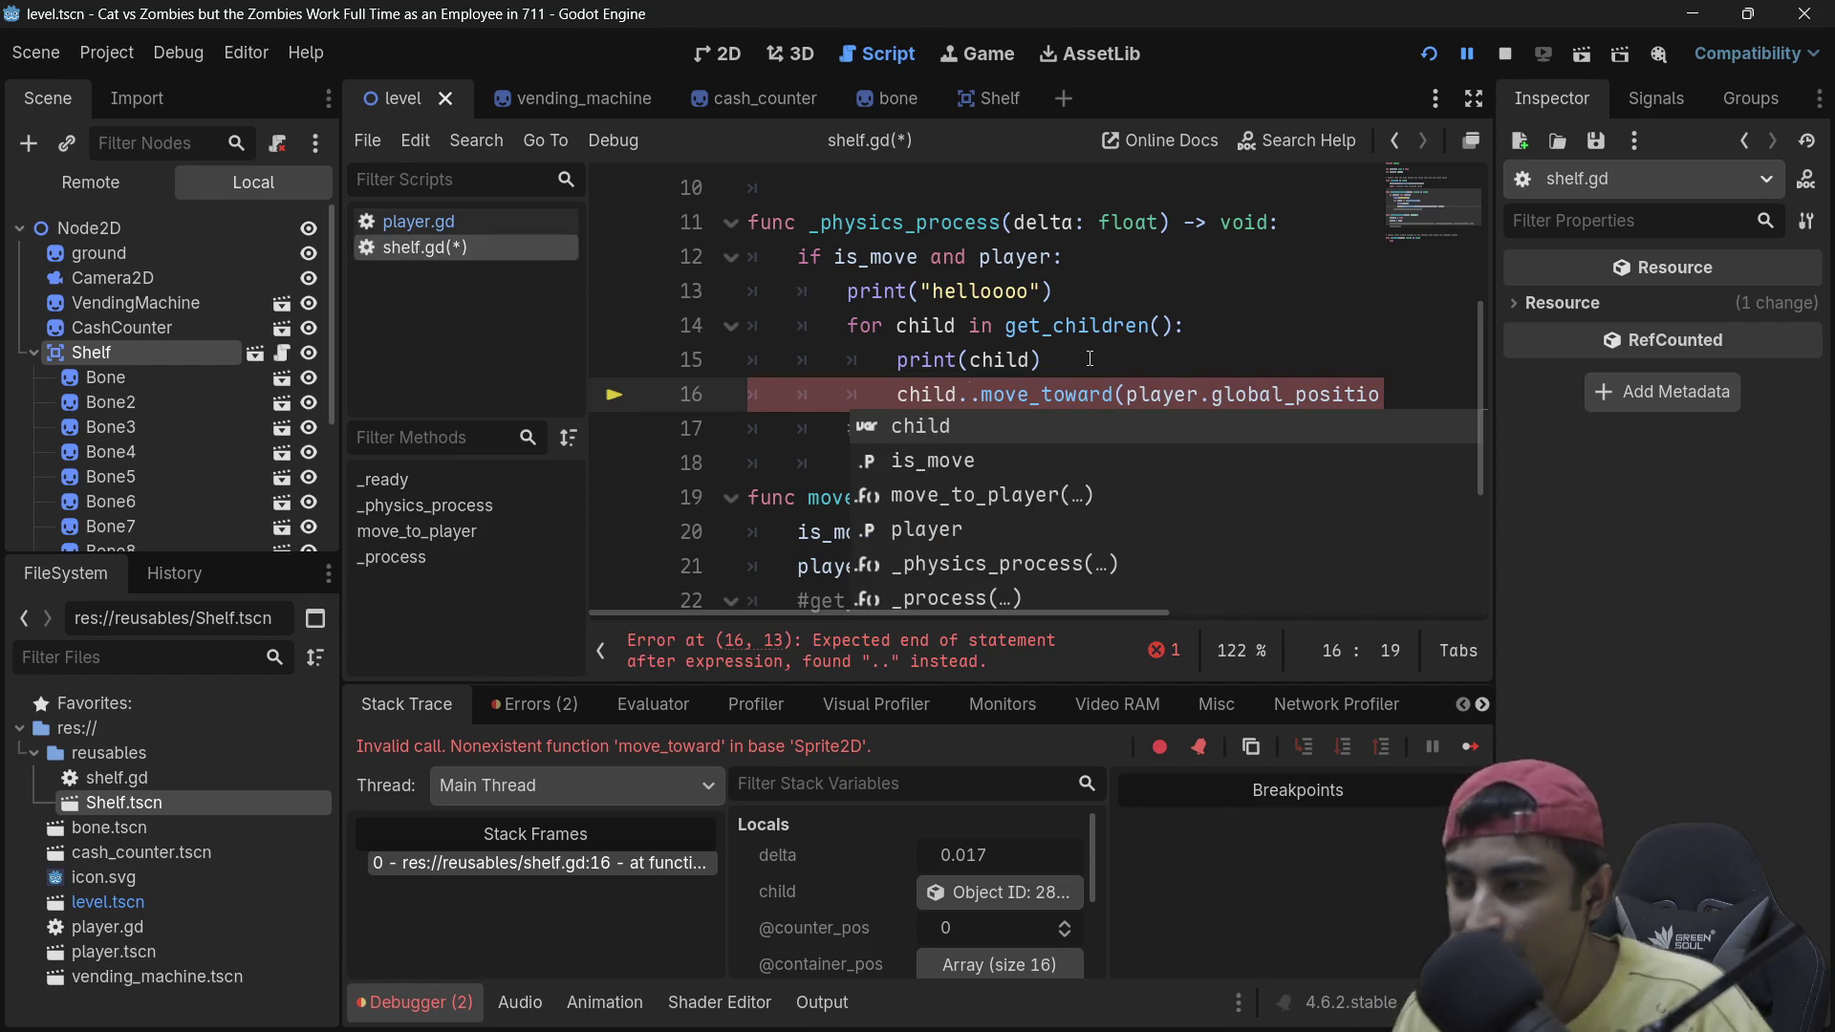
pyautogui.write('glo')
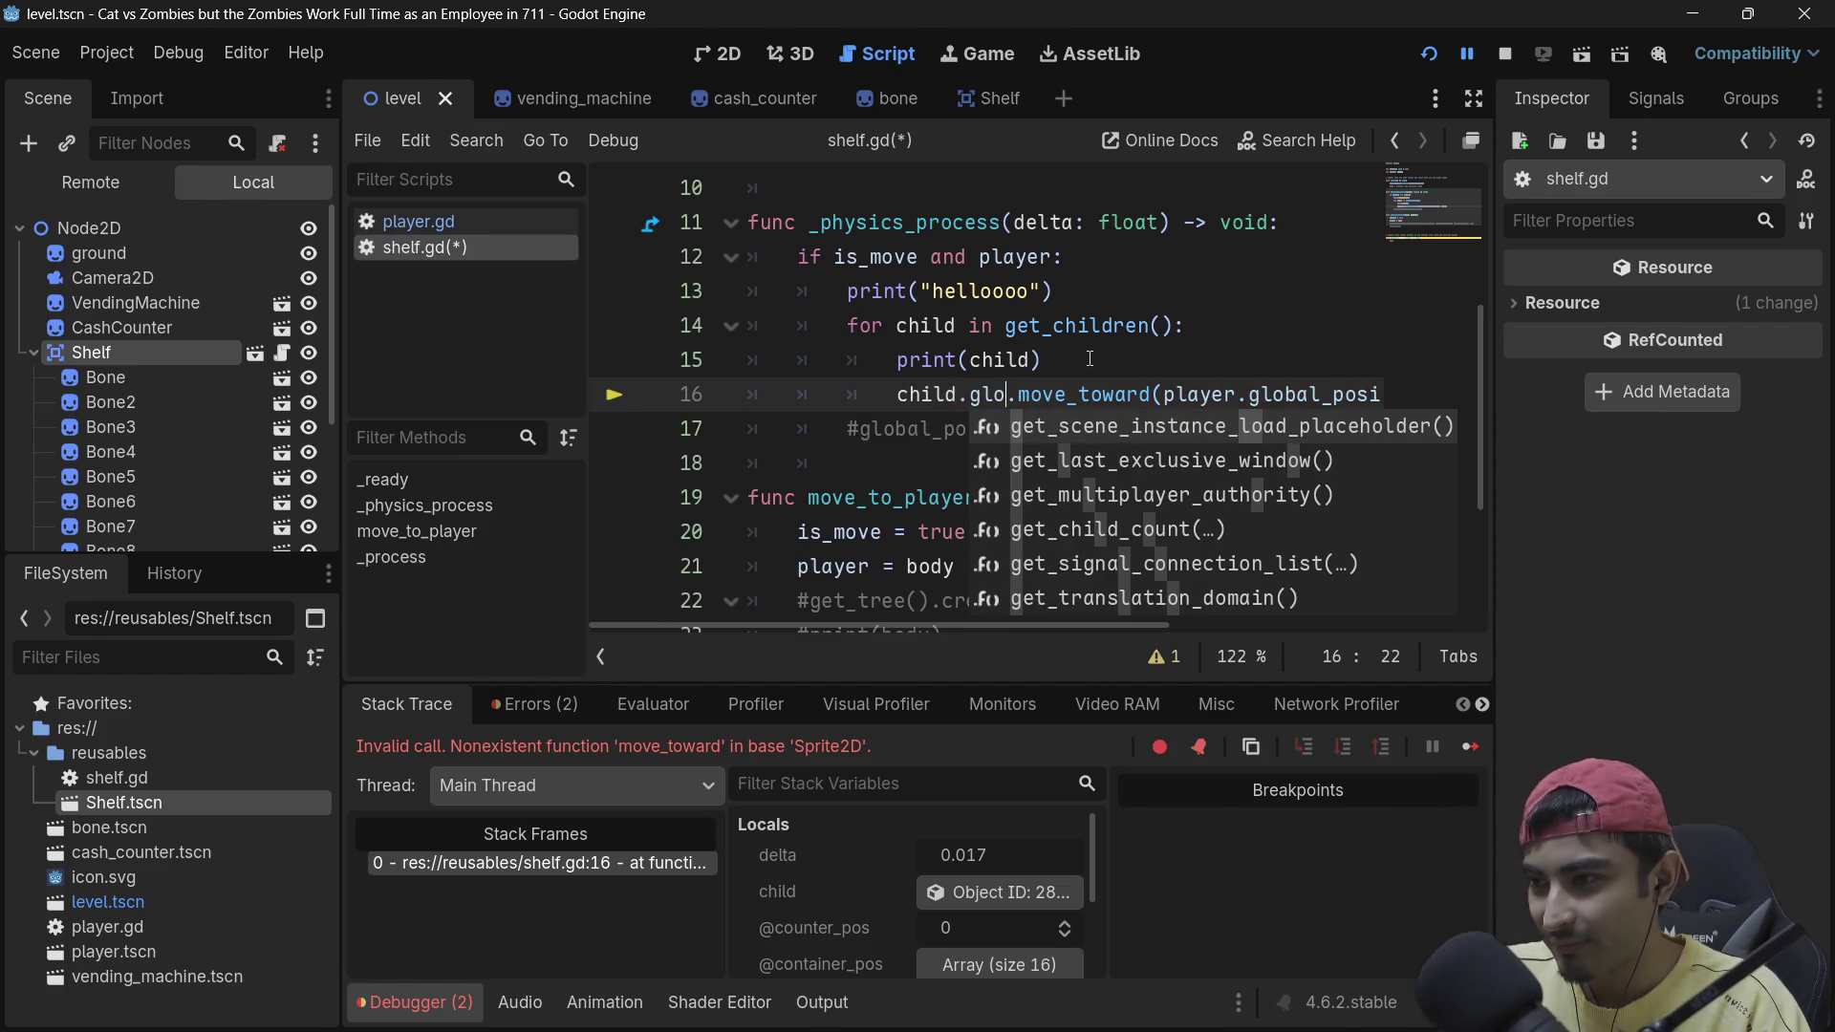
pyautogui.write('bal')
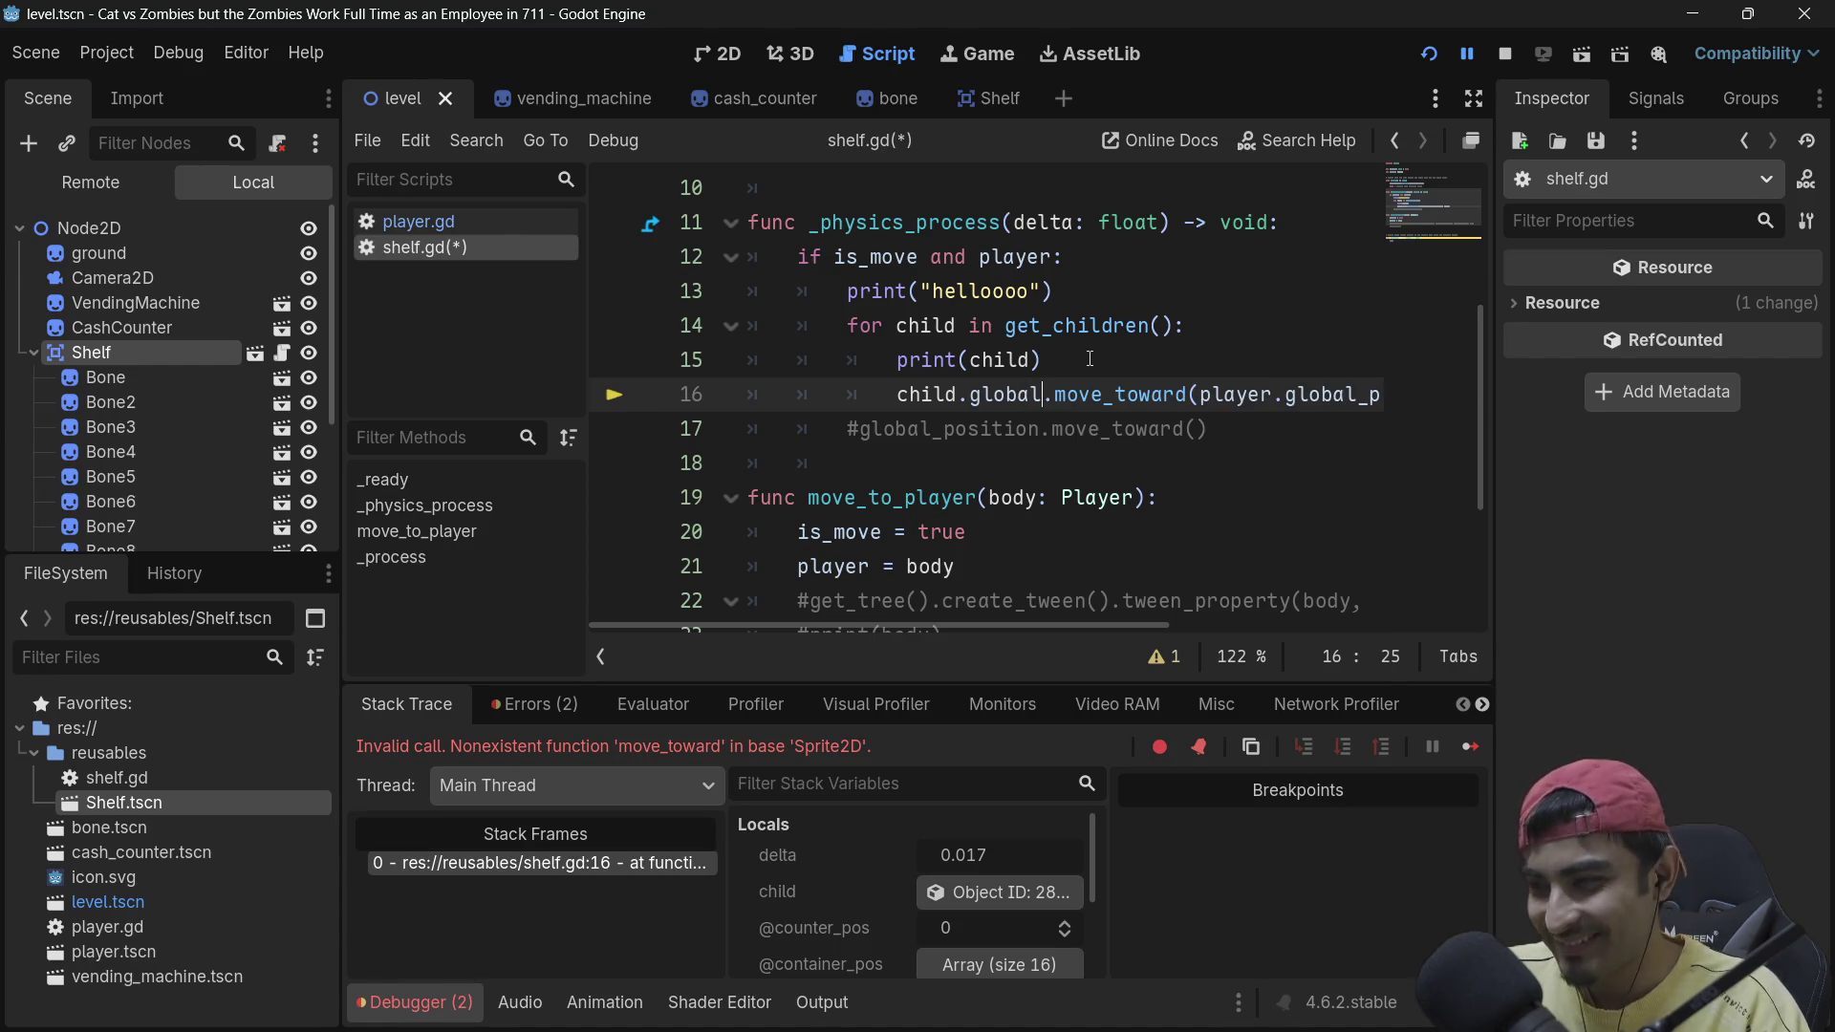
pyautogui.write('_position')
pyautogui.hotkey('ctrl', 's')
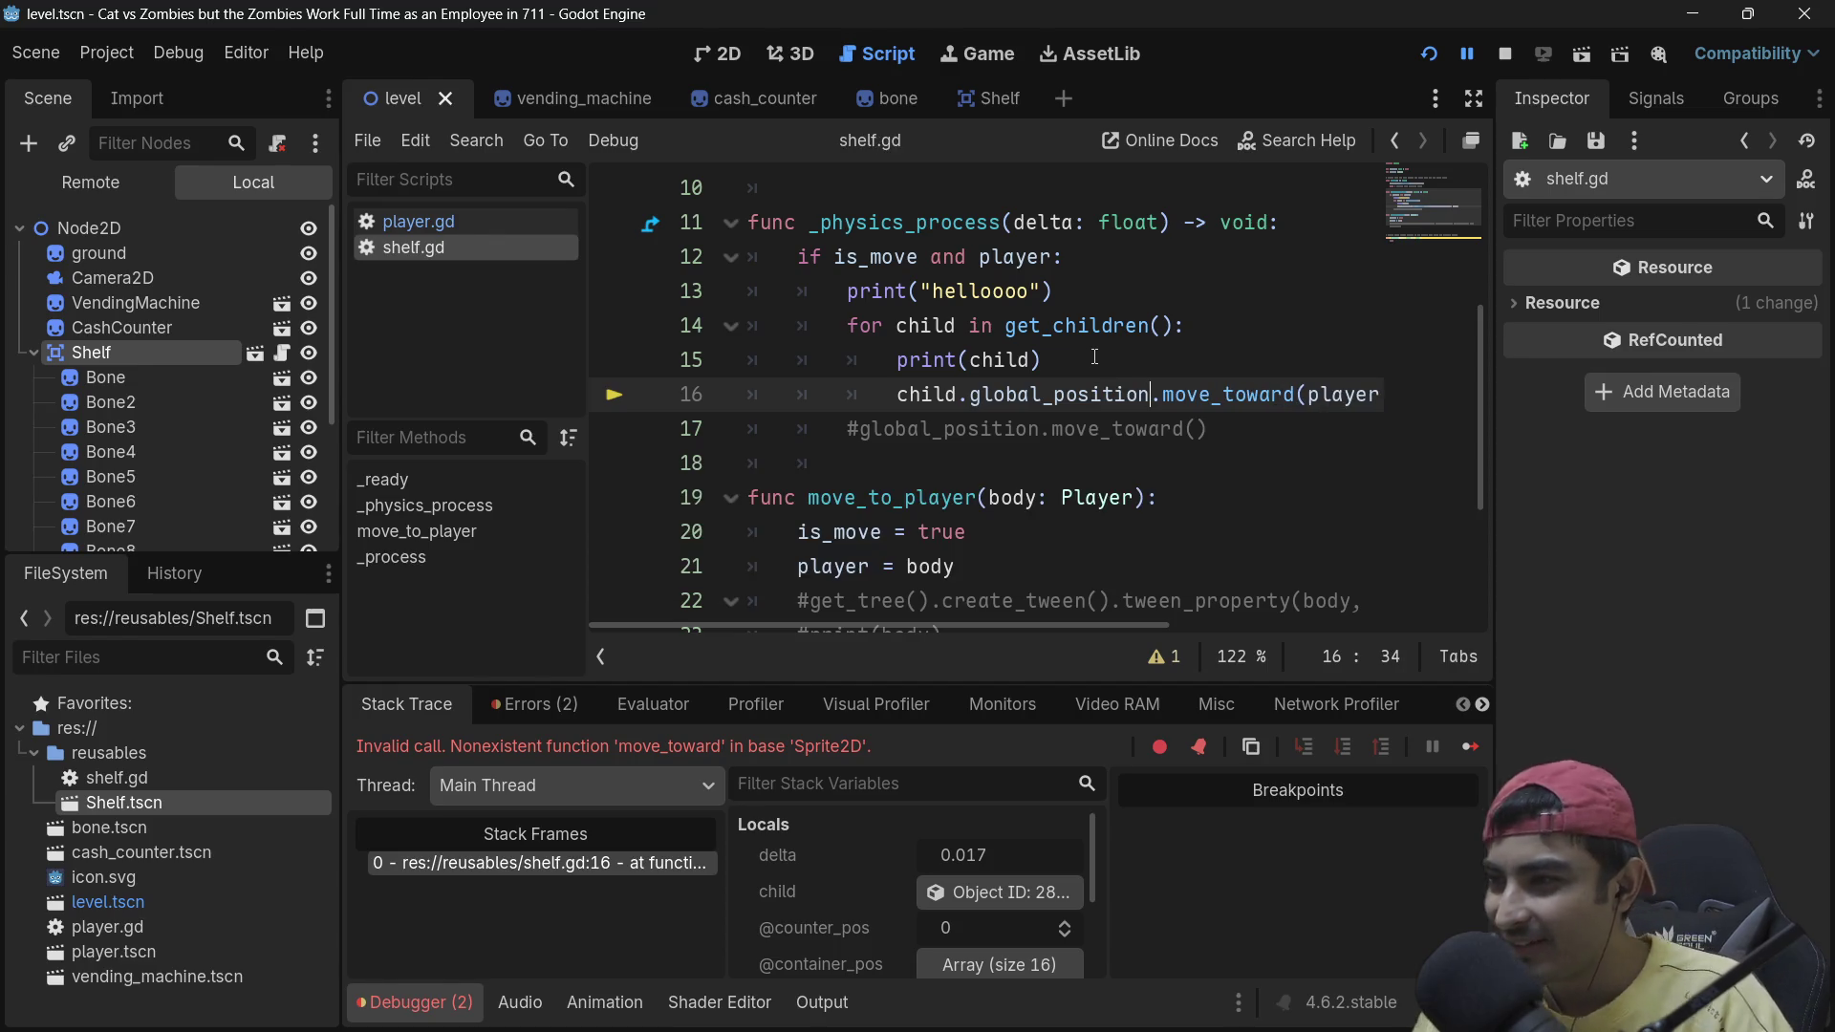
pyautogui.click(1430, 54)
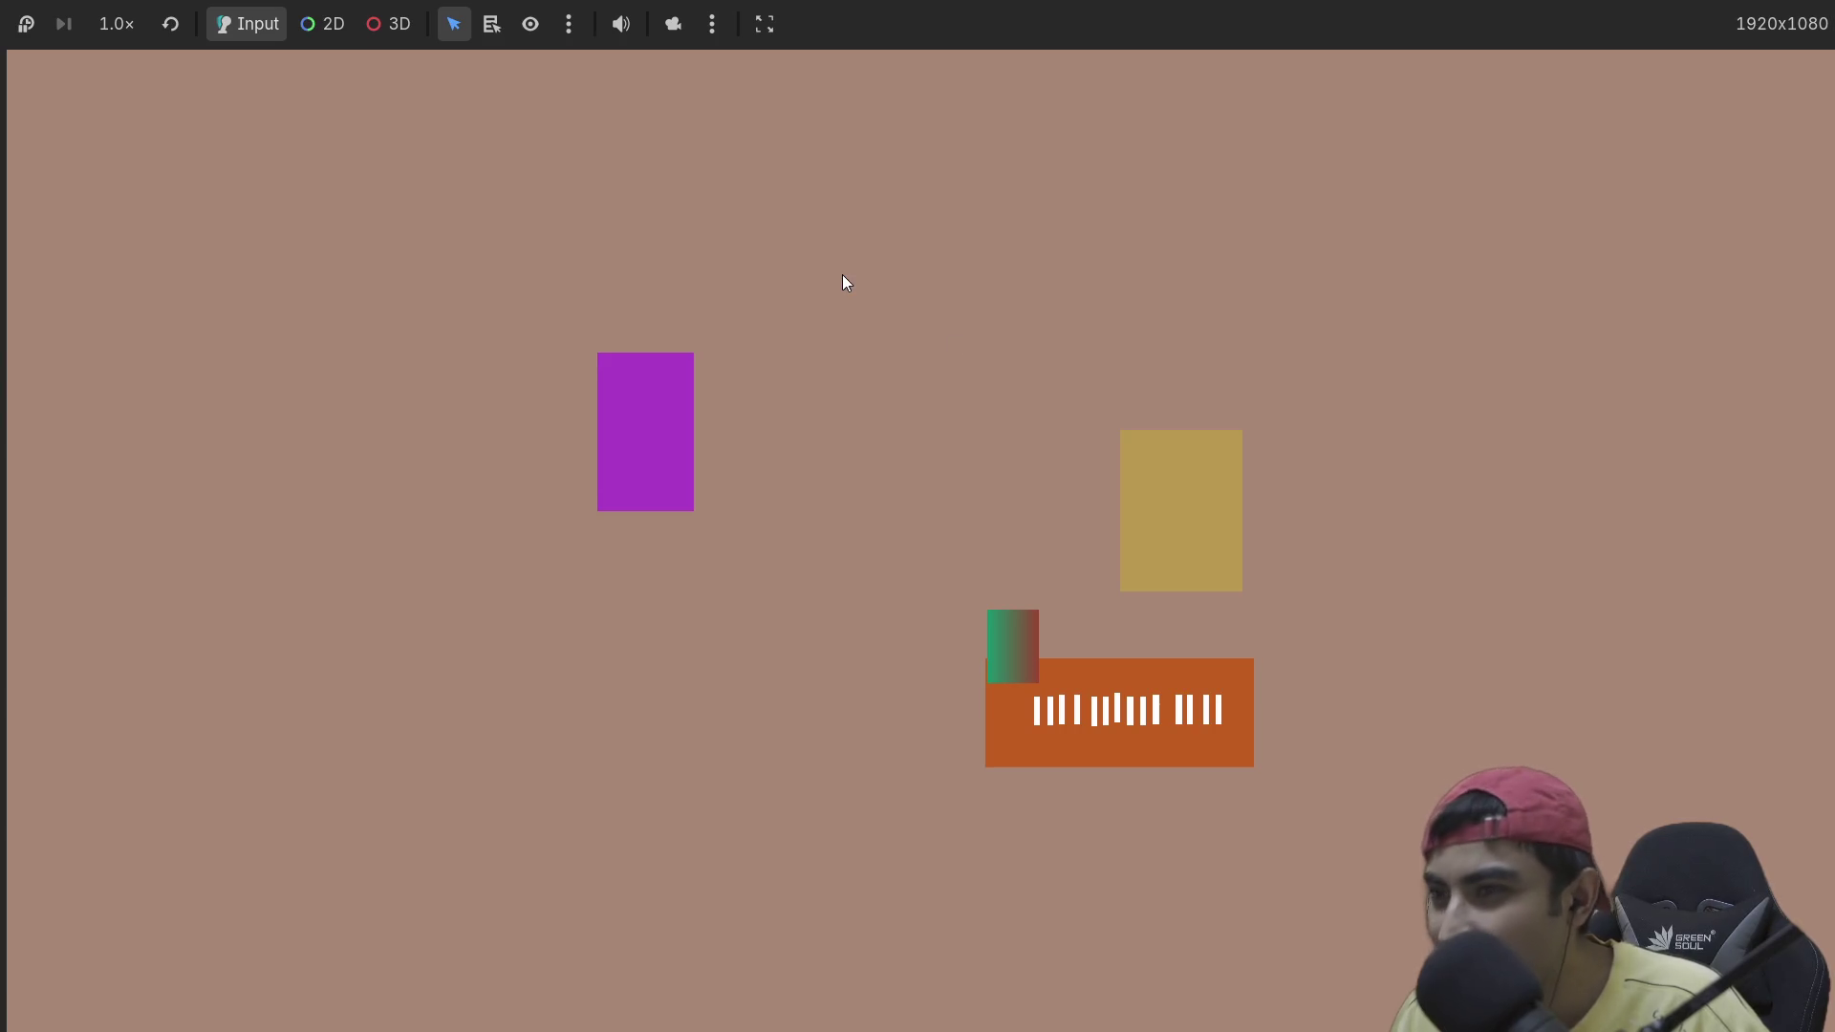
pyautogui.press('F8')
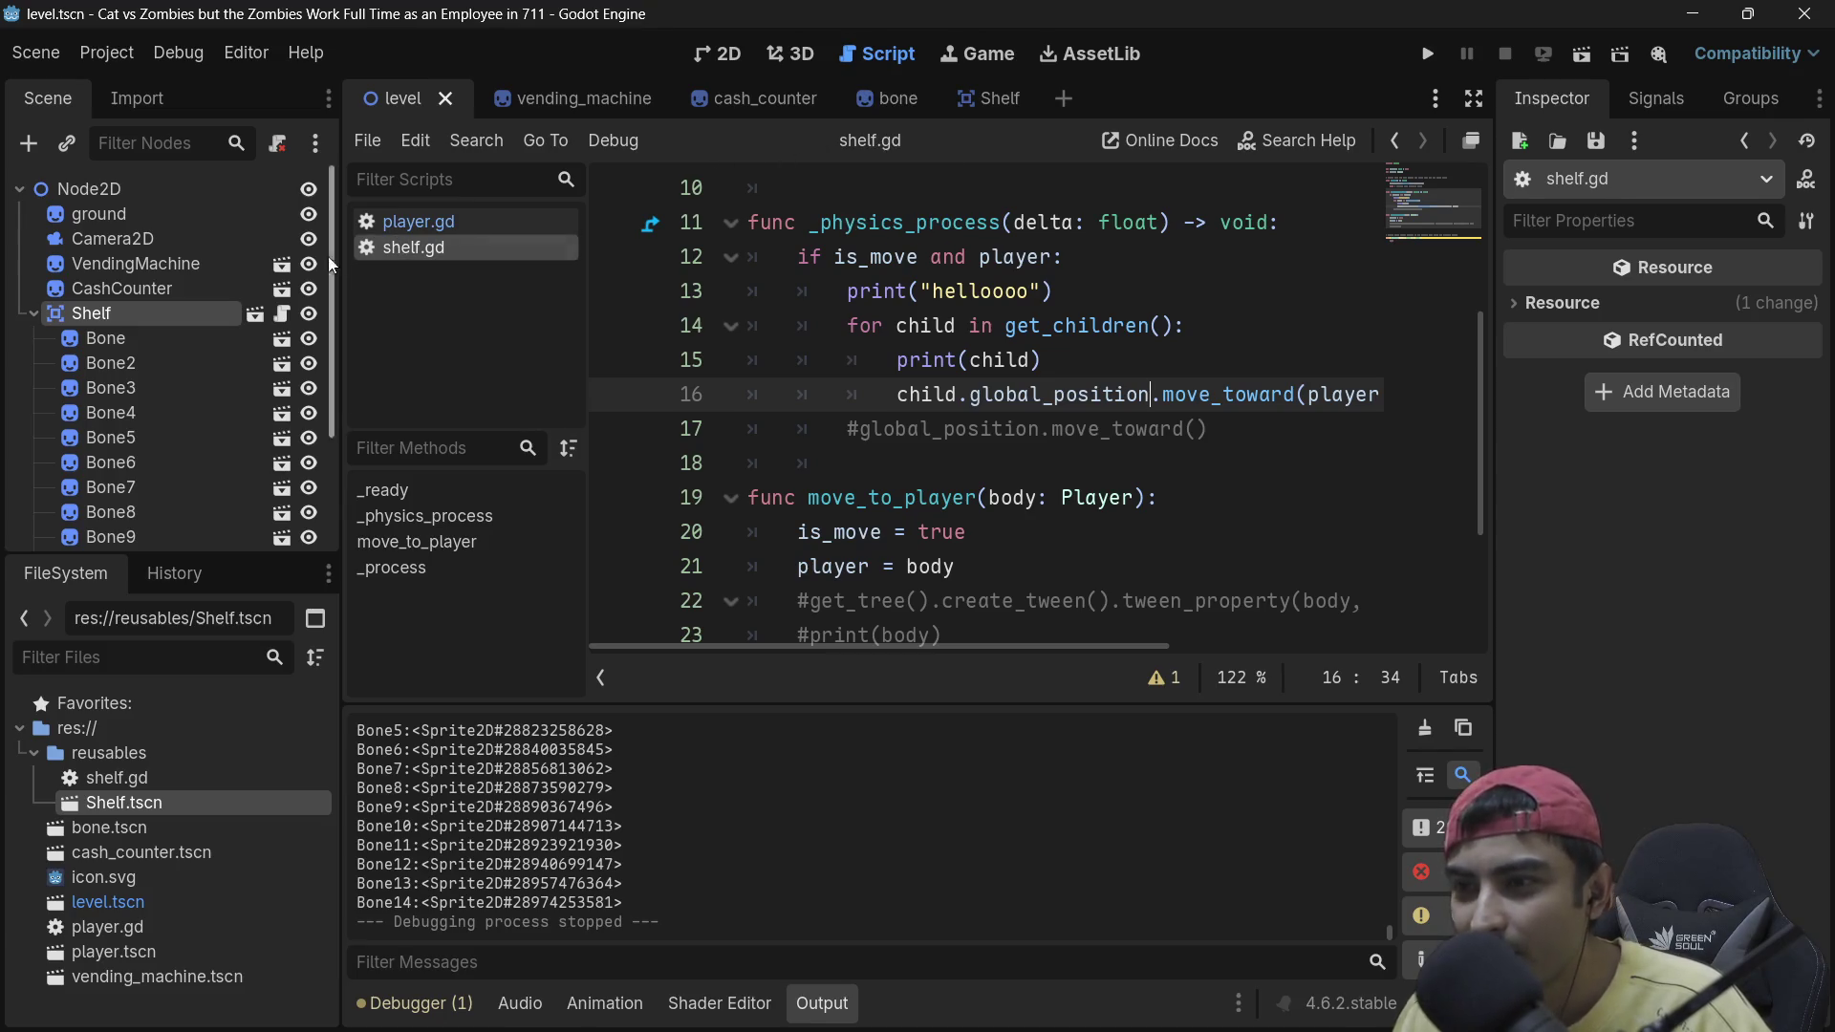
# Step: In the bone scene, add a Node2D child under Bone and drag it onto the Bone node
pyautogui.click(118, 340)
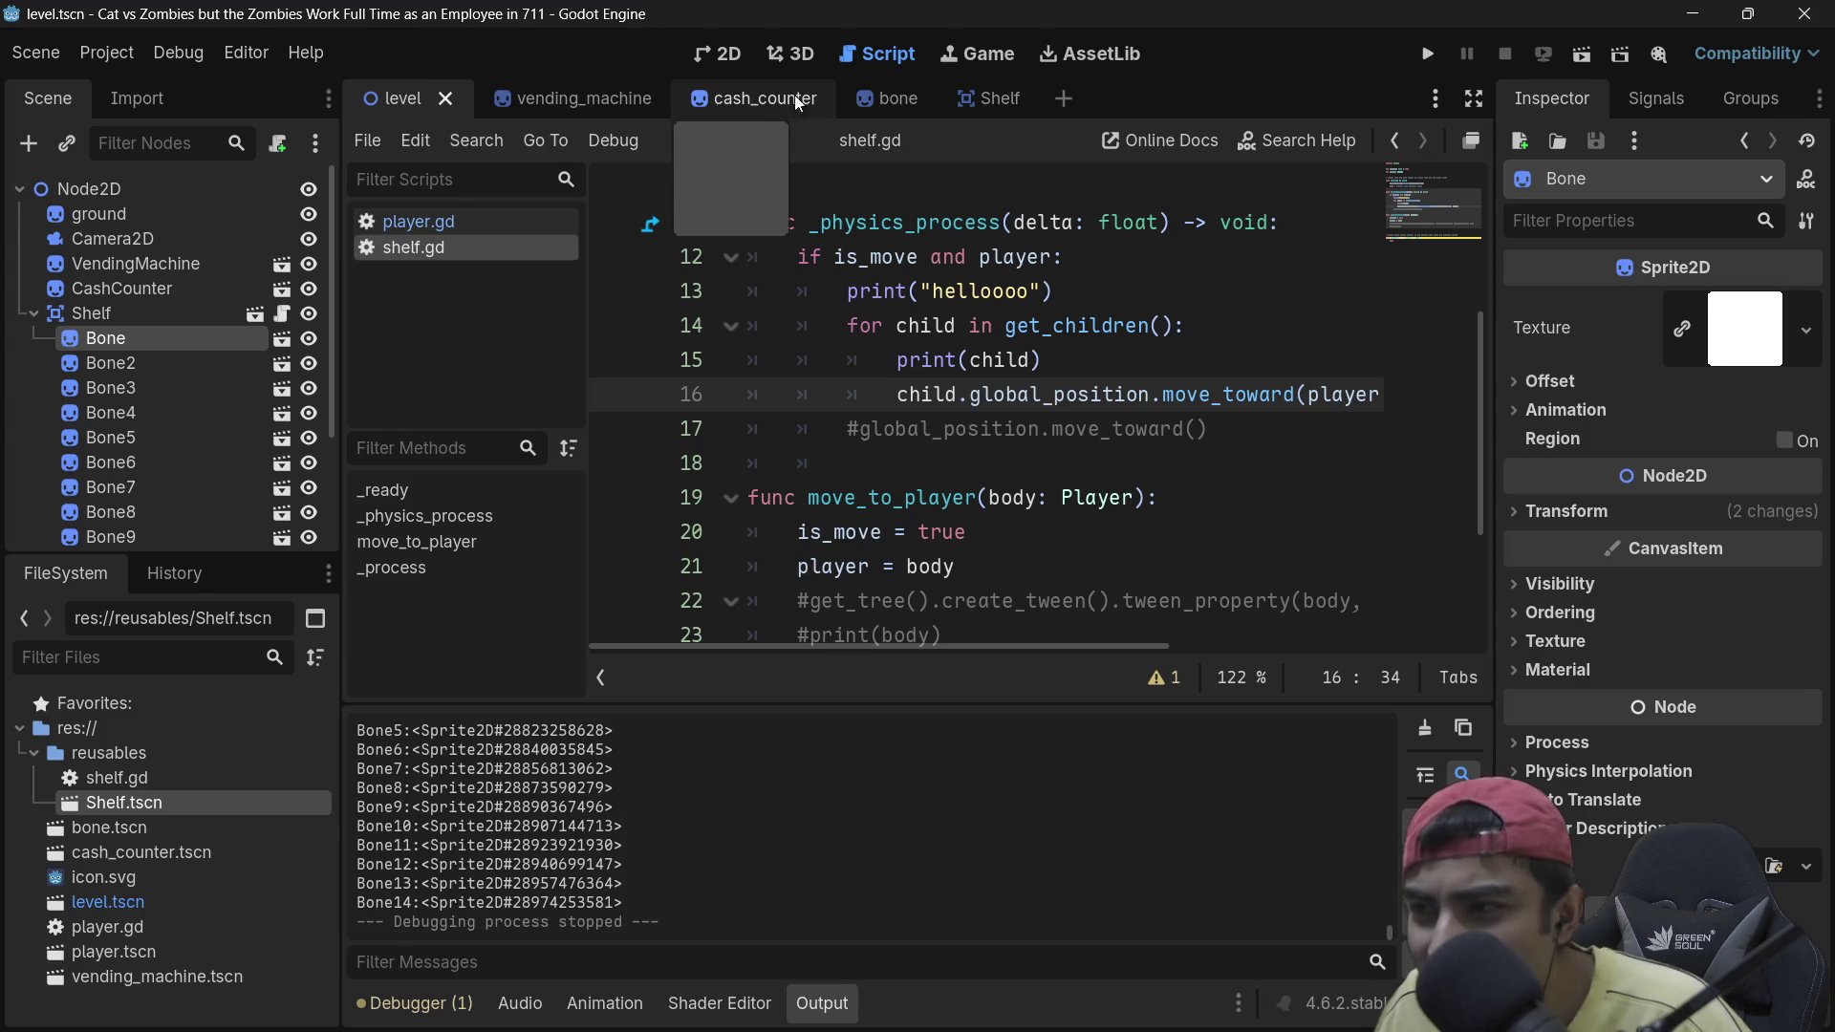
pyautogui.click(879, 96)
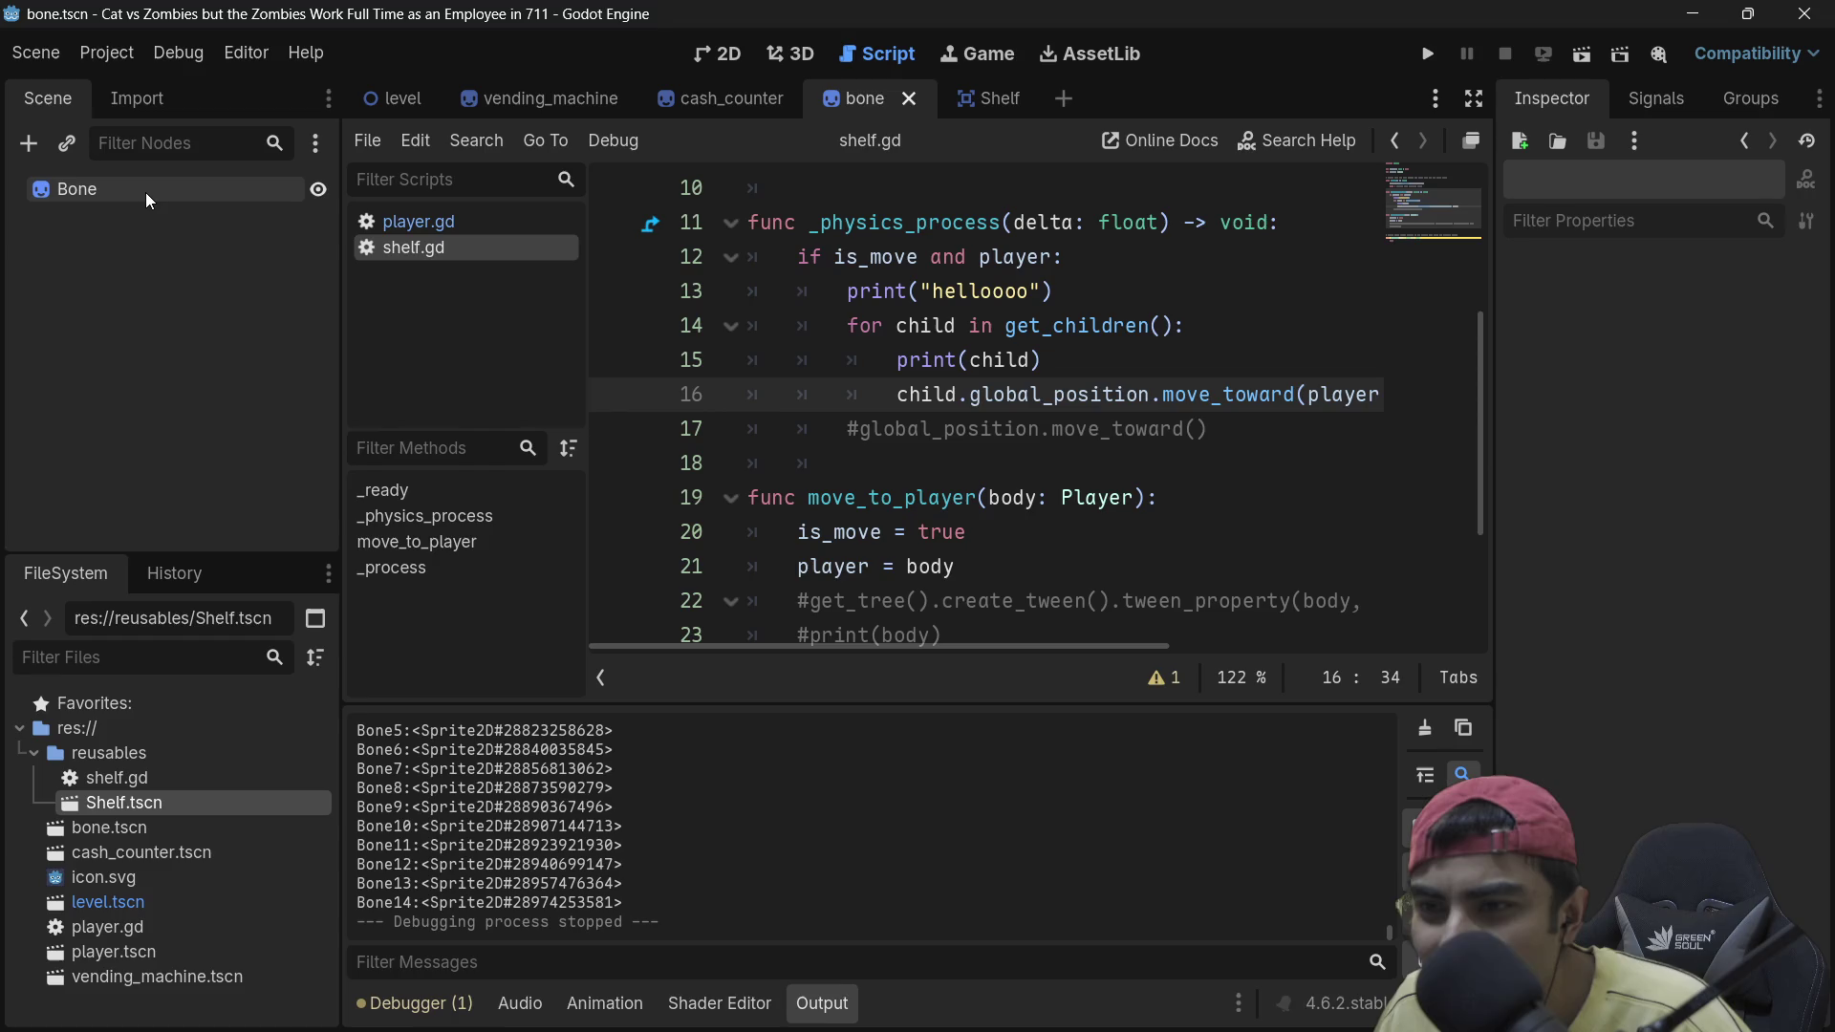
pyautogui.rightClick(136, 187)
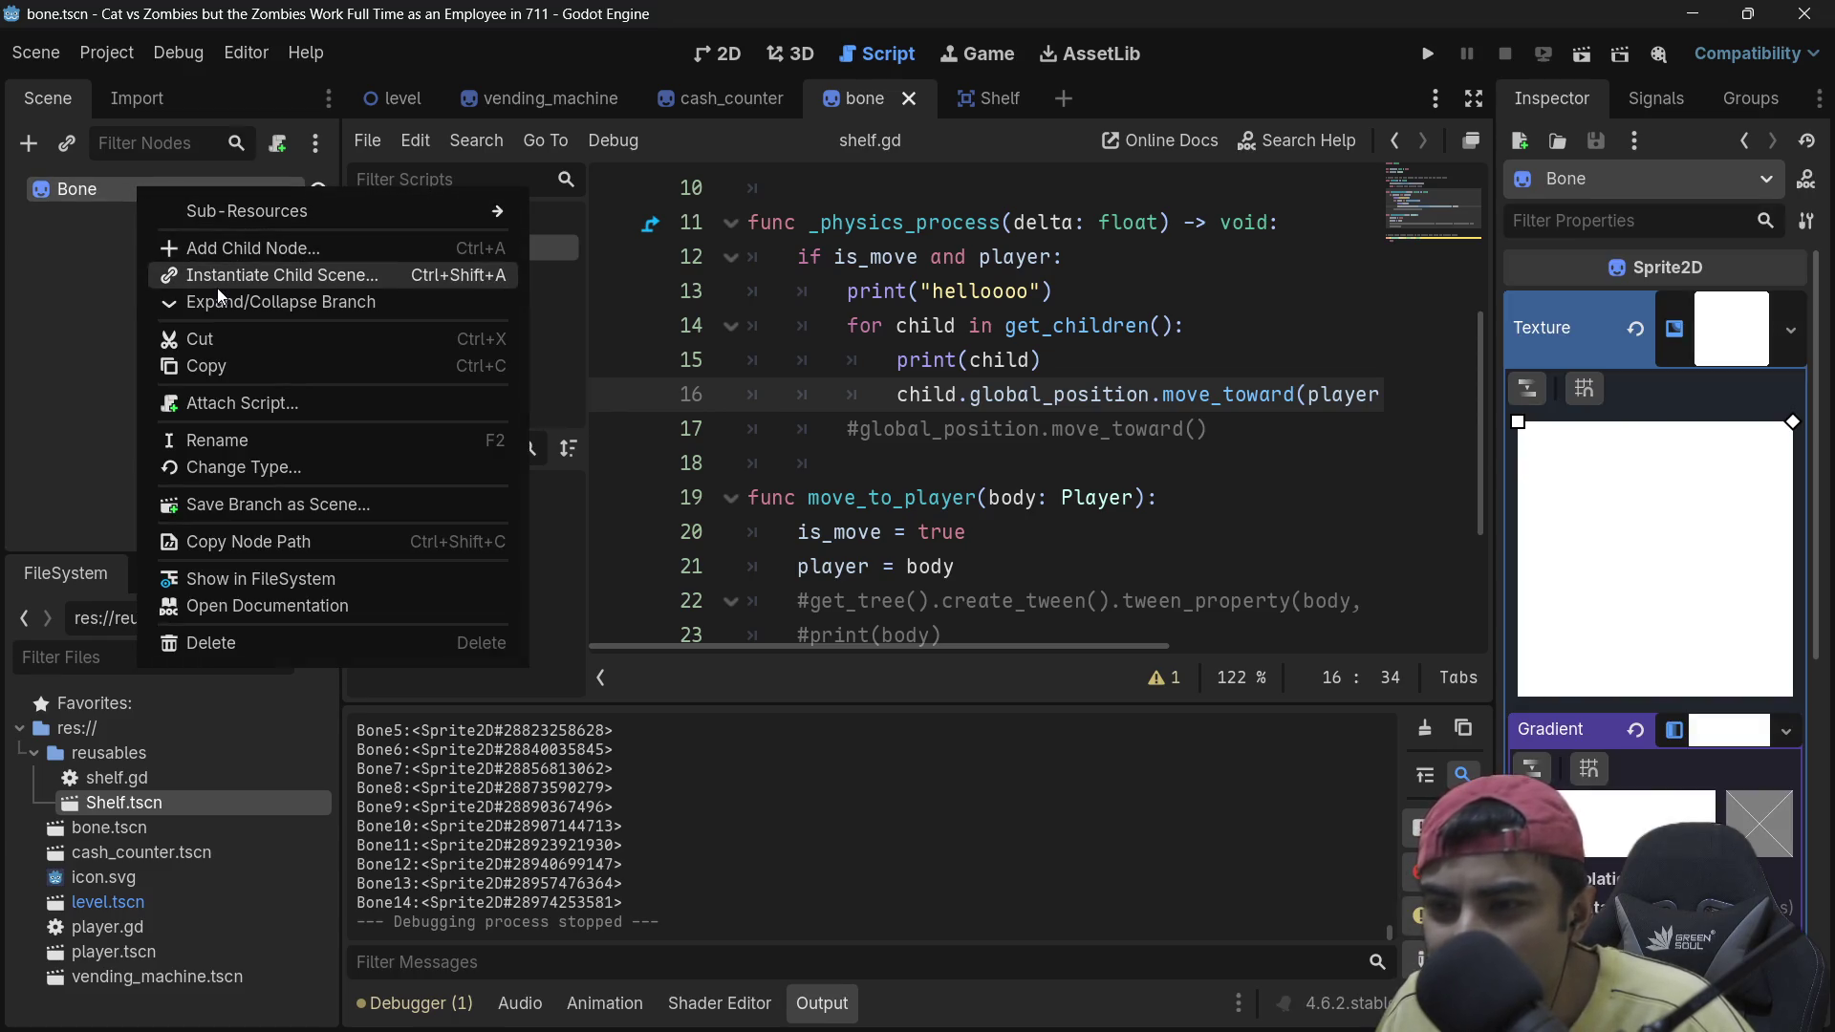
pyautogui.click(95, 199)
pyautogui.hotkey('ctrl', 'a')
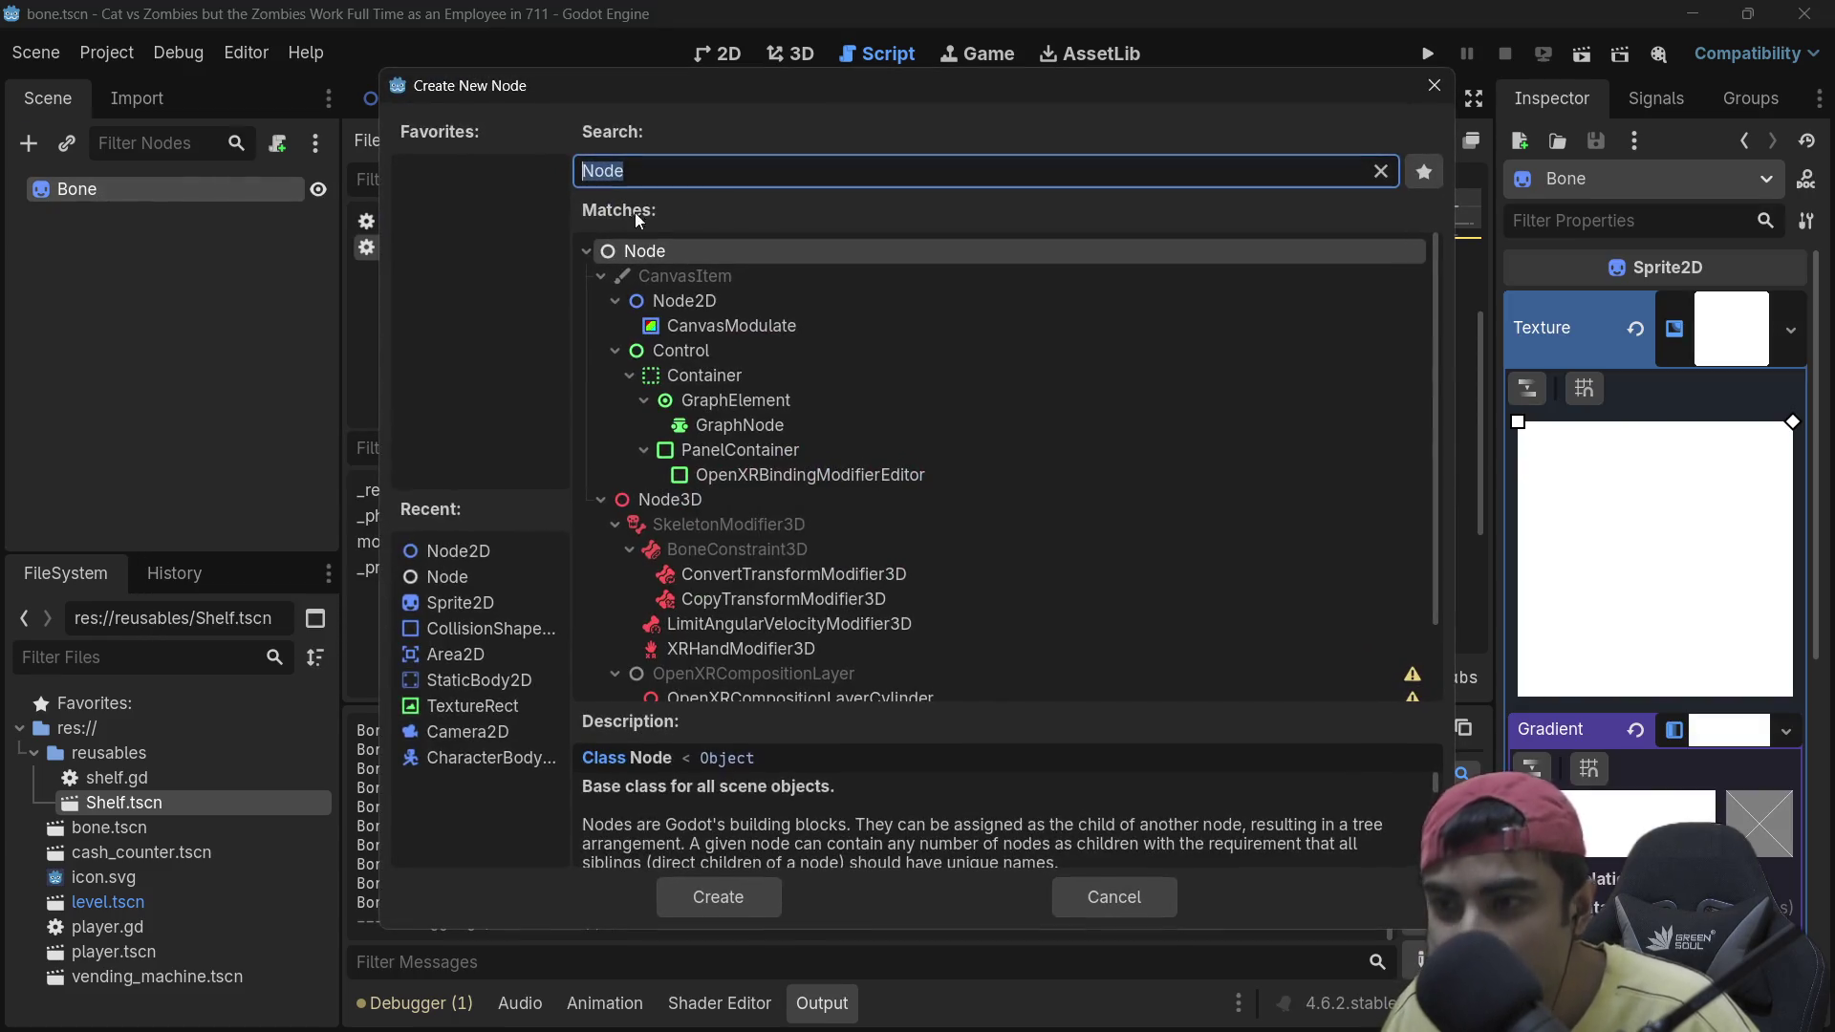
pyautogui.doubleClick(703, 300)
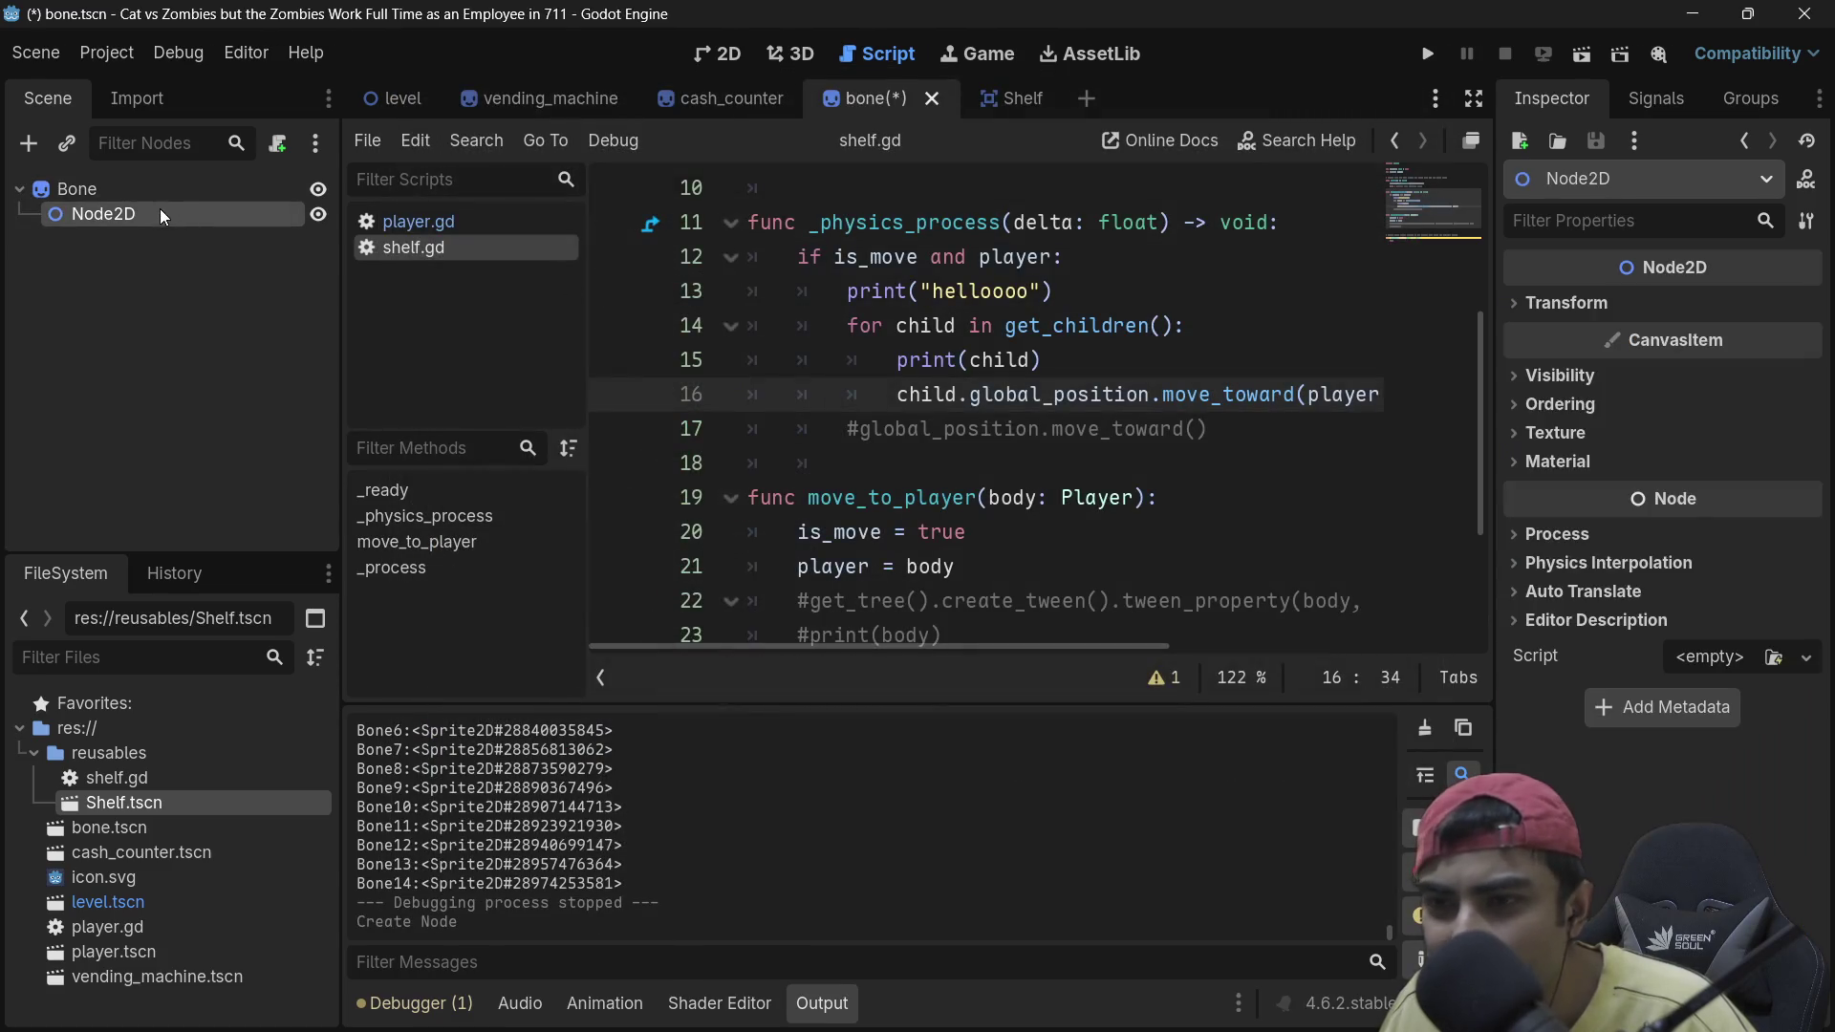
pyautogui.moveTo(138, 215); pyautogui.dragTo(107, 191)
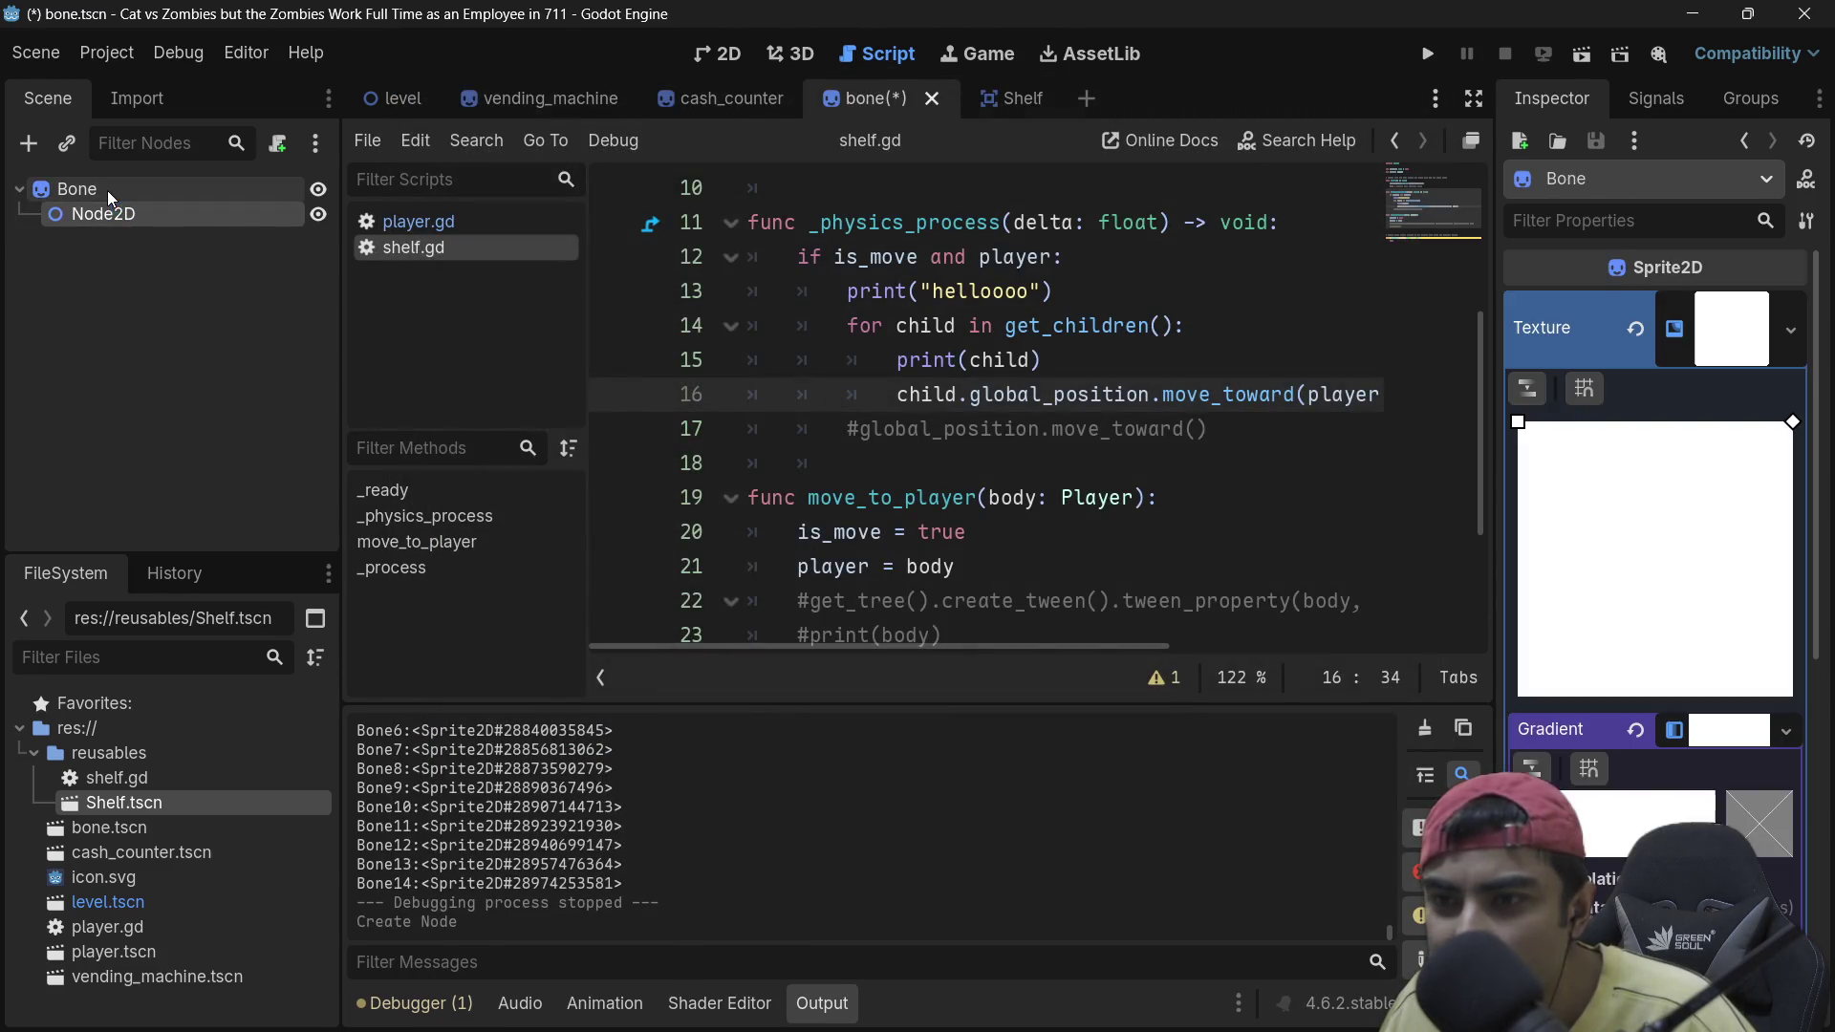
# Step: Make Node2D the scene root with Bone as its child, and save bone.tscn
pyautogui.rightClick(86, 190)
pyautogui.click(53, 326)
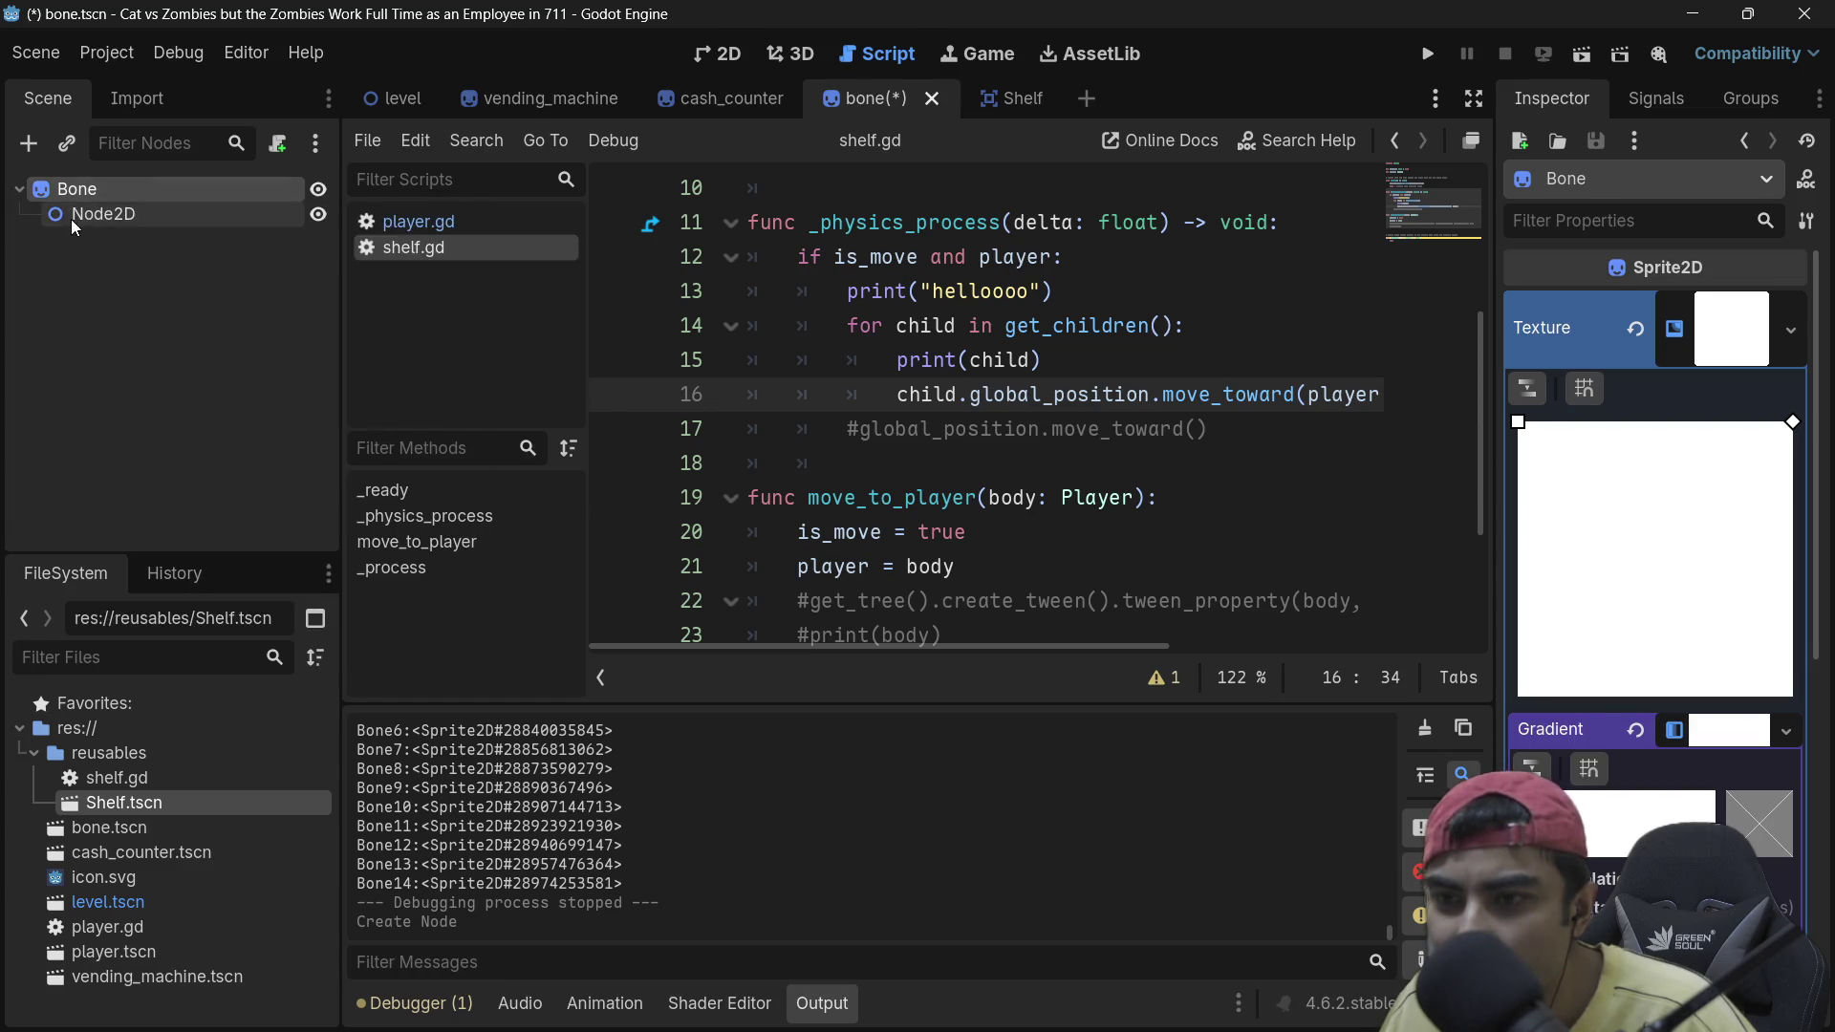
pyautogui.rightClick(73, 215)
pyautogui.click(237, 632)
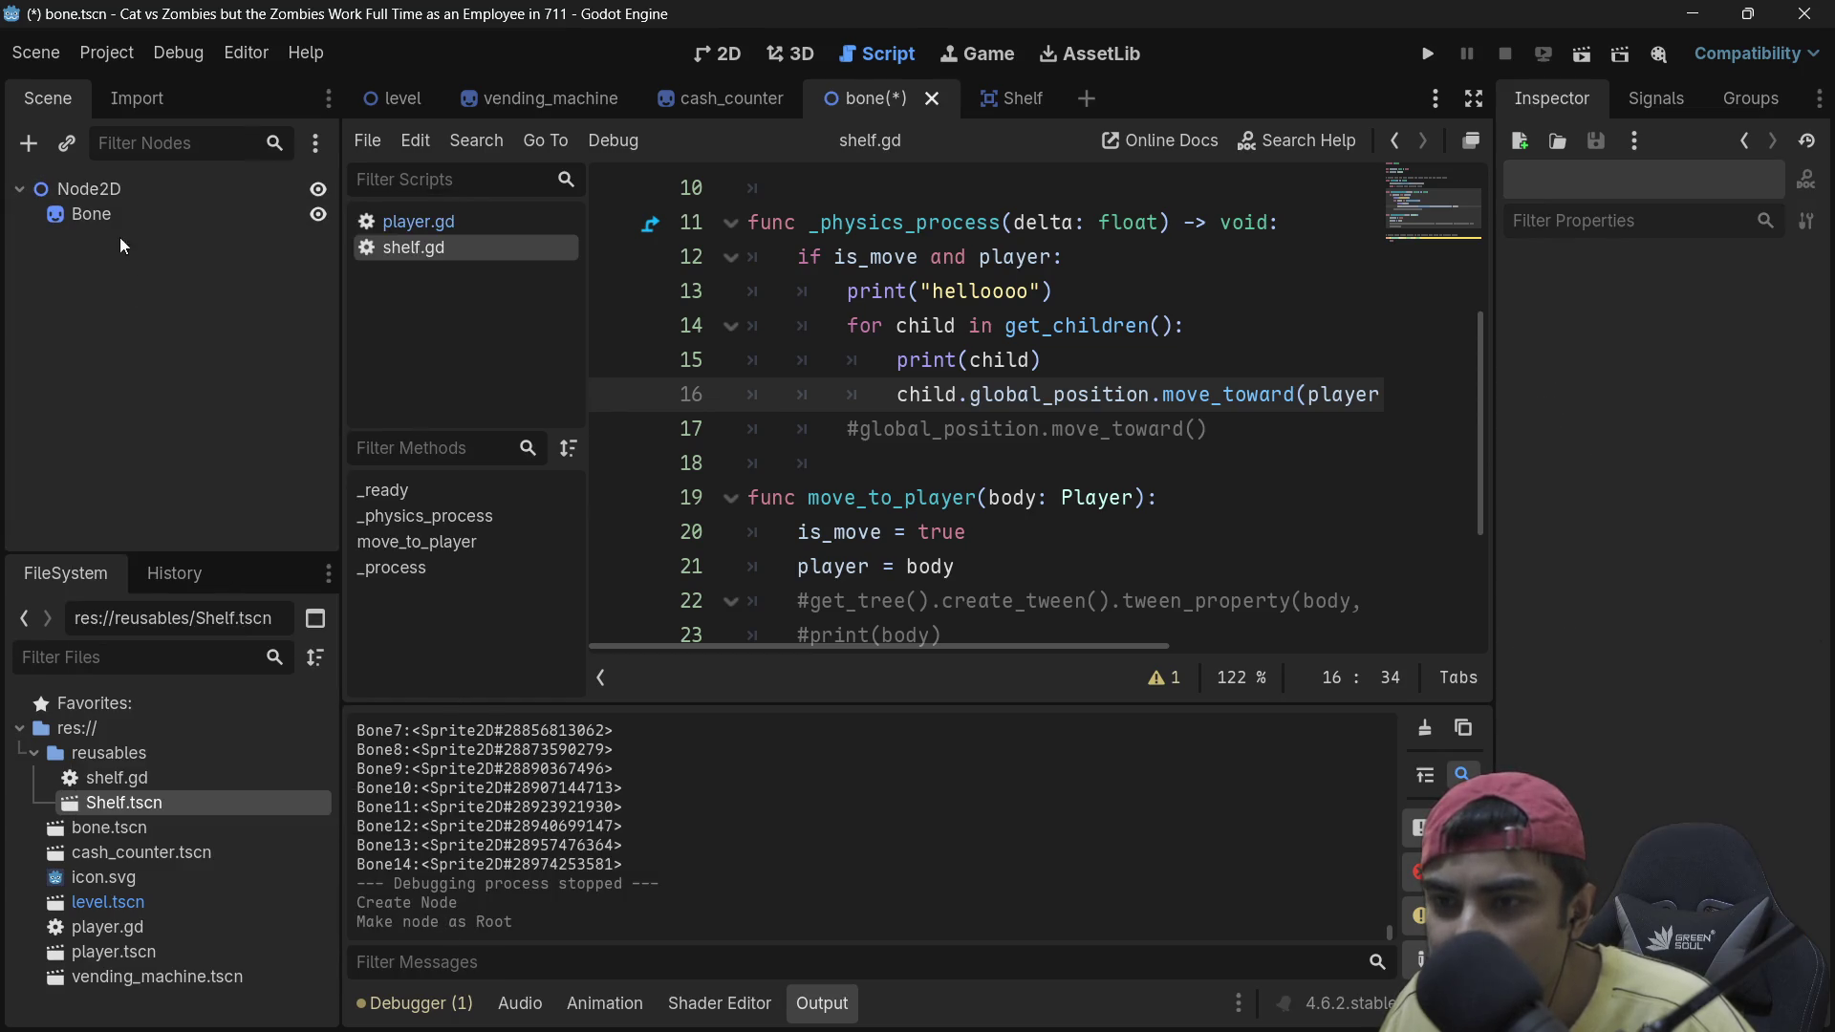
pyautogui.hotkey('ctrl', 's')
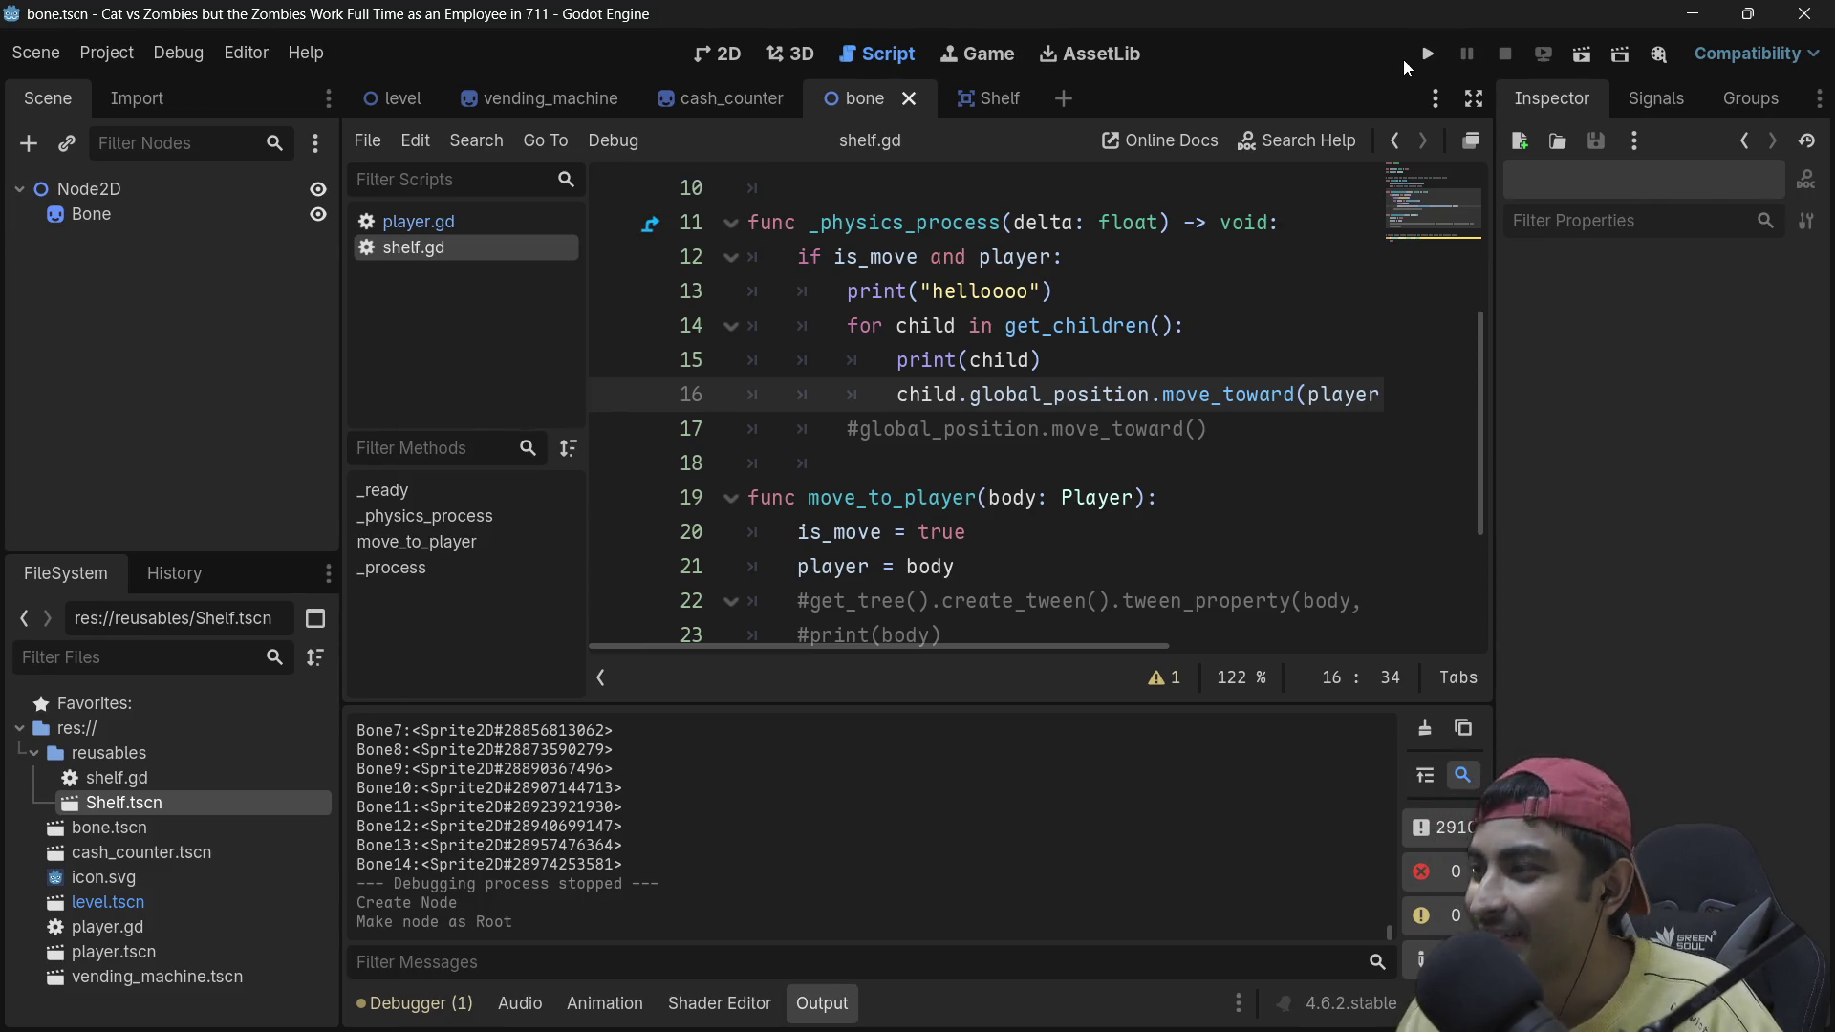
# Step: Run the project, walk the player right and down along the shelf, then stop with F8
pyautogui.click(1429, 55)
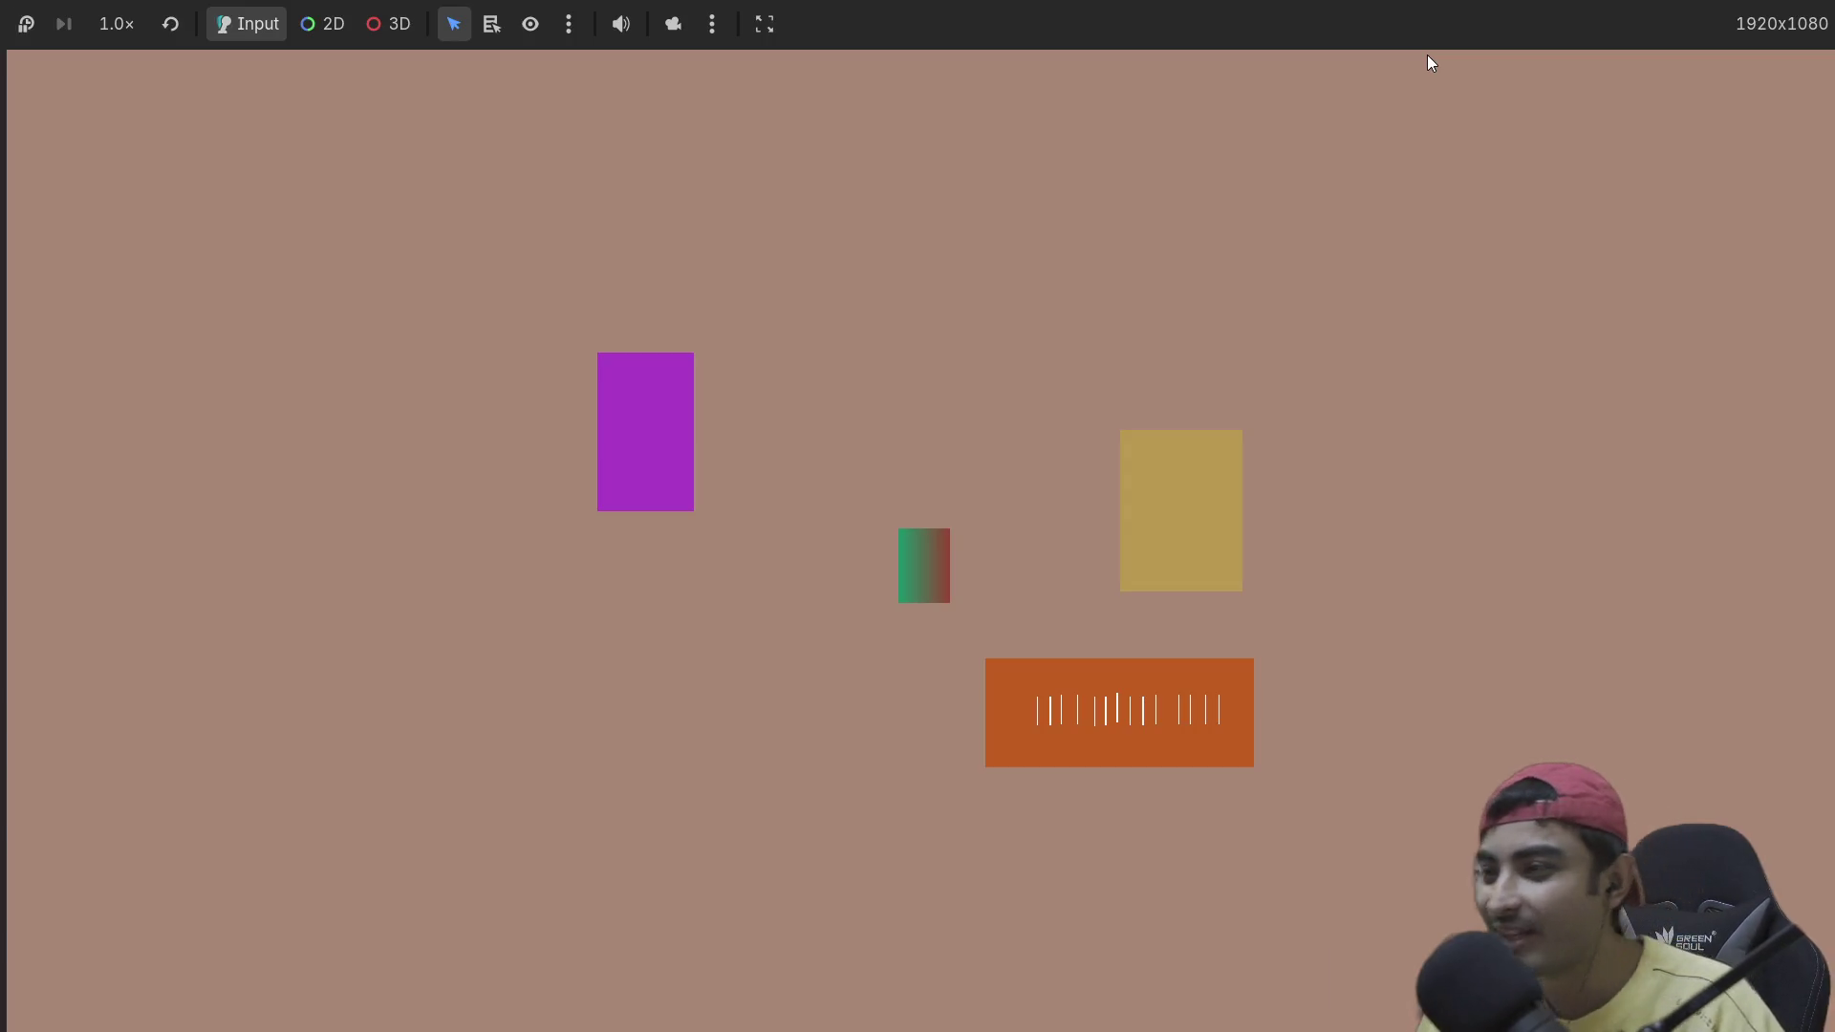
pyautogui.press('Right')
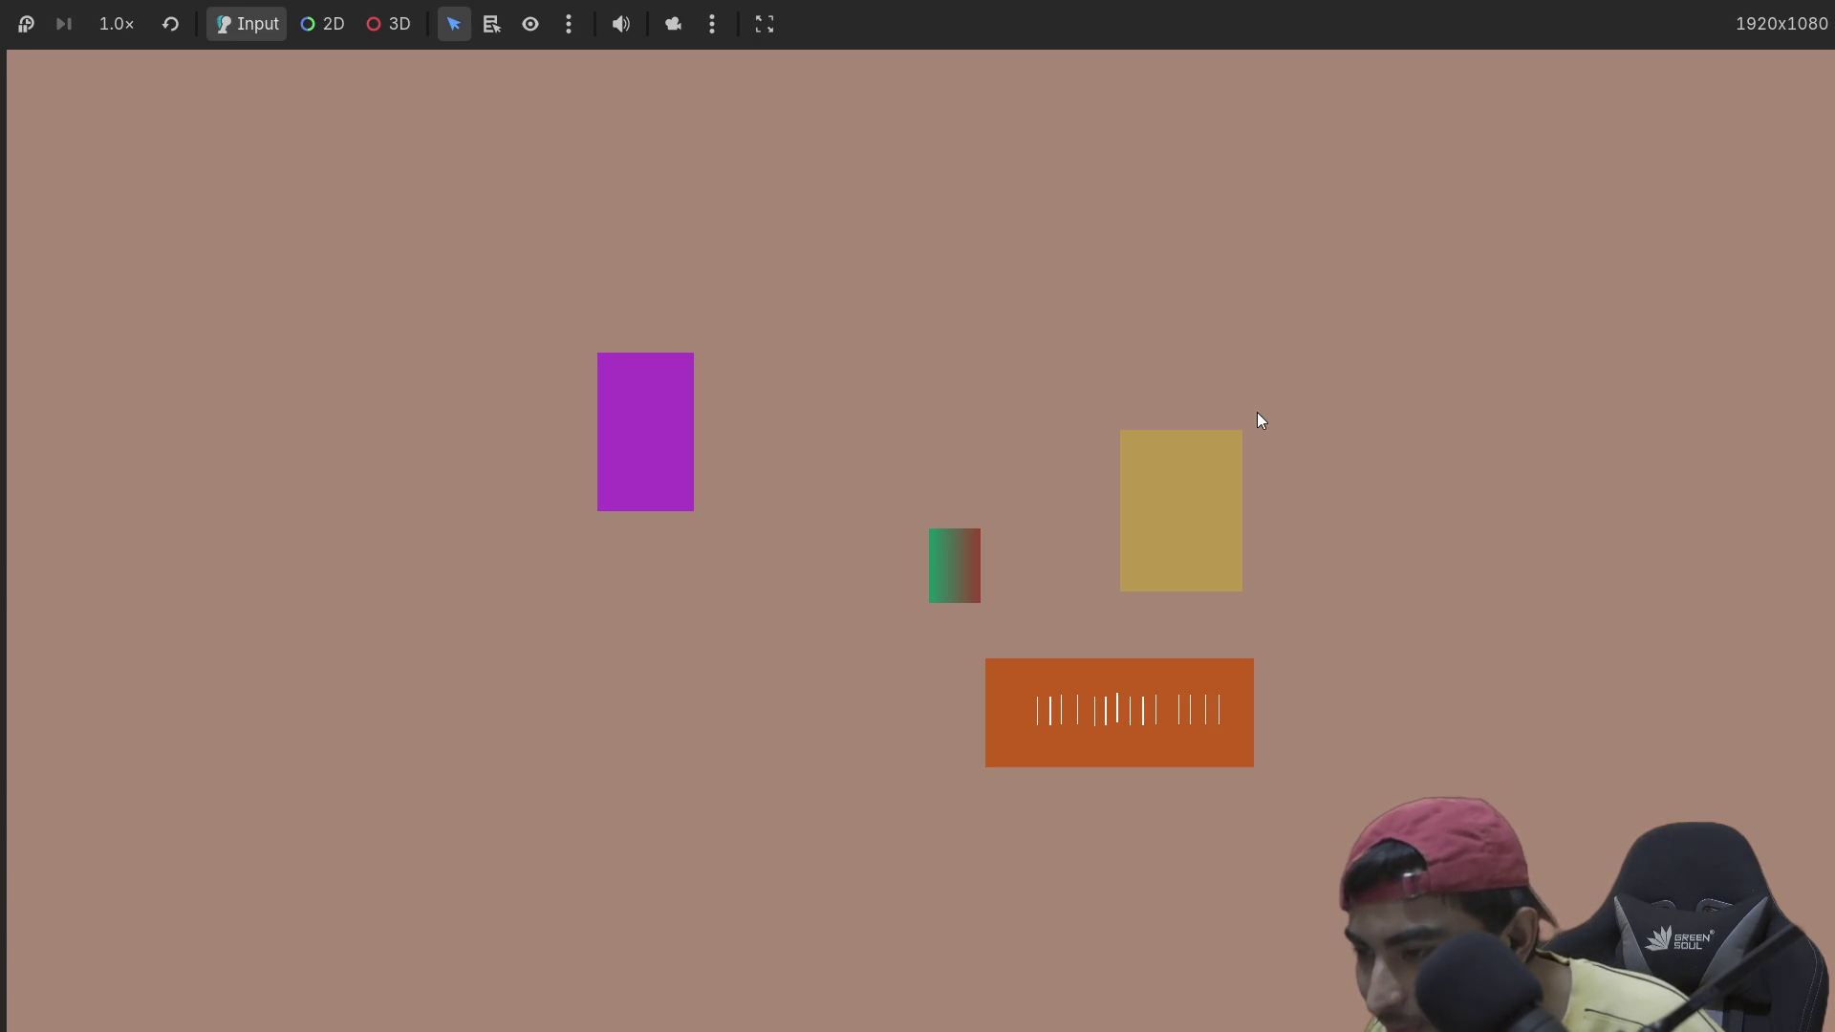
pyautogui.press('Down')
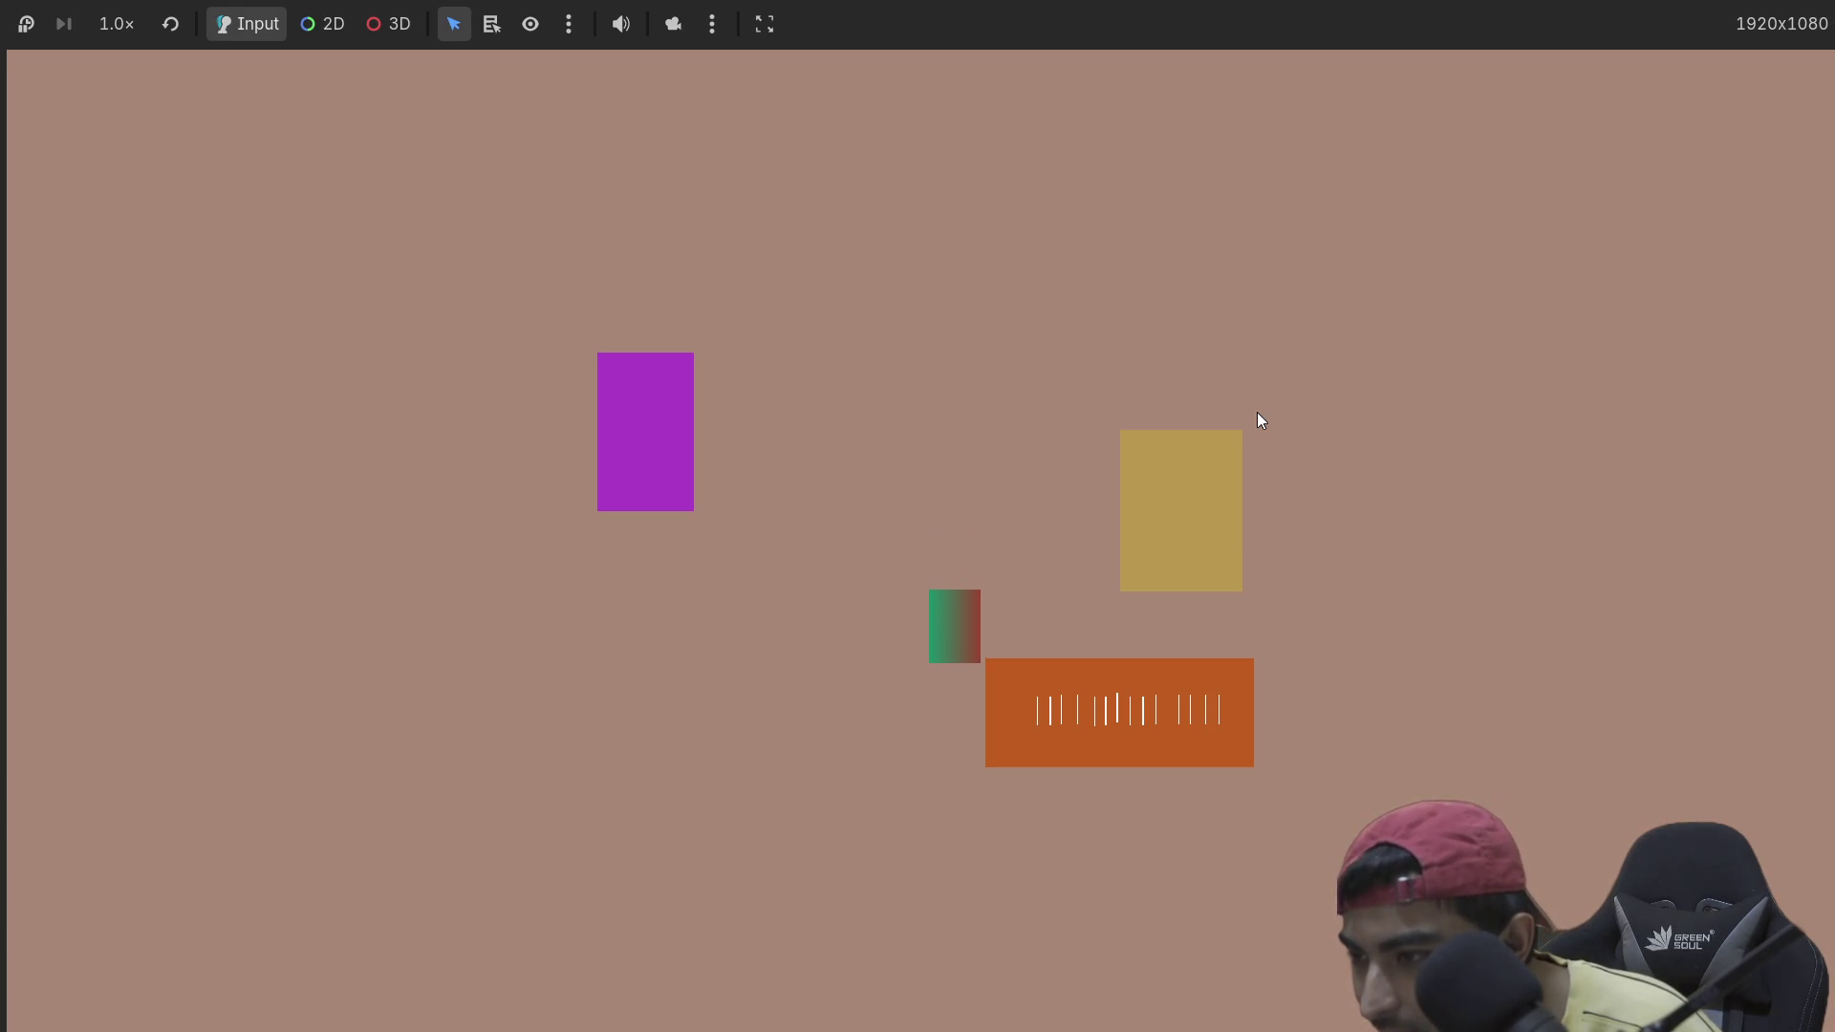
pyautogui.press('Right')
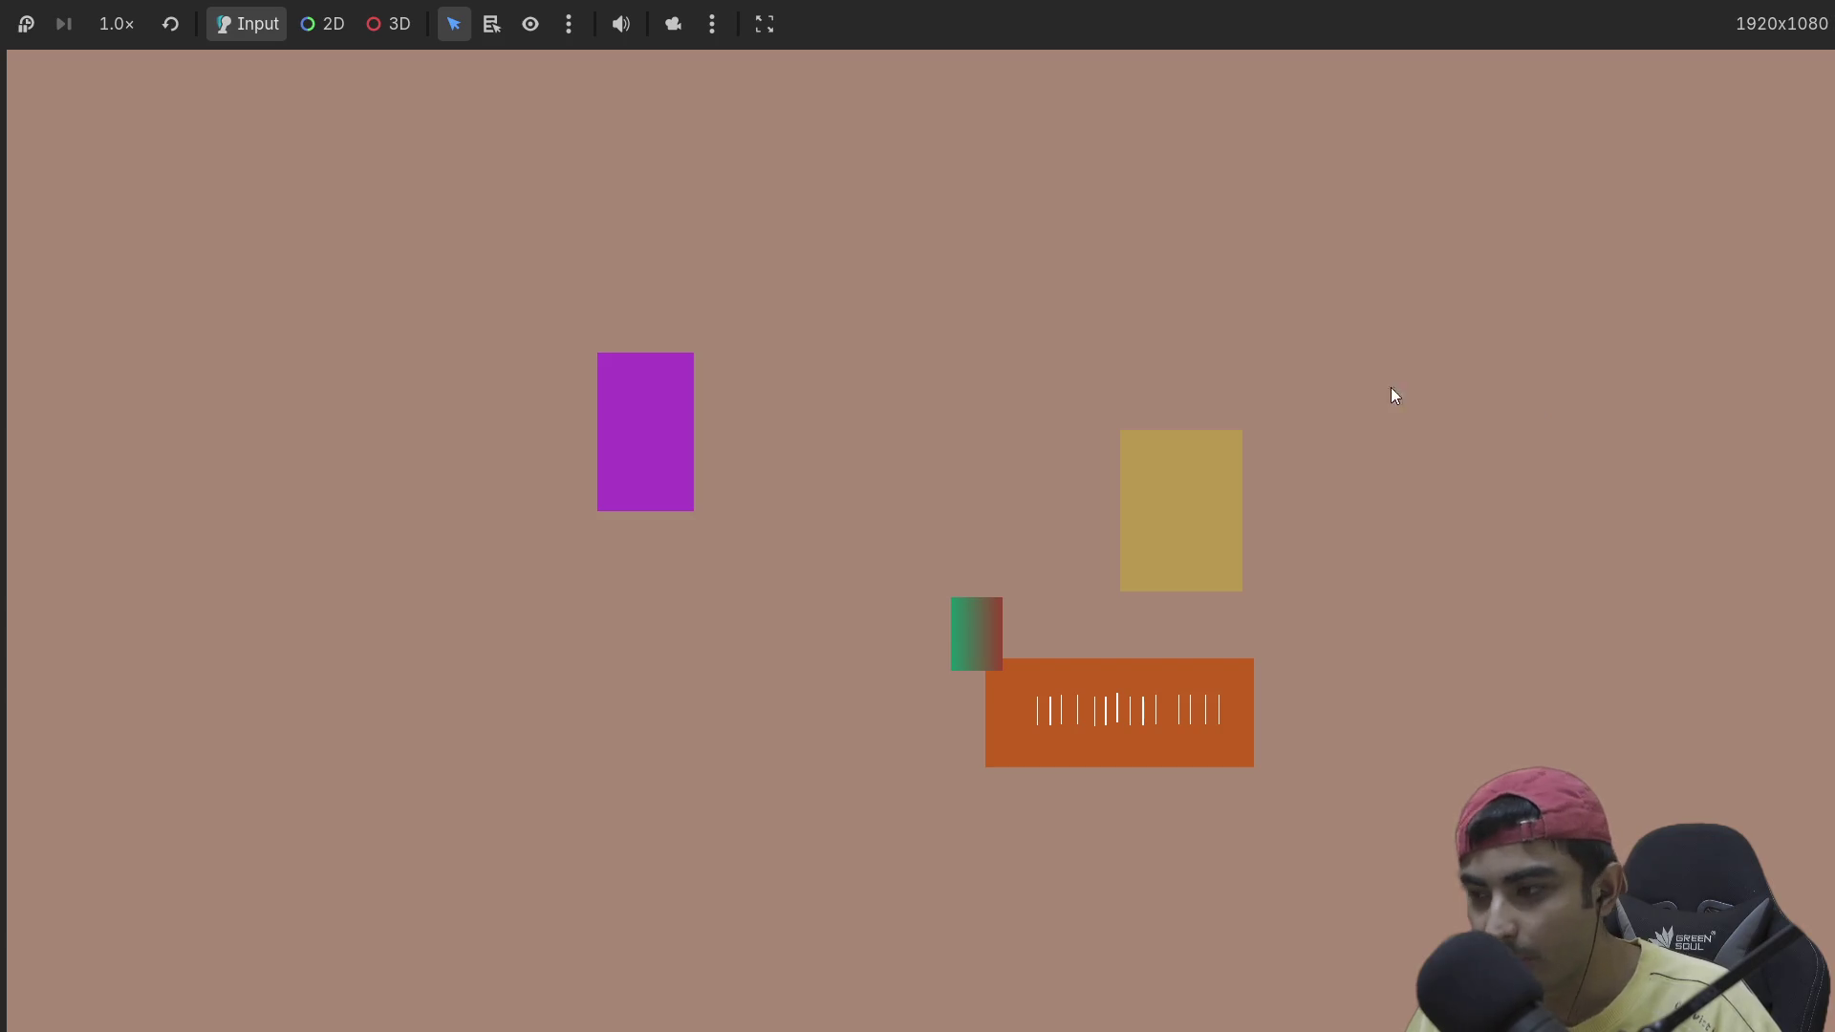
pyautogui.press('F8')
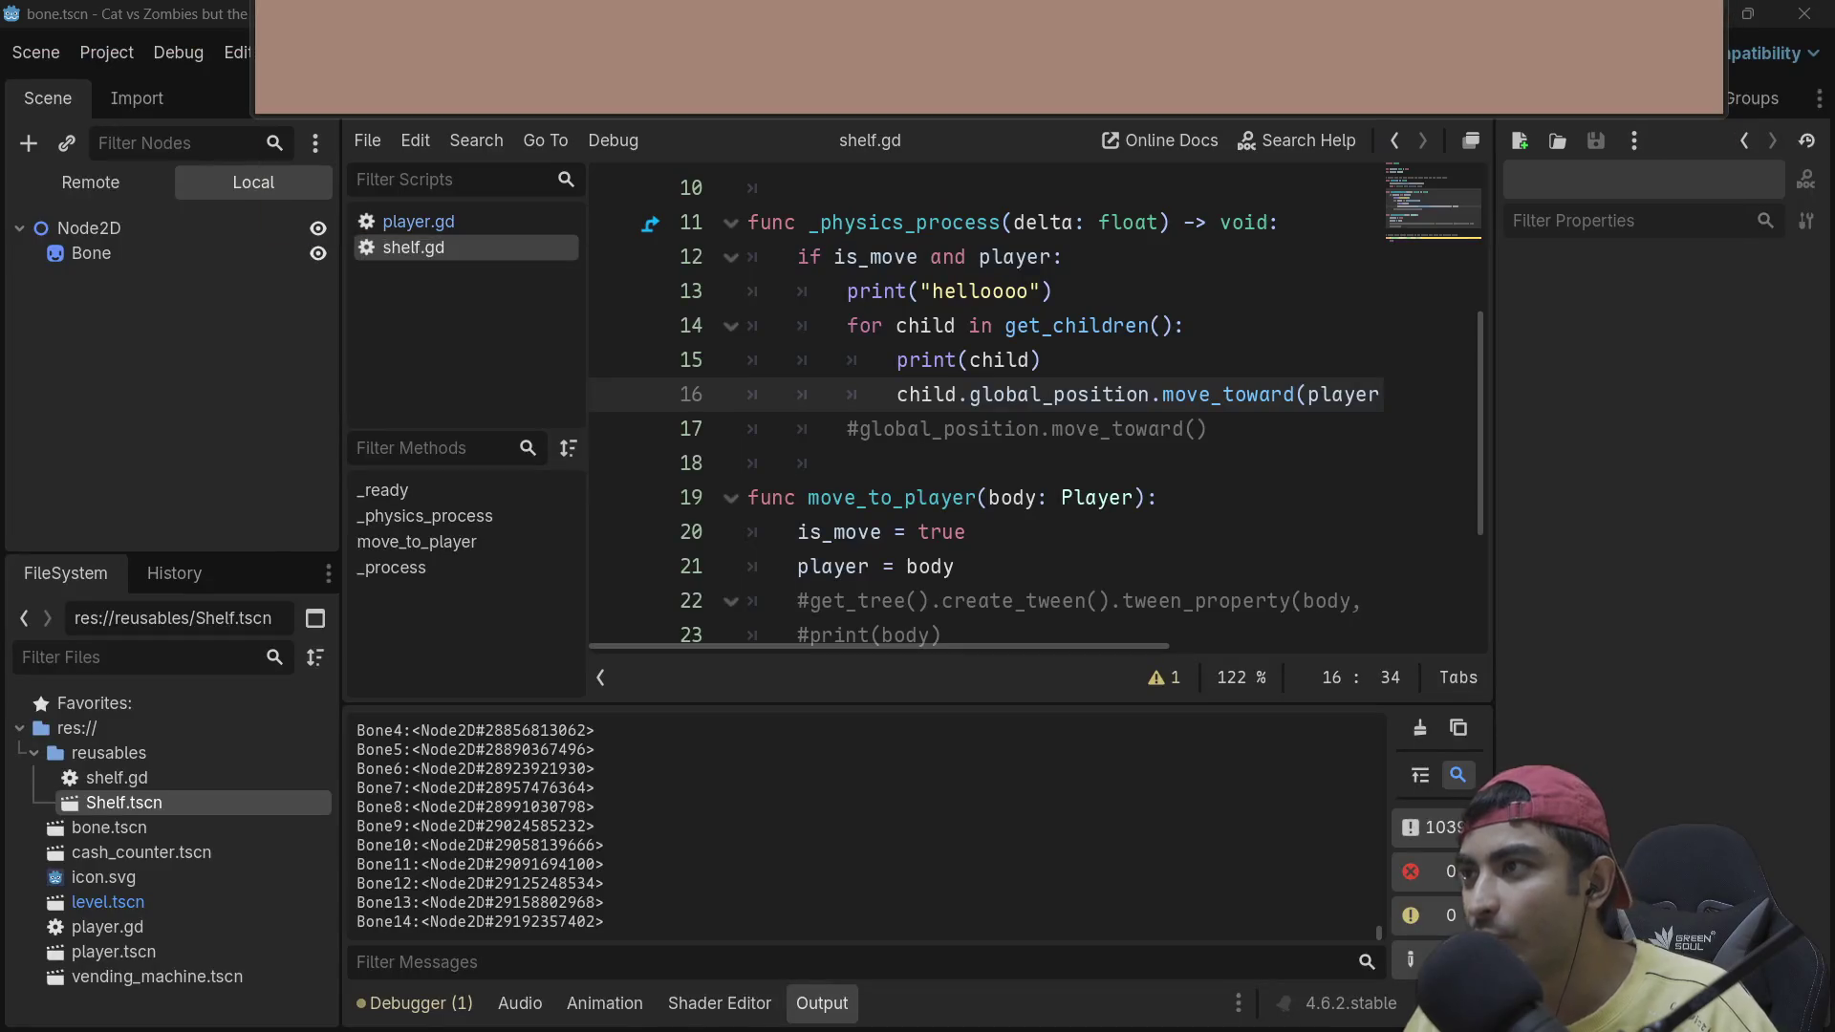
# Step: Select the move_toward statement on line 16 of shelf.gd
pyautogui.click(1018, 398)
pyautogui.moveTo(1259, 394); pyautogui.dragTo(1330, 395)
pyautogui.moveTo(1186, 394); pyautogui.dragTo(1321, 394)
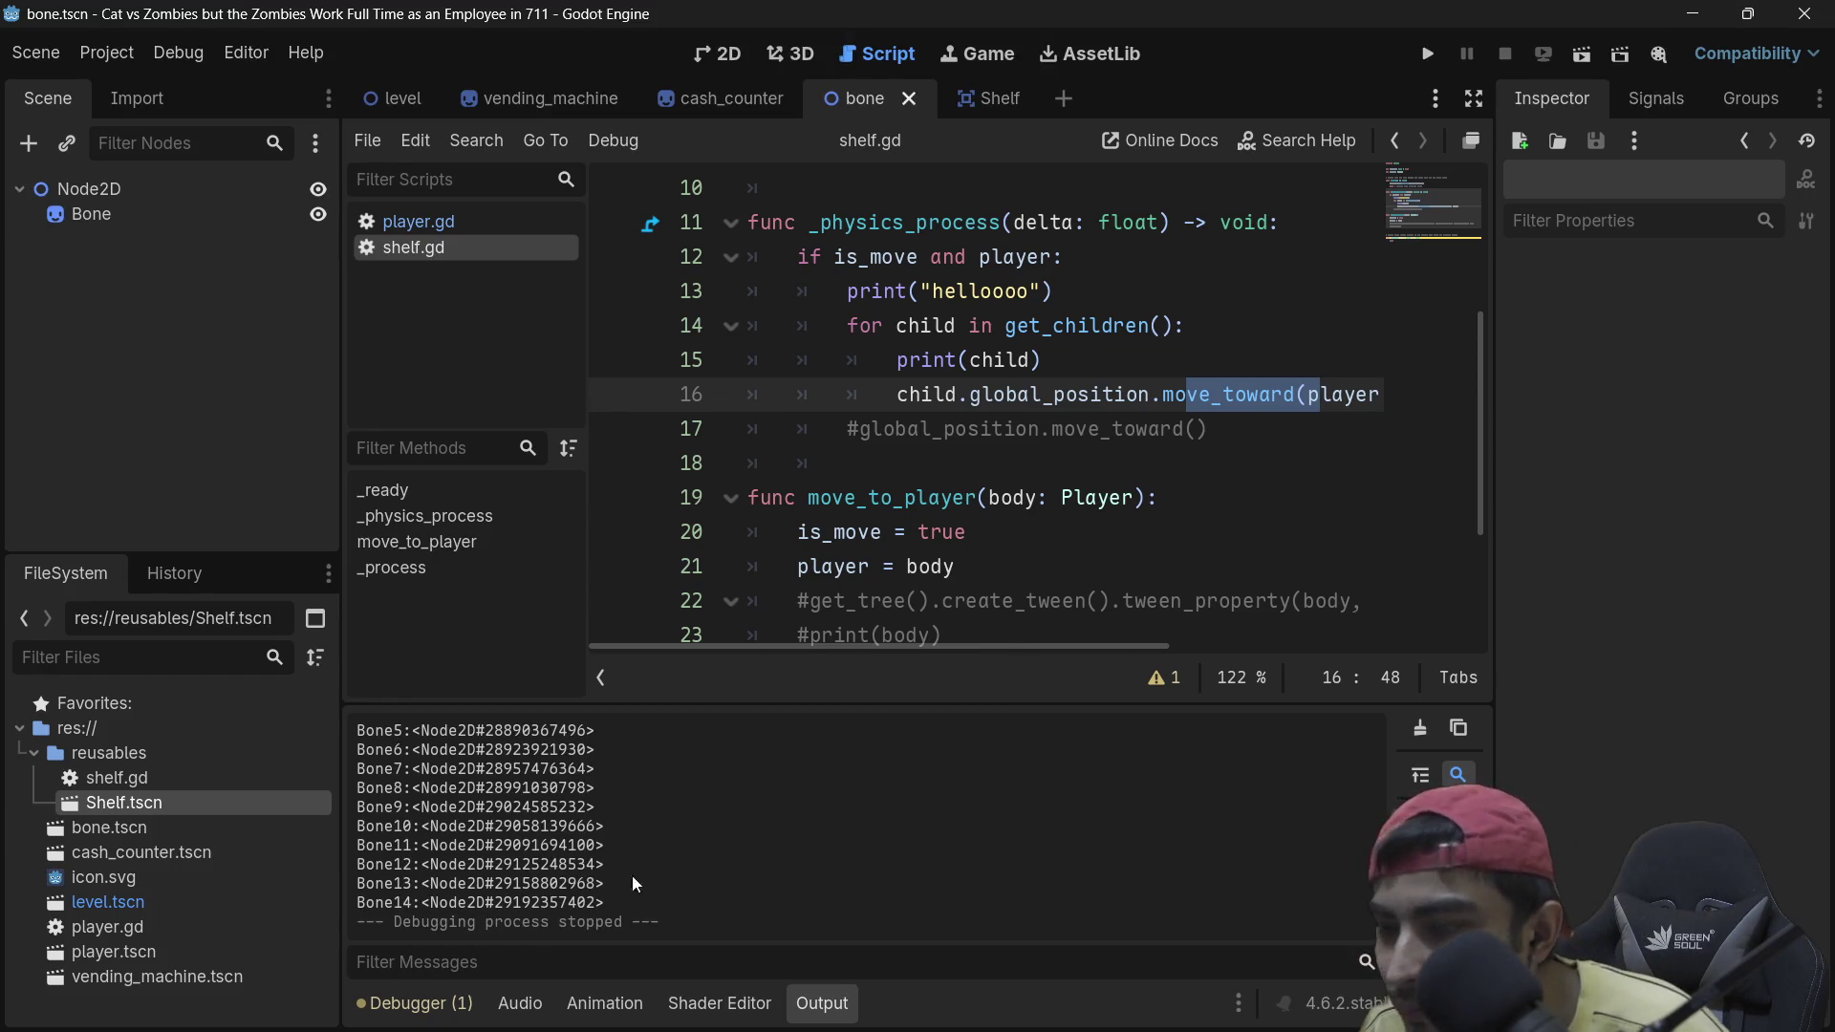
pyautogui.moveTo(881, 409); pyautogui.dragTo(1376, 396)
pyautogui.click(1219, 495)
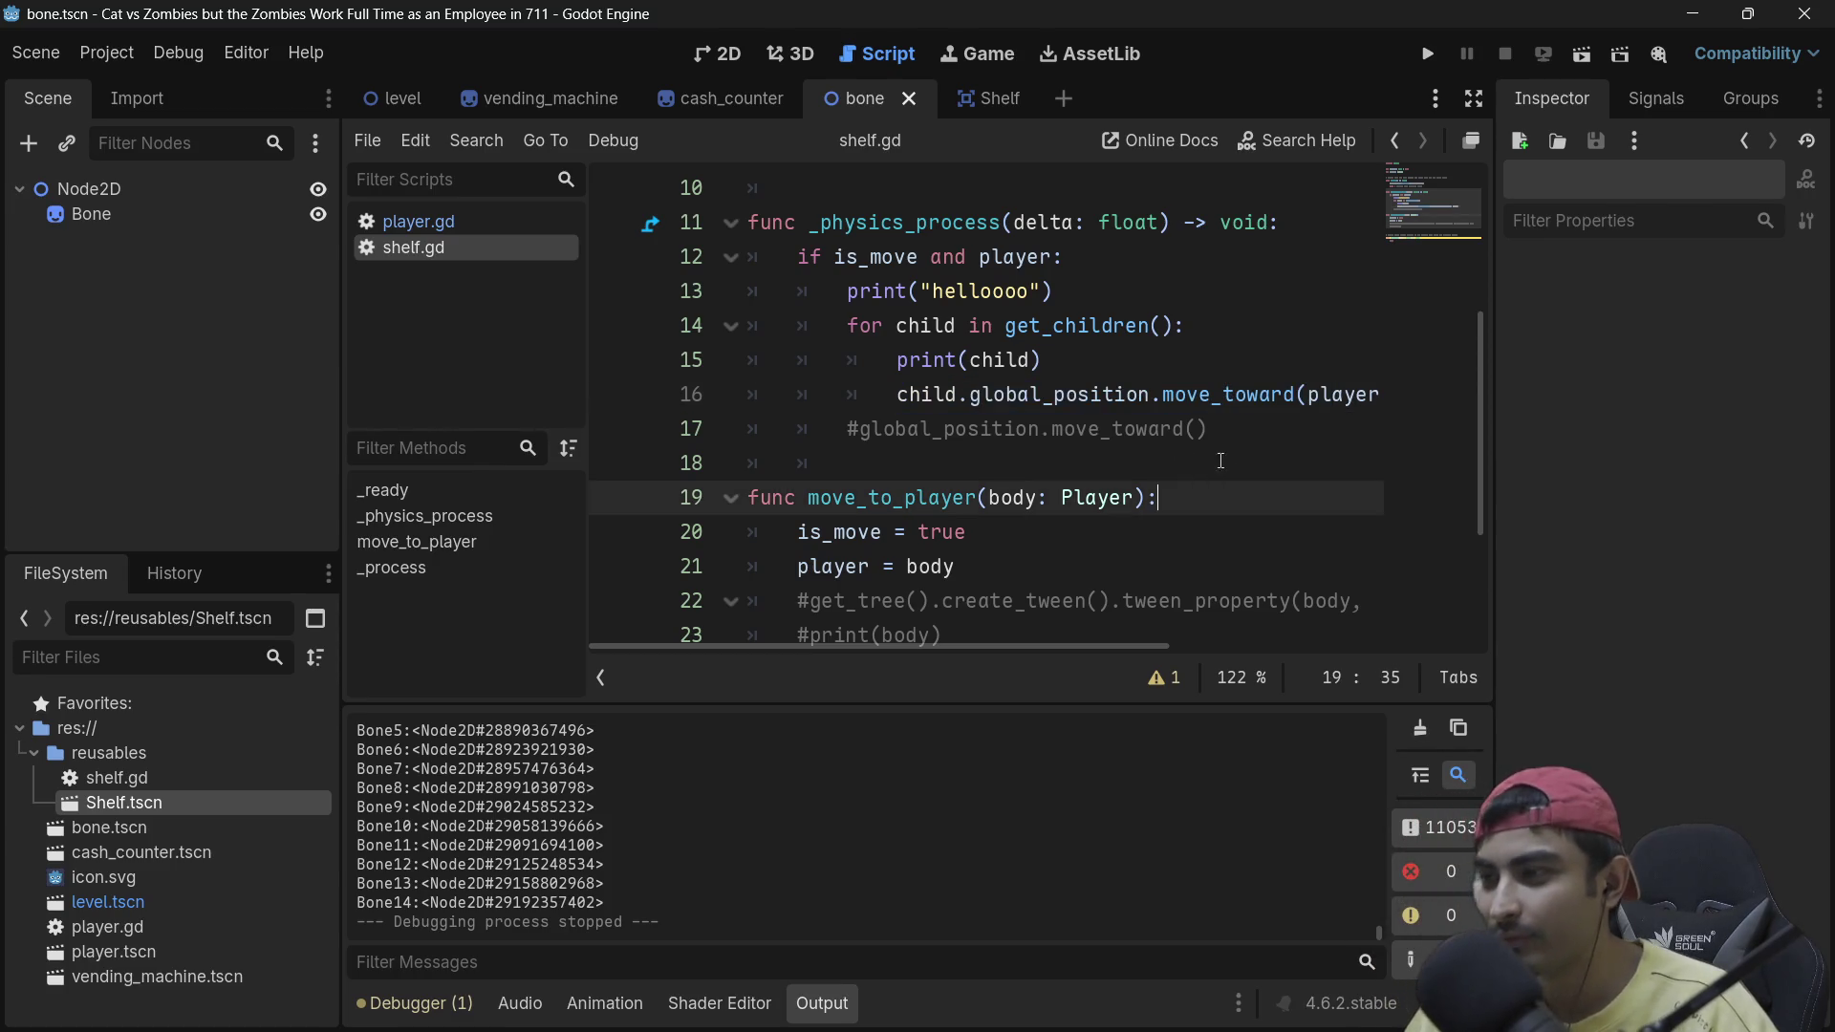
pyautogui.moveTo(896, 401)
pyautogui.mouseDown()
pyautogui.moveTo(1376, 396)
pyautogui.moveTo(1251, 396)
pyautogui.moveTo(1302, 397)
pyautogui.mouseUp()
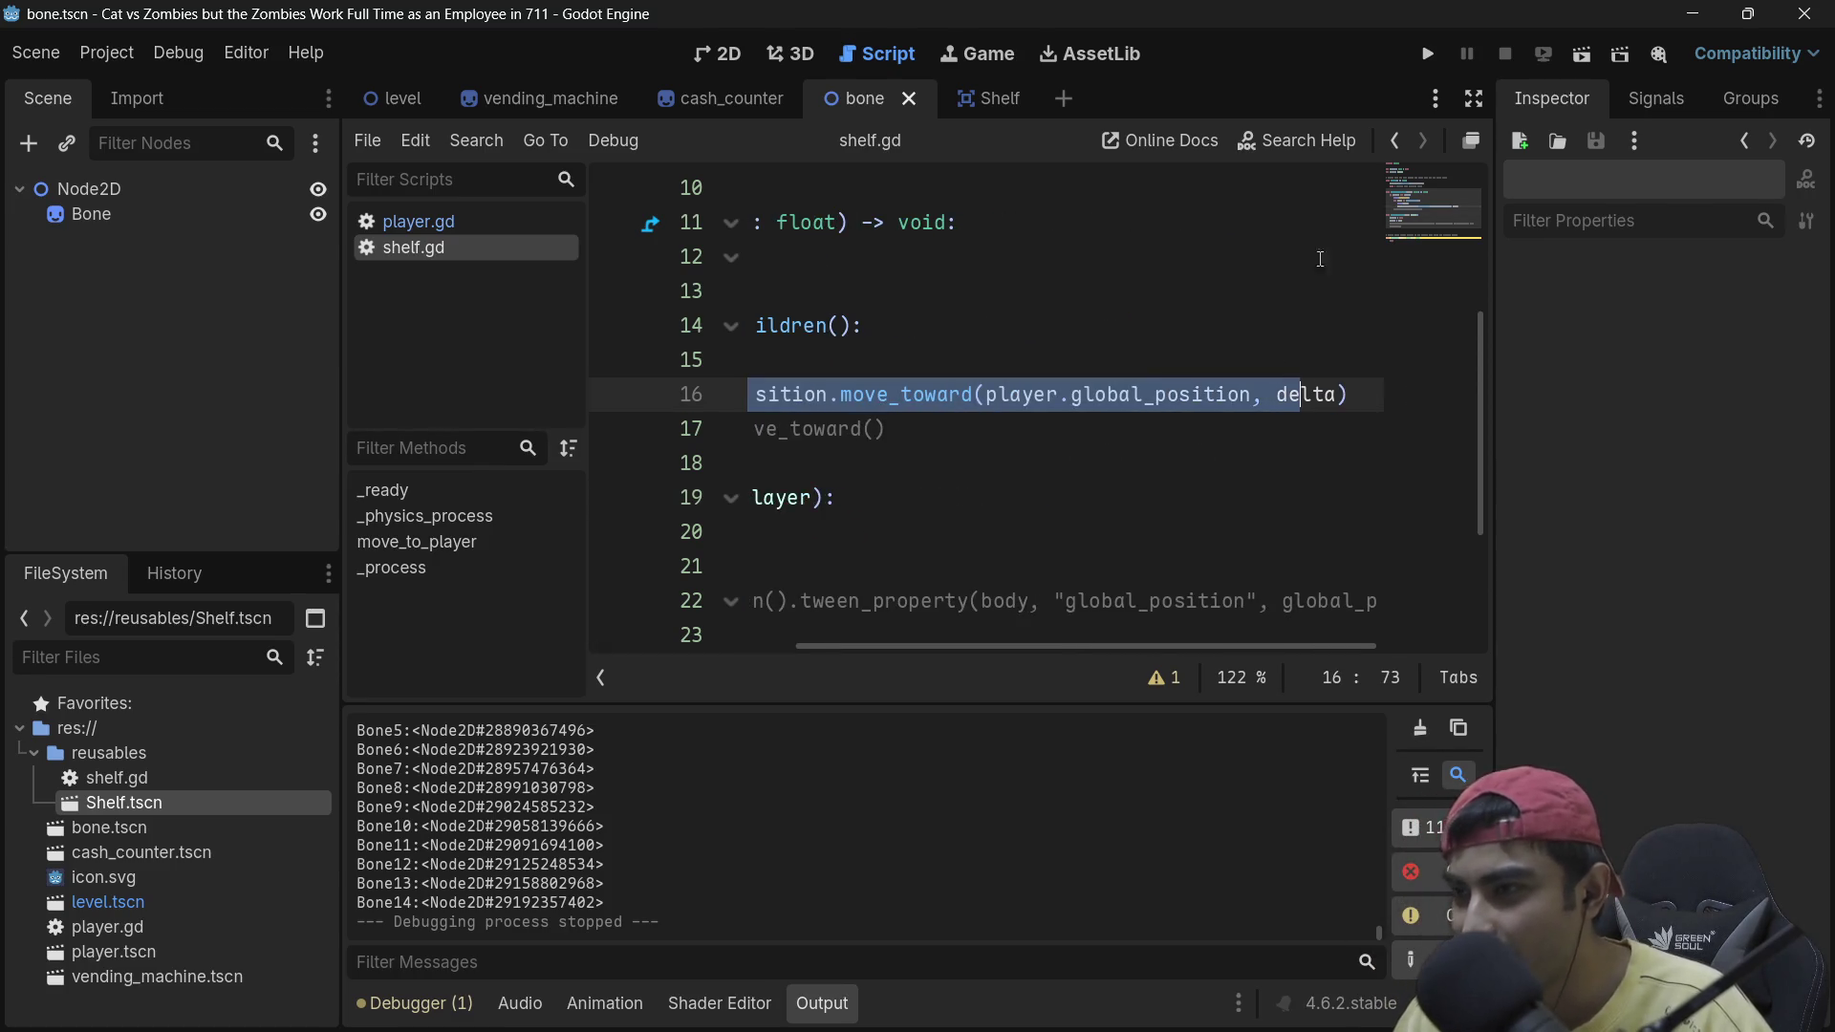
# Step: Float the script editor into its own window and put the caret inside move_toward on line 16
pyautogui.click(1467, 143)
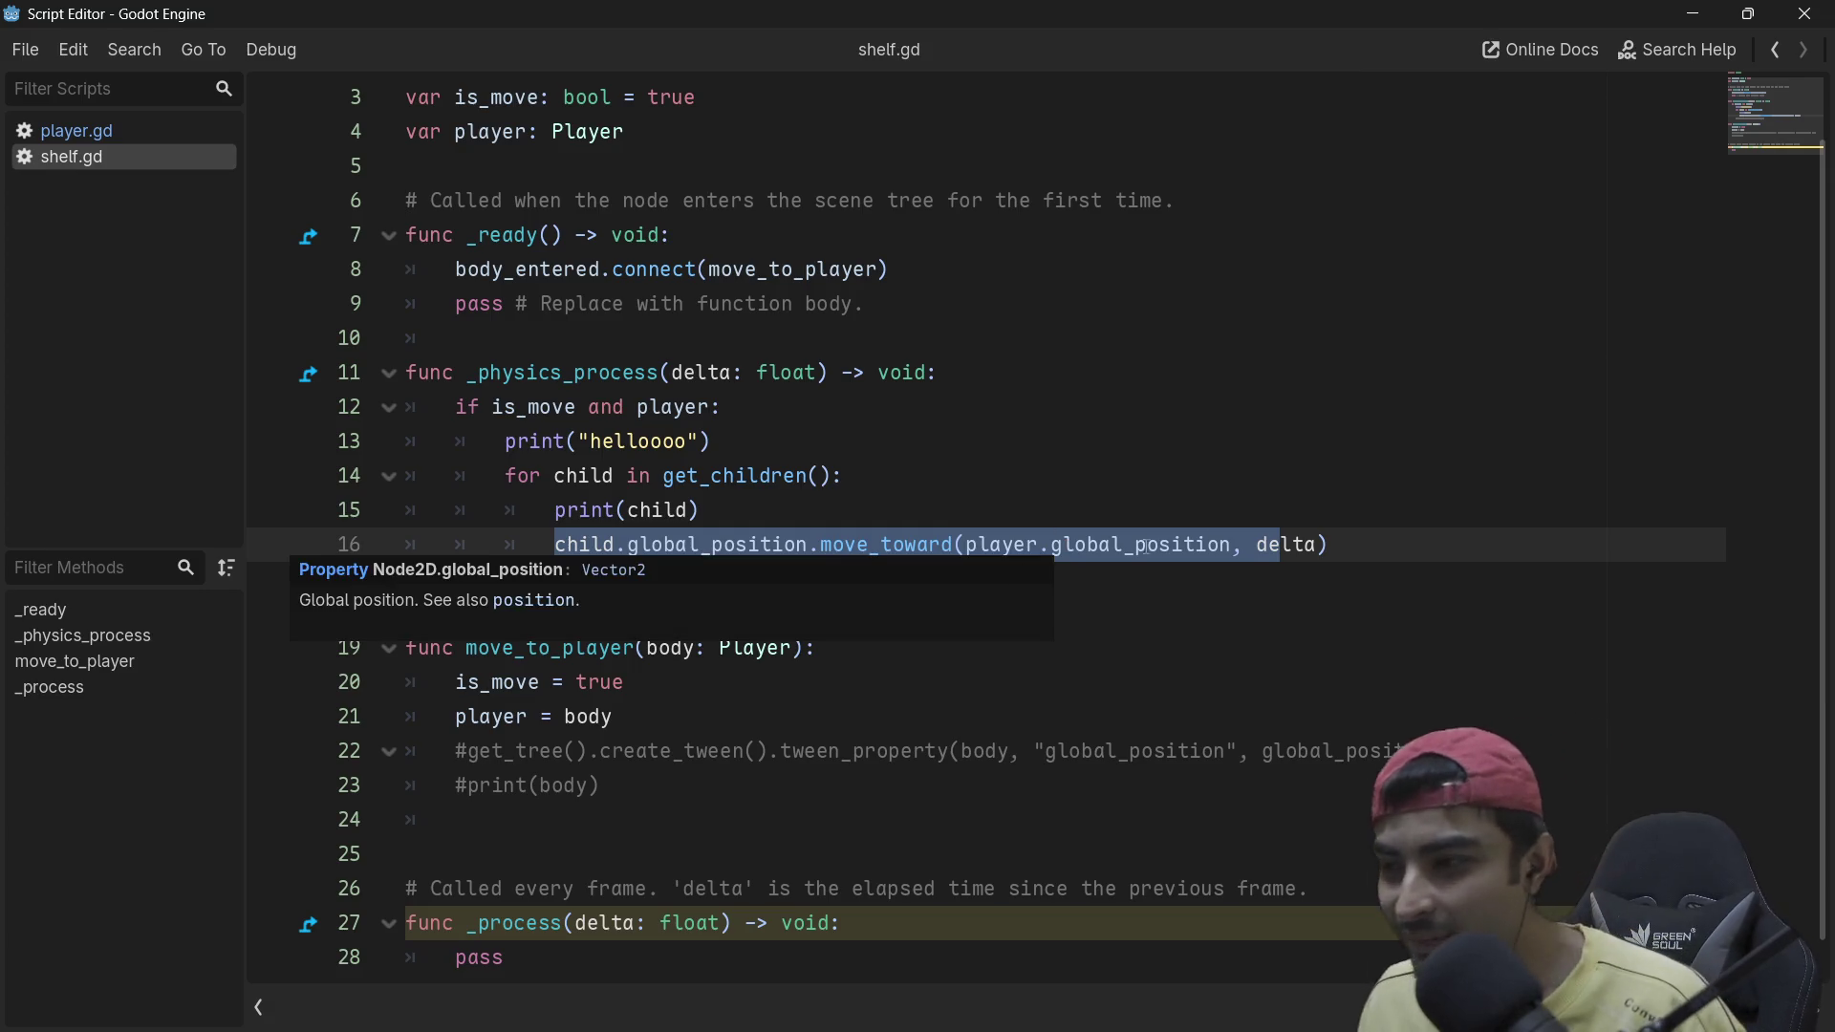
pyautogui.click(1374, 538)
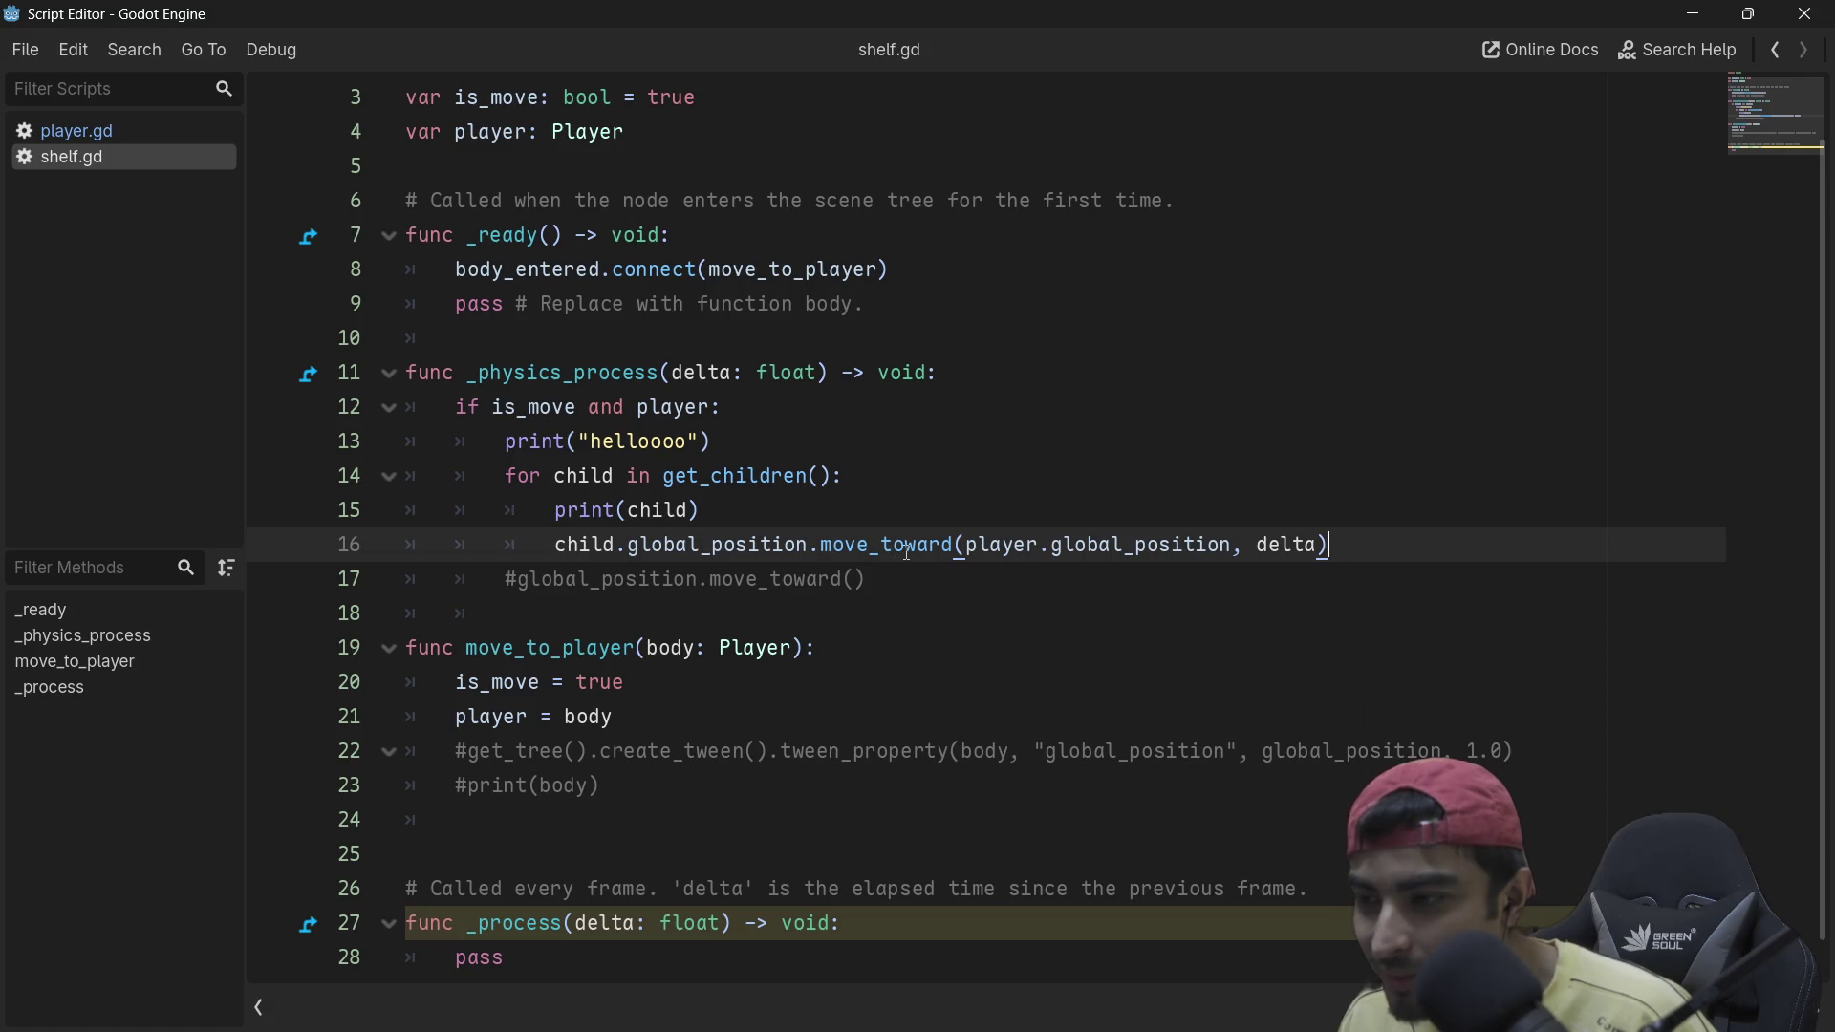
pyautogui.click(925, 541)
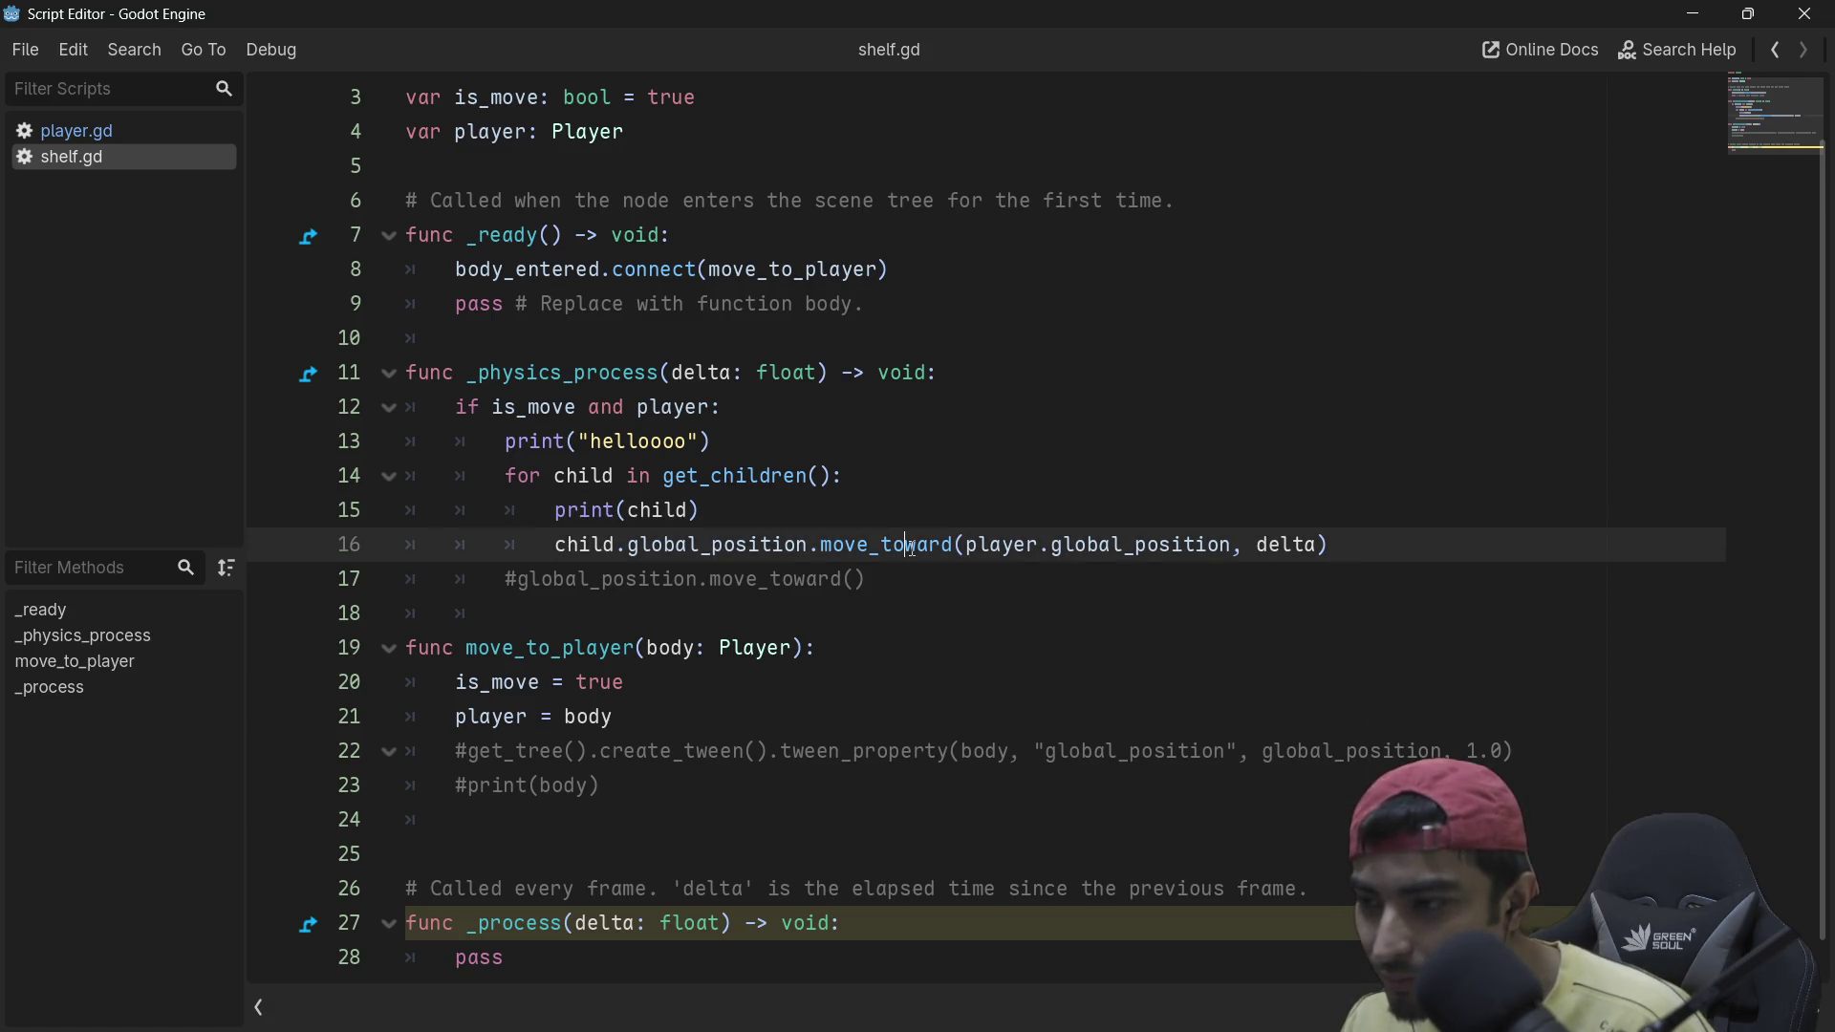
pyautogui.click(967, 522)
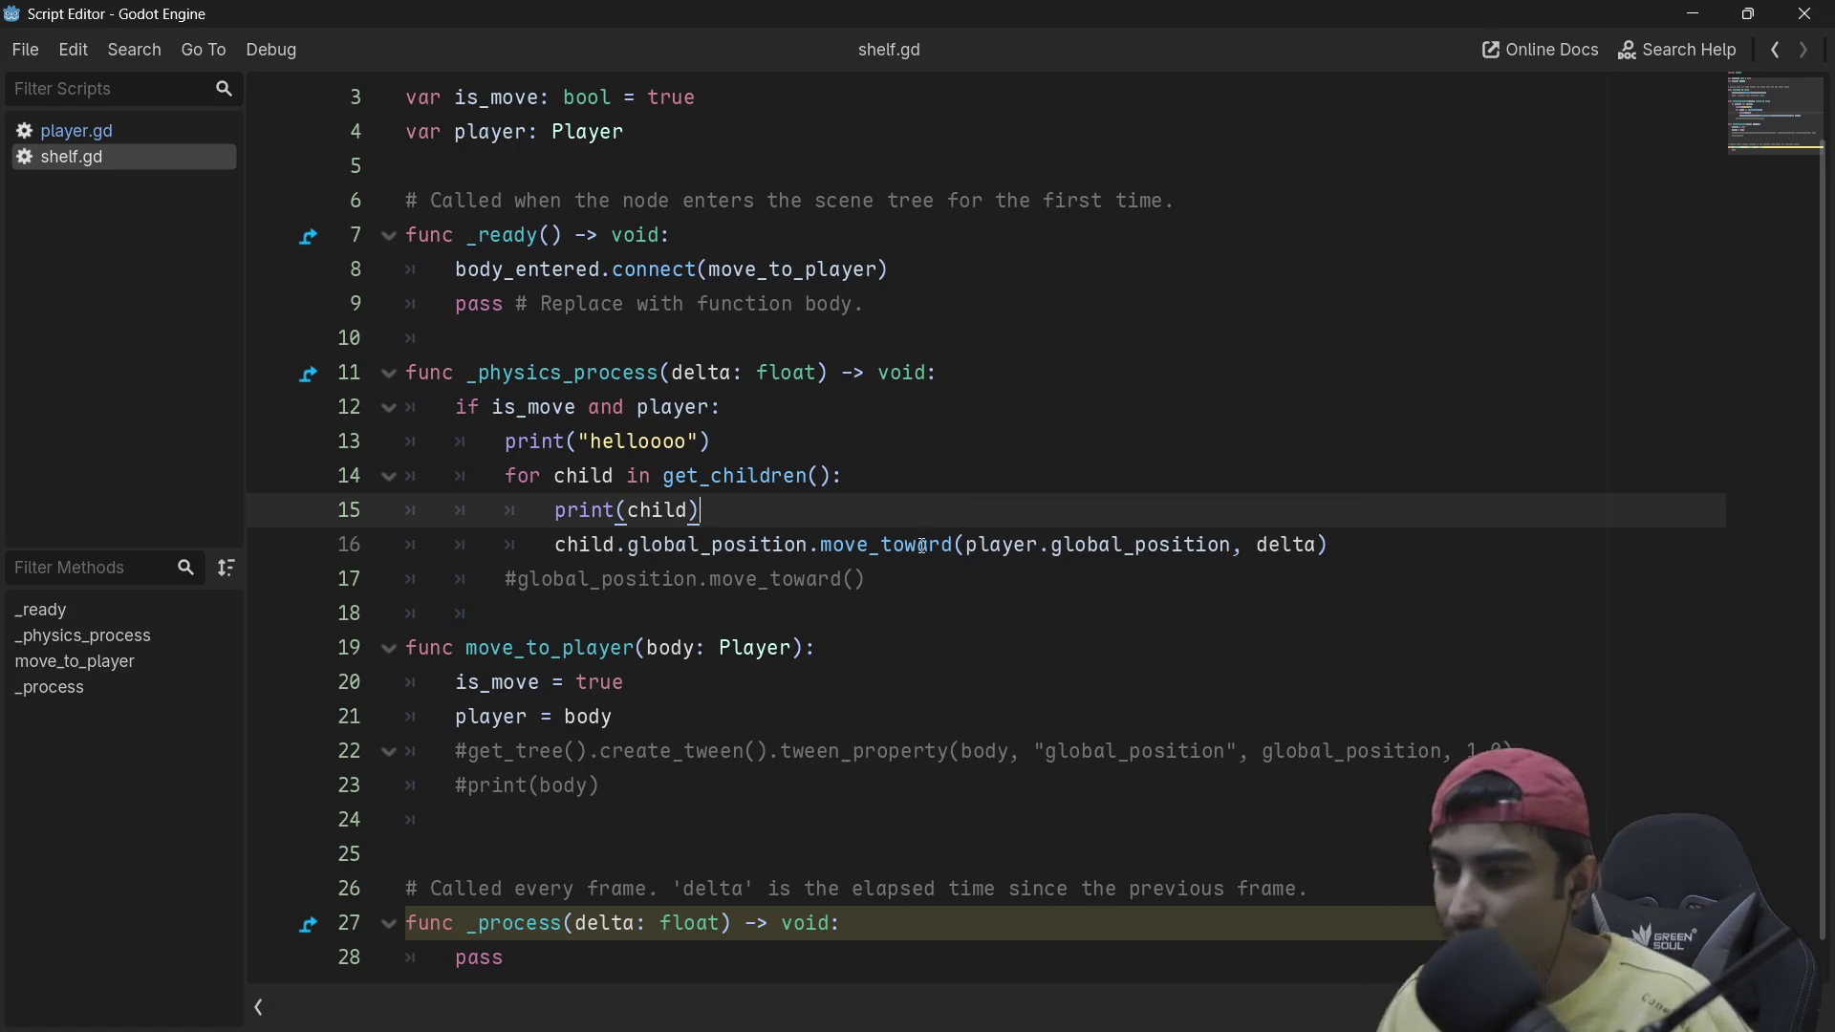
pyautogui.click(921, 545)
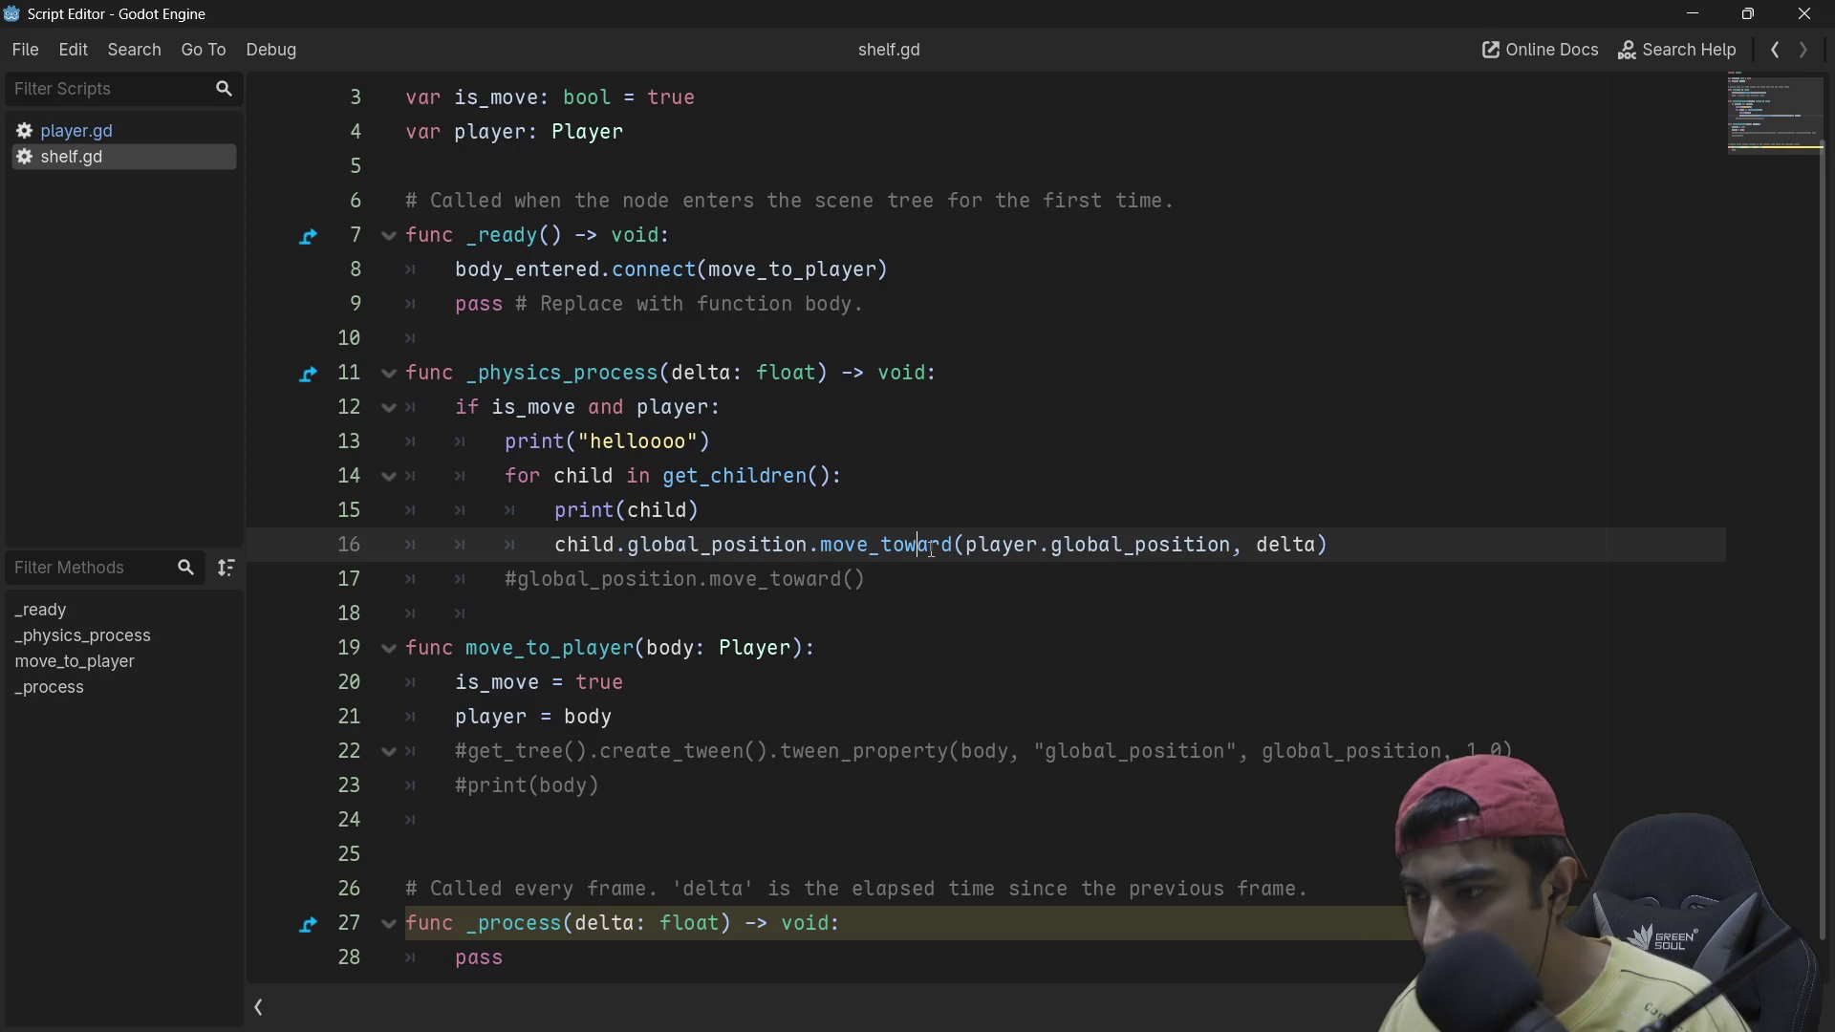
# Step: Briefly open and close the documentation search, then comment and uncomment the move_toward line with Ctrl+K
pyautogui.press('F1')
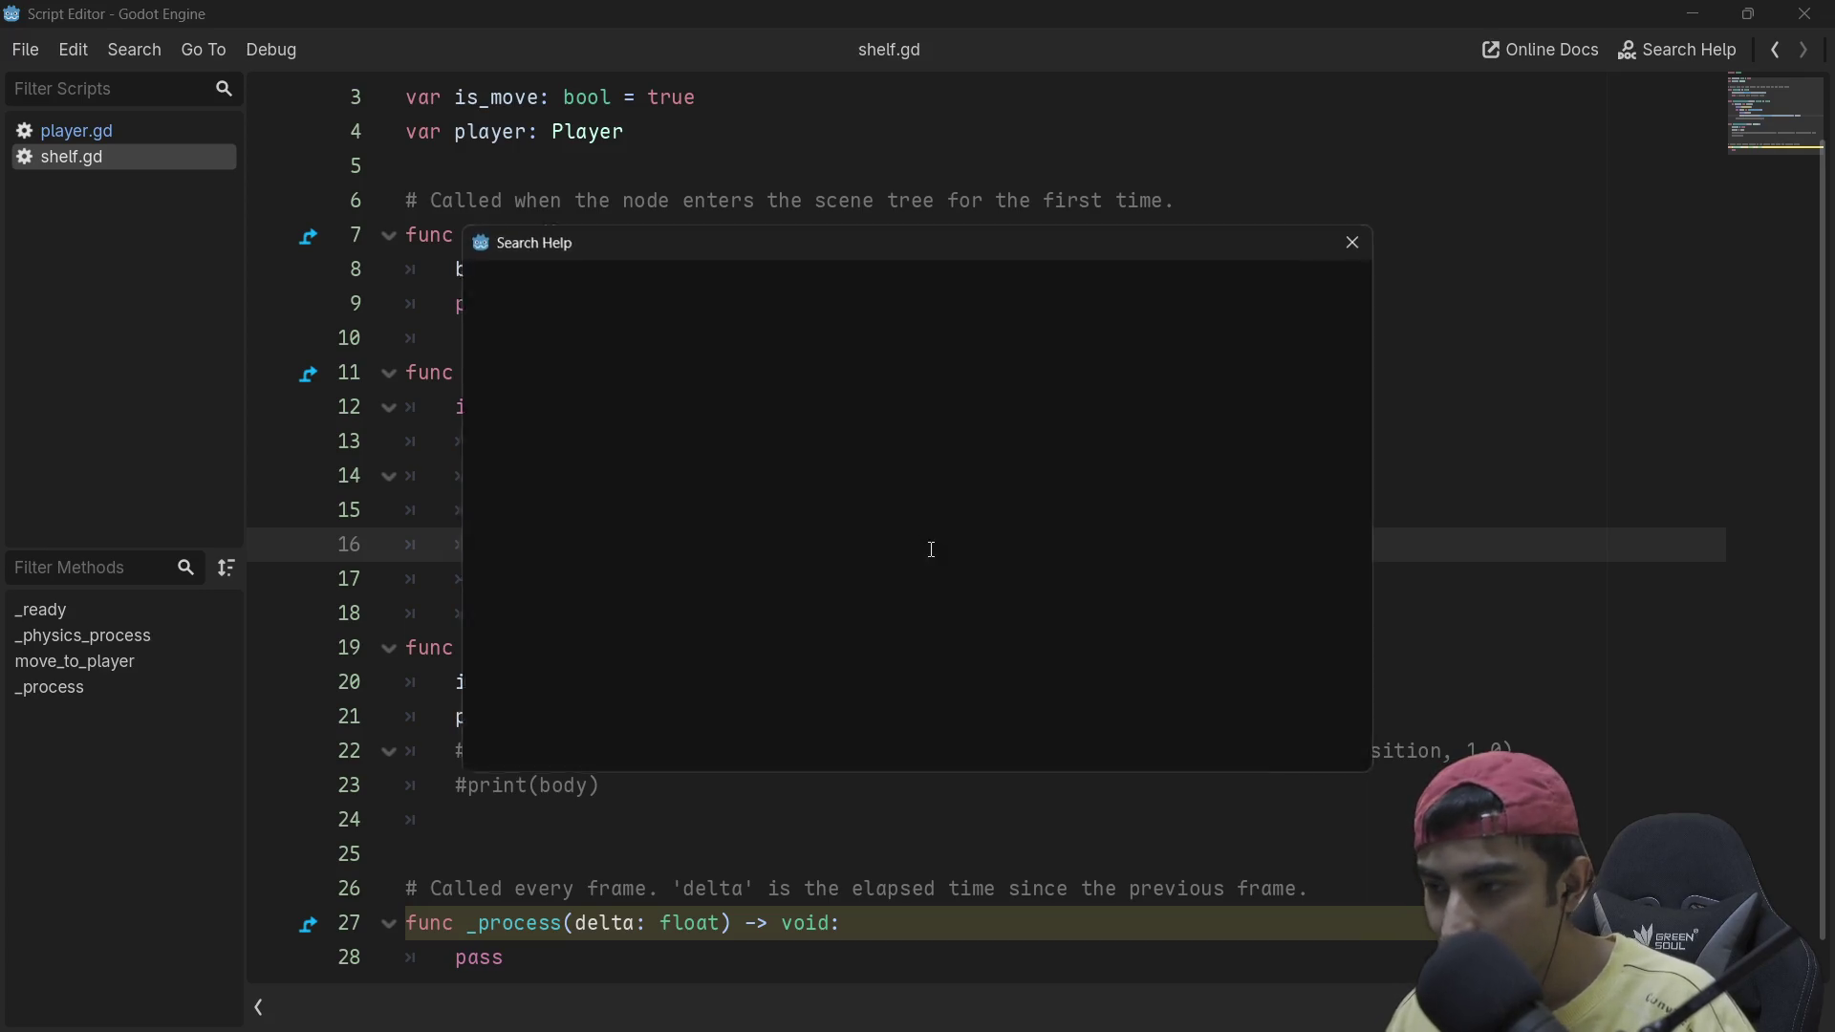
pyautogui.click(1353, 244)
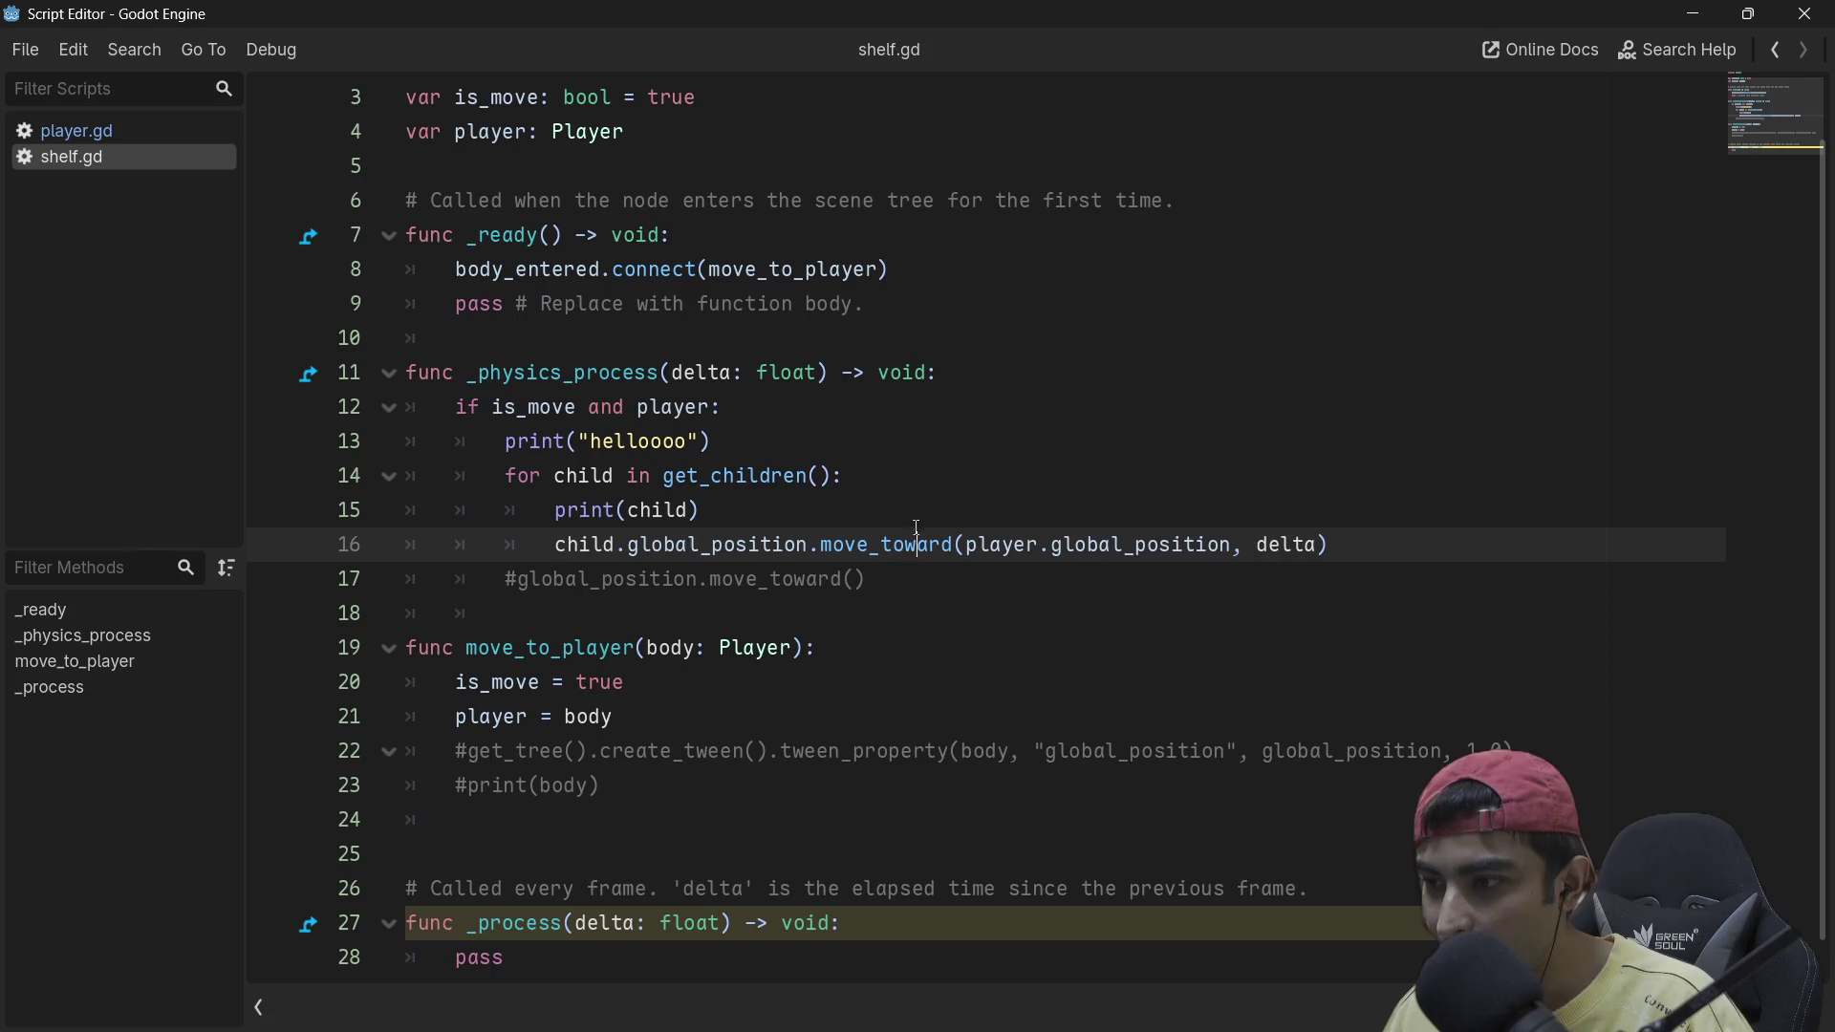
pyautogui.press('Up')
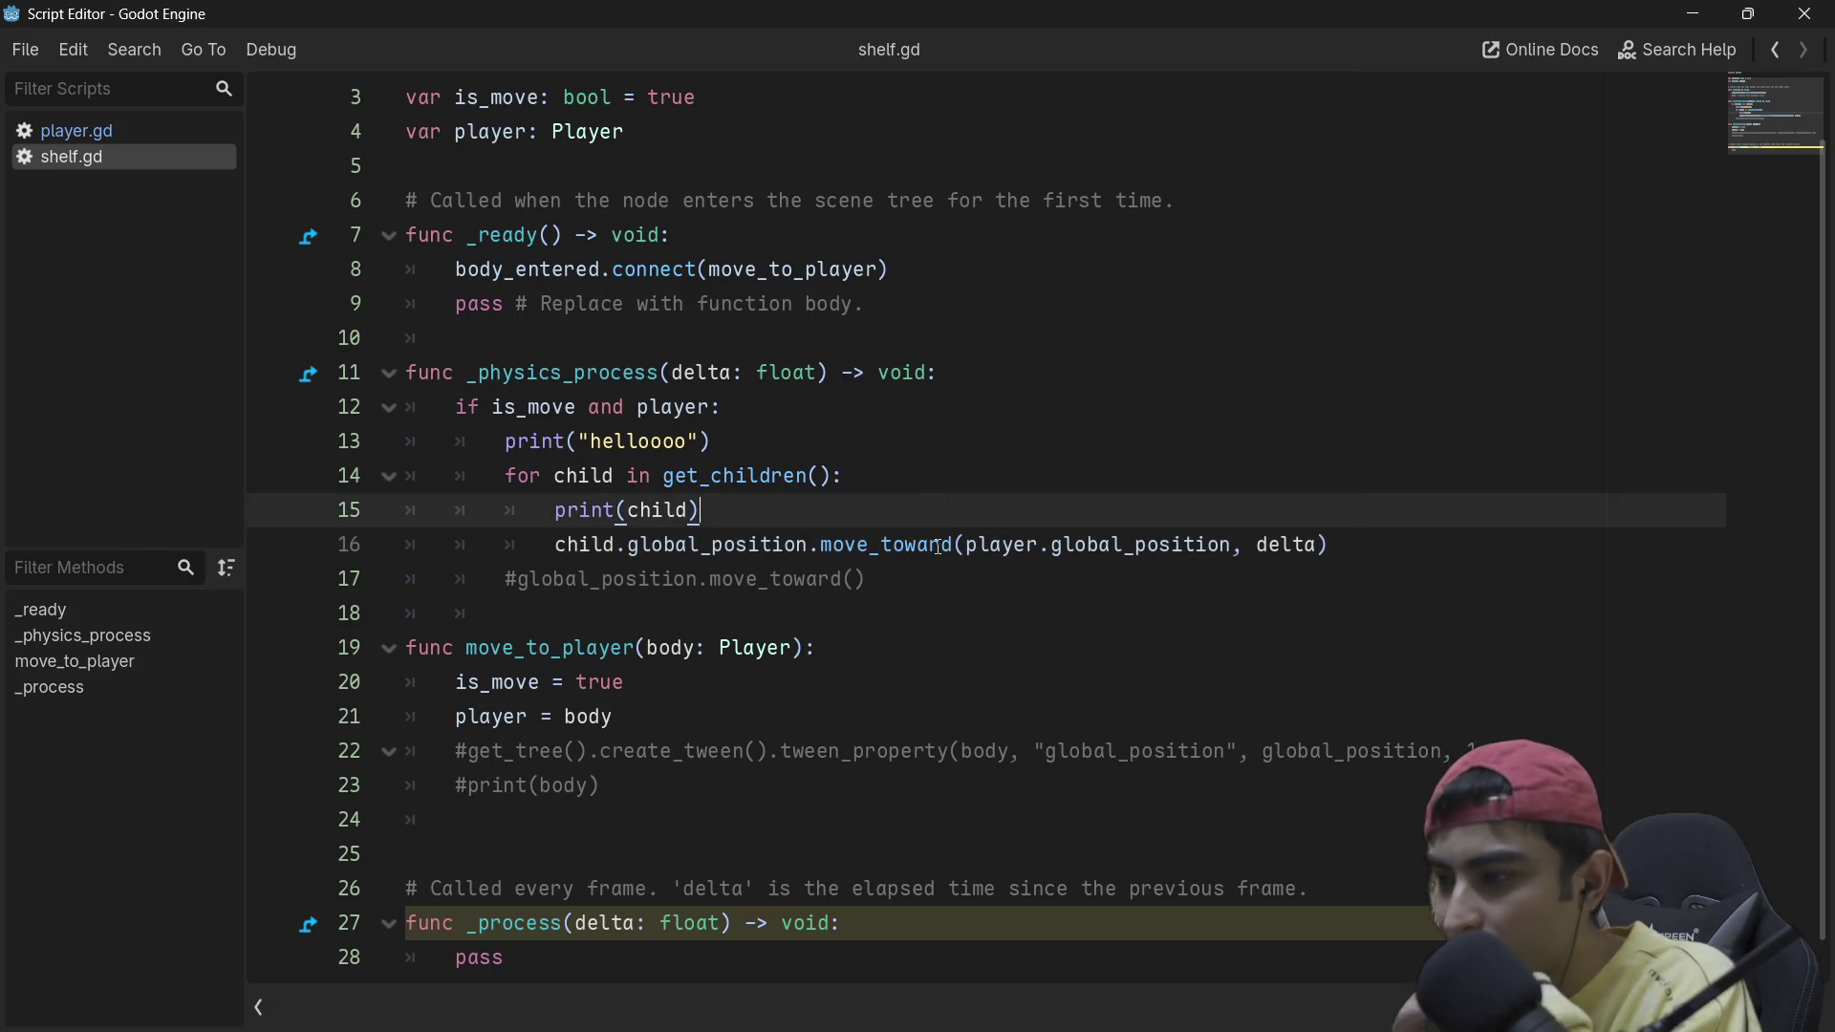
pyautogui.click(938, 544)
pyautogui.hotkey('ctrl', 'k')
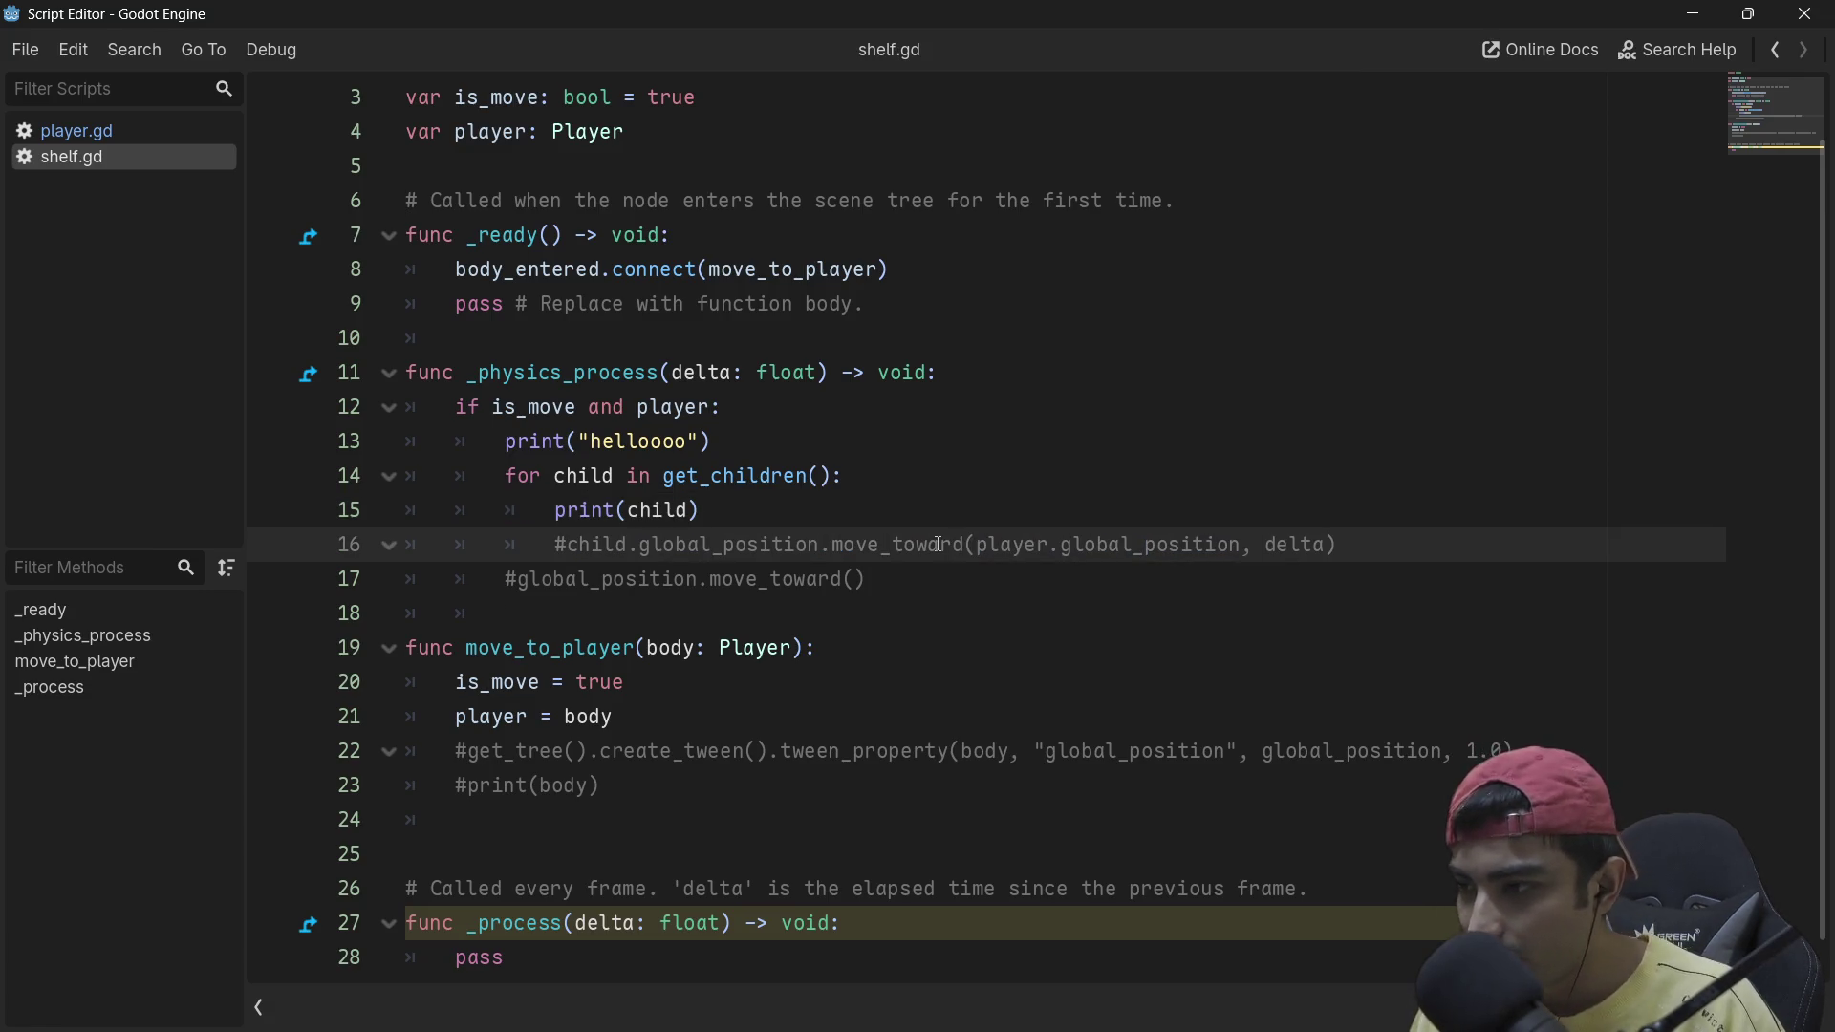
pyautogui.hotkey('ctrl', 'k')
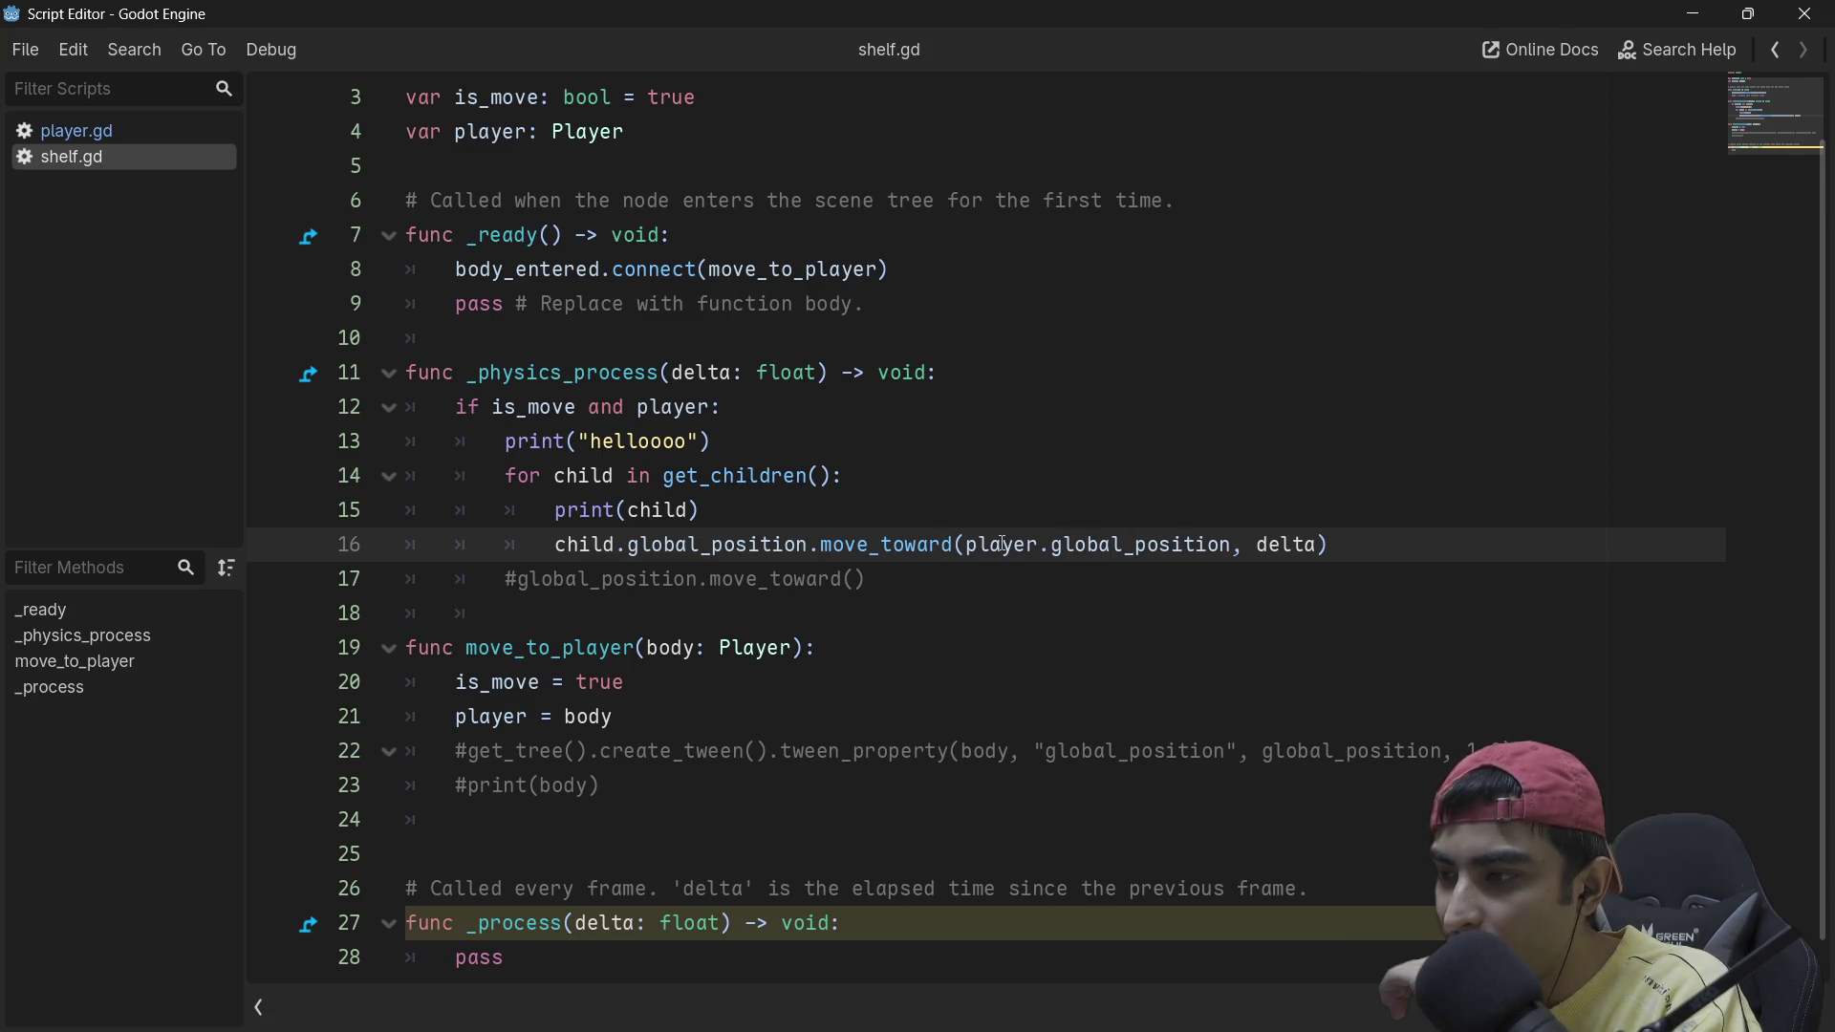
pyautogui.moveTo(1001, 544)
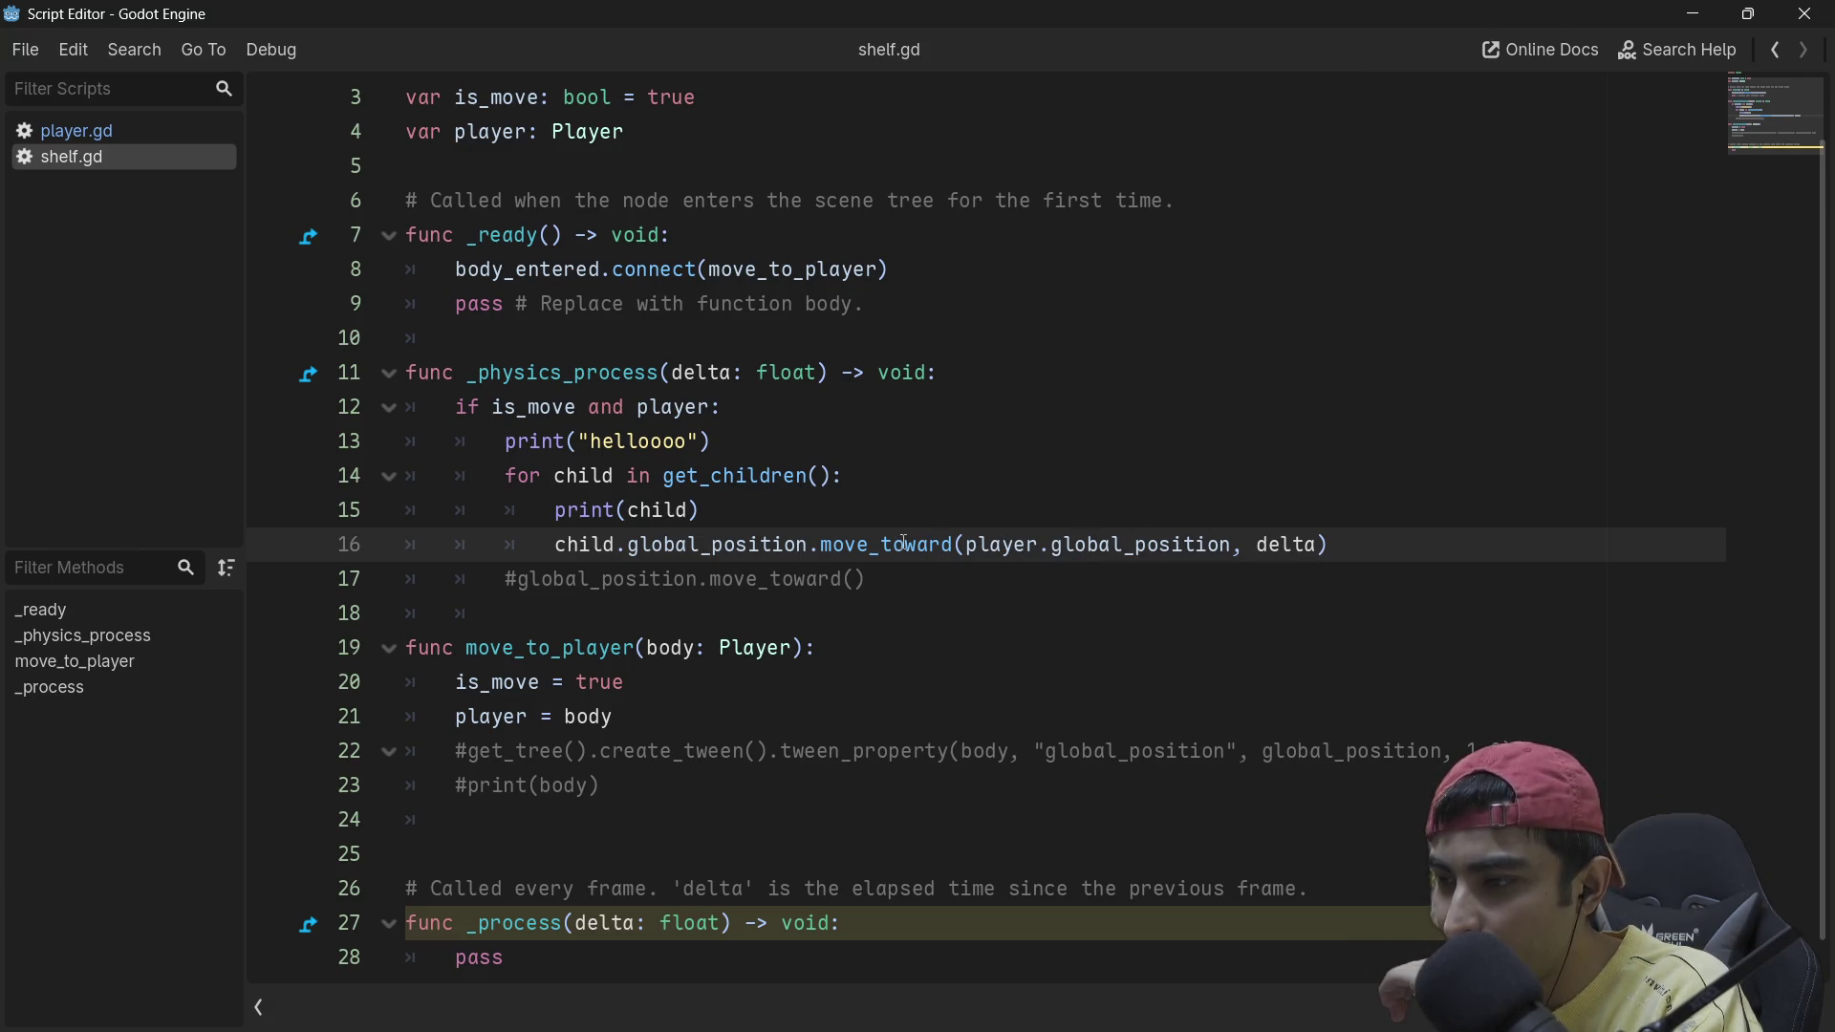